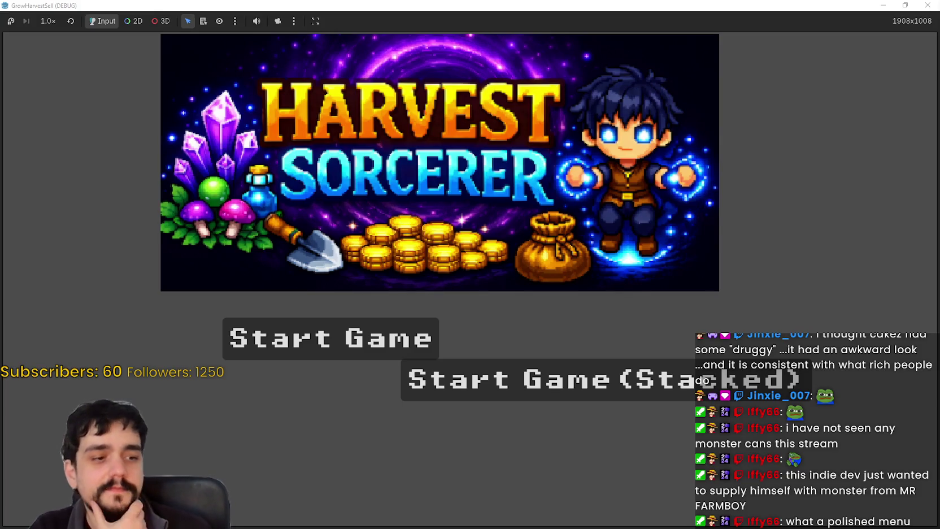
Switch to Steam and bring up the MR FARMBOY store page over the game run
{"action": "key", "text": "alt+Tab"}
{"action": "key", "text": "alt+Tab"}
{"action": "key", "text": "alt+Tab"}
{"action": "left_click", "coordinate": [558, 192]}
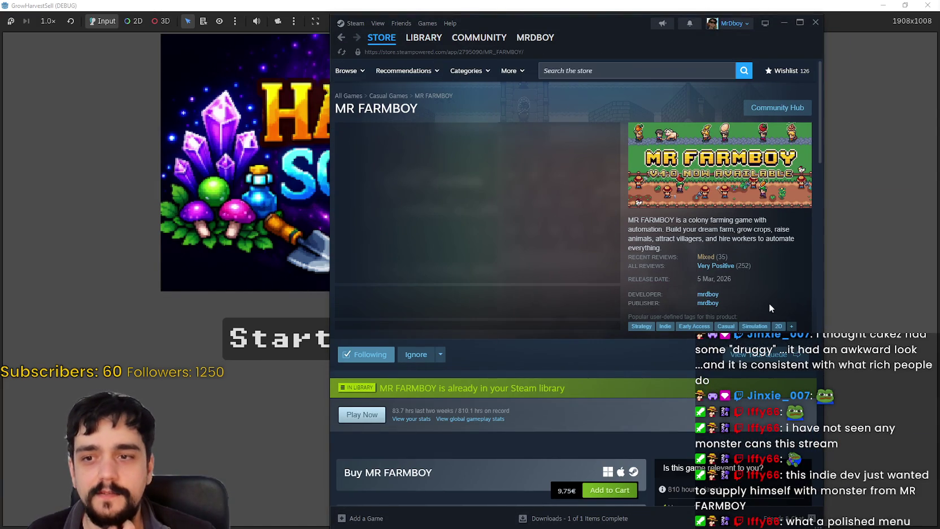
Return to the Harvest Sorcerer title screen and start a new game
{"action": "left_click", "coordinate": [830, 280]}
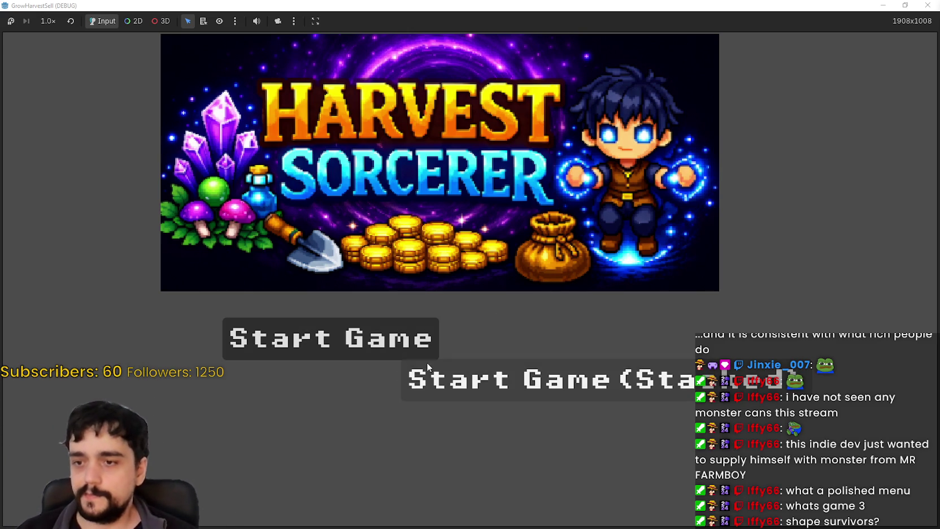
{"action": "left_click", "coordinate": [404, 361]}
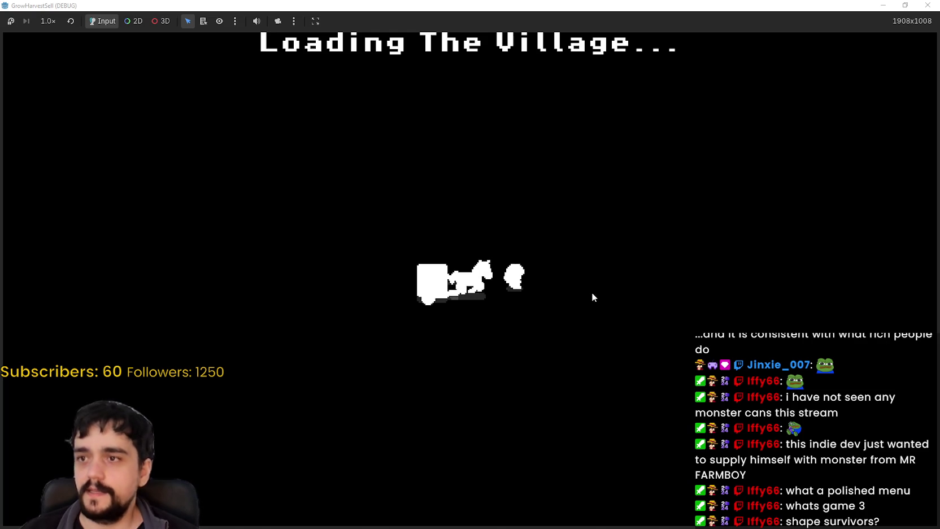
Walk to the Skill Board and unlock the first skill
{"action": "key", "text": "d"}
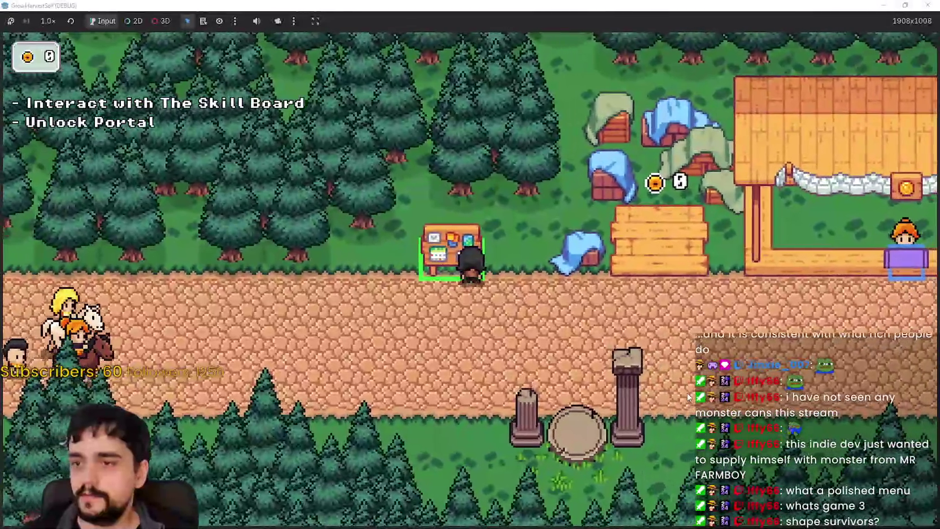
{"action": "key", "text": "e"}
{"action": "left_click", "coordinate": [501, 303]}
{"action": "scroll", "coordinate": [486, 319], "scroll_direction": "down", "scroll_amount": 3}
{"action": "key", "text": "Escape"}
Walk onto the portal and travel to Stage 1
{"action": "key", "text": "d"}
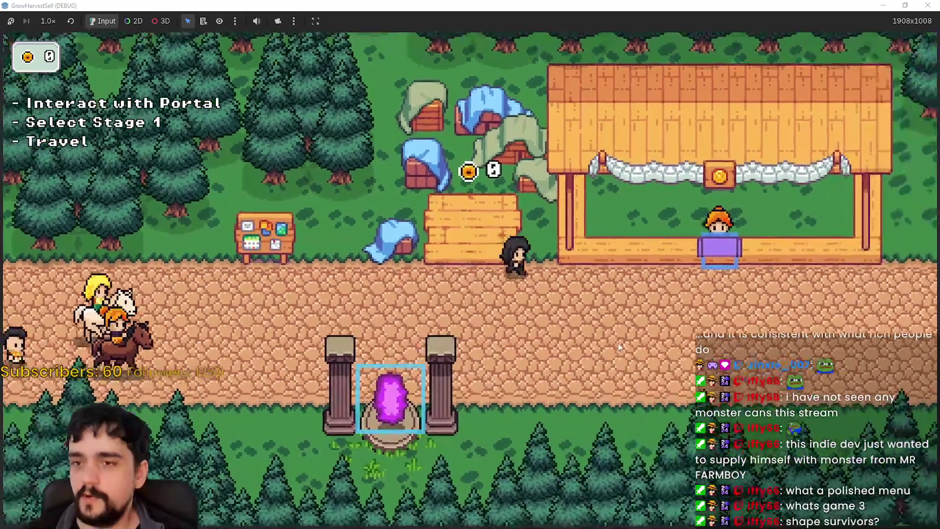
{"action": "key", "text": "a"}
{"action": "key", "text": "s"}
{"action": "key", "text": "s"}
{"action": "key", "text": "e"}
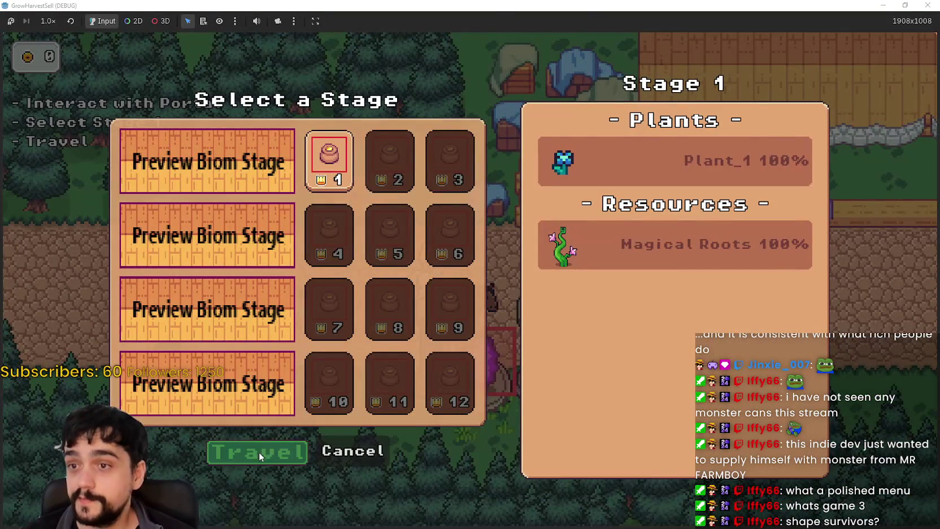
{"action": "left_click", "coordinate": [261, 455]}
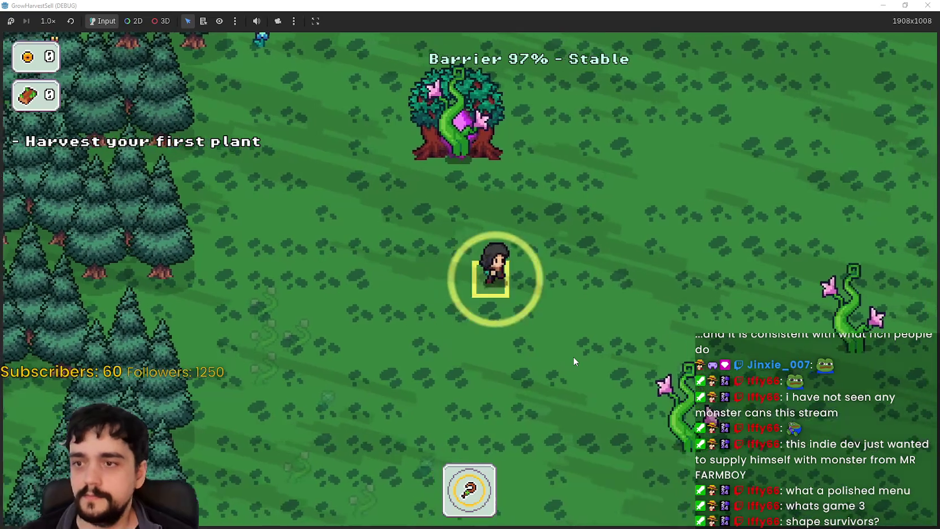
Walk through the forest harvesting four plants
{"action": "key", "text": "d"}
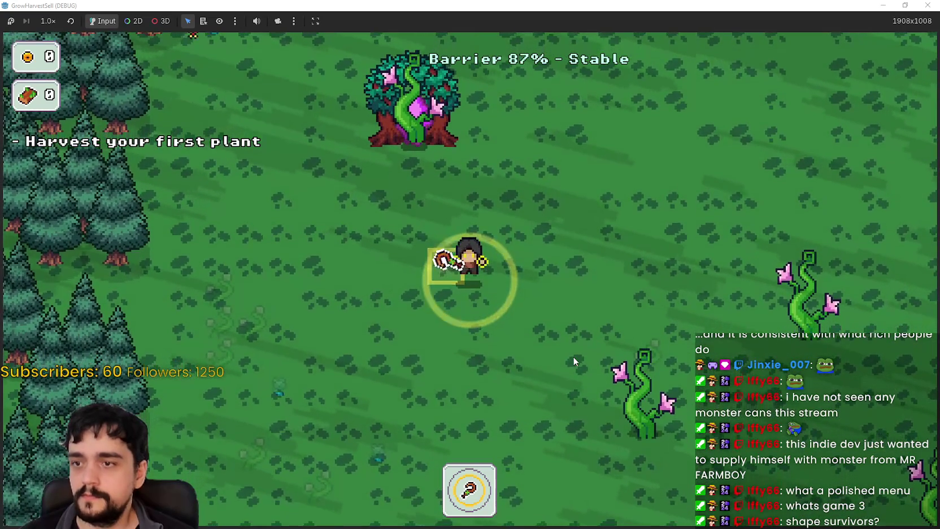
{"action": "key", "text": "s"}
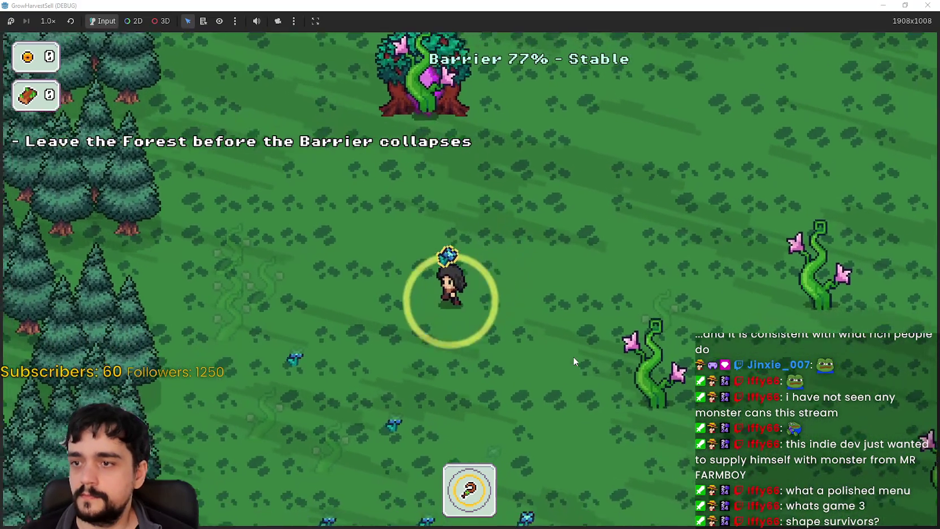
{"action": "key", "text": "s"}
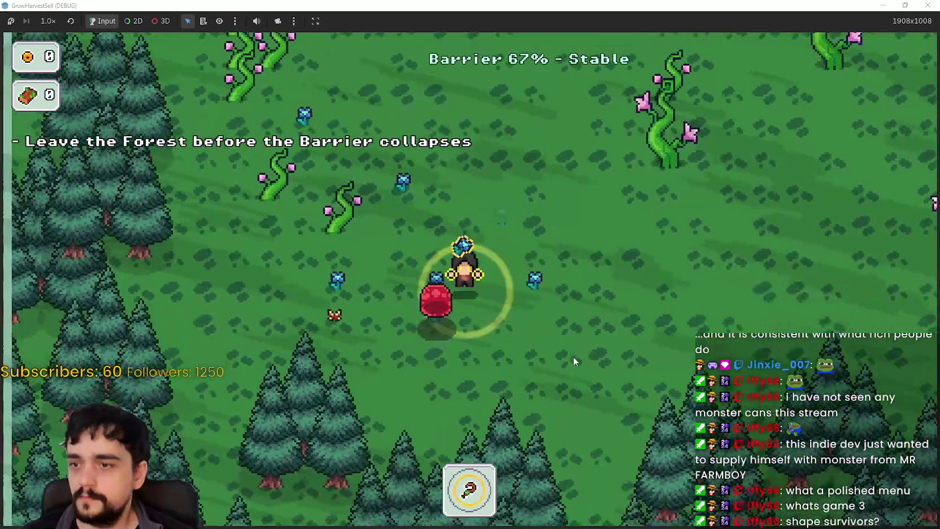
{"action": "key", "text": "a"}
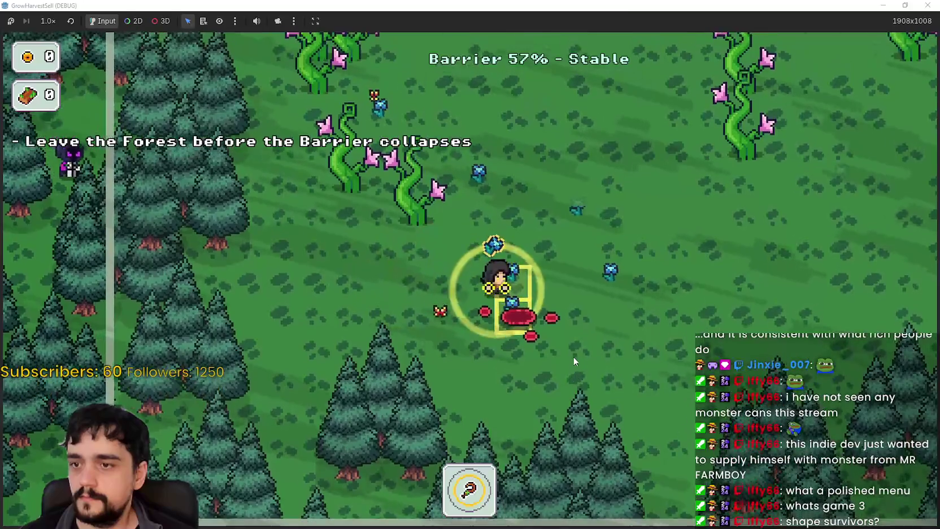
{"action": "key", "text": "d"}
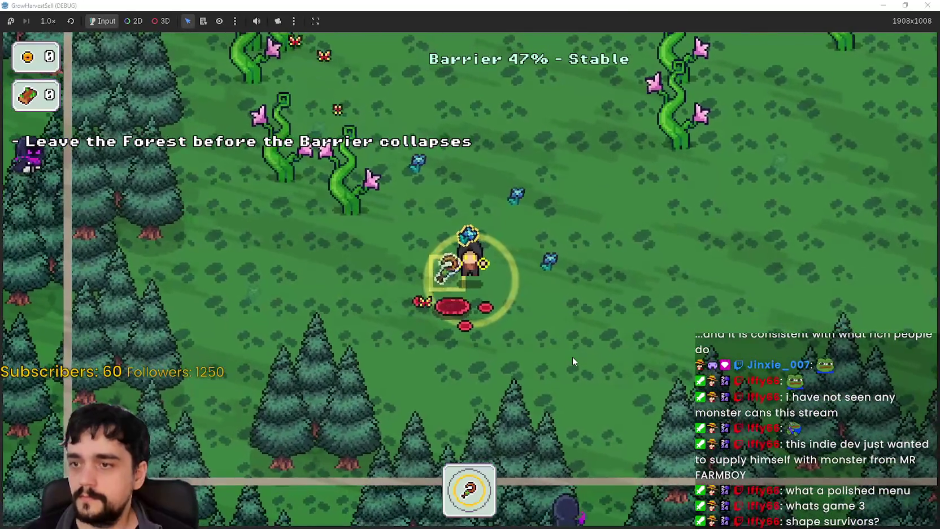
{"action": "key", "text": "d"}
{"action": "key", "text": "w"}
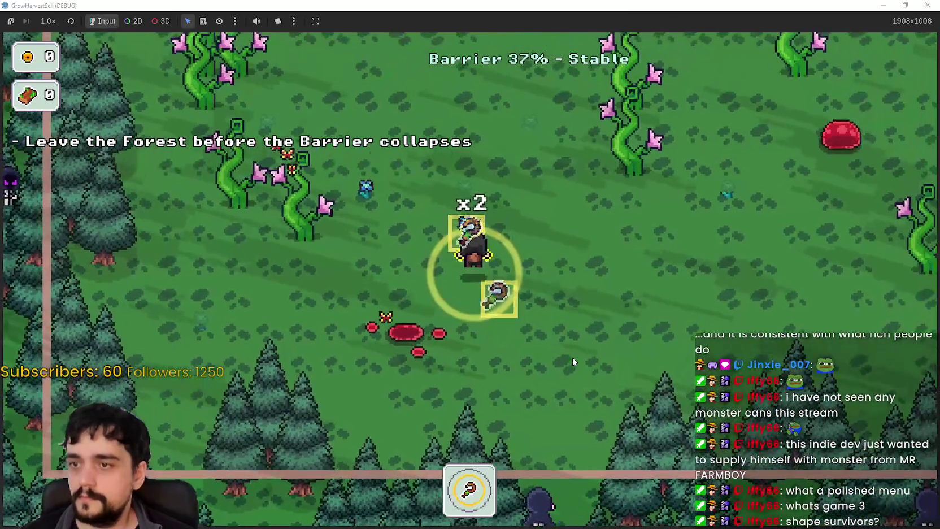
{"action": "key", "text": "d"}
{"action": "key", "text": "w"}
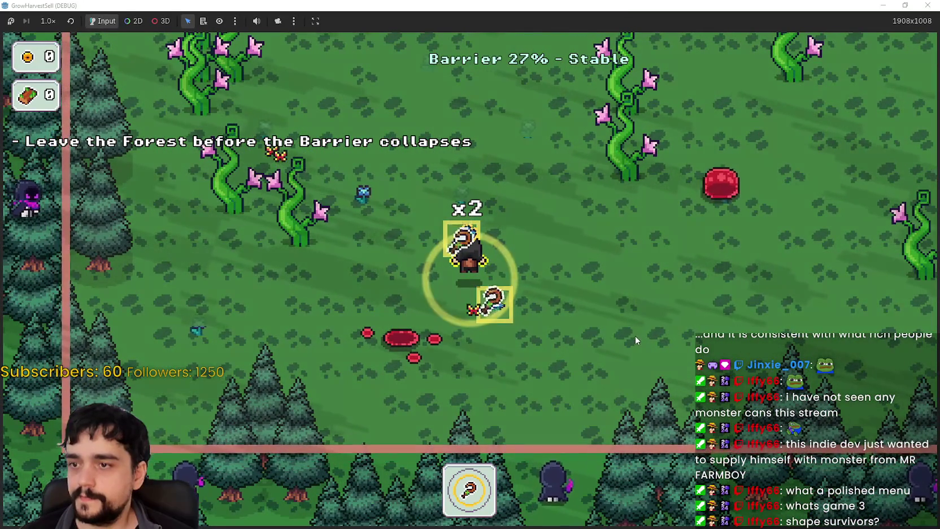
Walk up-left into the barrier tree to return to the village
{"action": "key", "text": "w"}
{"action": "key", "text": "a"}
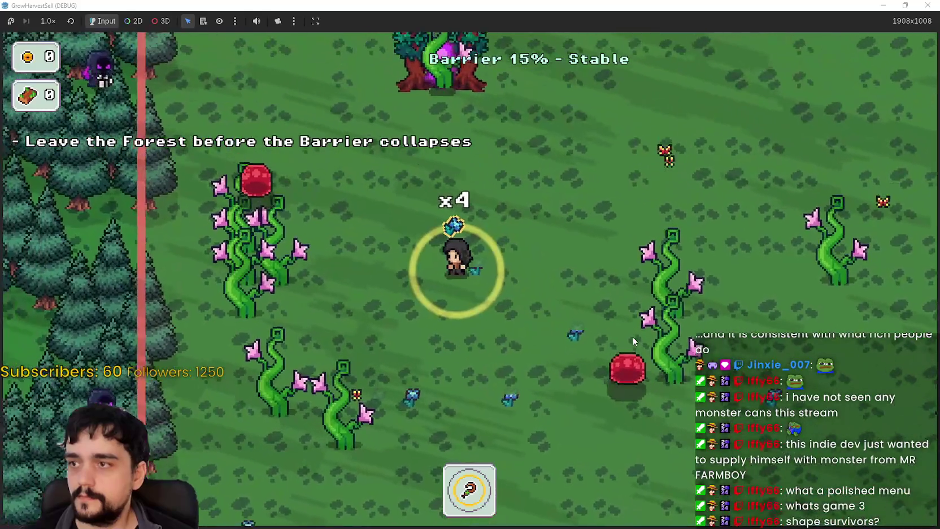
{"action": "key", "text": "w"}
{"action": "key", "text": "a"}
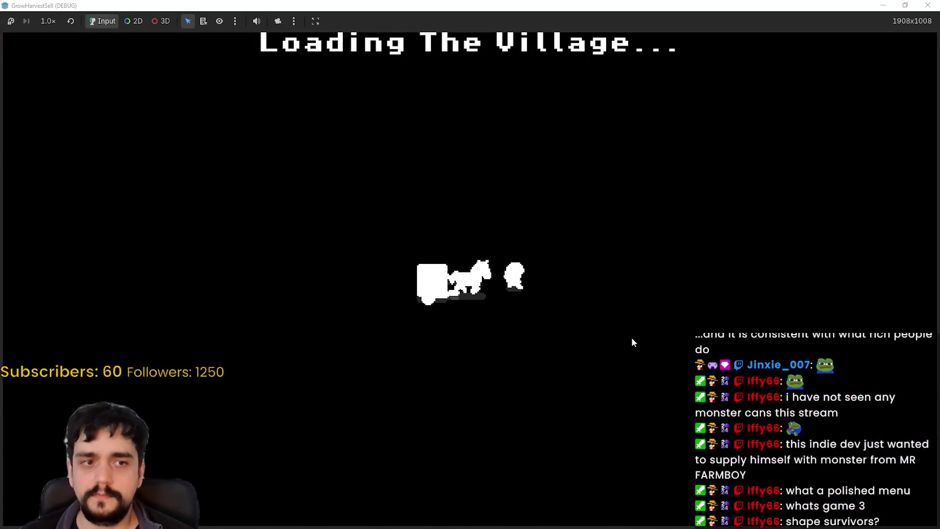
Sell the harvested plants at the market stall
{"action": "key", "text": "d"}
{"action": "key", "text": "w"}
{"action": "key", "text": "d"}
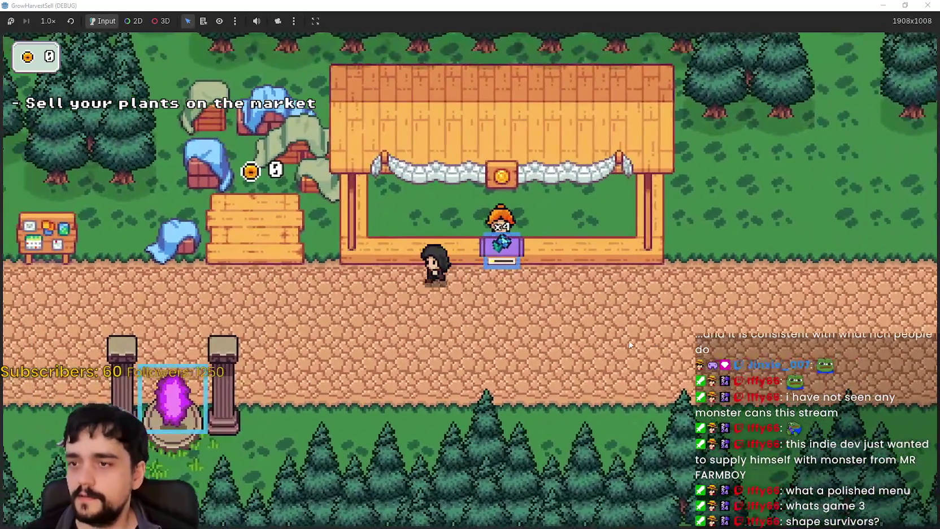
Walk along the village path back toward the bank
{"action": "key", "text": "a"}
{"action": "key", "text": "s"}
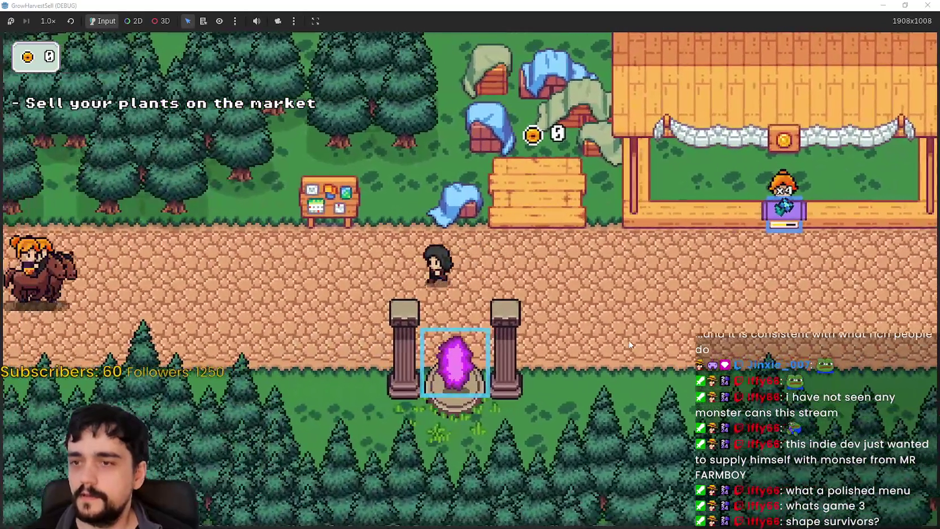
{"action": "key", "text": "d"}
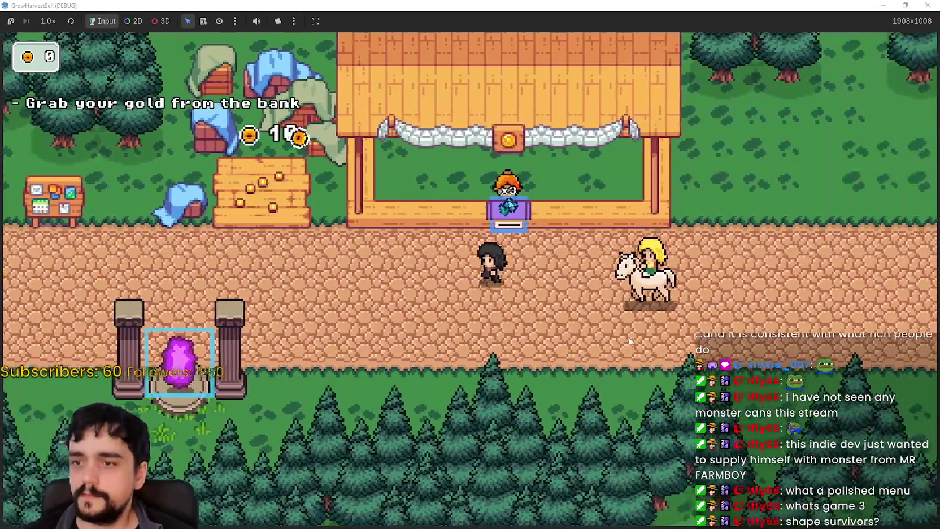
{"action": "key", "text": "a"}
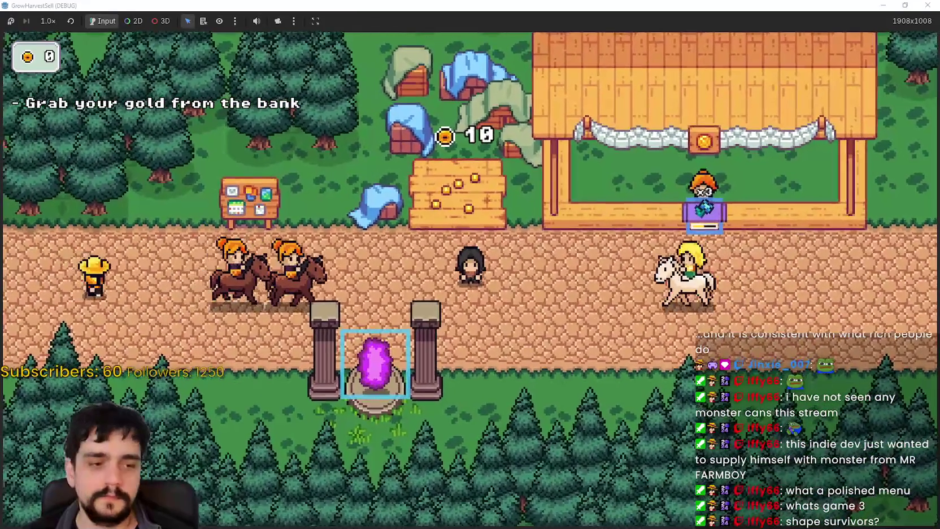
{"action": "key", "text": "d"}
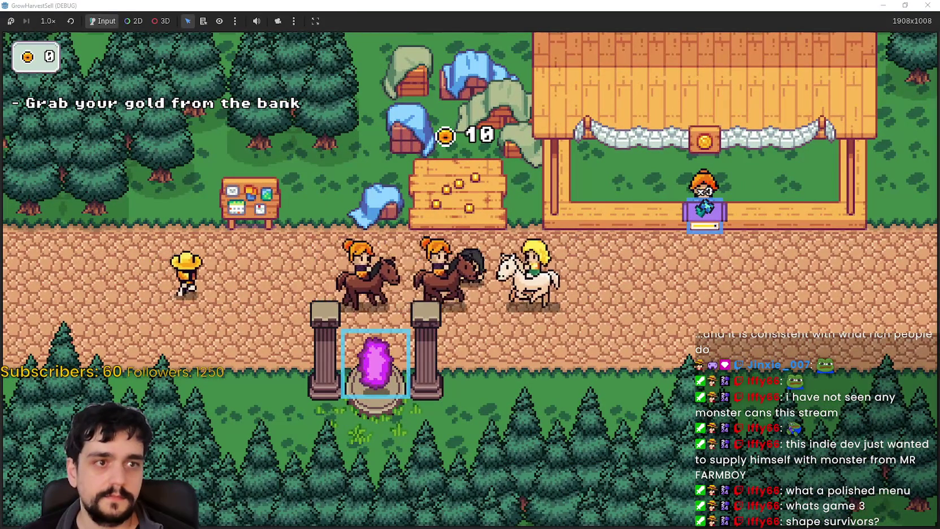
{"action": "key", "text": "d"}
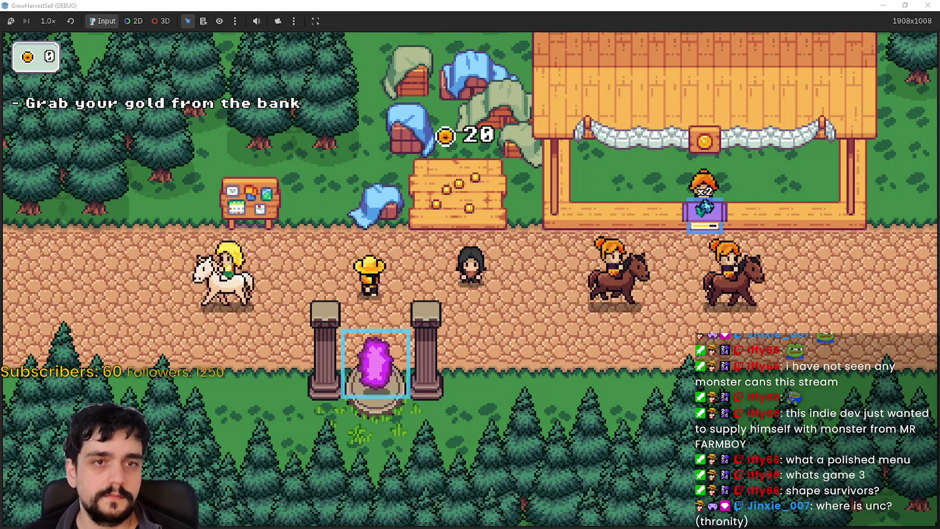
Collect gold from the bank and check the Prestige skill tree
{"action": "key", "text": "d"}
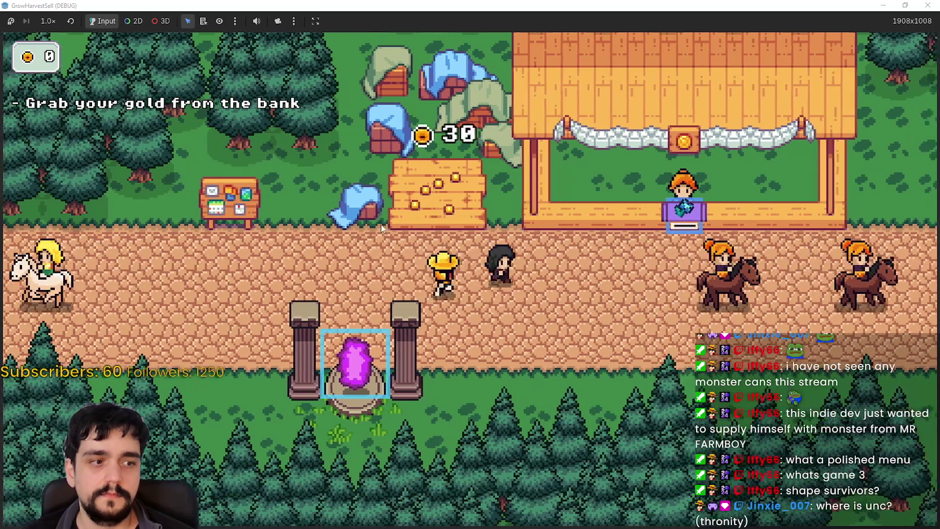
{"action": "key", "text": "d"}
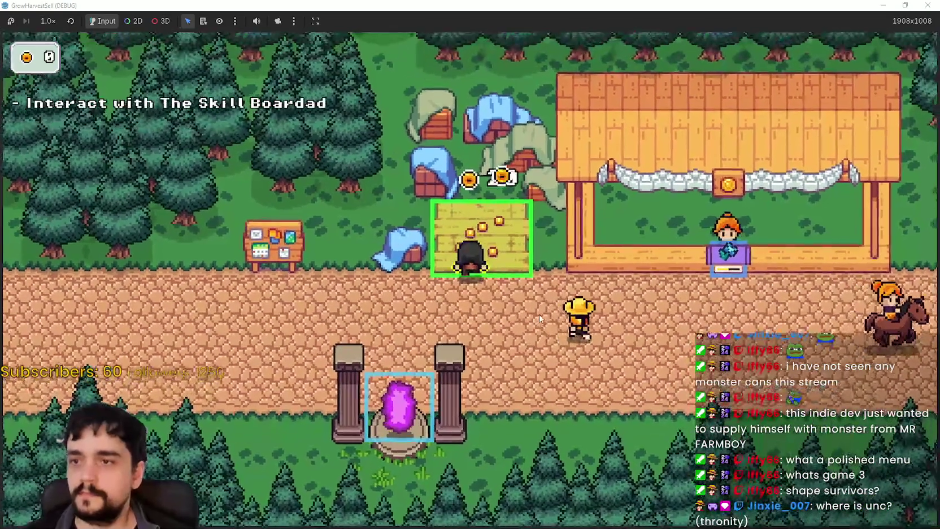
{"action": "key", "text": "a"}
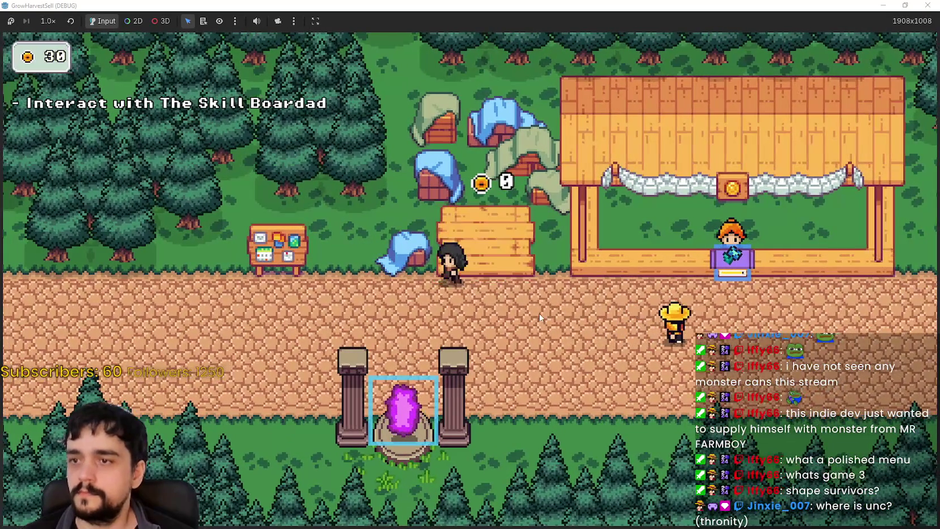
{"action": "key", "text": "e"}
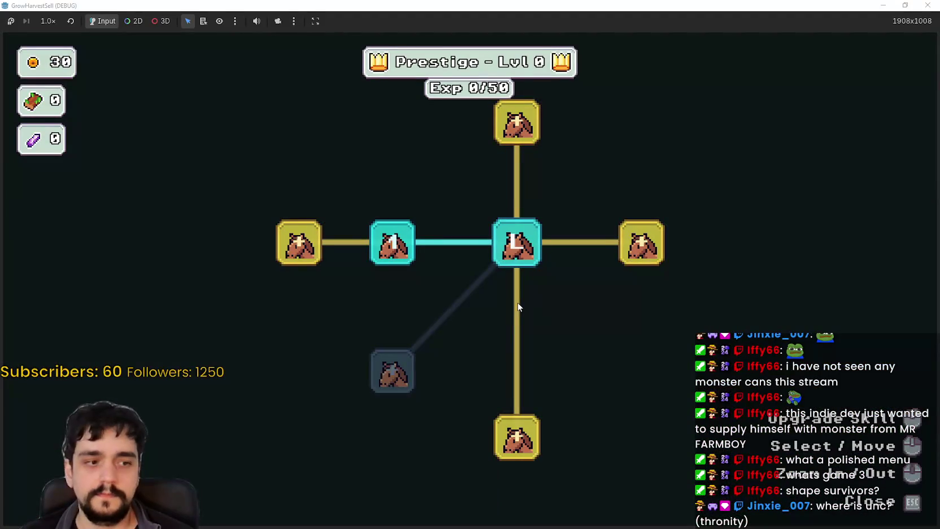
{"action": "scroll", "coordinate": [519, 305], "scroll_direction": "down", "scroll_amount": 3}
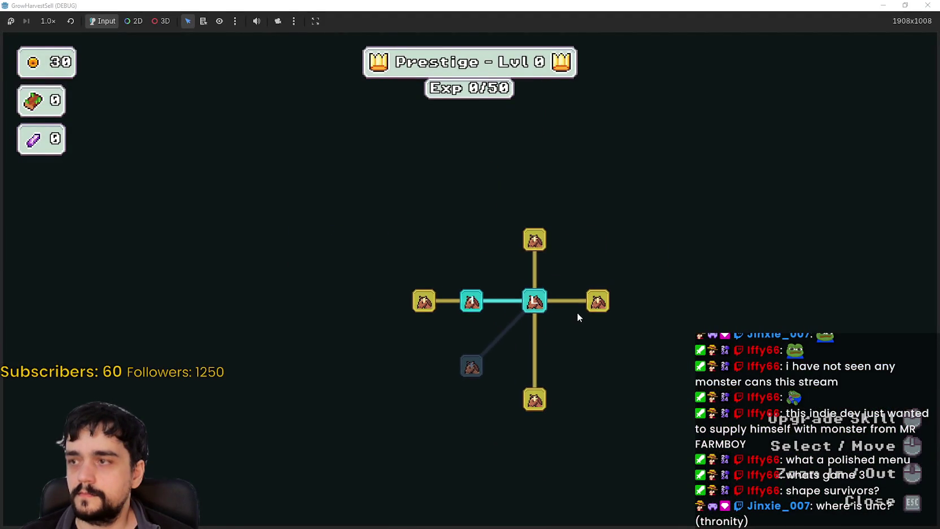
{"action": "key", "text": "Escape"}
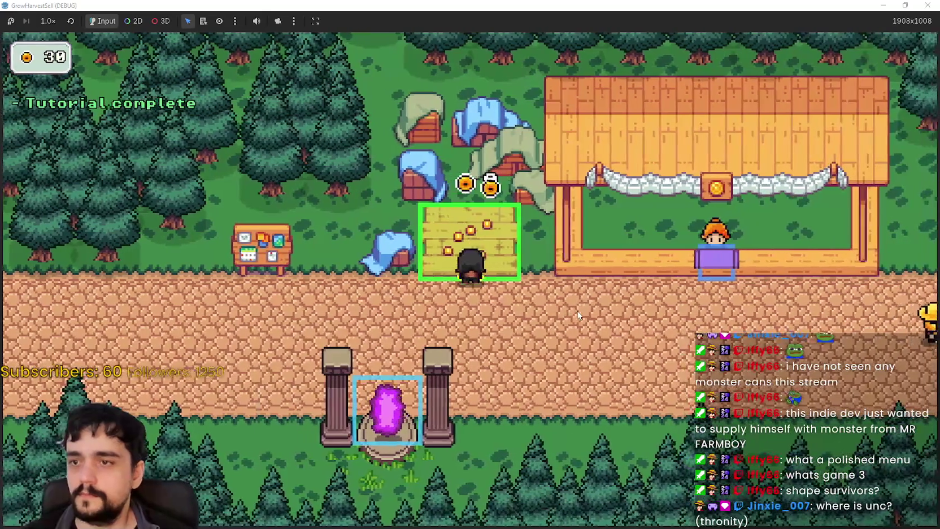
Collect more bank coins, buy the Magical Bag skill, and reach the portal's stage selection
{"action": "key", "text": "s"}
{"action": "key", "text": "a"}
{"action": "key", "text": "p"}
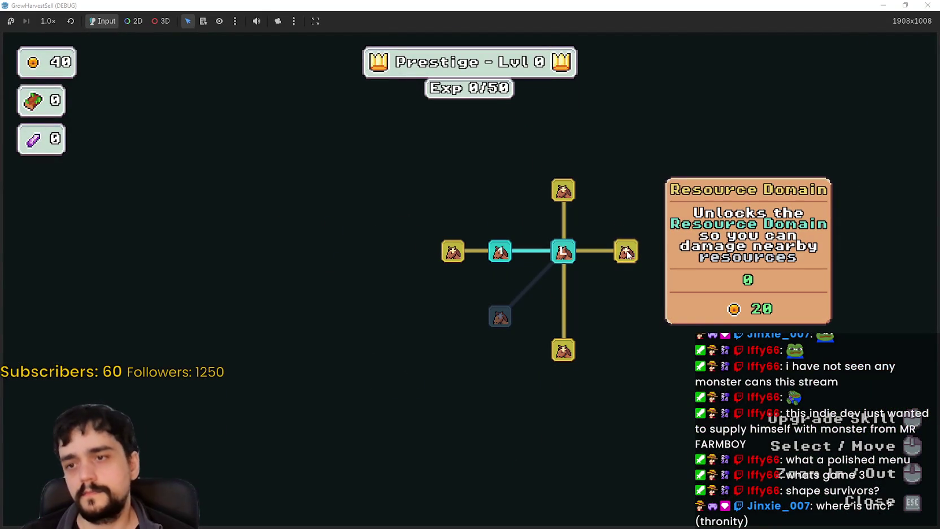
{"action": "mouse_move", "coordinate": [592, 251]}
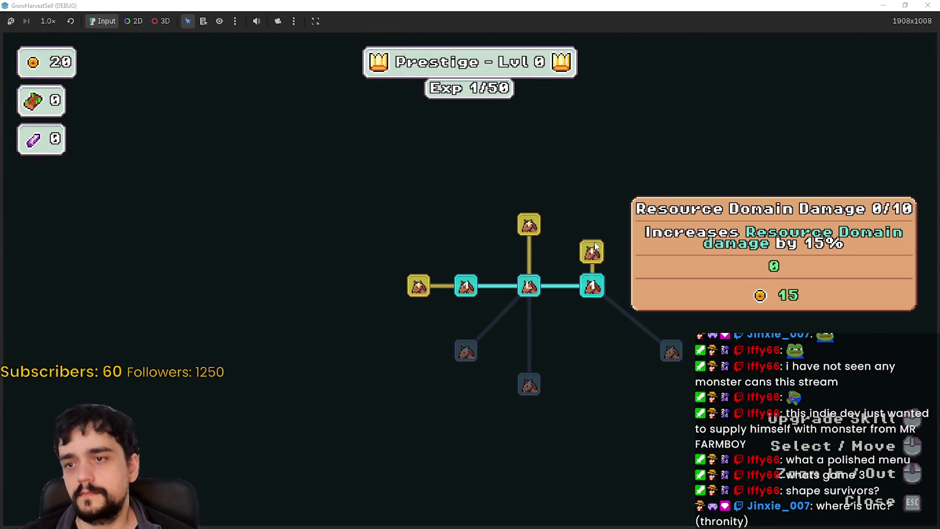
{"action": "left_click", "coordinate": [529, 224]}
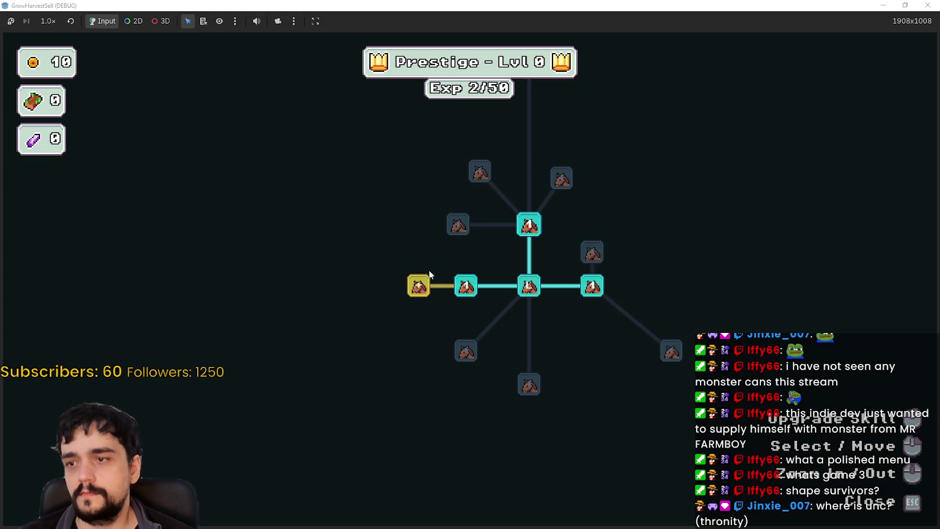
{"action": "key", "text": "Escape"}
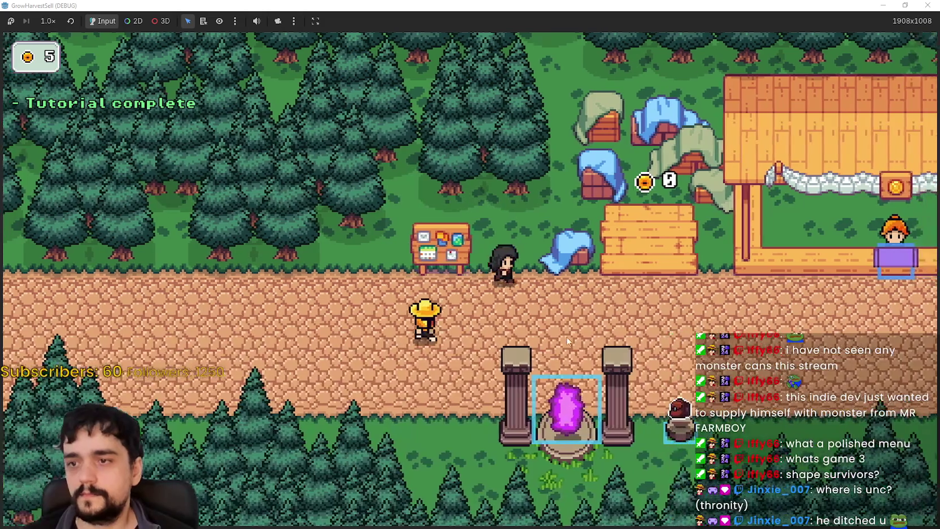
{"action": "key", "text": "d"}
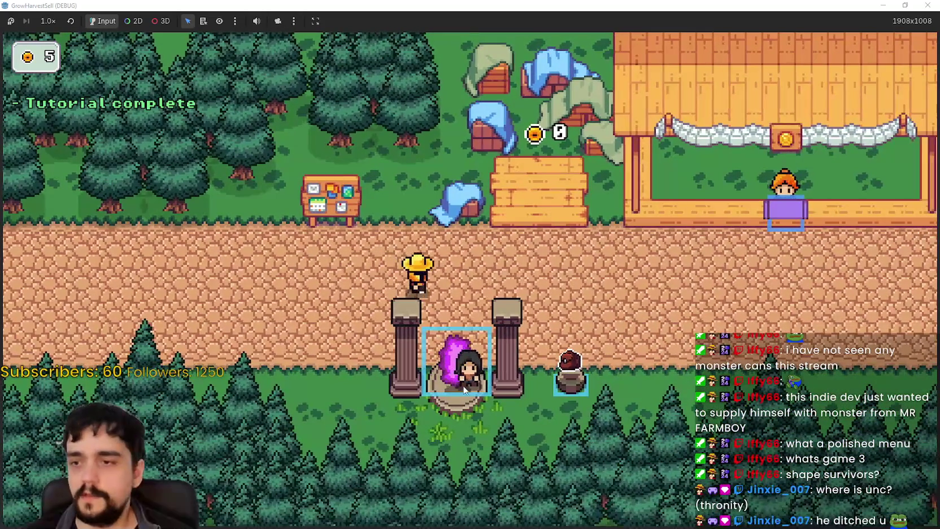
{"action": "left_click", "coordinate": [462, 379]}
Travel to forest Stage 1 and walk around the forest
{"action": "left_click", "coordinate": [252, 454]}
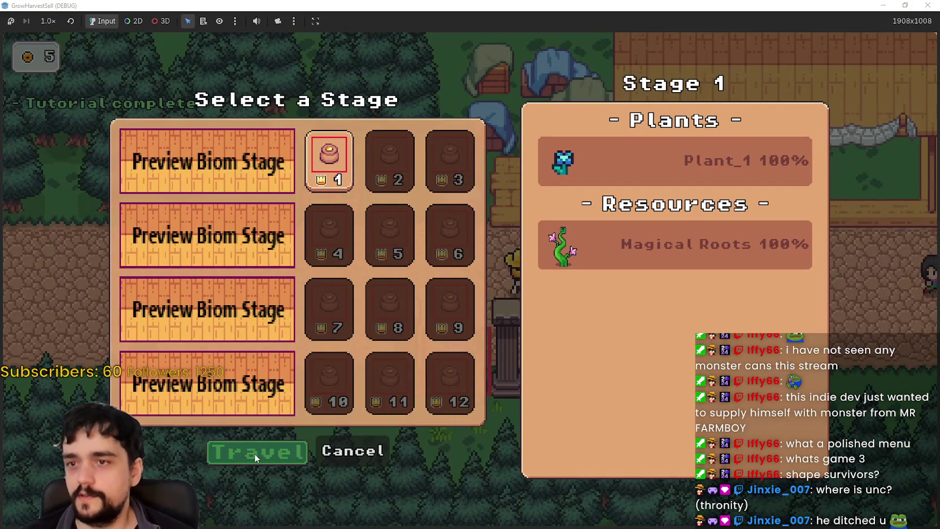
{"action": "key", "text": "d"}
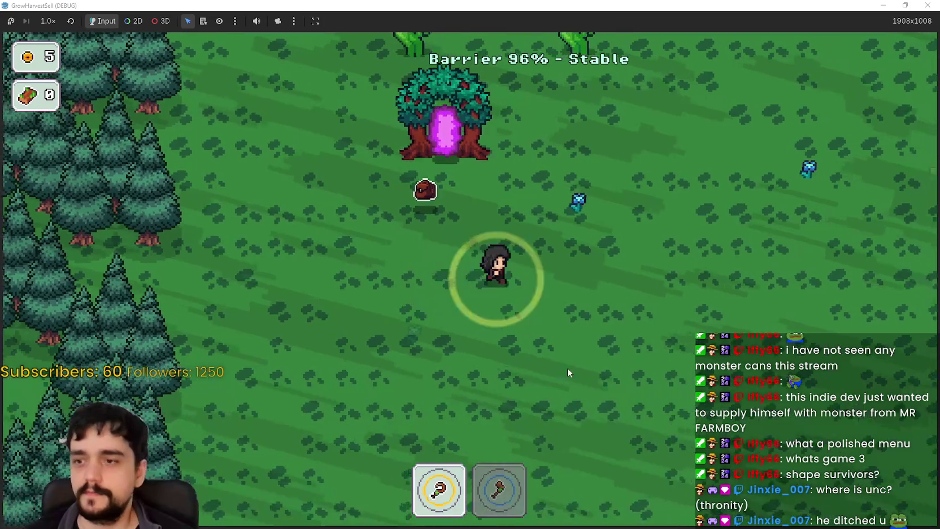
{"action": "key", "text": "w"}
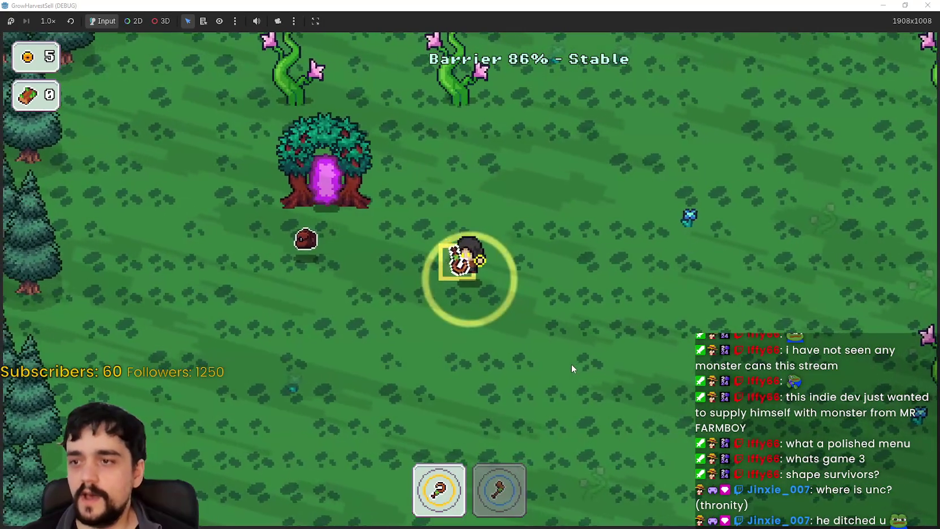
{"action": "key", "text": "w"}
{"action": "key", "text": "d"}
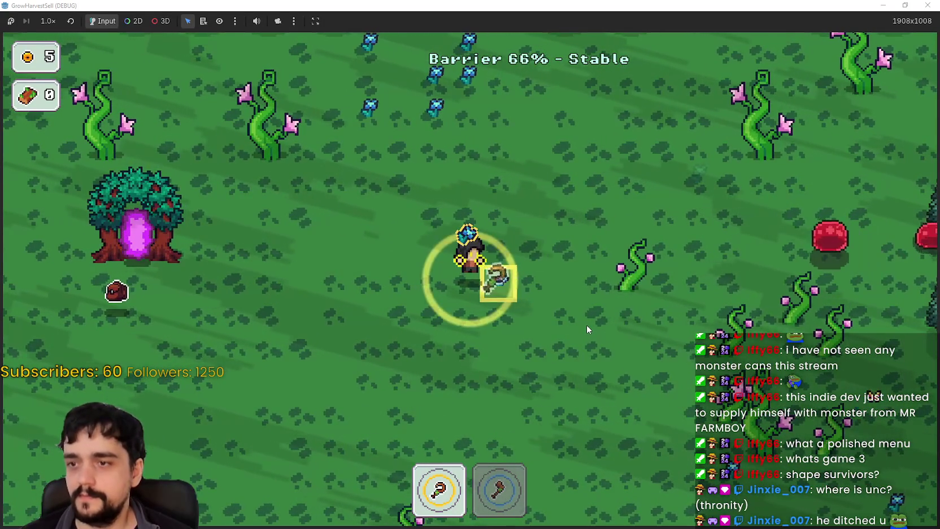
{"action": "key", "text": "w"}
{"action": "key", "text": "a"}
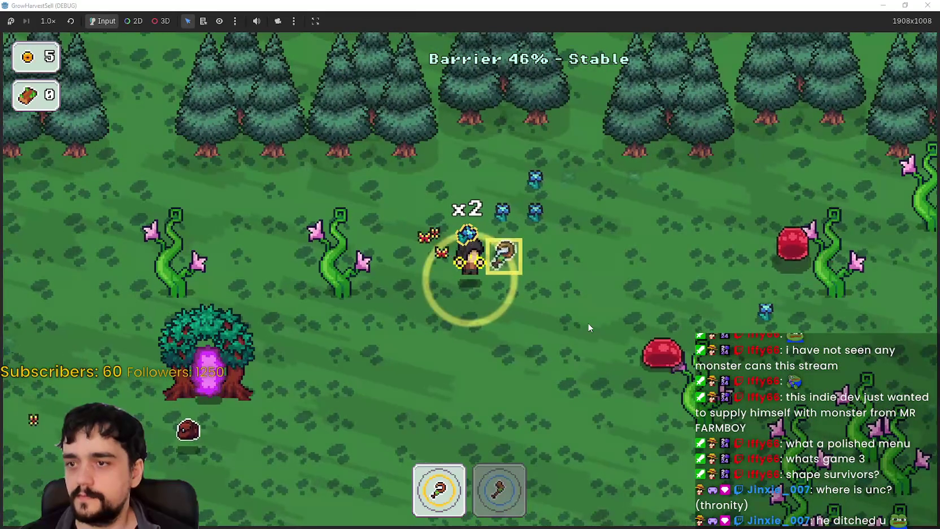
{"action": "key", "text": "s"}
{"action": "key", "text": "a"}
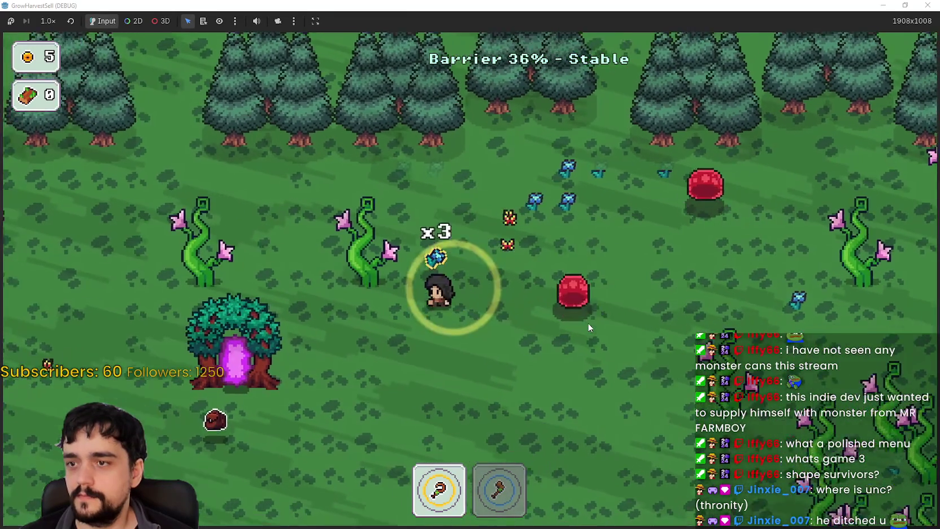
Switch to the axe and chop the nearby vines for wood
{"action": "key", "text": "s"}
{"action": "key", "text": "d"}
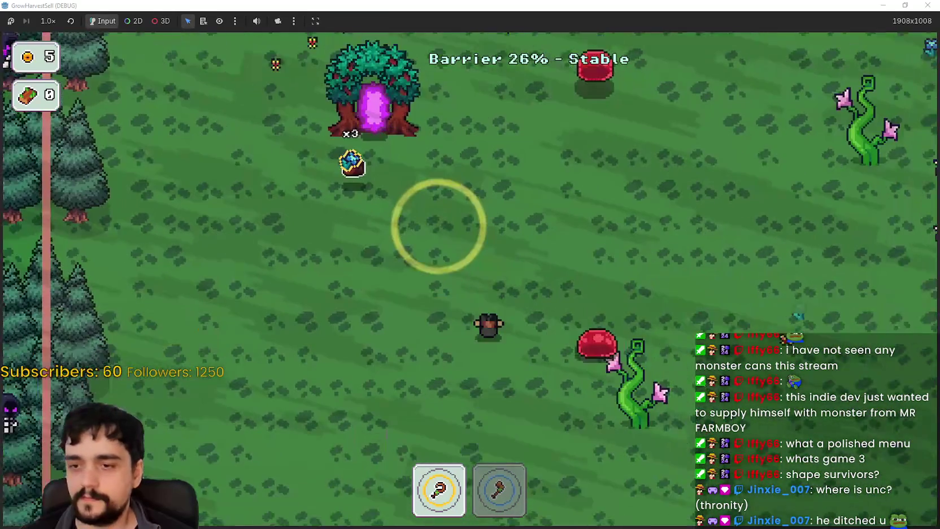
{"action": "key", "text": "2"}
{"action": "key", "text": "d"}
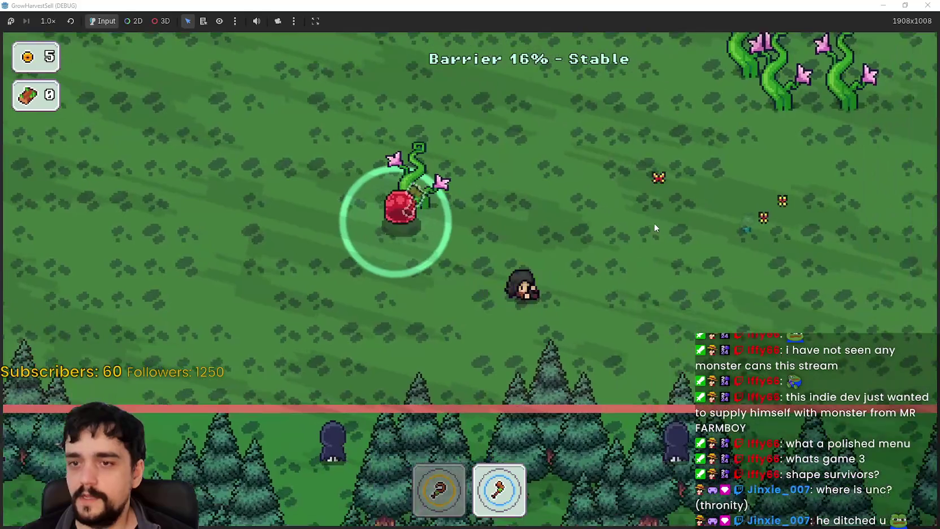
{"action": "key", "text": "w"}
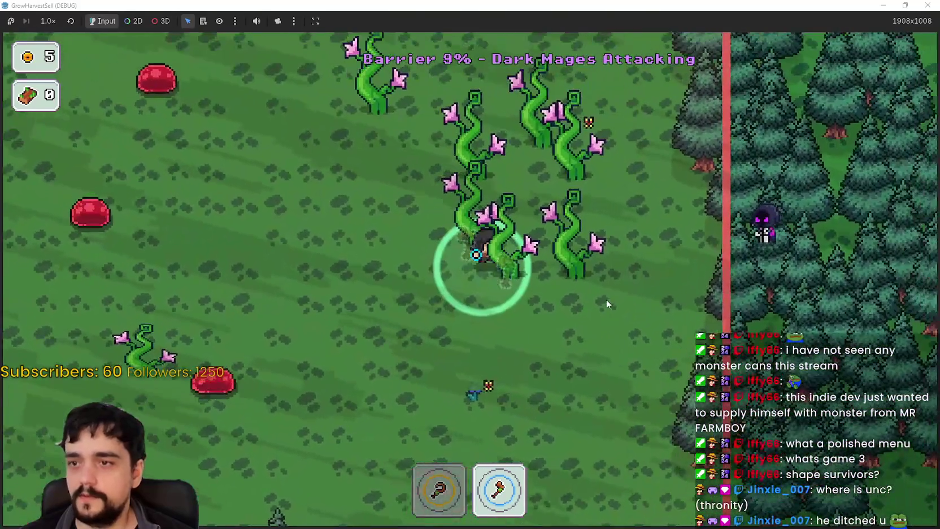
{"action": "key", "text": "w"}
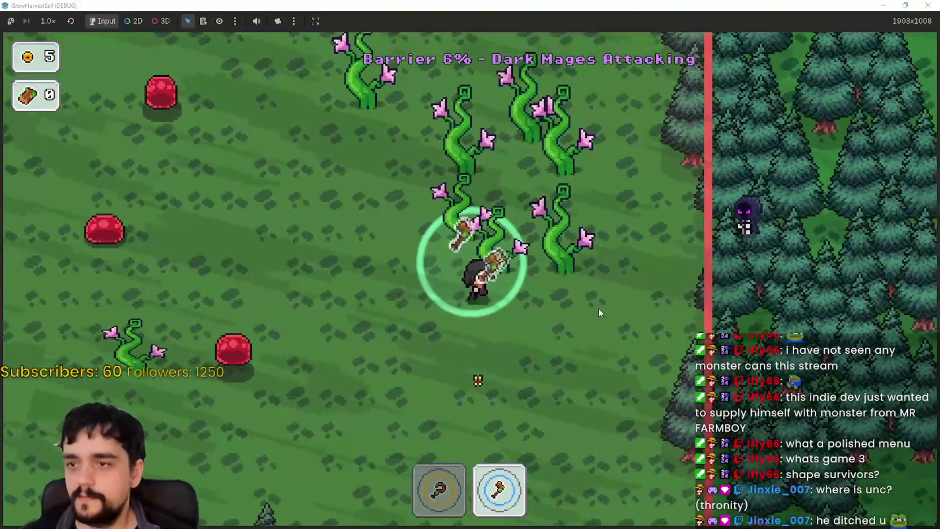
{"action": "key", "text": "s"}
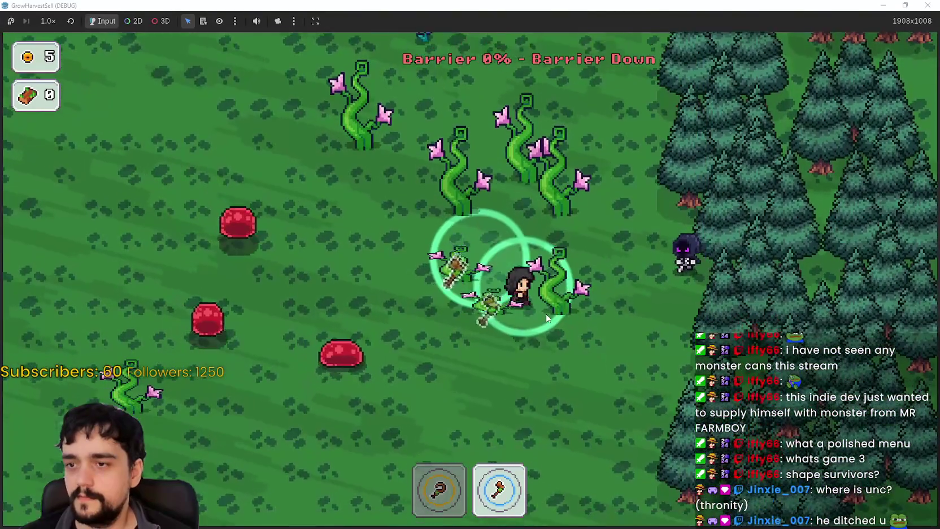
Walk north-west into the tree portal to return to the village
{"action": "key", "text": "w"}
{"action": "key", "text": "a"}
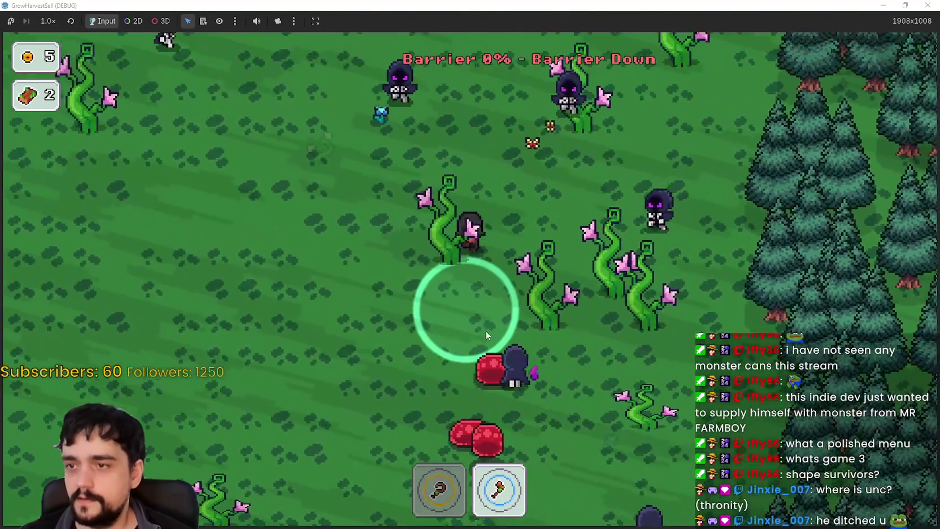
{"action": "key", "text": "w"}
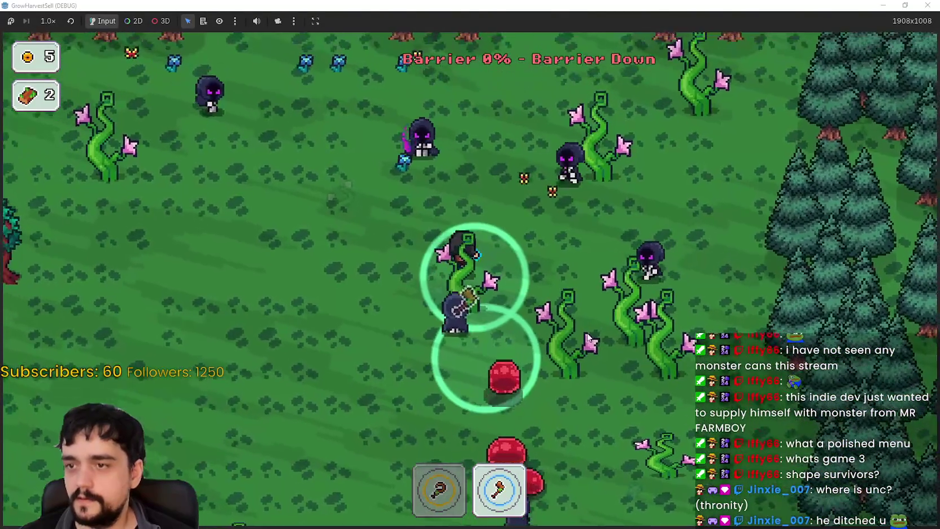
{"action": "key", "text": "a"}
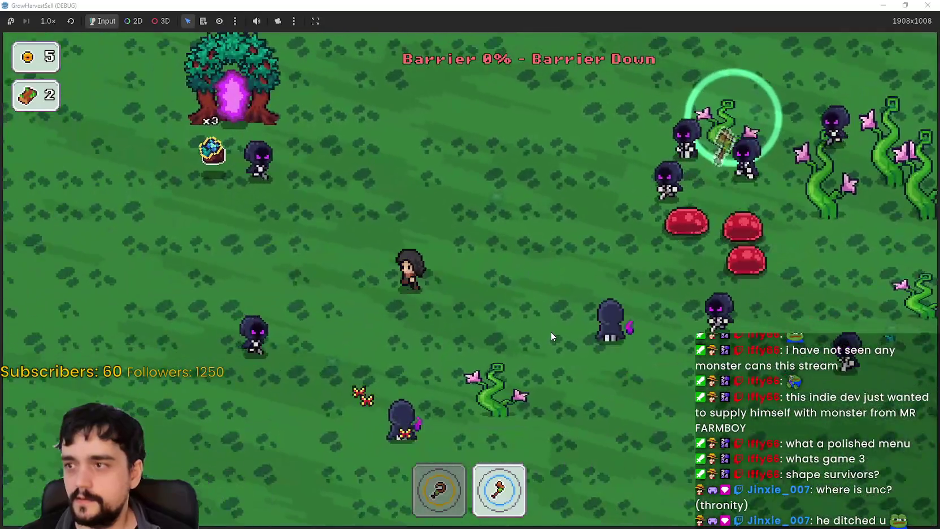
{"action": "key", "text": "a"}
{"action": "key", "text": "w"}
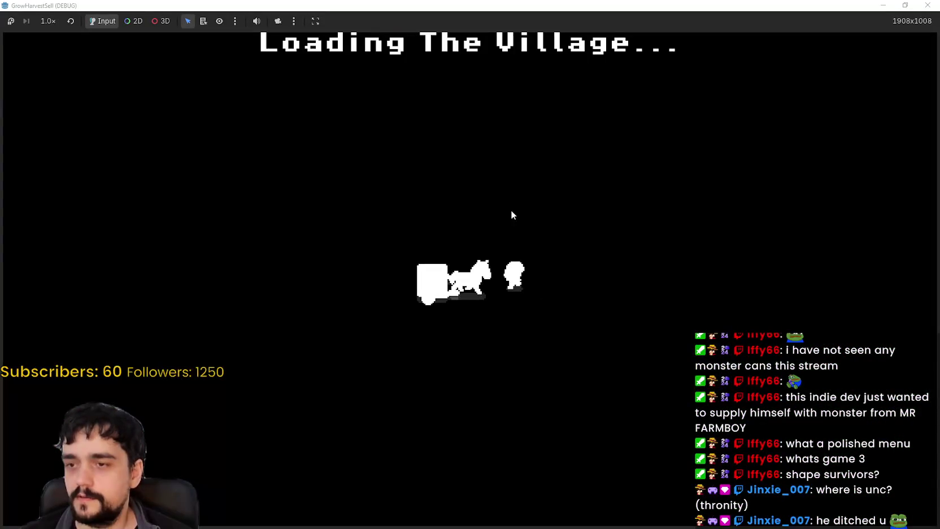
Walk up to the shop stall and back down onto the path
{"action": "key", "text": "d"}
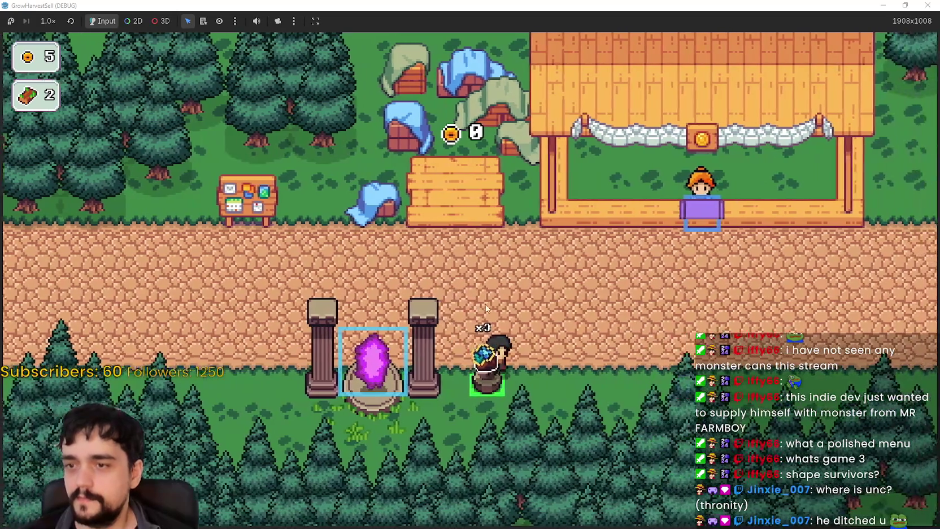
{"action": "key", "text": "w"}
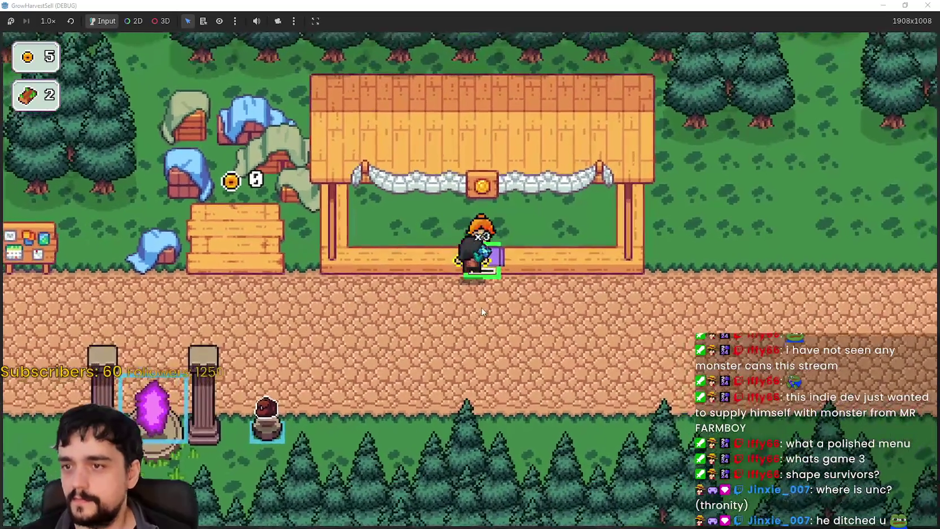
{"action": "key", "text": "s"}
{"action": "key", "text": "a"}
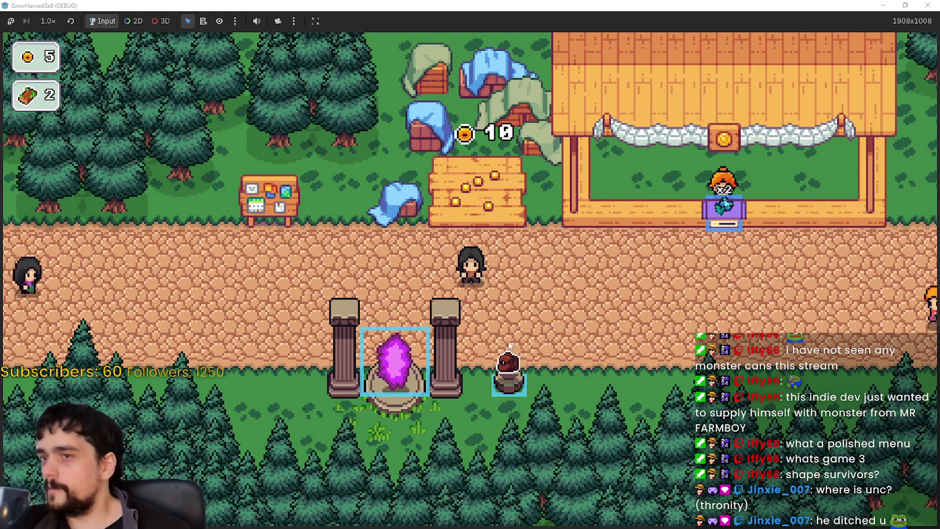
Collect crop-plot coins until gold reaches 35, then open the Prestige skill tree
{"action": "key", "text": "w"}
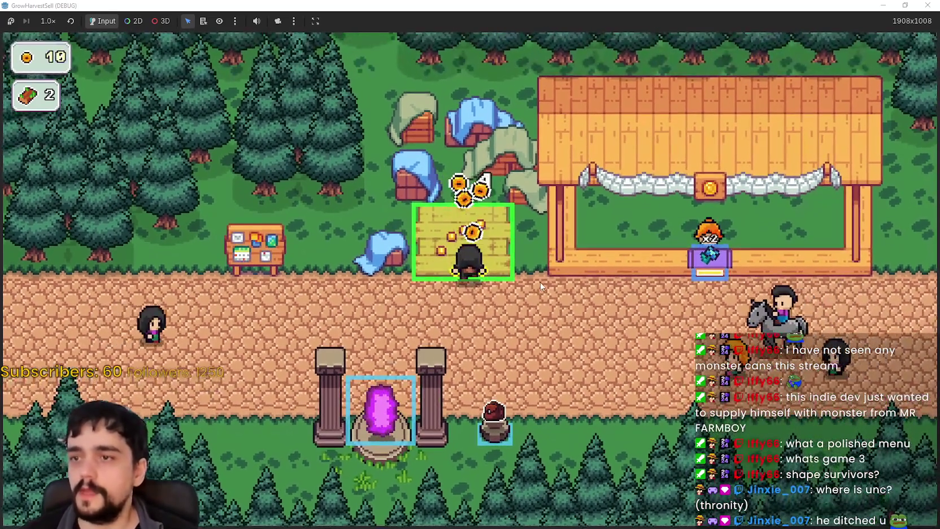
{"action": "key", "text": "s"}
{"action": "key", "text": "w"}
{"action": "key", "text": "s"}
{"action": "key", "text": "d"}
{"action": "key", "text": "a"}
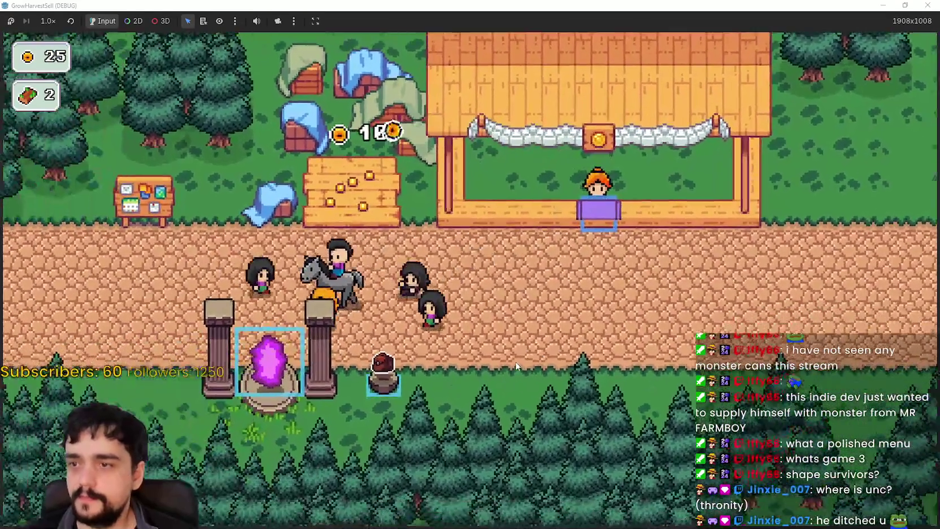
{"action": "key", "text": "a"}
{"action": "key", "text": "w"}
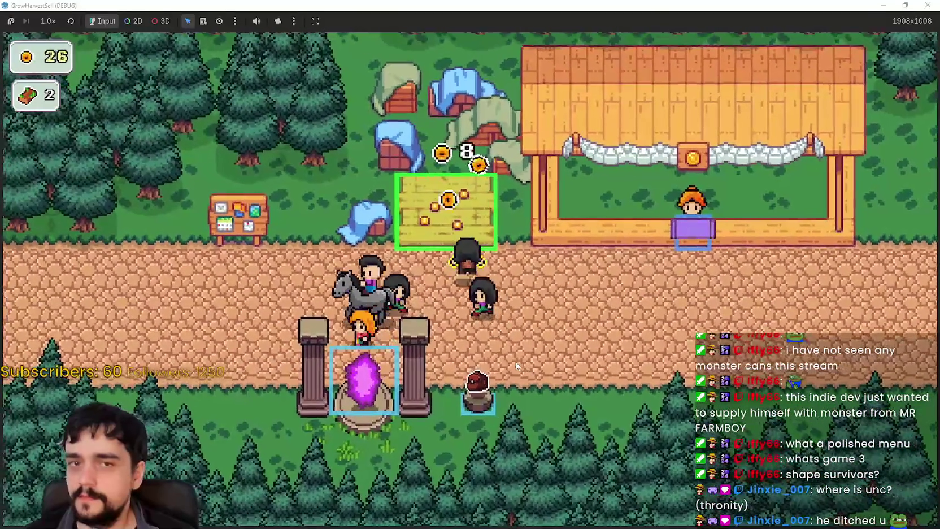
{"action": "key", "text": "a"}
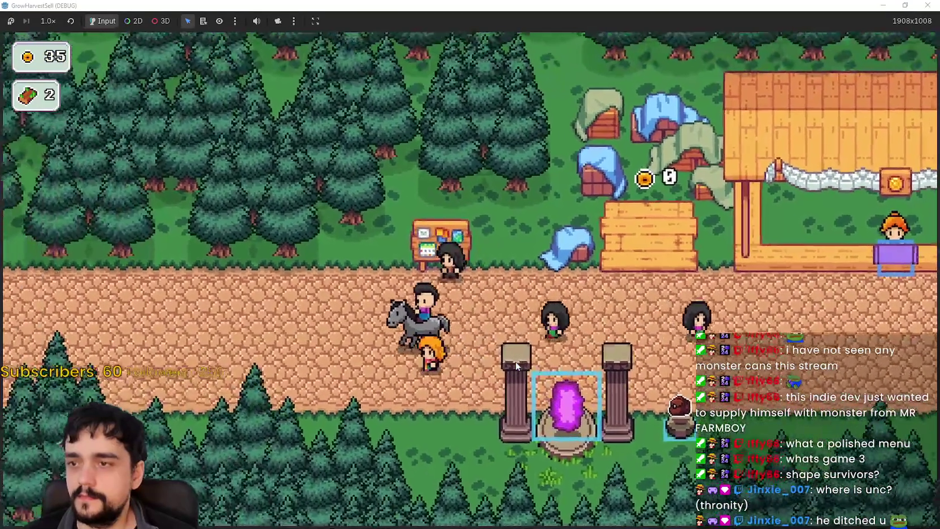
{"action": "key", "text": "Tab"}
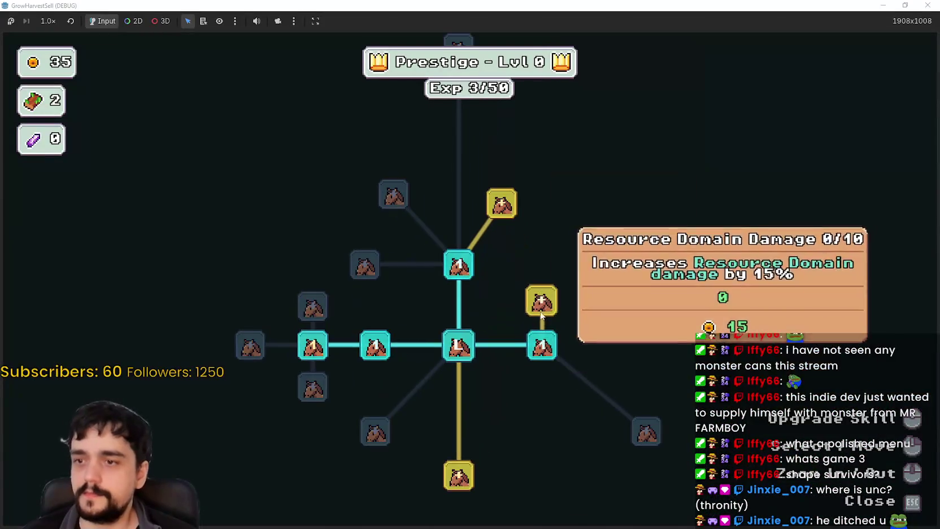
Buy a Prestige upgrade with coins and travel to forest Stage 1
{"action": "left_click", "coordinate": [525, 377]}
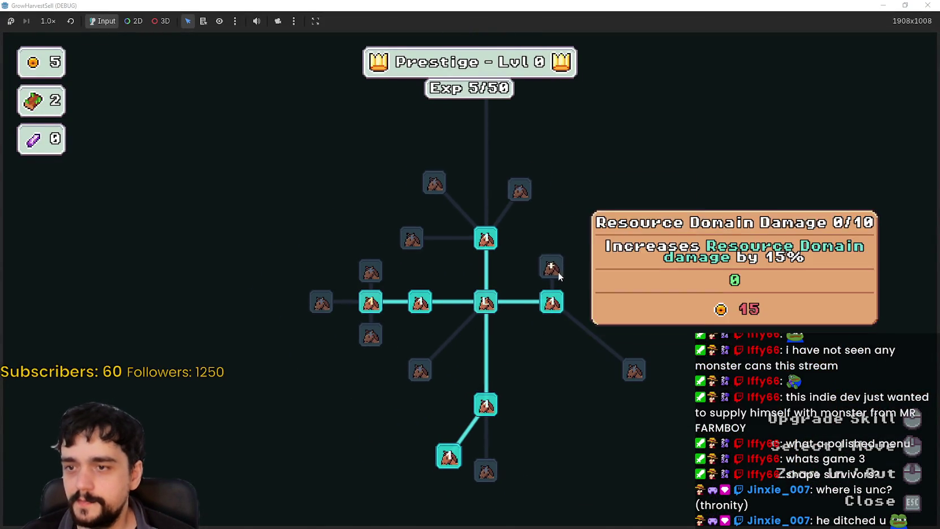
{"action": "key", "text": "Escape"}
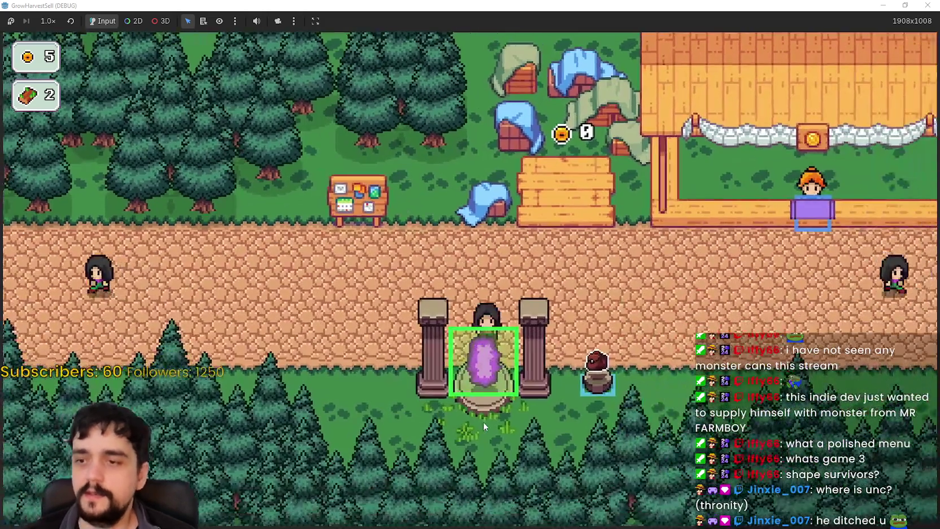
{"action": "left_click", "coordinate": [483, 422]}
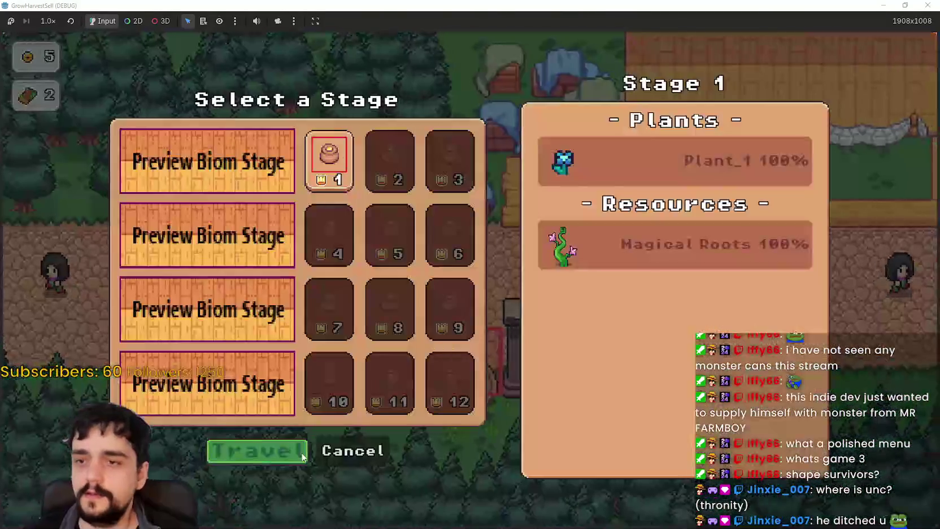
{"action": "left_click", "coordinate": [296, 450]}
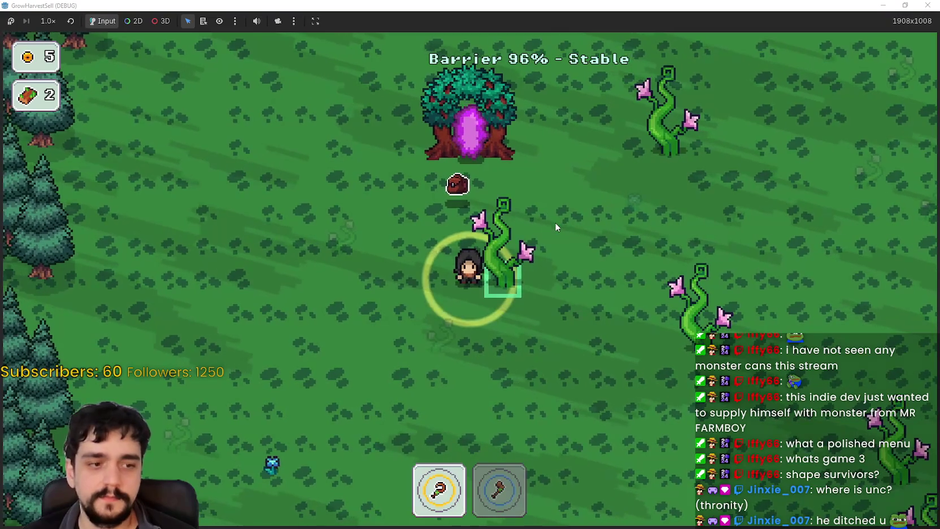
Switch to the axe and chop vines while moving right and down through the forest
{"action": "key", "text": "2"}
{"action": "key", "text": "1"}
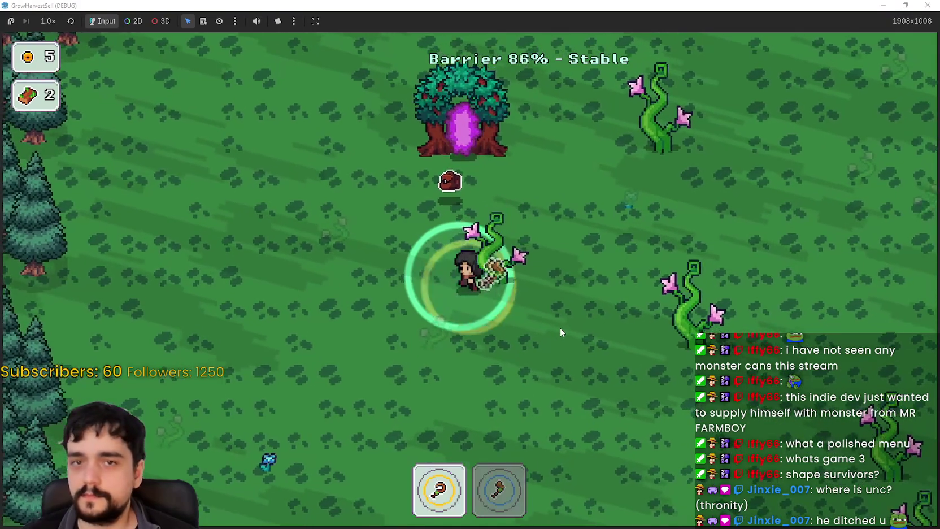
{"action": "key", "text": "2"}
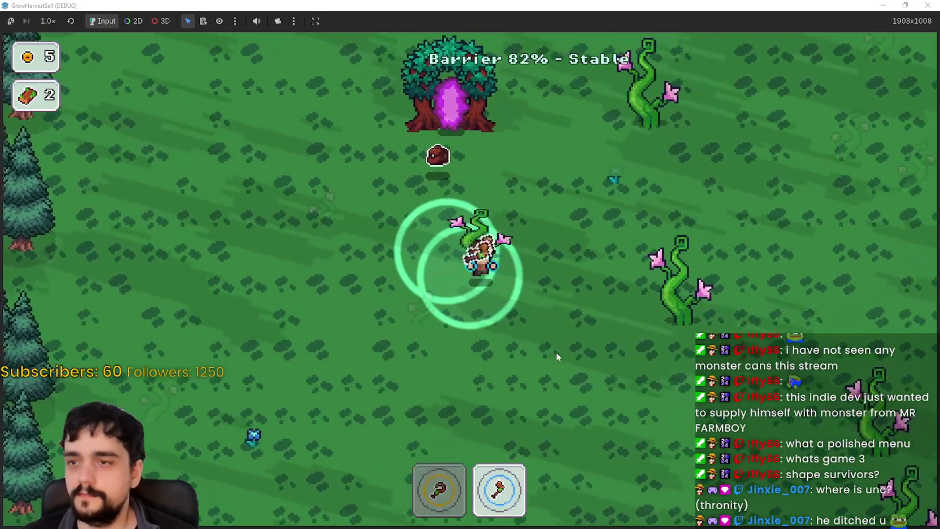
{"action": "key", "text": "d"}
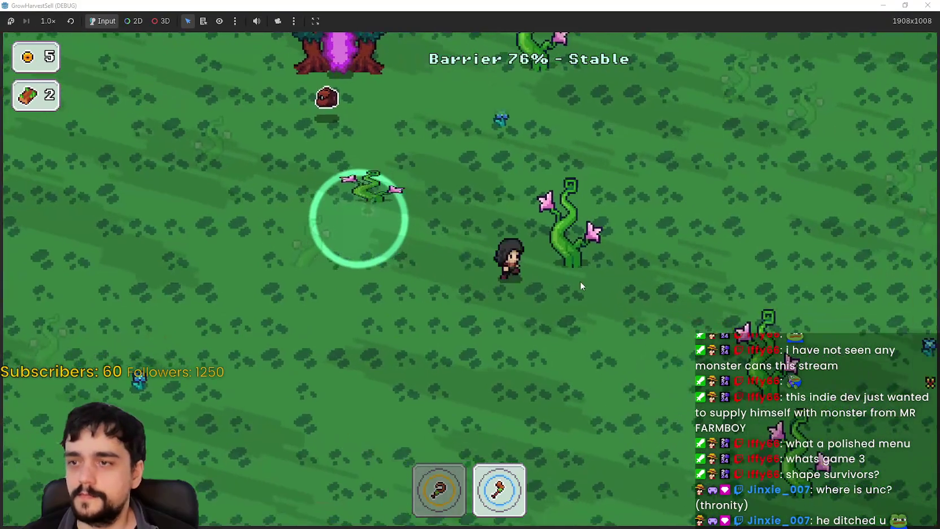
{"action": "key", "text": "d"}
{"action": "key", "text": "s"}
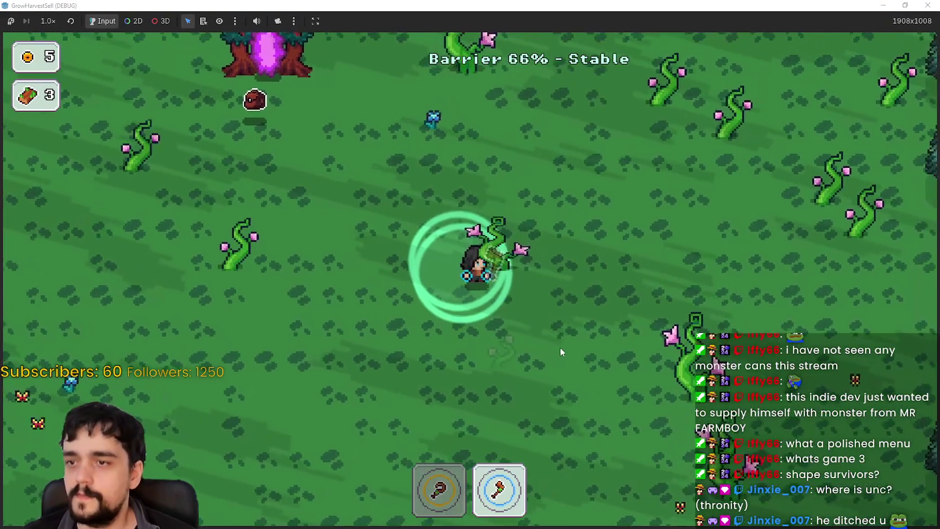
{"action": "key", "text": "s"}
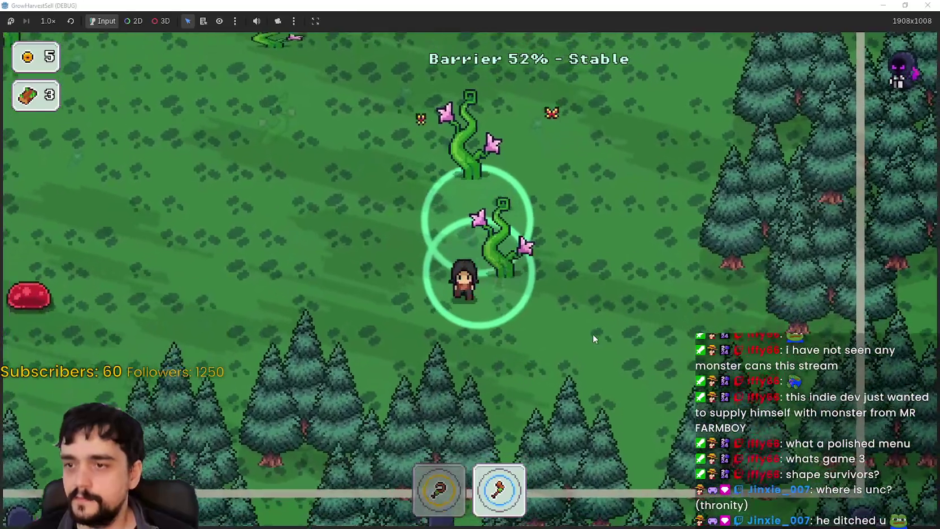
{"action": "key", "text": "w"}
{"action": "key", "text": "d"}
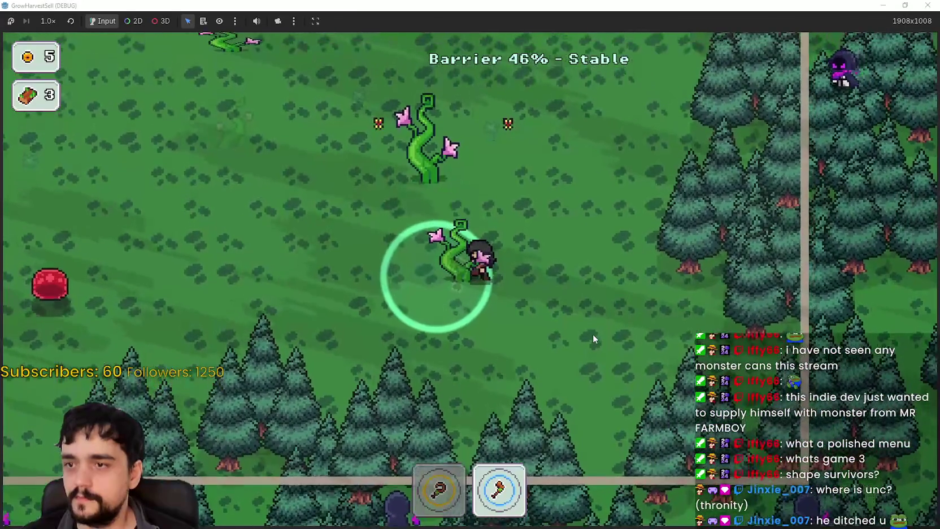
{"action": "key", "text": "a"}
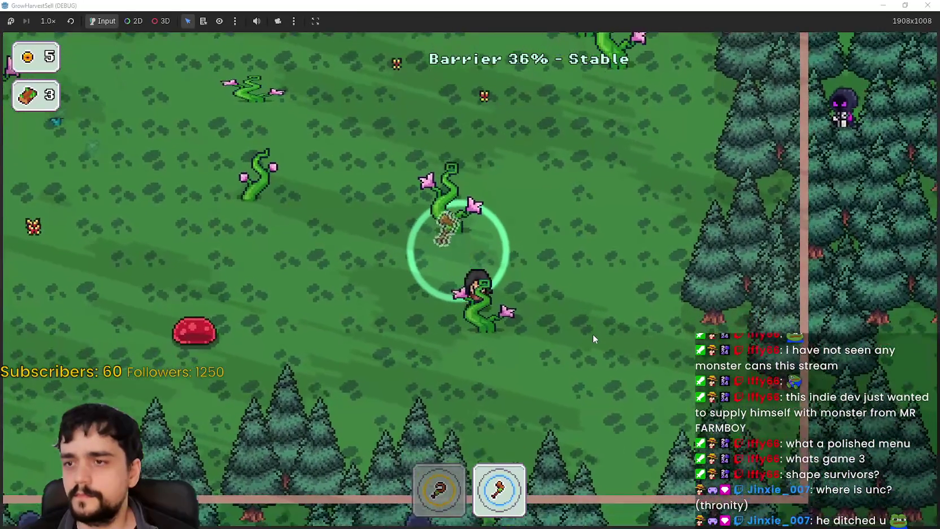
{"action": "key", "text": "s"}
{"action": "key", "text": "d"}
Keep gathering wood up-left across the field until the barrier reaches 0%
{"action": "key", "text": "w"}
{"action": "key", "text": "a"}
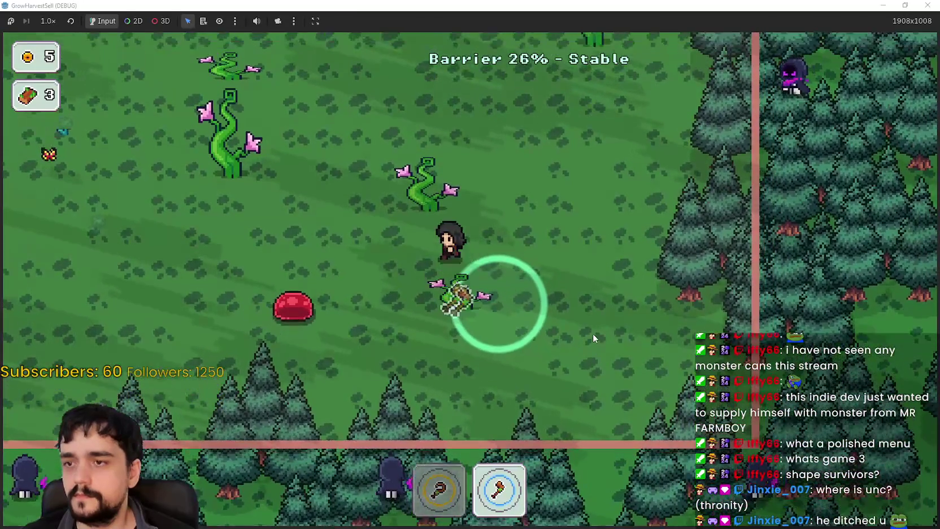
{"action": "key", "text": "w"}
{"action": "key", "text": "a"}
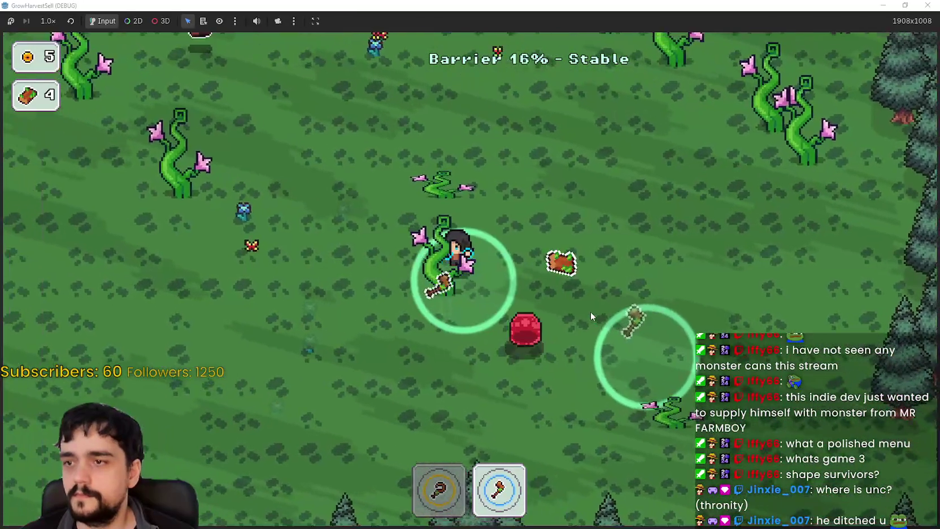
{"action": "key", "text": "s"}
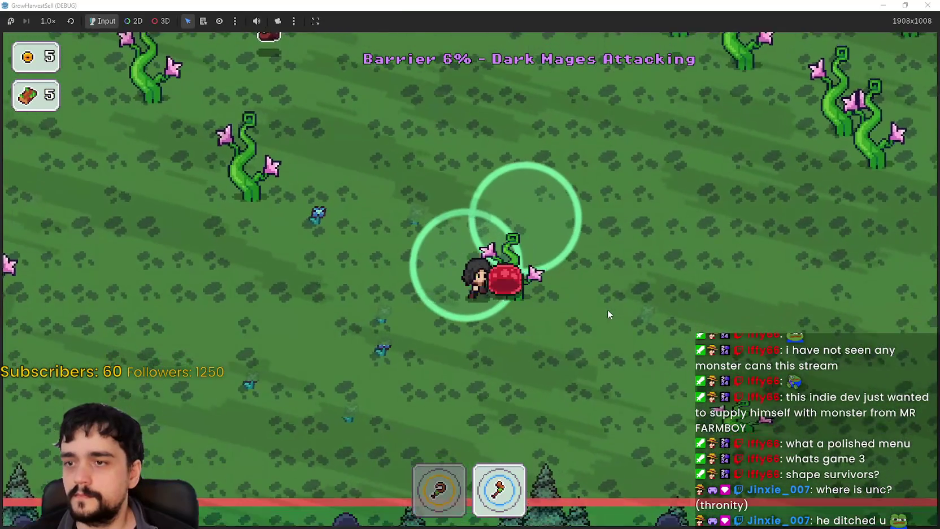
{"action": "key", "text": "w"}
{"action": "key", "text": "a"}
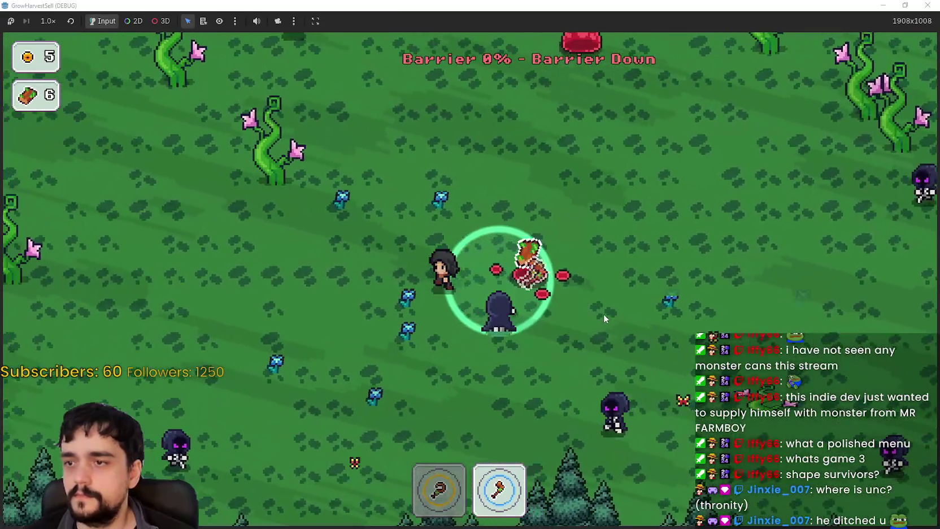
Switch tools and walk into the tree portal back to the village
{"action": "key", "text": "1"}
{"action": "key", "text": "w"}
{"action": "key", "text": "a"}
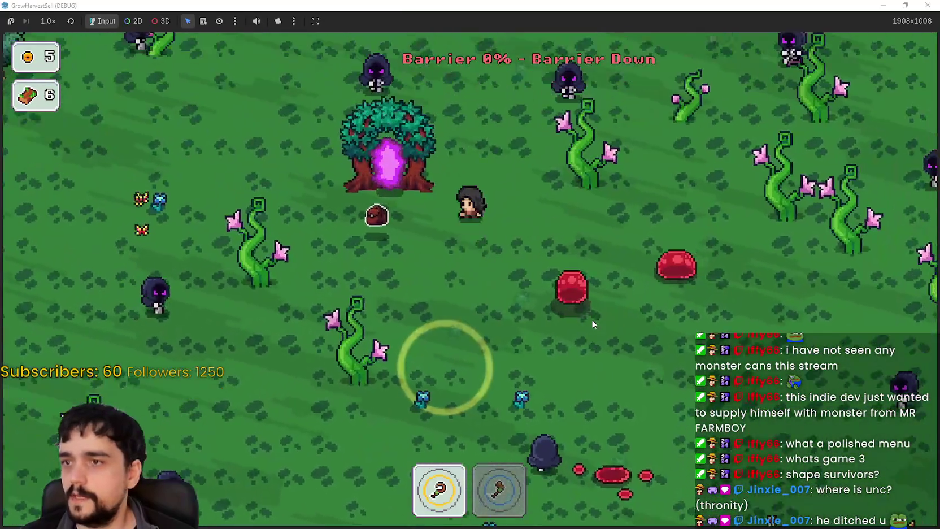
{"action": "key", "text": "w"}
{"action": "key", "text": "a"}
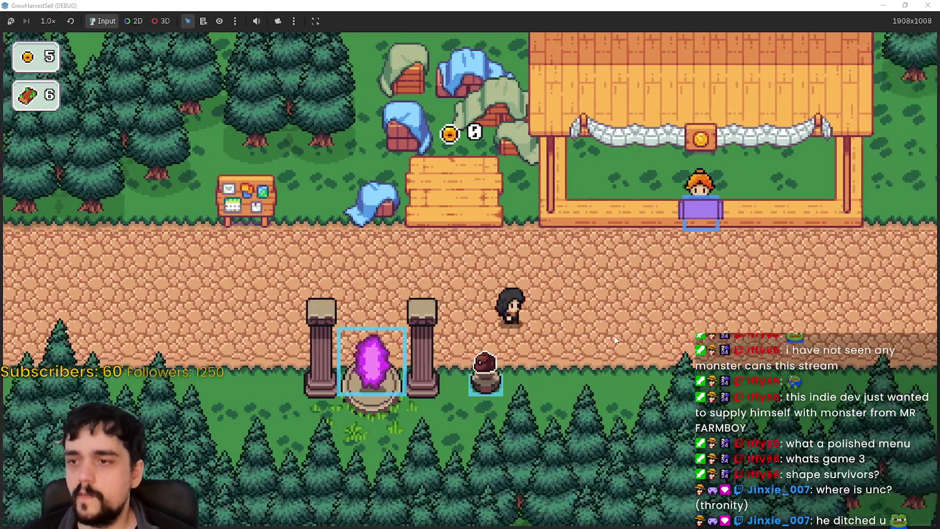
Check the Prestige skill tree, then travel from the portal to forest Stage 1
{"action": "key", "text": "w"}
{"action": "key", "text": "d"}
{"action": "key", "text": "a"}
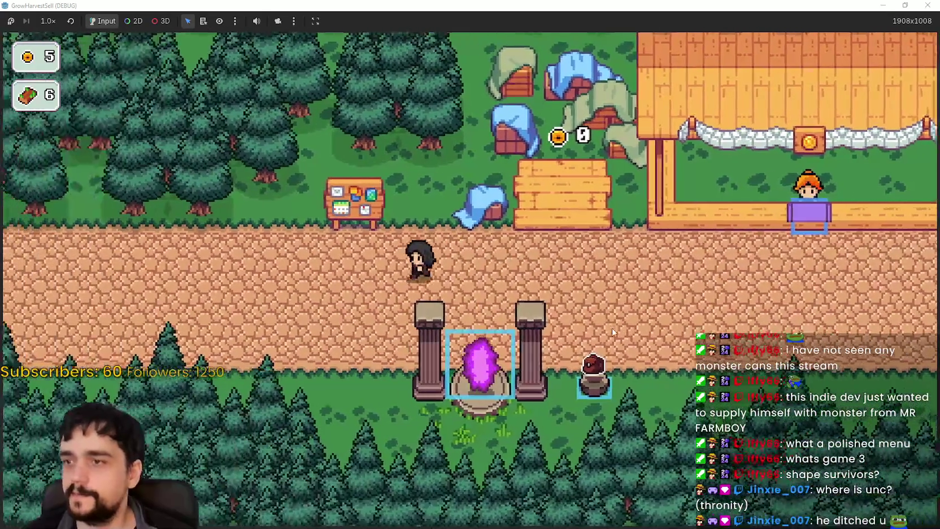
{"action": "key", "text": "Tab"}
{"action": "mouse_move", "coordinate": [420, 365]}
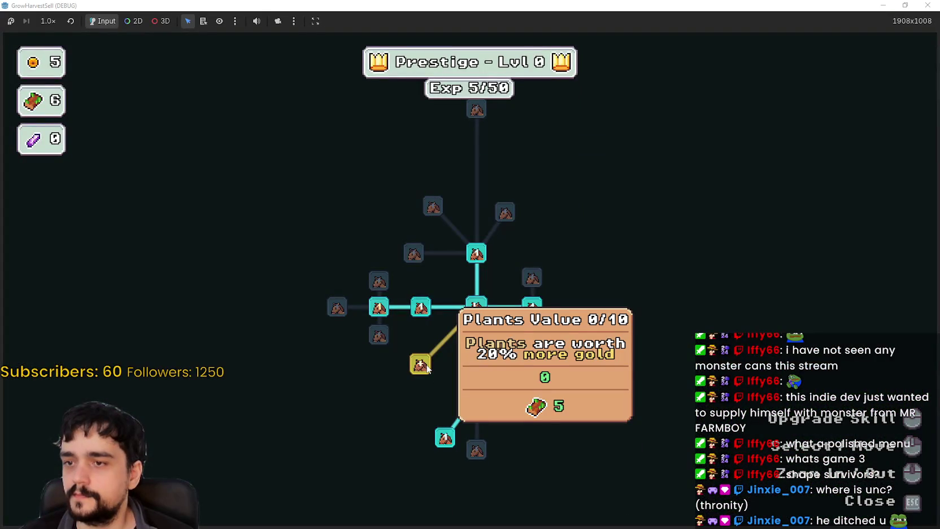
{"action": "key", "text": "Escape"}
{"action": "key", "text": "s"}
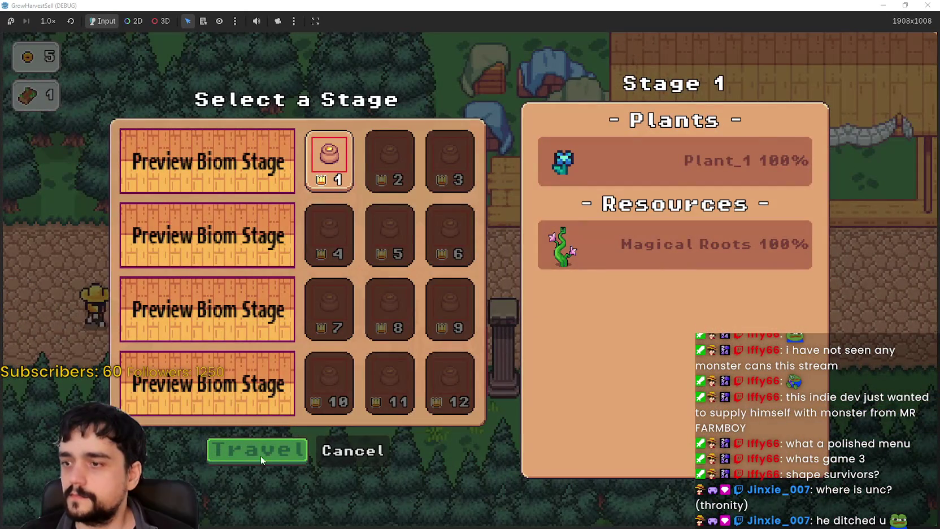
{"action": "left_click", "coordinate": [301, 443]}
Walk across the forest field and pick up a blue gem plant
{"action": "key", "text": "a"}
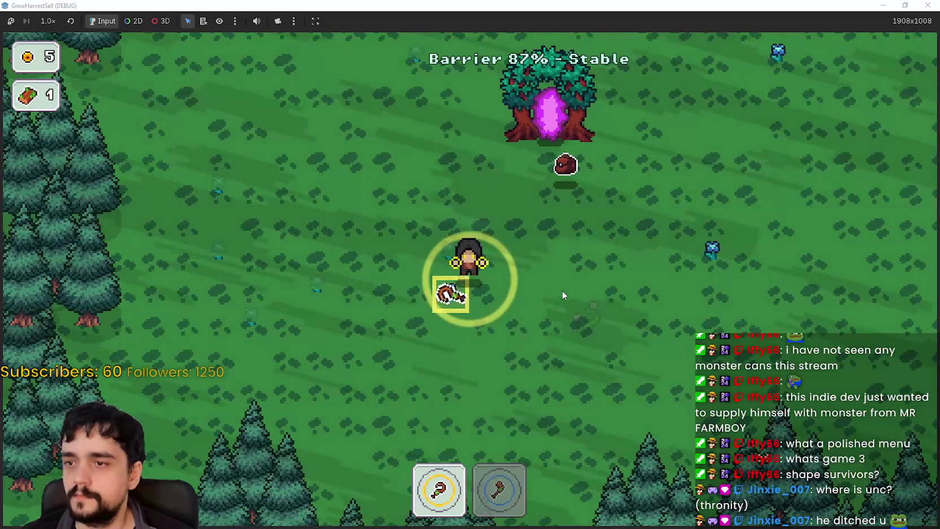
{"action": "key", "text": "d"}
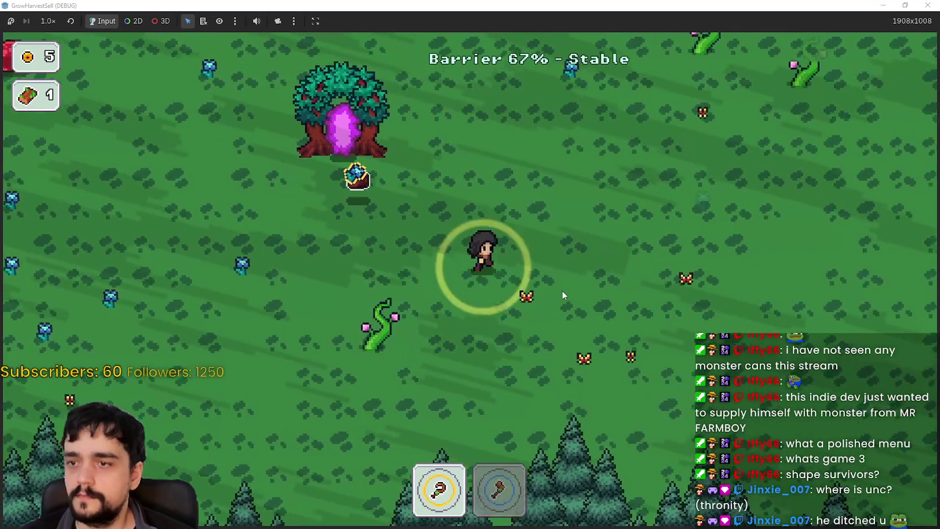
{"action": "key", "text": "w"}
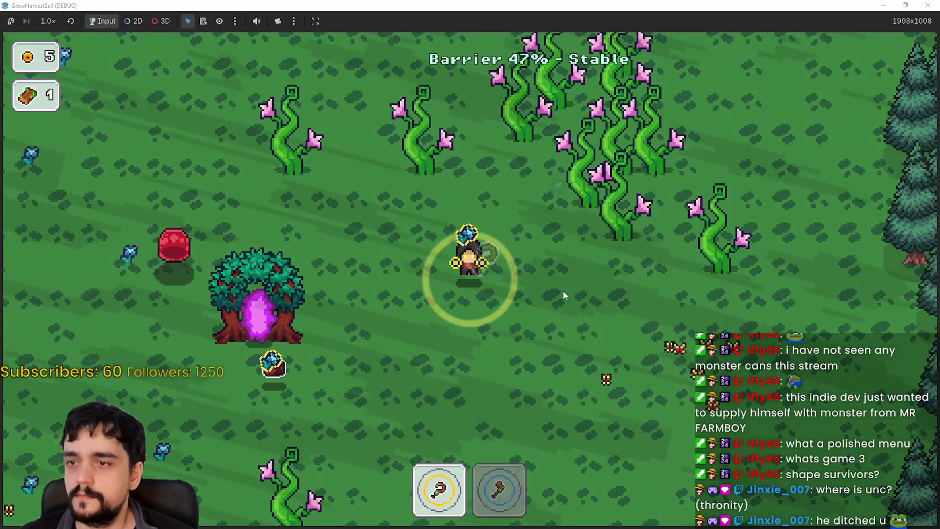
{"action": "key", "text": "s"}
{"action": "key", "text": "a"}
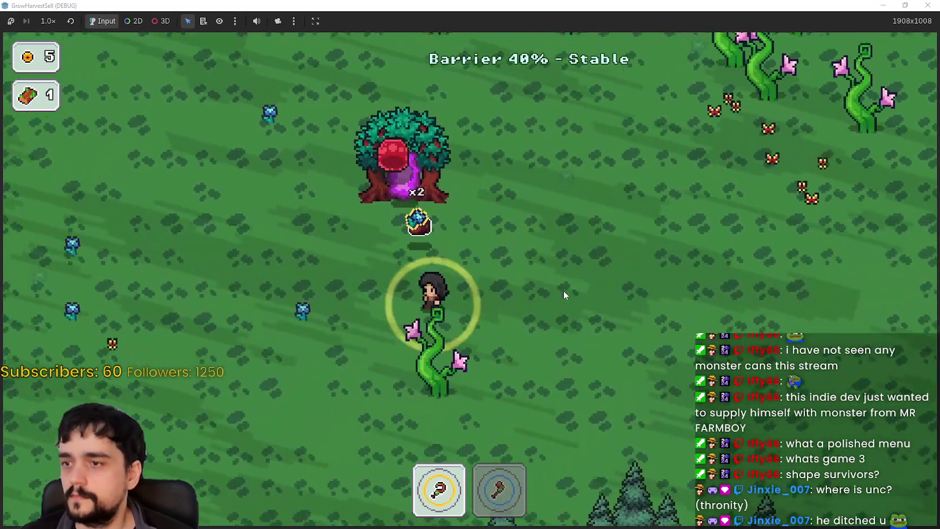
{"action": "key", "text": "a"}
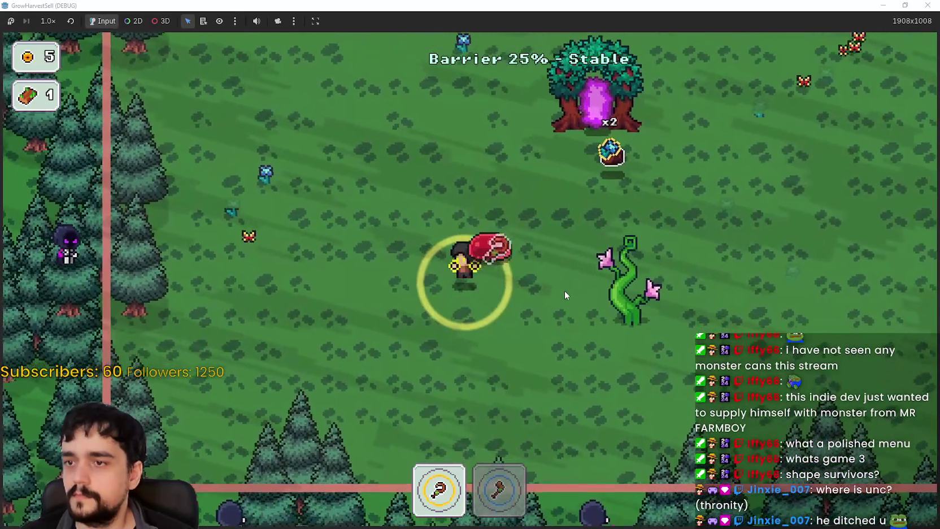
{"action": "key", "text": "w"}
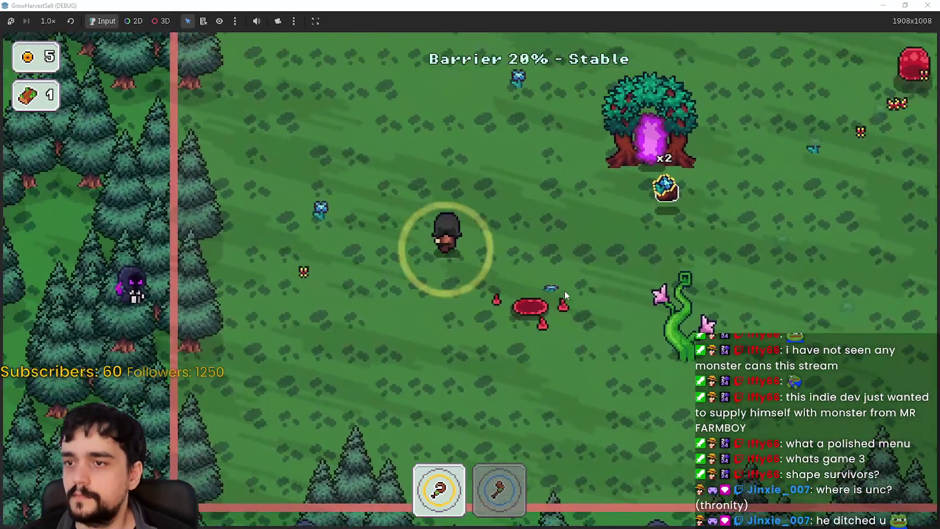
{"action": "key", "text": "w"}
{"action": "key", "text": "d"}
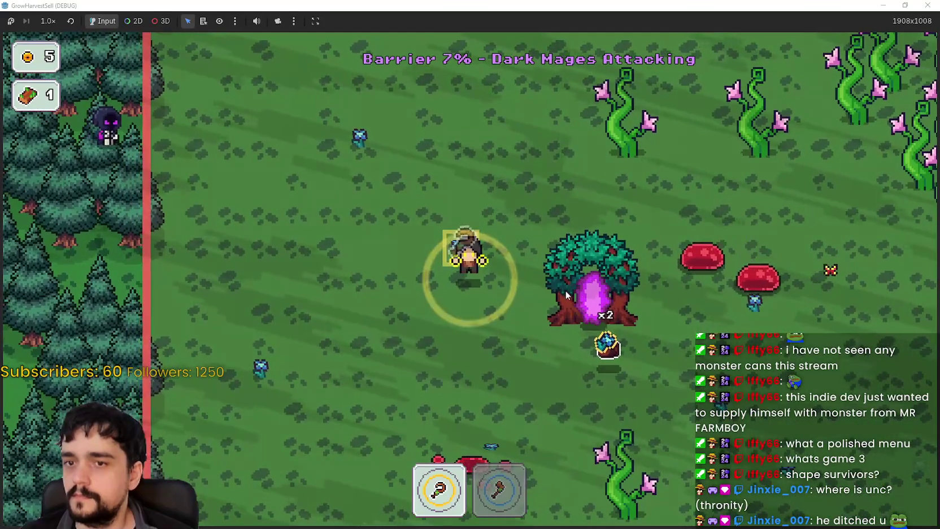
{"action": "key", "text": "a"}
Walk down-right into the tree portal to return to the village
{"action": "key", "text": "w"}
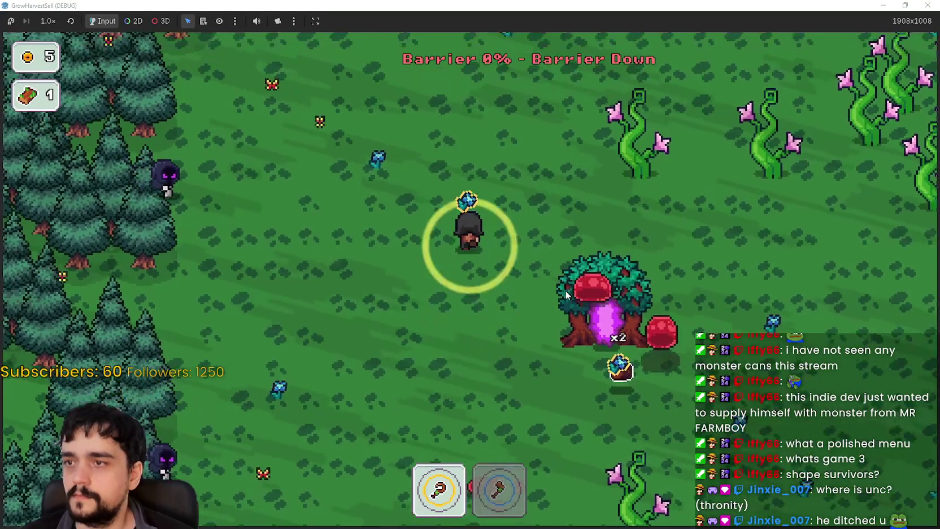
{"action": "key", "text": "d"}
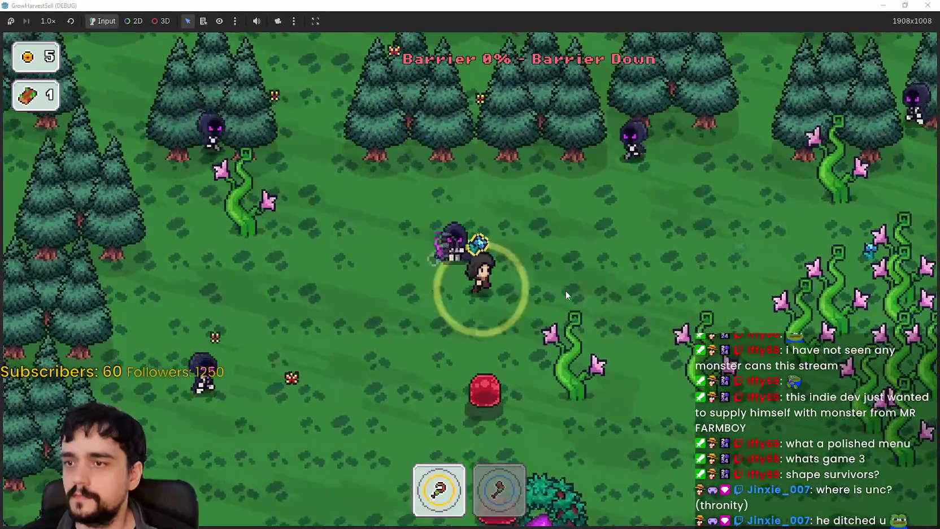
{"action": "key", "text": "s"}
{"action": "key", "text": "d"}
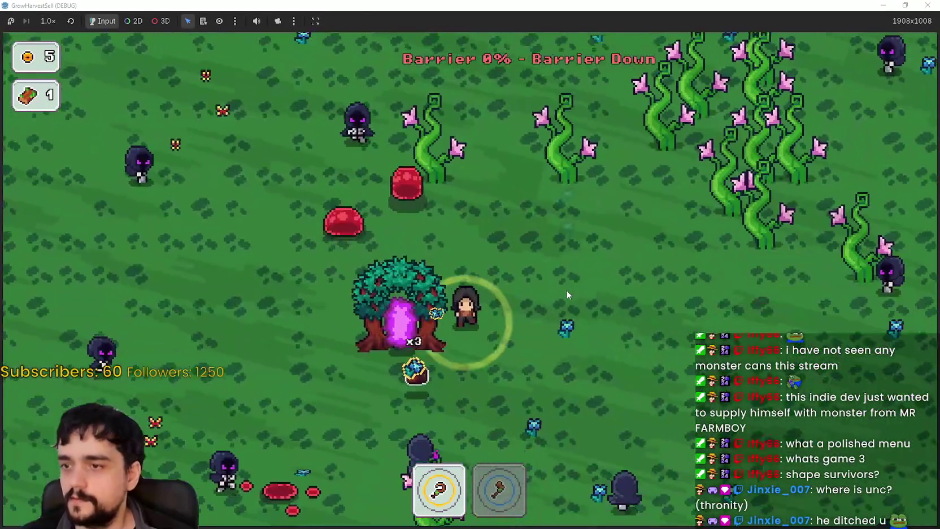
{"action": "key", "text": "a"}
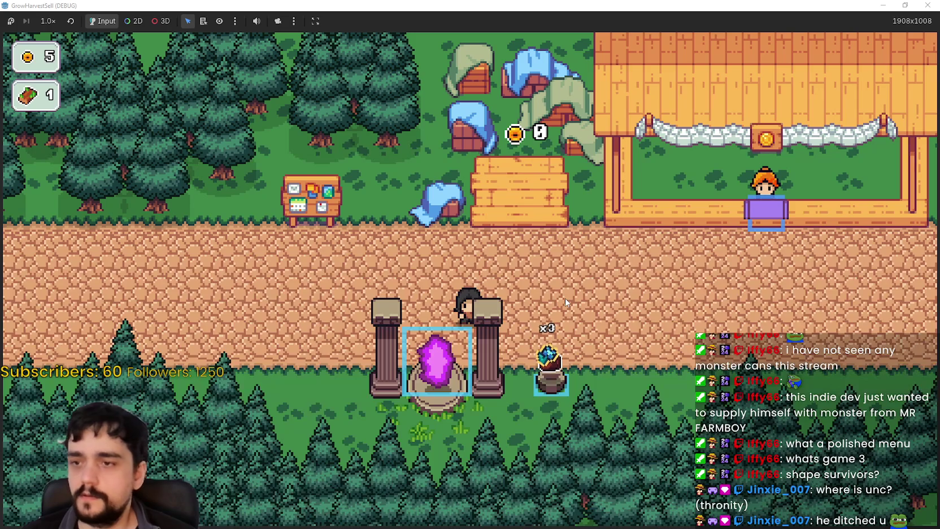
Walk from the village portal to the stall to drop off the blue gems, then to the bulletin board
{"action": "key", "text": "d"}
{"action": "key", "text": "s"}
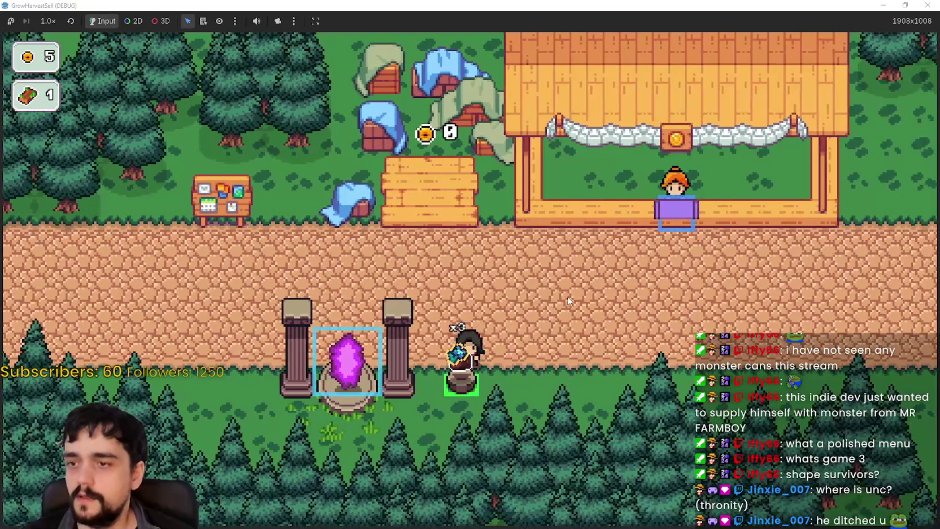
{"action": "key", "text": "d"}
{"action": "key", "text": "w"}
{"action": "key", "text": "a"}
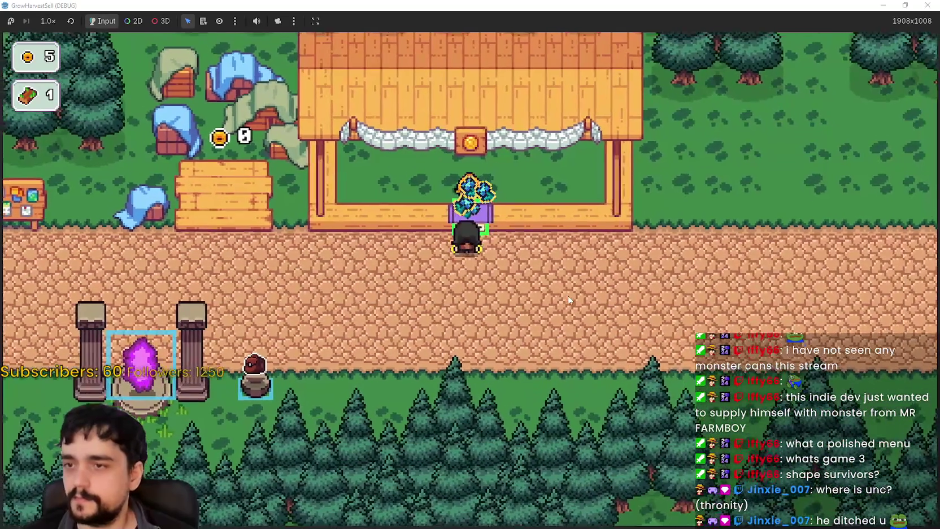
{"action": "key", "text": "a"}
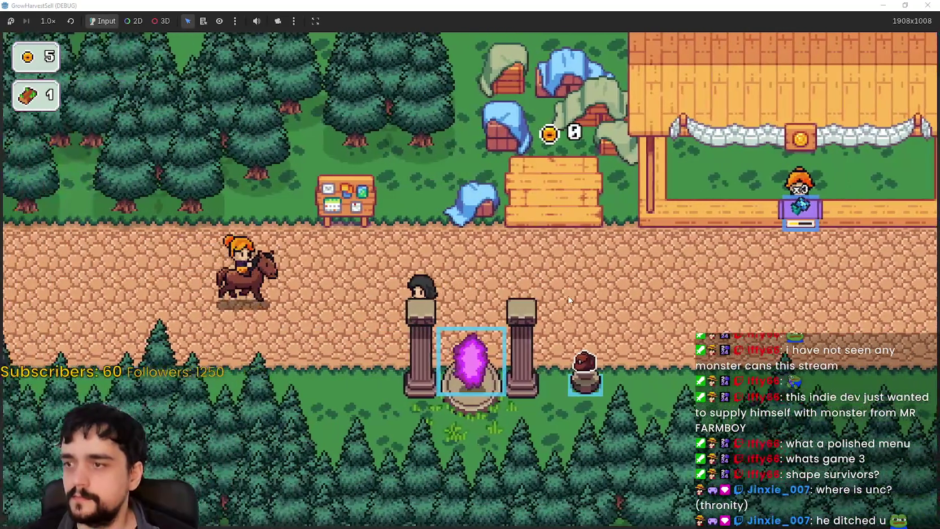
{"action": "key", "text": "d"}
{"action": "key", "text": "w"}
{"action": "key", "text": "a"}
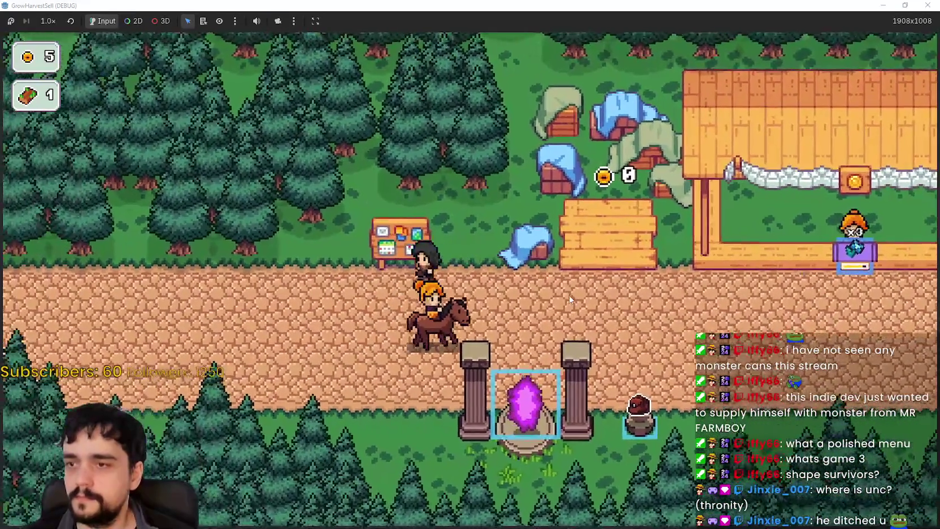
Step on and off the coin crate repeatedly to collect payments until gold reaches 41
{"action": "key", "text": "d"}
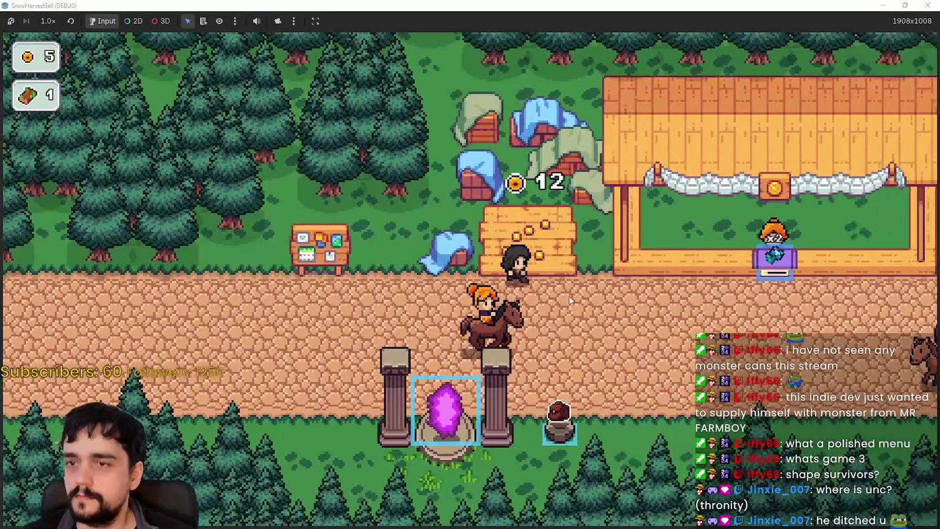
{"action": "key", "text": "s"}
{"action": "key", "text": "s"}
{"action": "key", "text": "d"}
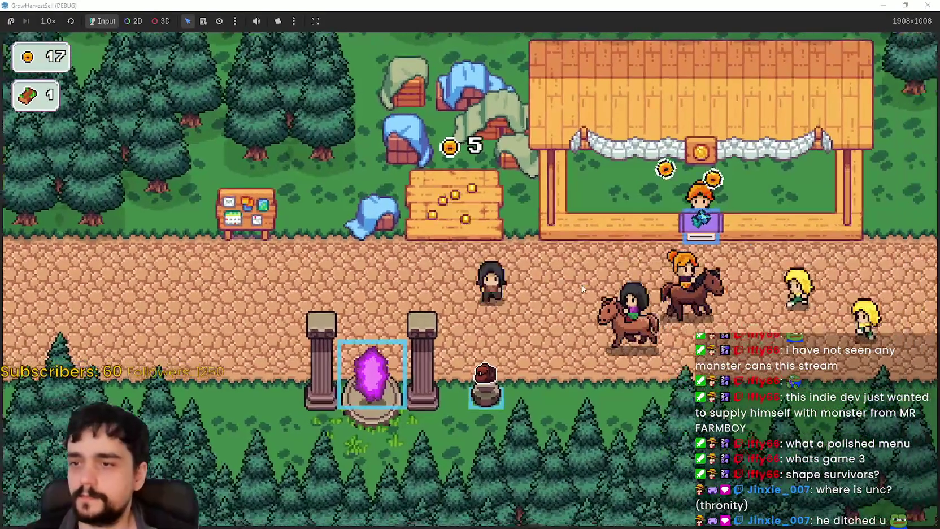
{"action": "key", "text": "w"}
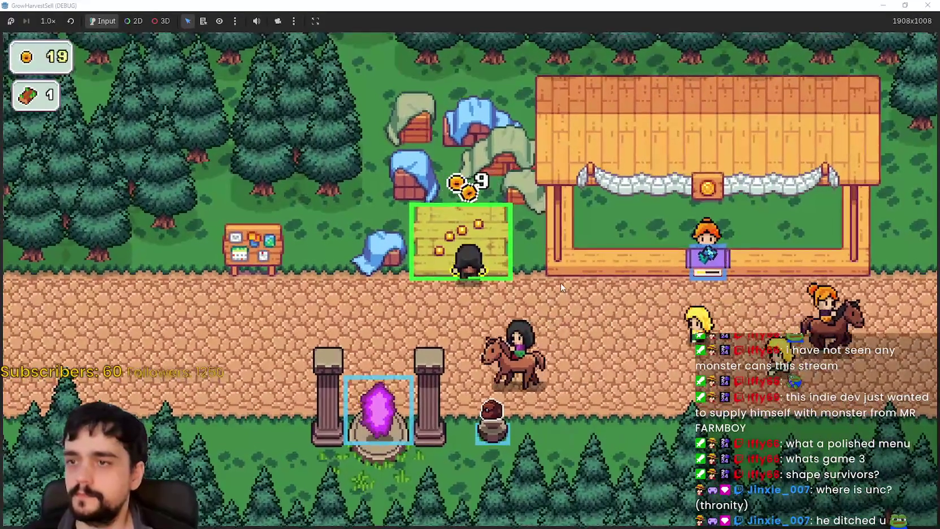
{"action": "key", "text": "s"}
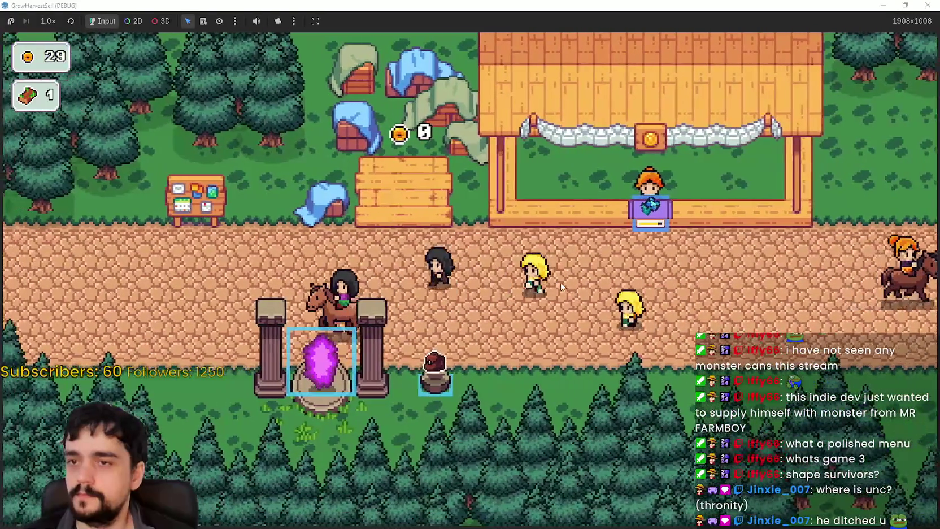
{"action": "key", "text": "w"}
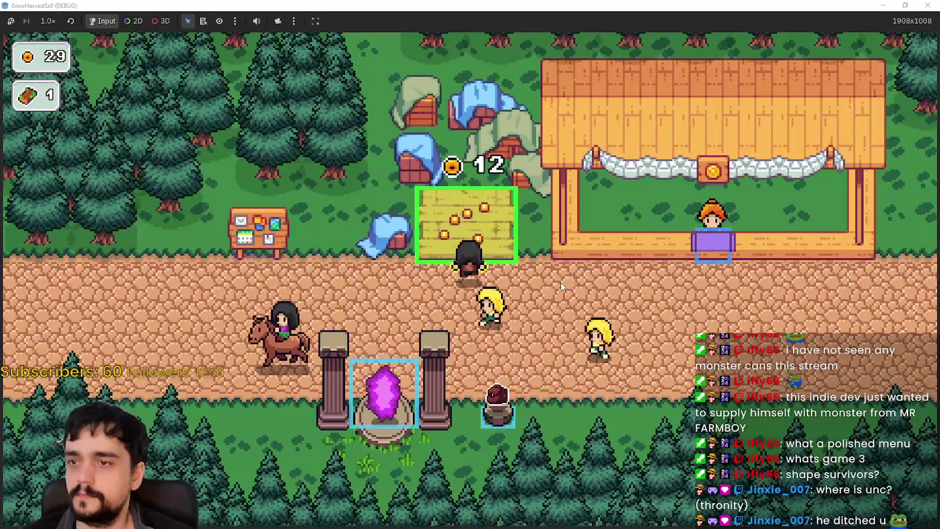
{"action": "key", "text": "s"}
{"action": "key", "text": "w"}
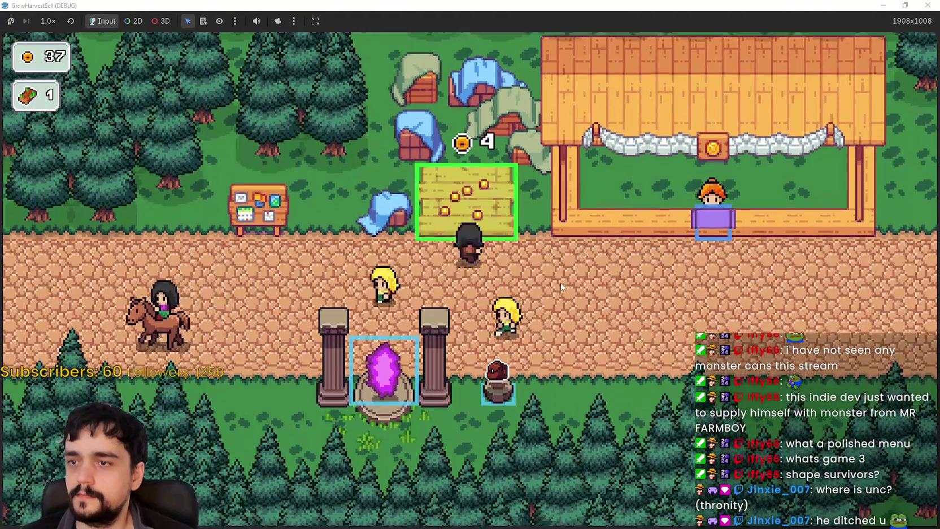
{"action": "key", "text": "s"}
{"action": "key", "text": "a"}
{"action": "key", "text": "w"}
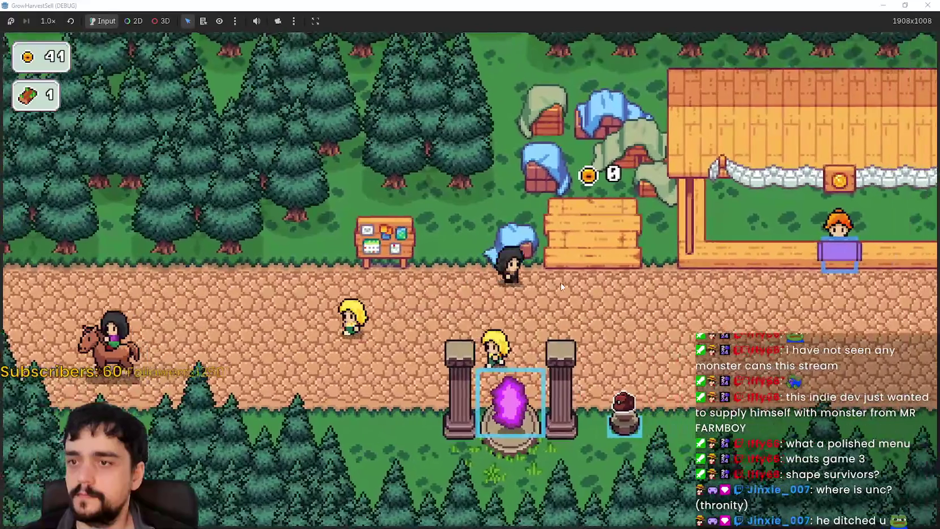
{"action": "key", "text": "d"}
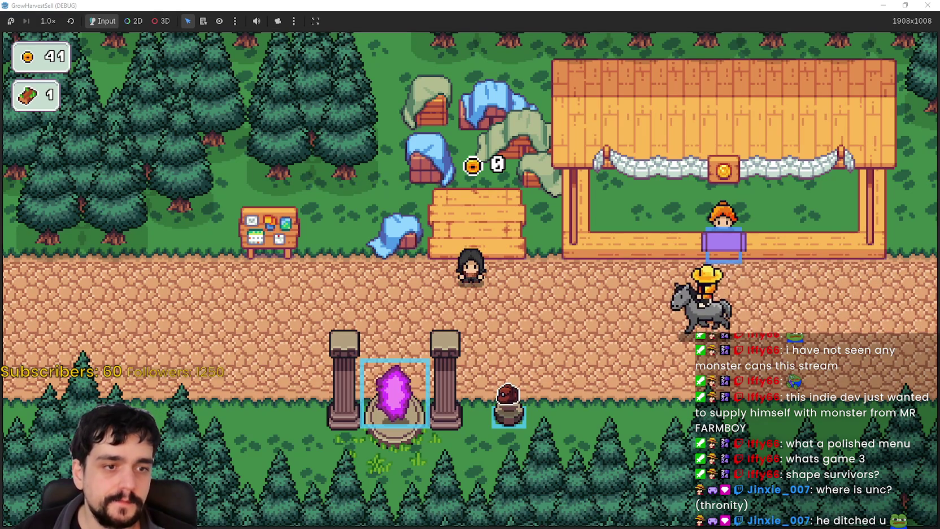
{"action": "key", "text": "a"}
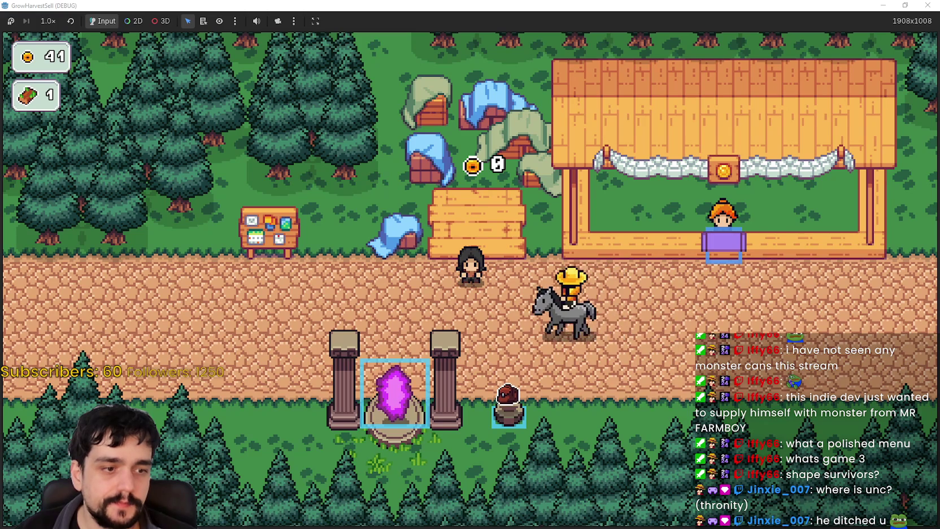
{"action": "key", "text": "a"}
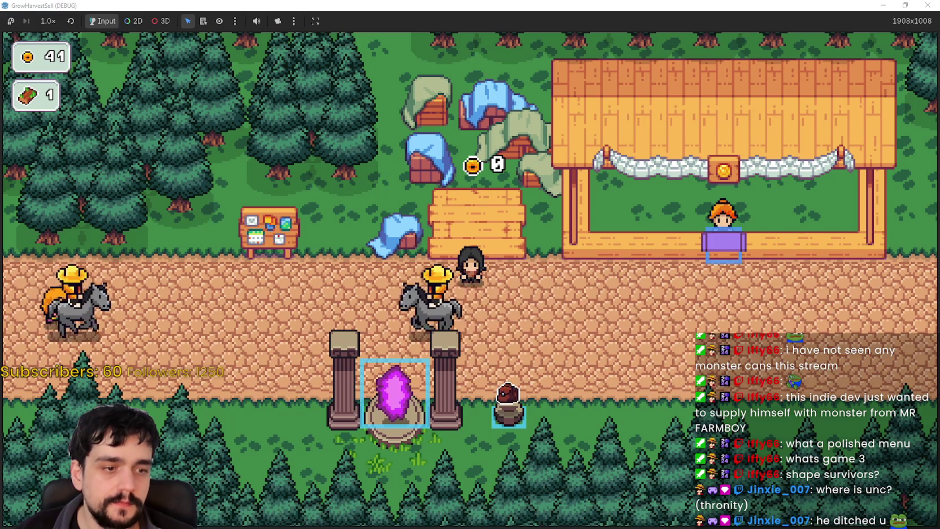
{"action": "key", "text": "alt+Tab"}
{"action": "key", "text": "alt+Tab"}
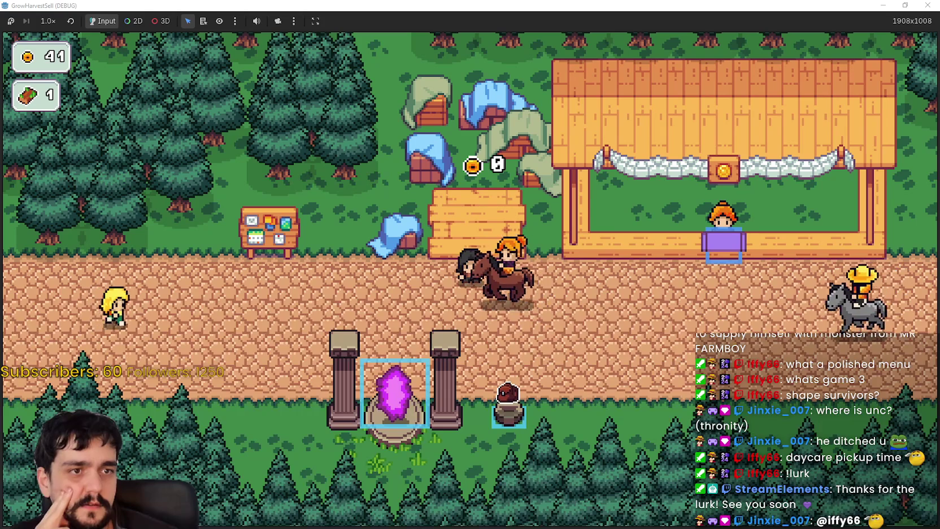
{"action": "key", "text": "alt+Tab"}
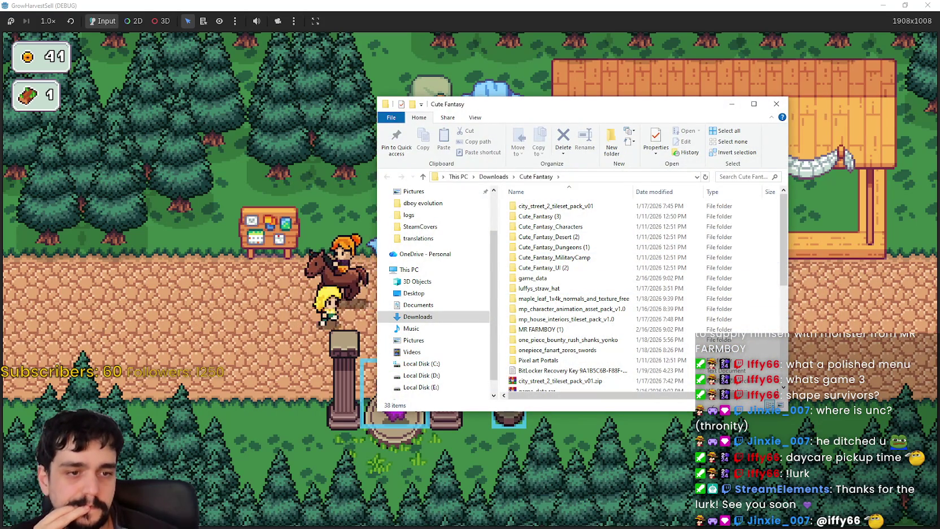
Switch to the Farm RPG - Tiny Asset Pack Explorer window and open the Interior folder
{"action": "key", "text": "alt+Tab"}
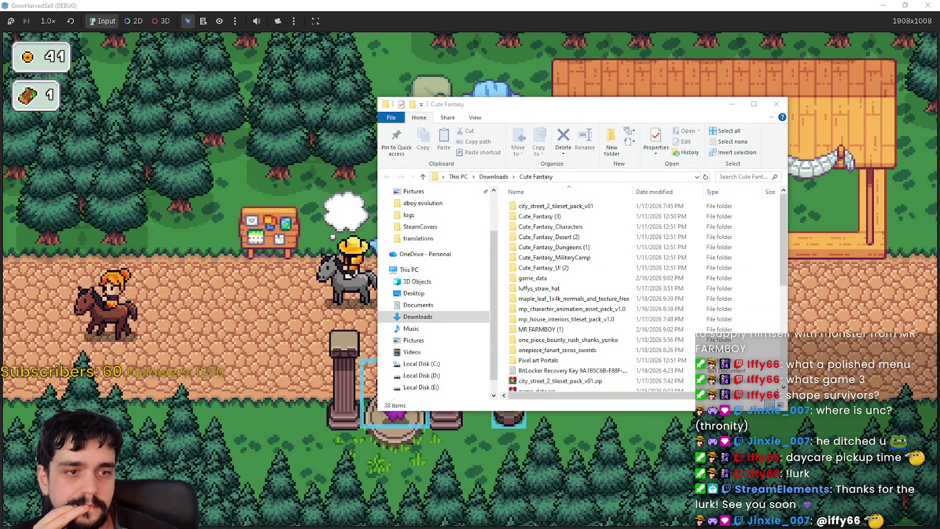
{"action": "scroll", "coordinate": [648, 291], "scroll_direction": "down", "scroll_amount": 3}
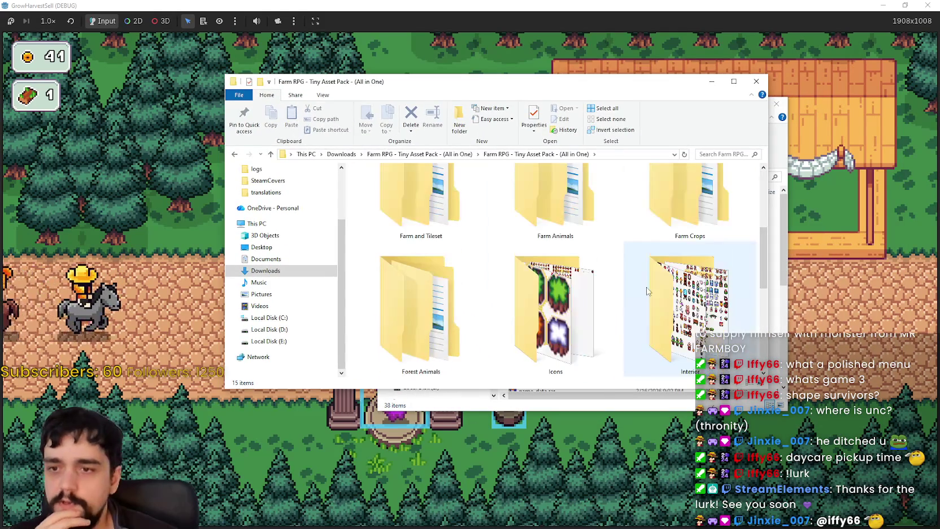
{"action": "scroll", "coordinate": [645, 324], "scroll_direction": "down", "scroll_amount": 1}
{"action": "scroll", "coordinate": [646, 305], "scroll_direction": "down", "scroll_amount": 1}
{"action": "scroll", "coordinate": [649, 291], "scroll_direction": "down", "scroll_amount": 1}
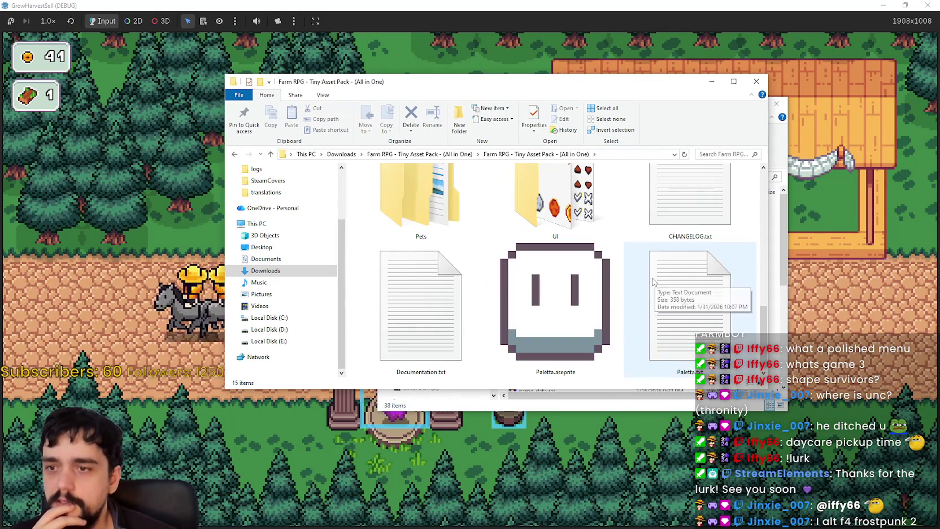
{"action": "scroll", "coordinate": [651, 281], "scroll_direction": "up", "scroll_amount": 3}
{"action": "scroll", "coordinate": [658, 279], "scroll_direction": "down", "scroll_amount": 1}
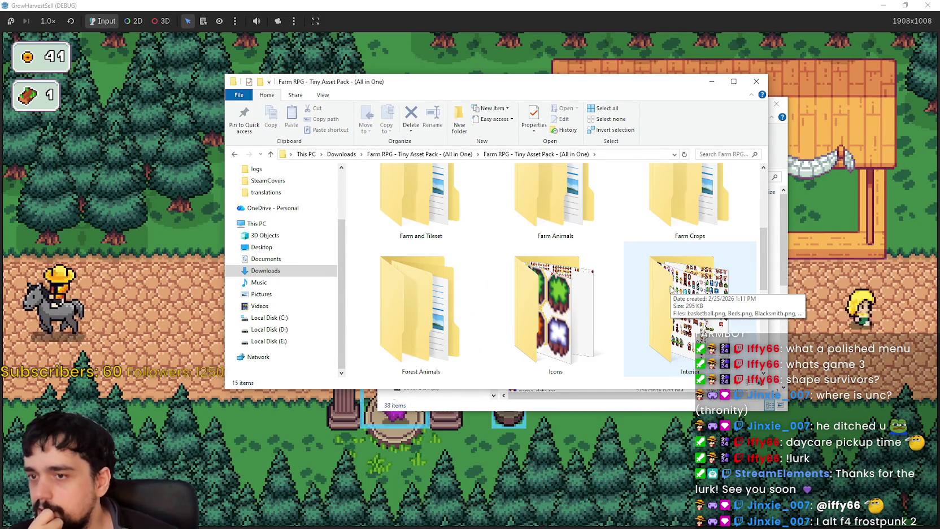
{"action": "double_click", "coordinate": [709, 268]}
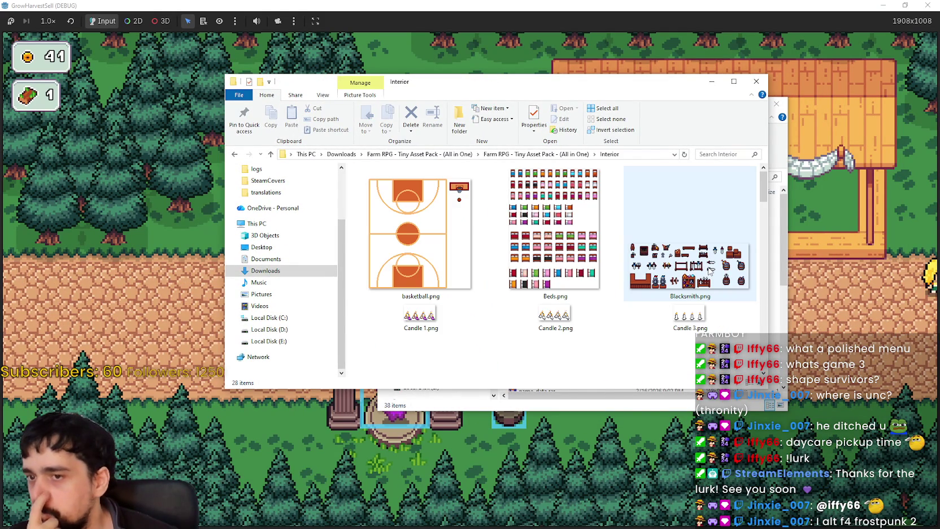
Browse the furniture sprite sheet thumbnails and open Part 2 copiar.png
{"action": "scroll", "coordinate": [710, 270], "scroll_direction": "down", "scroll_amount": 2}
{"action": "scroll", "coordinate": [709, 271], "scroll_direction": "down", "scroll_amount": 2}
{"action": "scroll", "coordinate": [708, 271], "scroll_direction": "down", "scroll_amount": 2}
{"action": "scroll", "coordinate": [707, 272], "scroll_direction": "down", "scroll_amount": 2}
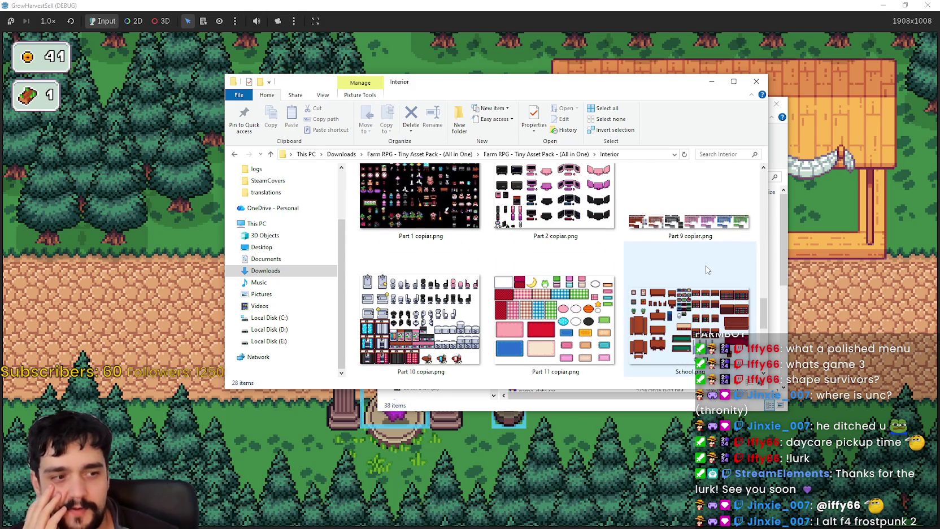
{"action": "scroll", "coordinate": [707, 270], "scroll_direction": "down", "scroll_amount": 2}
{"action": "scroll", "coordinate": [701, 282], "scroll_direction": "down", "scroll_amount": 3}
{"action": "scroll", "coordinate": [669, 302], "scroll_direction": "up", "scroll_amount": 4}
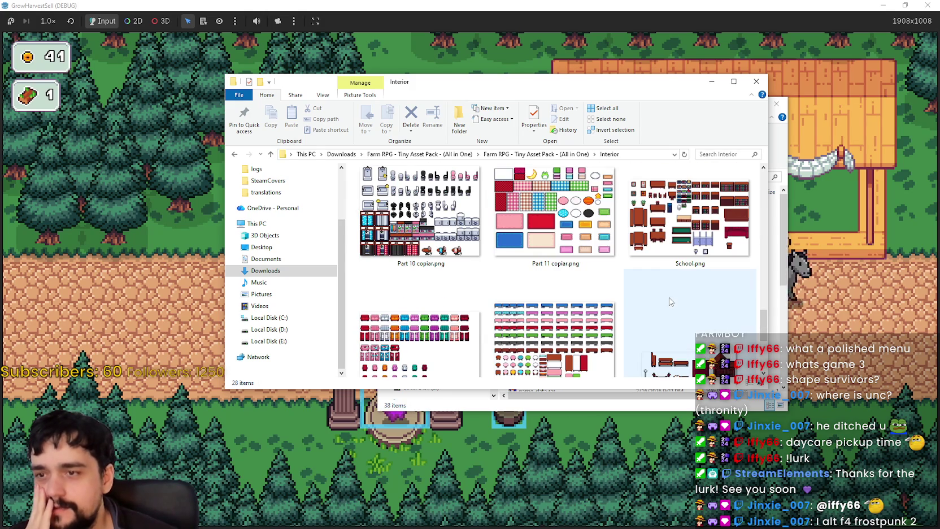
{"action": "scroll", "coordinate": [669, 298], "scroll_direction": "down", "scroll_amount": 2}
{"action": "scroll", "coordinate": [621, 296], "scroll_direction": "up", "scroll_amount": 1}
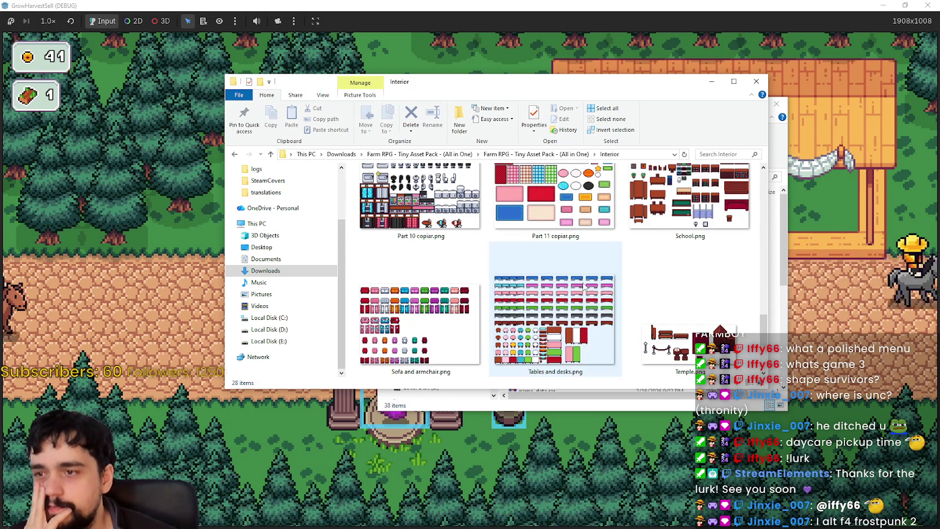
{"action": "scroll", "coordinate": [575, 293], "scroll_direction": "up", "scroll_amount": 1}
{"action": "scroll", "coordinate": [575, 293], "scroll_direction": "up", "scroll_amount": 2}
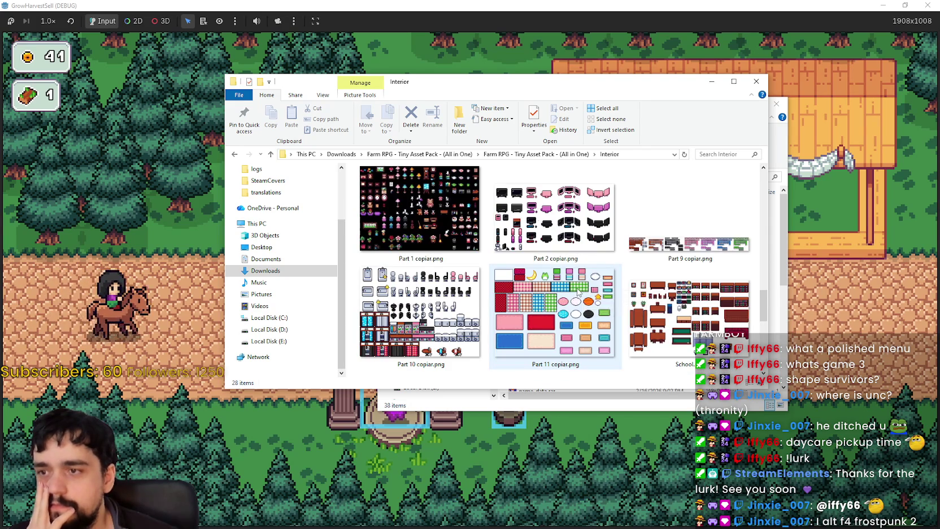
{"action": "scroll", "coordinate": [576, 291], "scroll_direction": "up", "scroll_amount": 2}
{"action": "scroll", "coordinate": [576, 291], "scroll_direction": "down", "scroll_amount": 2}
{"action": "scroll", "coordinate": [576, 291], "scroll_direction": "up", "scroll_amount": 2}
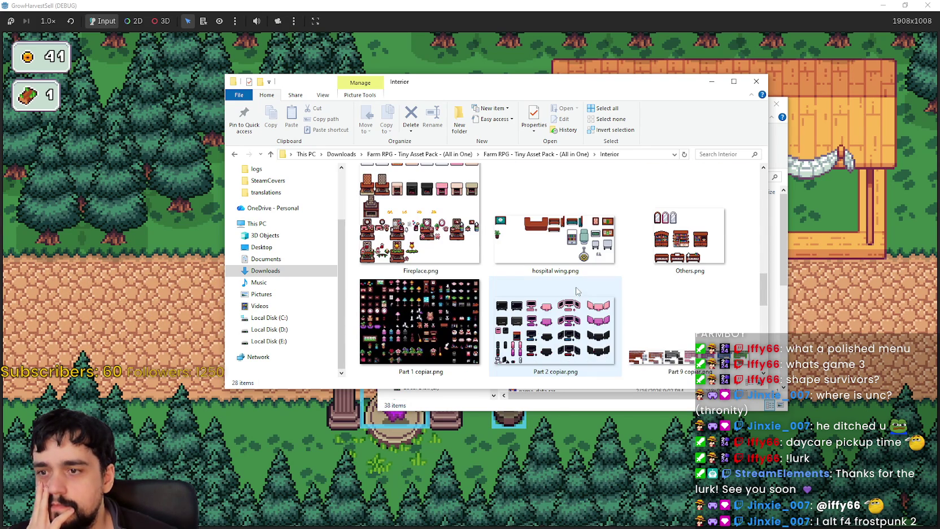
{"action": "left_click", "coordinate": [555, 321]}
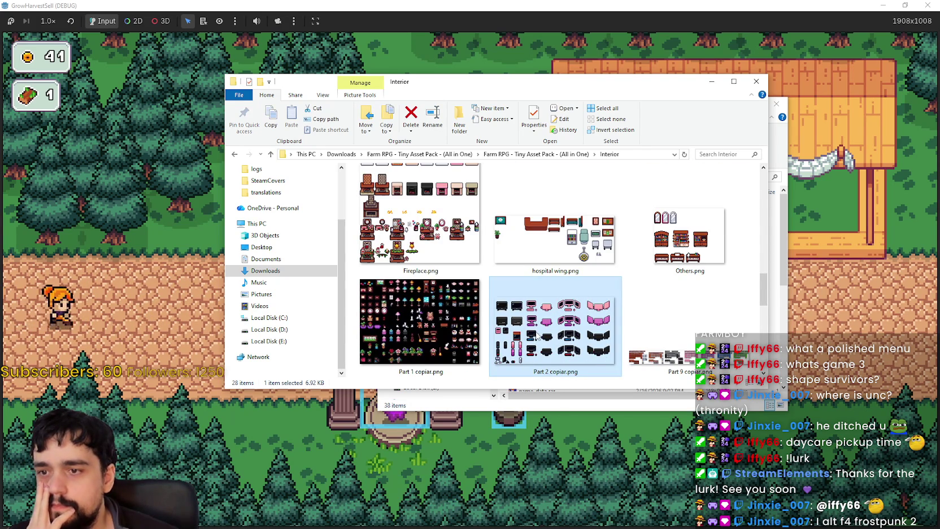
{"action": "left_click", "coordinate": [471, 317]}
Preview Part 2 copiar.png, then open and pan around Part 1 copiar.png in Aseprite before closing it
{"action": "left_click", "coordinate": [531, 323]}
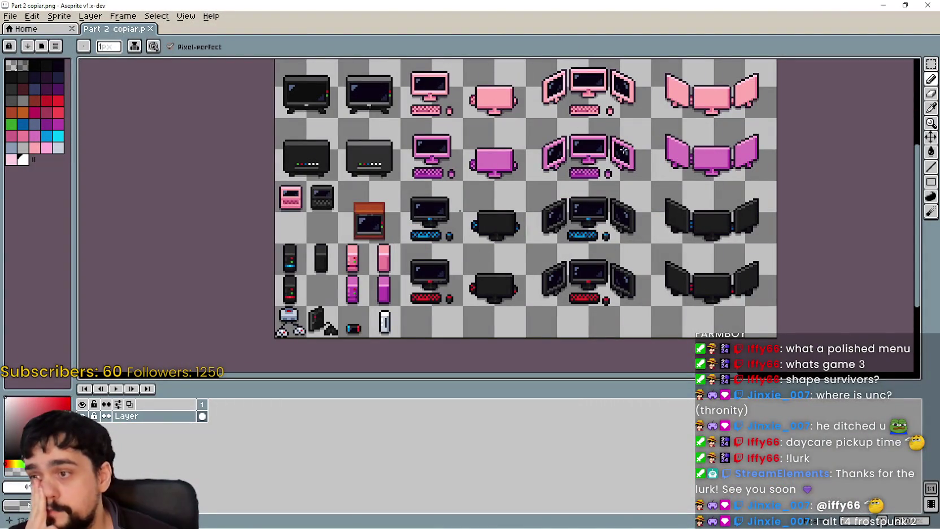
{"action": "left_click", "coordinate": [926, 4]}
{"action": "double_click", "coordinate": [420, 322]}
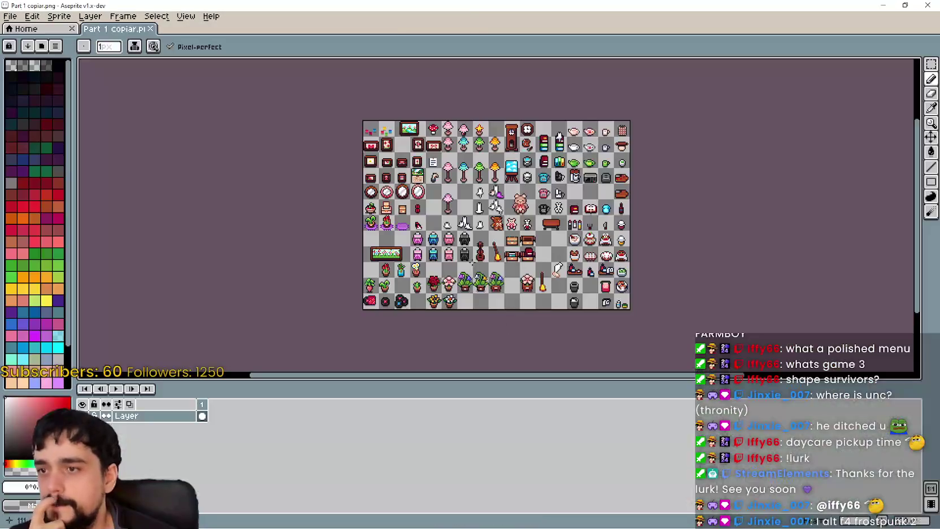
{"action": "scroll", "coordinate": [472, 263], "scroll_direction": "up", "scroll_amount": 3}
{"action": "scroll", "coordinate": [473, 263], "scroll_direction": "down", "scroll_amount": 2}
{"action": "mouse_move", "coordinate": [564, 170]}
{"action": "left_mouse_down"}
{"action": "mouse_move", "coordinate": [527, 221]}
{"action": "mouse_move", "coordinate": [532, 272]}
{"action": "left_mouse_up"}
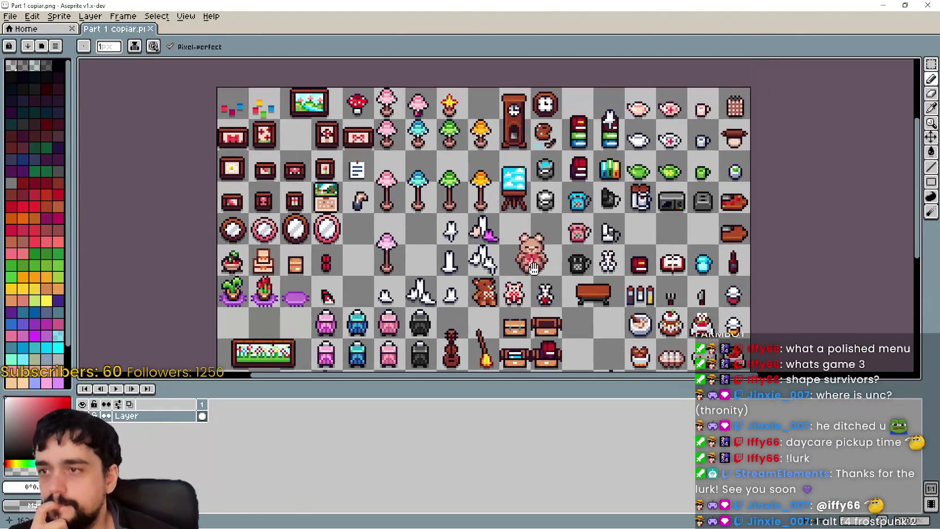
{"action": "left_click", "coordinate": [933, 5]}
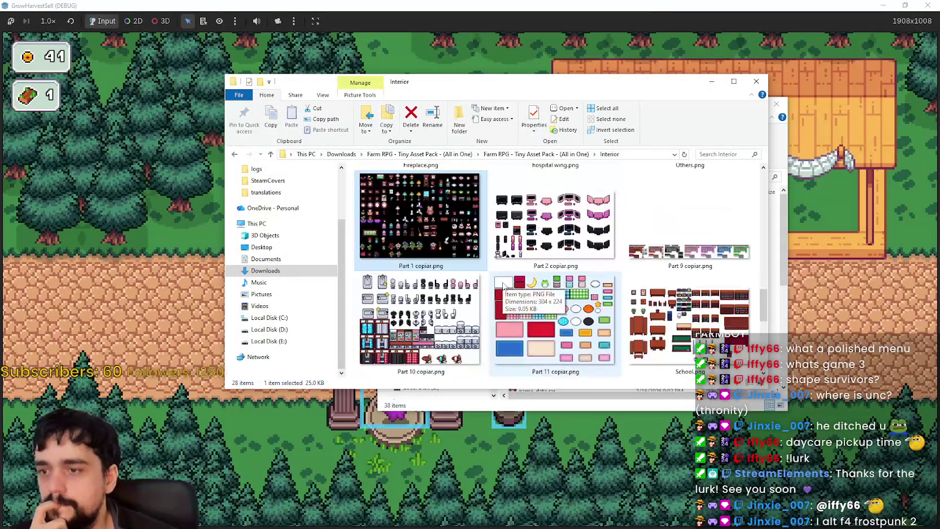
Preview the Part 10 copiar.png bathroom sheet in Aseprite and close back to the Interior folder
{"action": "scroll", "coordinate": [504, 285], "scroll_direction": "down", "scroll_amount": 1}
{"action": "double_click", "coordinate": [436, 221]}
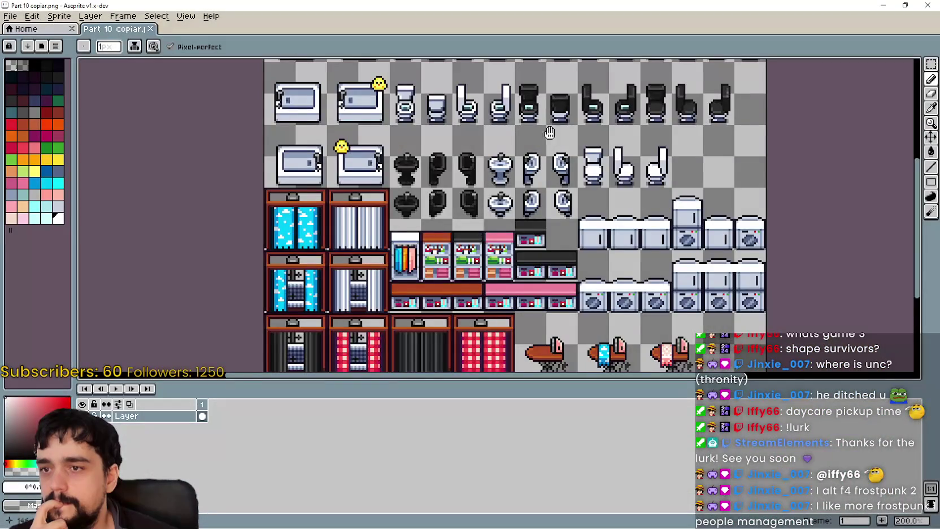
{"action": "scroll", "coordinate": [549, 132], "scroll_direction": "up", "scroll_amount": 3}
{"action": "scroll", "coordinate": [550, 132], "scroll_direction": "down", "scroll_amount": 5}
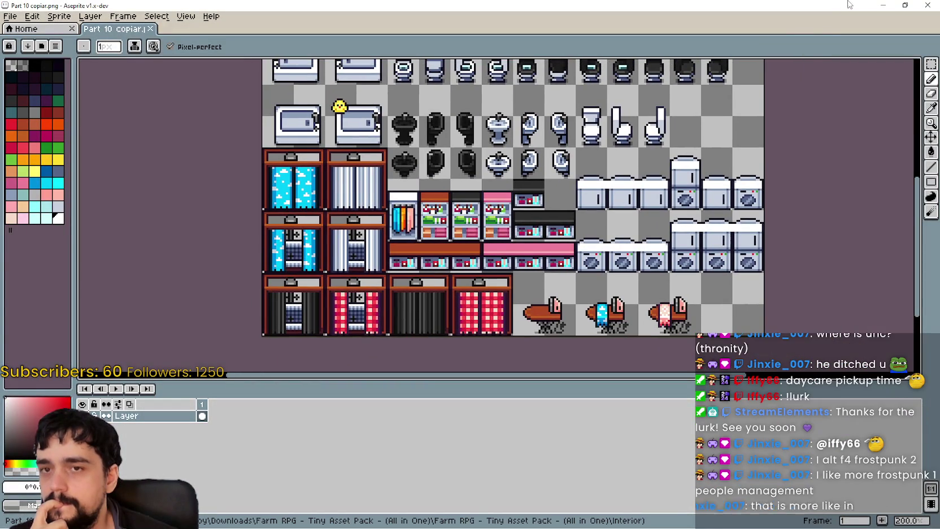
{"action": "left_click", "coordinate": [930, 5]}
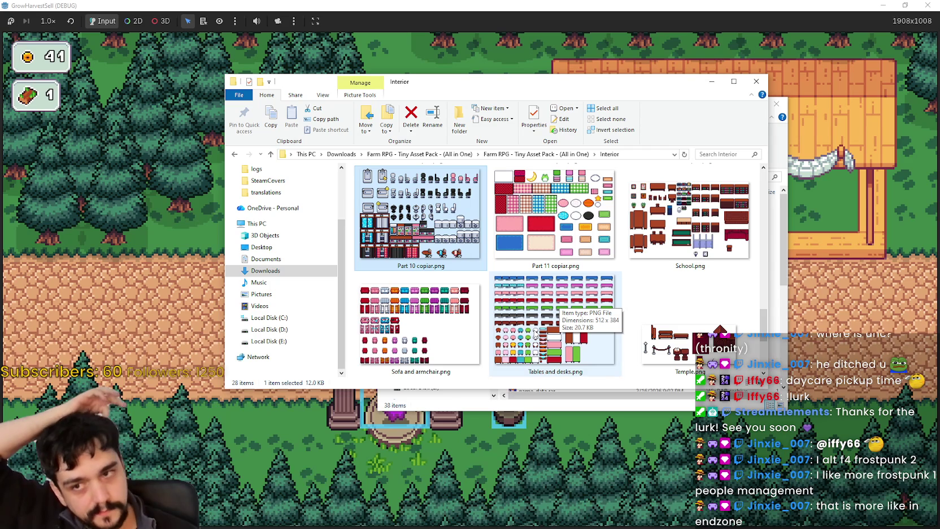
Preview Xmas.png in Aseprite and close it
{"action": "scroll", "coordinate": [534, 338], "scroll_direction": "down", "scroll_amount": 2}
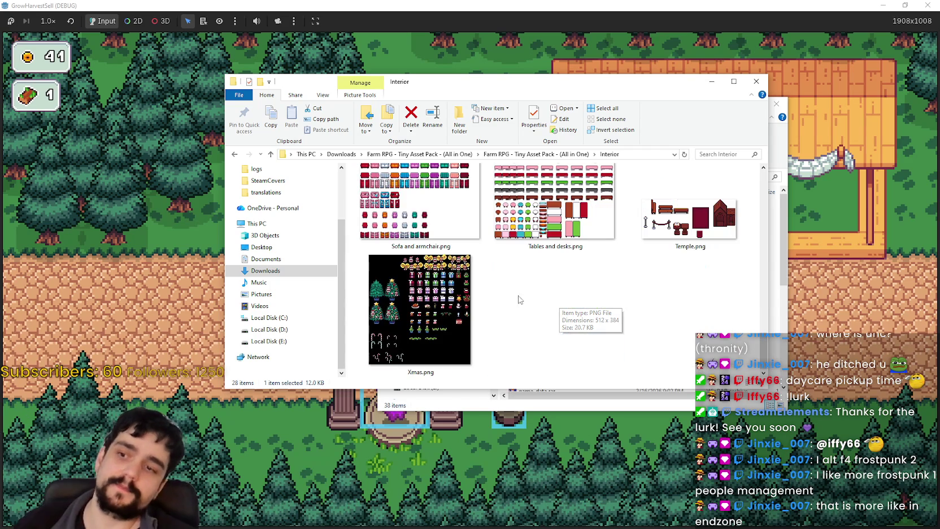
{"action": "left_click", "coordinate": [443, 292]}
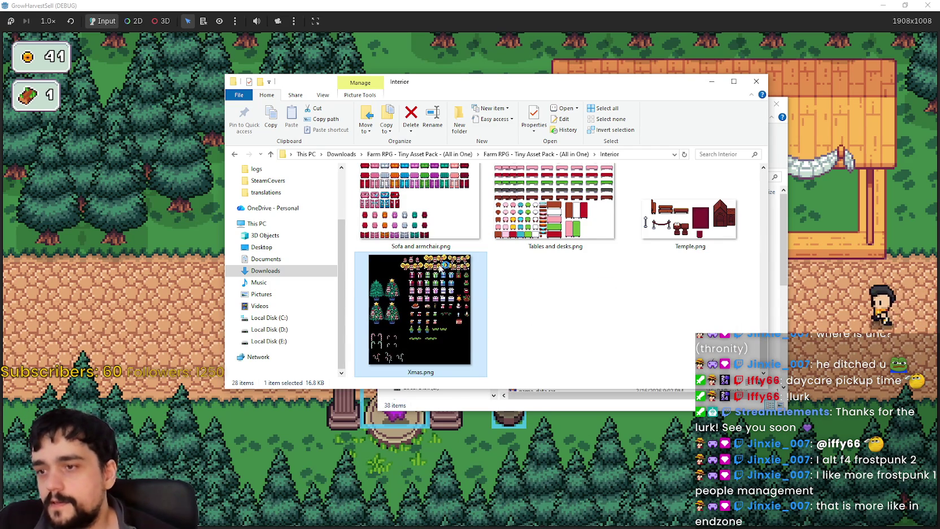
{"action": "double_click", "coordinate": [432, 273]}
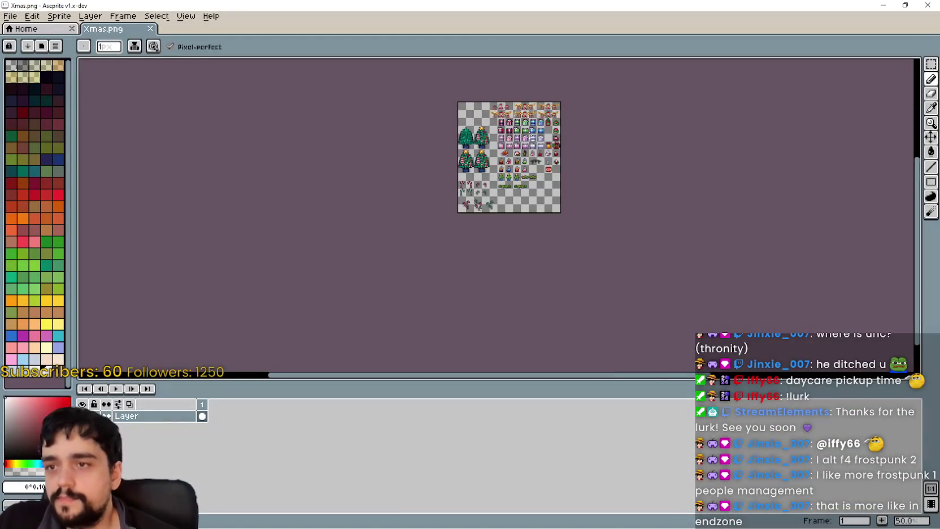
{"action": "left_click", "coordinate": [931, 5]}
Browse the sheets, selecting Fireplace.png, Doors, windows and curtains.png, and hospital wing.png
{"action": "scroll", "coordinate": [609, 266], "scroll_direction": "up", "scroll_amount": 3}
{"action": "scroll", "coordinate": [590, 237], "scroll_direction": "up", "scroll_amount": 3}
{"action": "scroll", "coordinate": [591, 238], "scroll_direction": "down", "scroll_amount": 1}
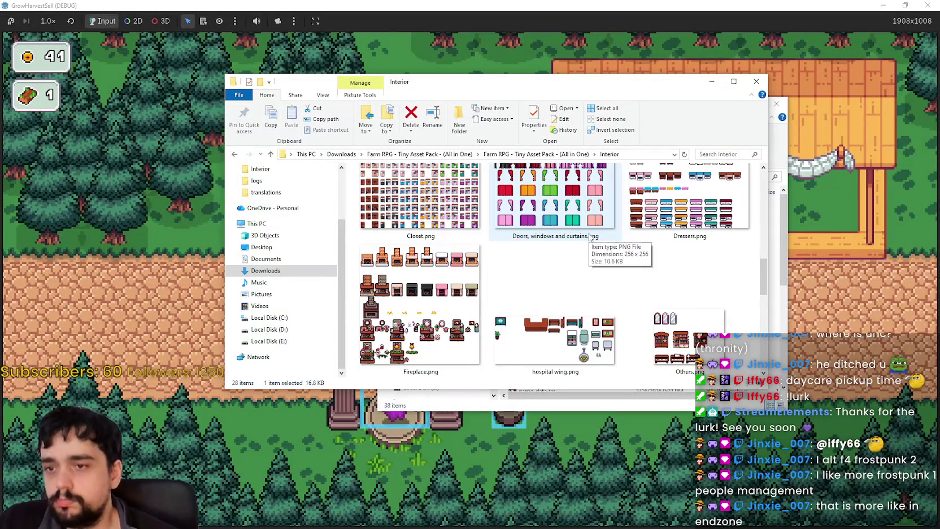
{"action": "left_click", "coordinate": [414, 297]}
{"action": "scroll", "coordinate": [535, 292], "scroll_direction": "up", "scroll_amount": 1}
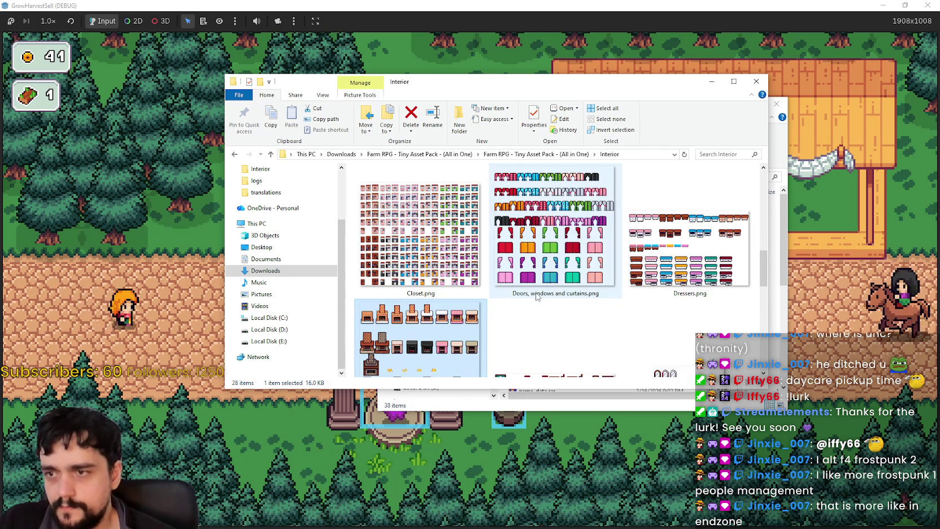
{"action": "scroll", "coordinate": [537, 298], "scroll_direction": "up", "scroll_amount": 2}
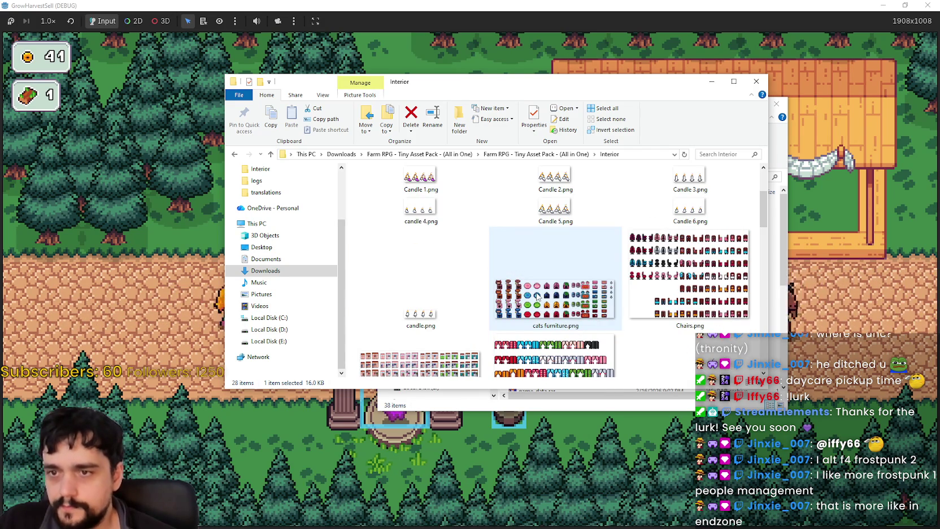
{"action": "scroll", "coordinate": [536, 293], "scroll_direction": "down", "scroll_amount": 2}
{"action": "scroll", "coordinate": [548, 282], "scroll_direction": "down", "scroll_amount": 1}
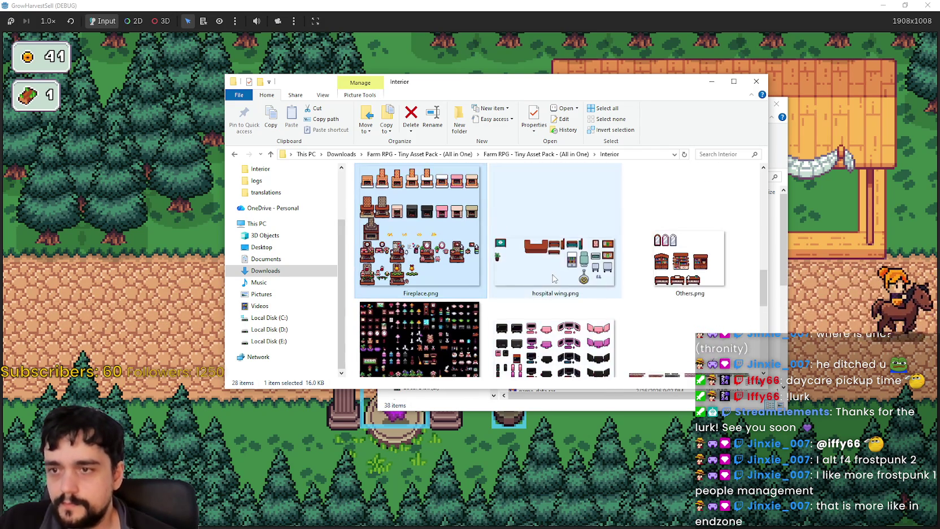
{"action": "scroll", "coordinate": [558, 273], "scroll_direction": "up", "scroll_amount": 1}
{"action": "left_click", "coordinate": [577, 226]}
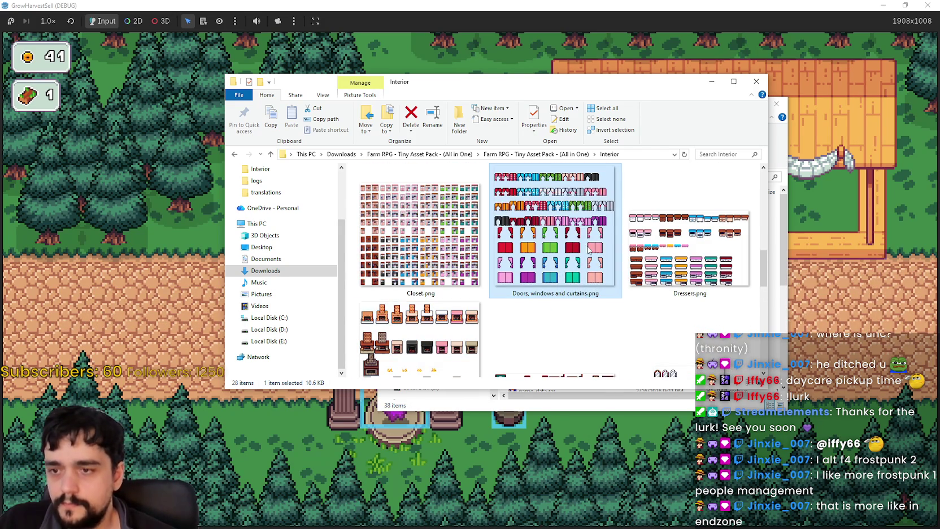
{"action": "scroll", "coordinate": [588, 249], "scroll_direction": "down", "scroll_amount": 1}
{"action": "left_click", "coordinate": [572, 175]}
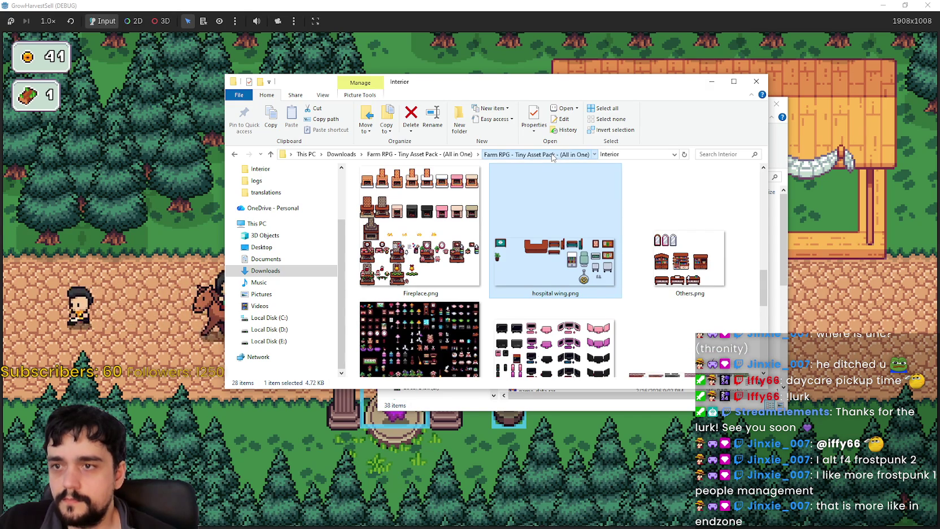
Go up to the Tiny Asset Pack folder, peek into the Pets folder, and return
{"action": "left_click", "coordinate": [562, 154]}
{"action": "scroll", "coordinate": [554, 305], "scroll_direction": "down", "scroll_amount": 1}
{"action": "scroll", "coordinate": [554, 320], "scroll_direction": "down", "scroll_amount": 1}
{"action": "scroll", "coordinate": [554, 320], "scroll_direction": "up", "scroll_amount": 1}
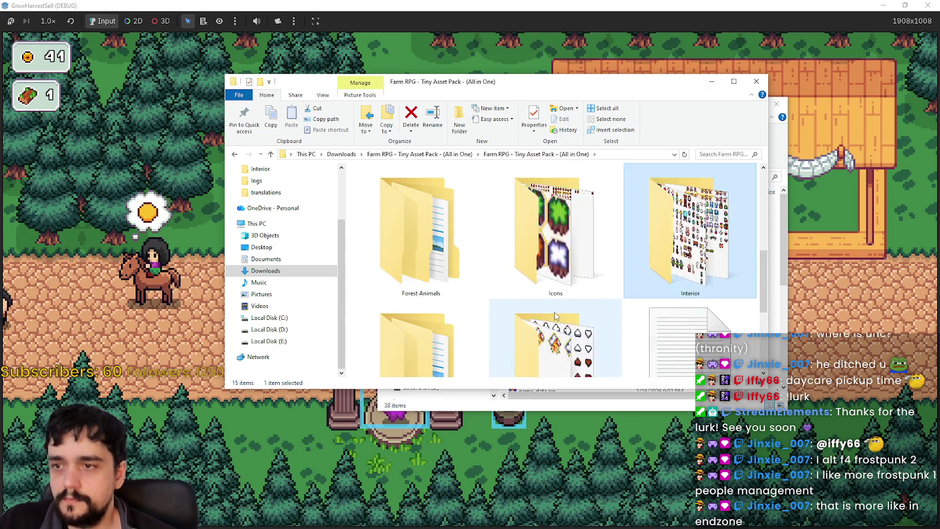
{"action": "scroll", "coordinate": [554, 320], "scroll_direction": "up", "scroll_amount": 1}
{"action": "scroll", "coordinate": [450, 303], "scroll_direction": "down", "scroll_amount": 1}
{"action": "double_click", "coordinate": [450, 302]}
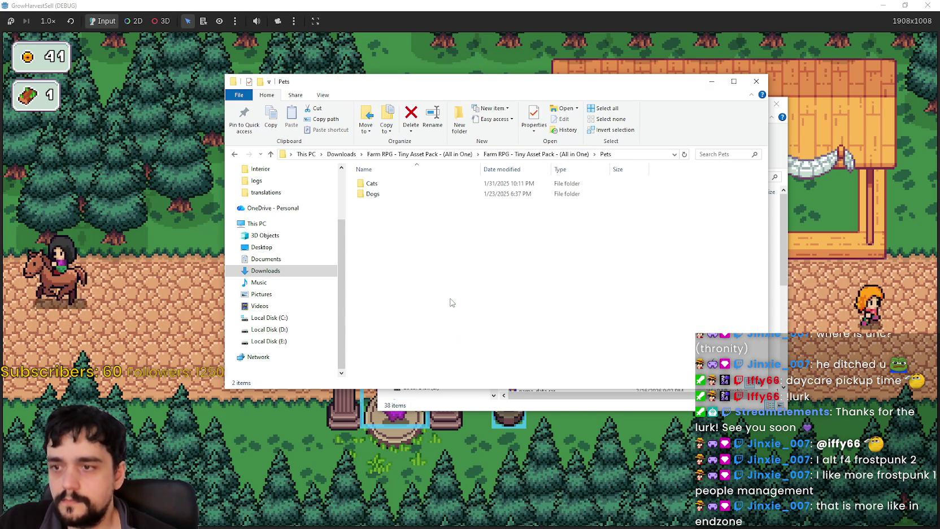
{"action": "left_click", "coordinate": [564, 153]}
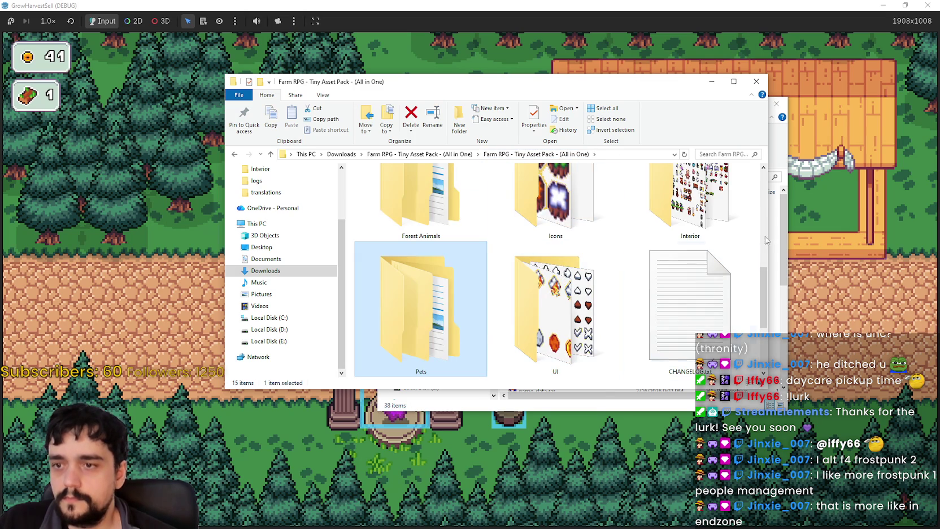
Select the Interior folder and then the Icons folder in the pack root
{"action": "mouse_move", "coordinate": [763, 269]}
{"action": "left_mouse_down"}
{"action": "mouse_move", "coordinate": [762, 214]}
{"action": "mouse_move", "coordinate": [754, 251]}
{"action": "left_mouse_up"}
{"action": "left_click", "coordinate": [731, 242]}
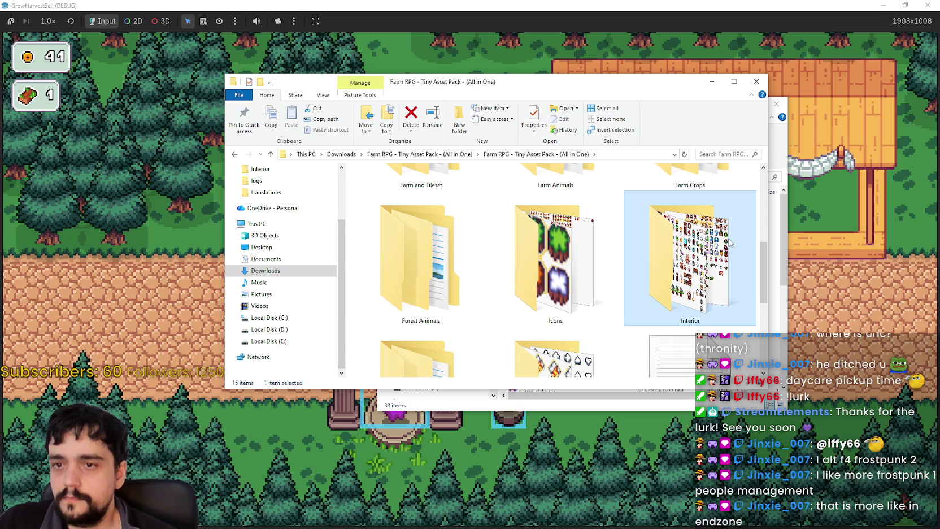
{"action": "left_click", "coordinate": [583, 256]}
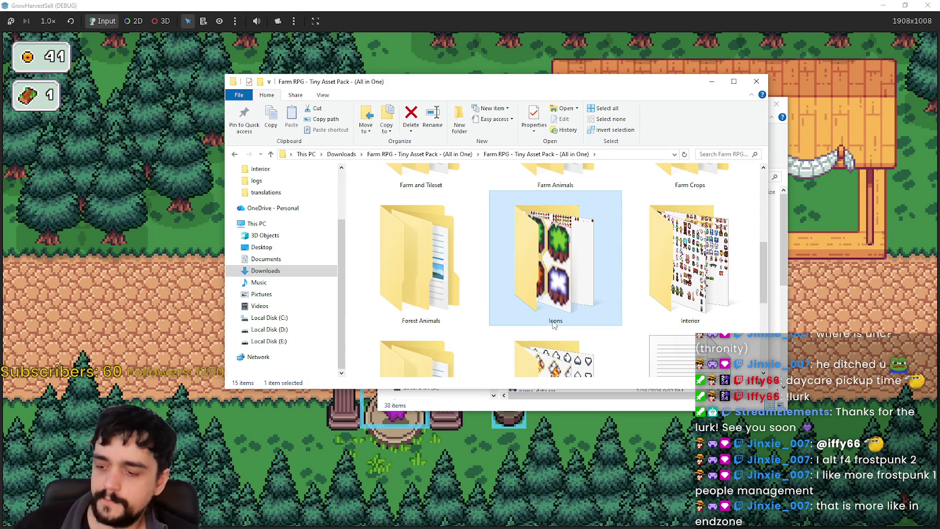
Open the Forest Animals folder and scroll through its contents
{"action": "double_click", "coordinate": [439, 274]}
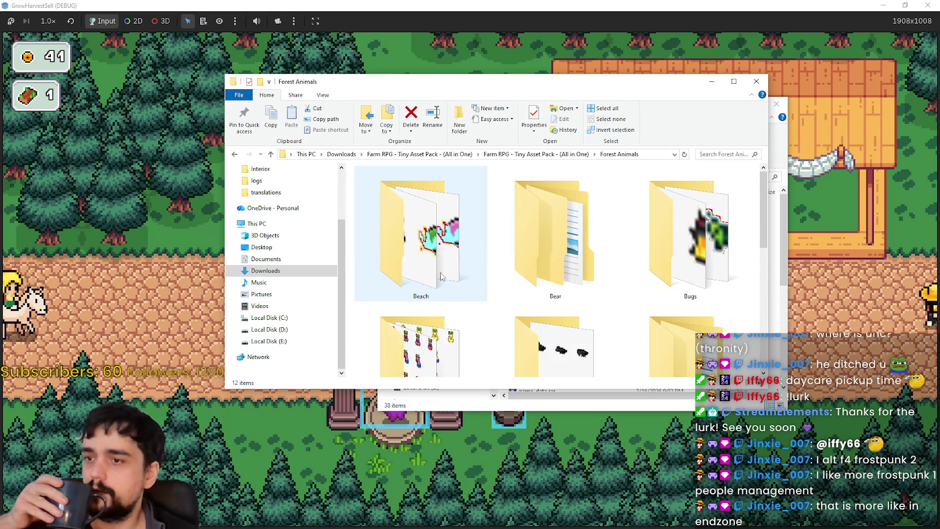
{"action": "scroll", "coordinate": [556, 294], "scroll_direction": "down", "scroll_amount": 3}
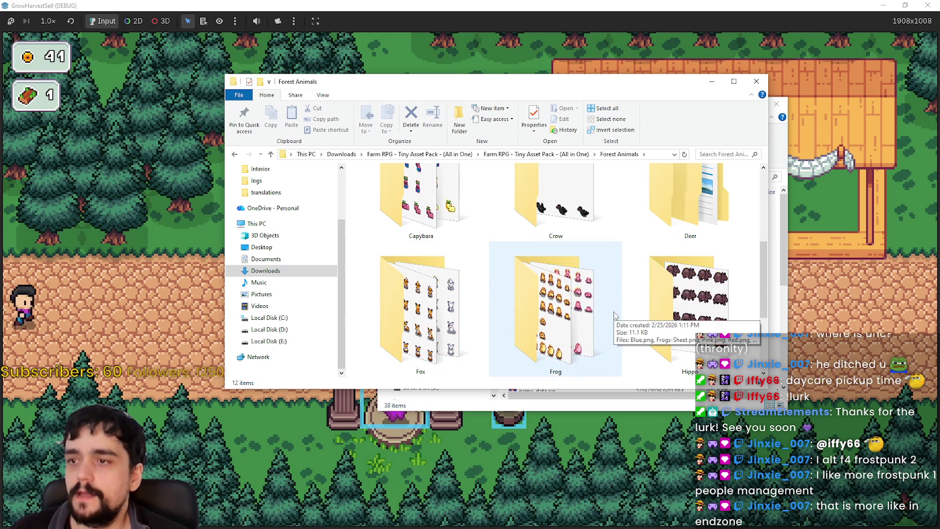
{"action": "scroll", "coordinate": [615, 315], "scroll_direction": "down", "scroll_amount": 2}
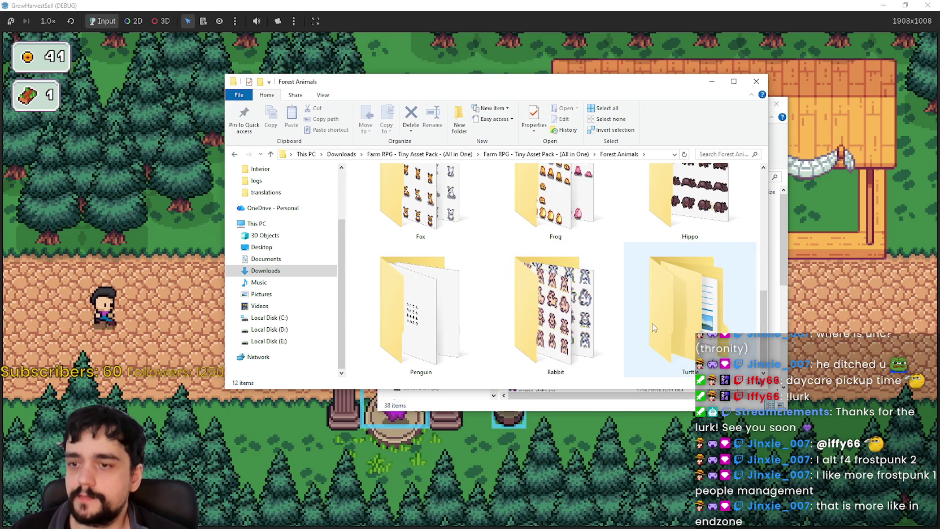
Return to the Tiny Asset Pack folder and open the Exterior folder
{"action": "left_click", "coordinate": [559, 155]}
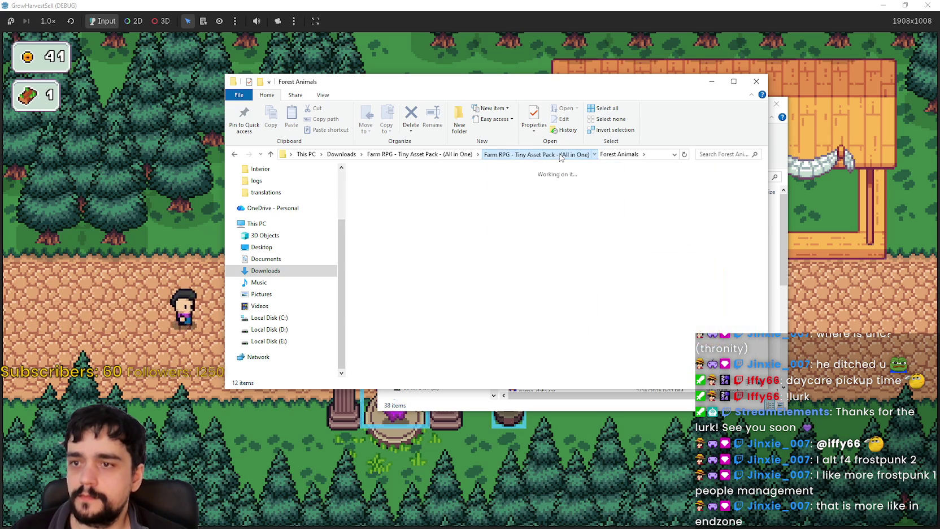
{"action": "scroll", "coordinate": [757, 305], "scroll_direction": "down", "scroll_amount": 3}
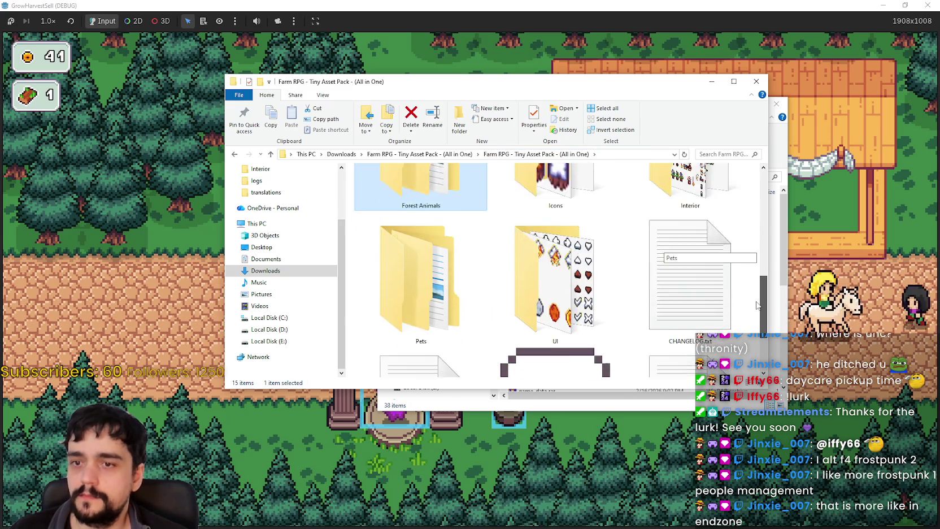
{"action": "left_click_drag", "start_coordinate": [757, 305], "coordinate": [755, 200]}
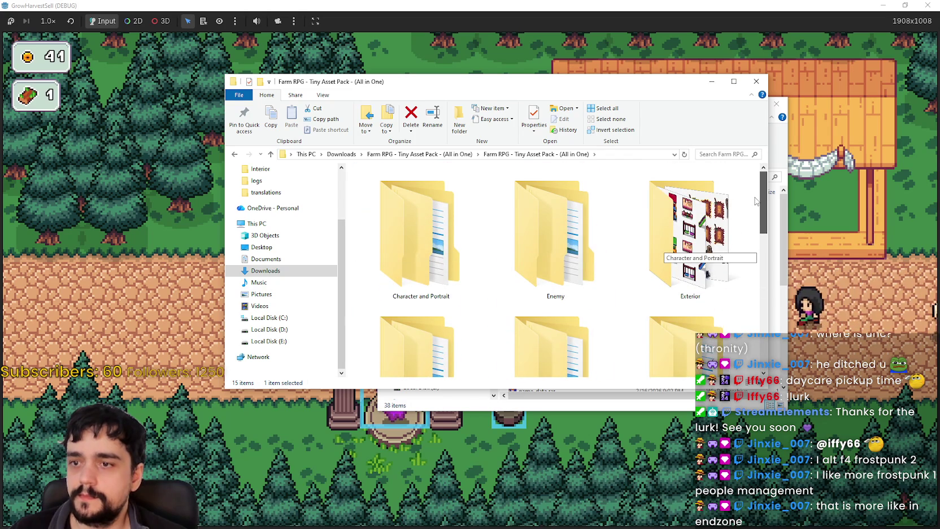
{"action": "double_click", "coordinate": [729, 226]}
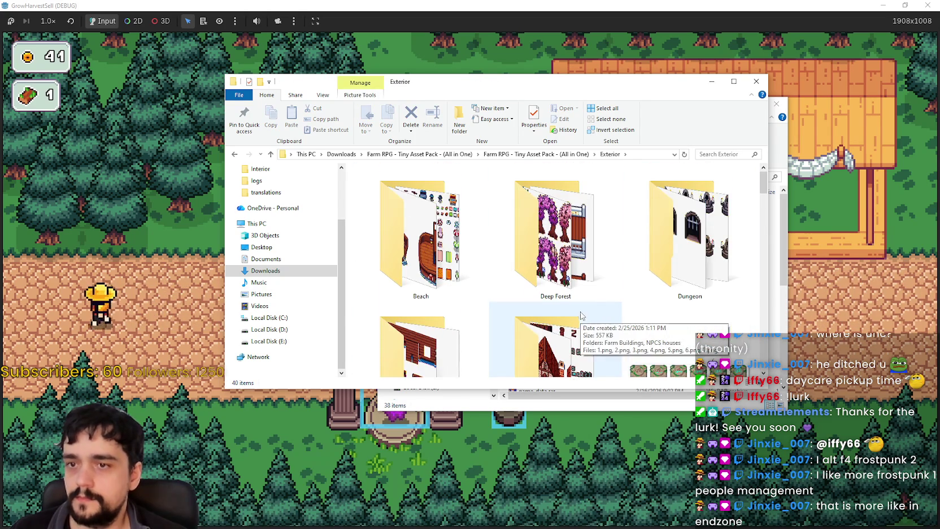
Peek into the Dungeon folder, then go back and reopen Exterior
{"action": "double_click", "coordinate": [689, 231]}
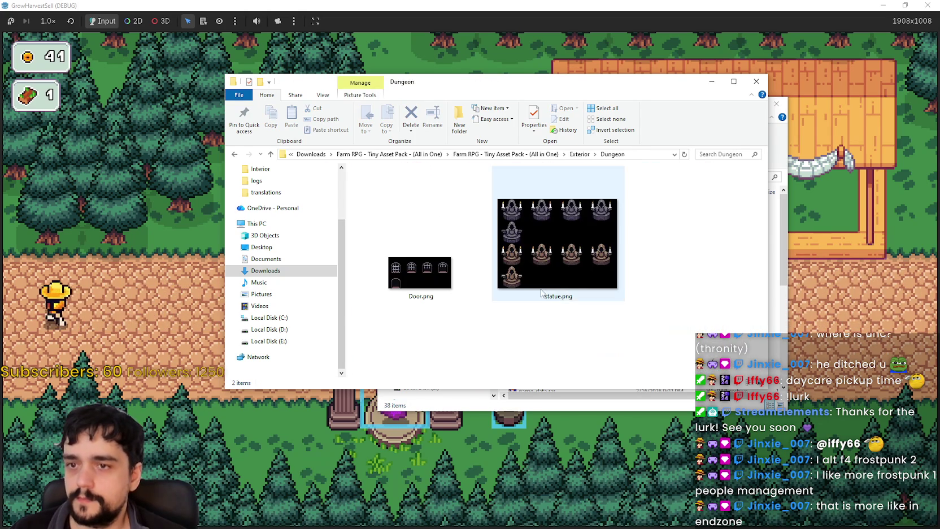
{"action": "left_click", "coordinate": [528, 157]}
{"action": "double_click", "coordinate": [663, 198]}
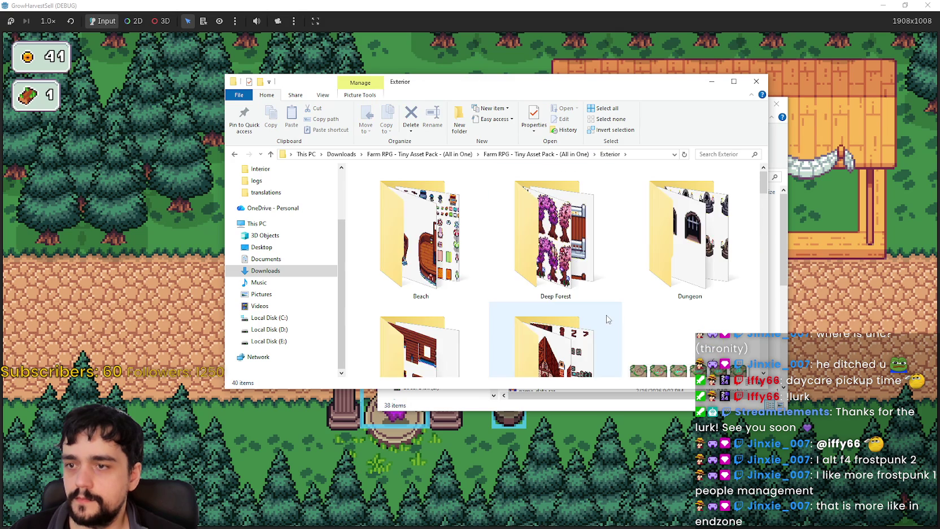
{"action": "scroll", "coordinate": [607, 319], "scroll_direction": "down", "scroll_amount": 1}
{"action": "scroll", "coordinate": [607, 319], "scroll_direction": "down", "scroll_amount": 2}
Open Houses > Farm Buildings > Greenhouse with extra large icons and preview Deluxe Greenhouse.png
{"action": "double_click", "coordinate": [561, 207]}
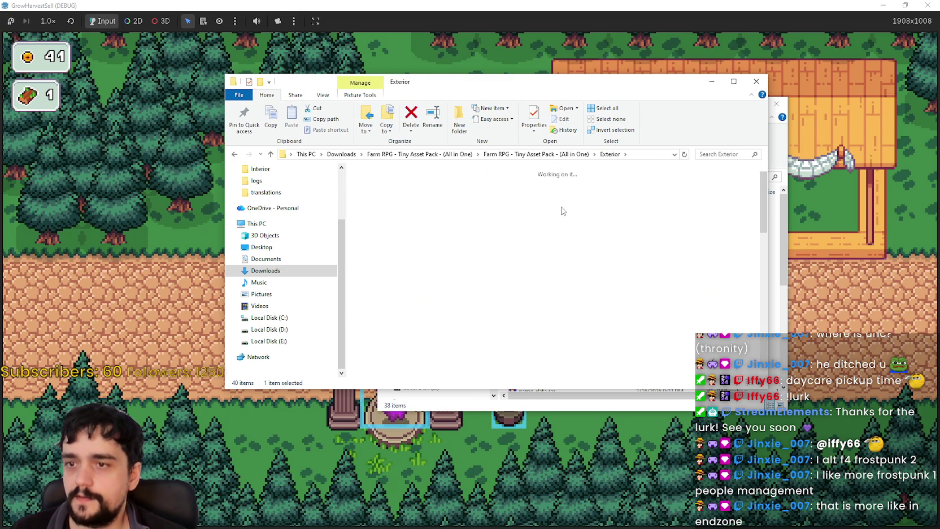
{"action": "mouse_move", "coordinate": [555, 336]}
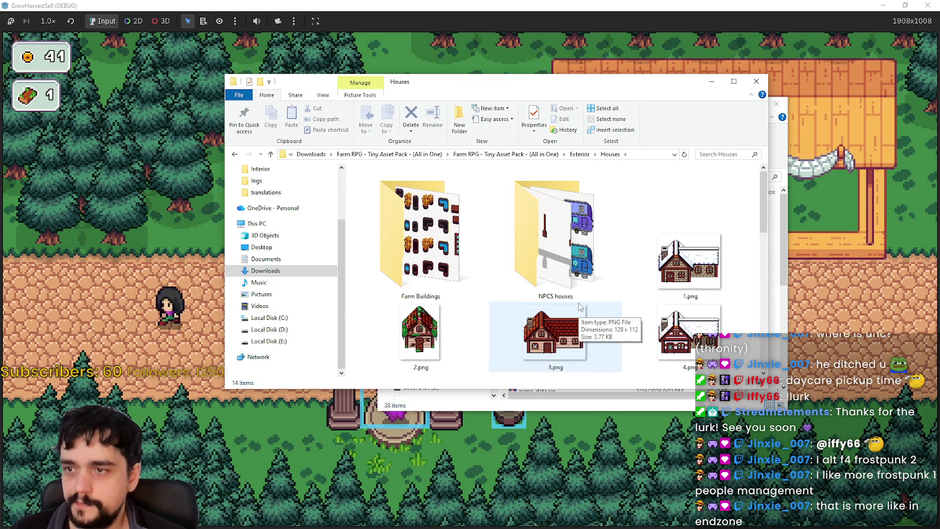
{"action": "double_click", "coordinate": [420, 237]}
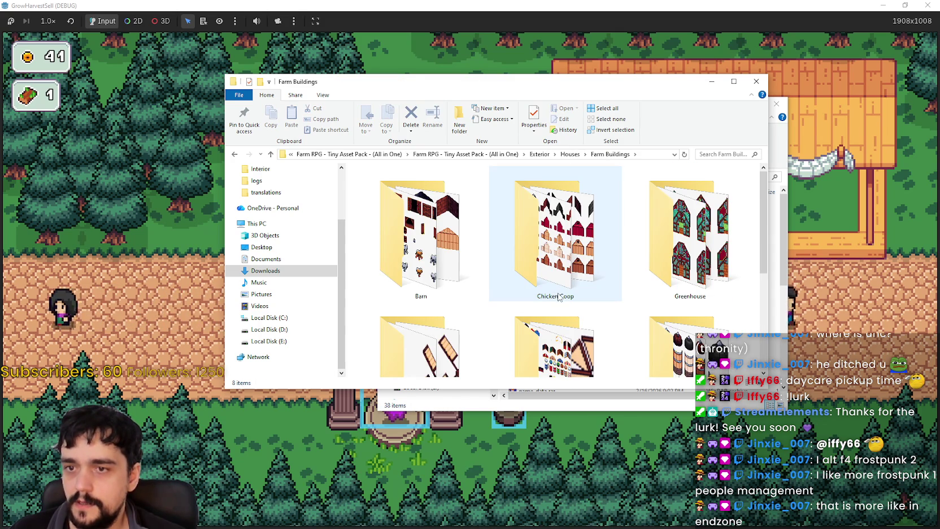
{"action": "scroll", "coordinate": [558, 298], "scroll_direction": "down", "scroll_amount": 1}
{"action": "scroll", "coordinate": [558, 298], "scroll_direction": "up", "scroll_amount": 1}
{"action": "double_click", "coordinate": [661, 269]}
{"action": "right_click", "coordinate": [659, 268]}
{"action": "mouse_move", "coordinate": [683, 272]}
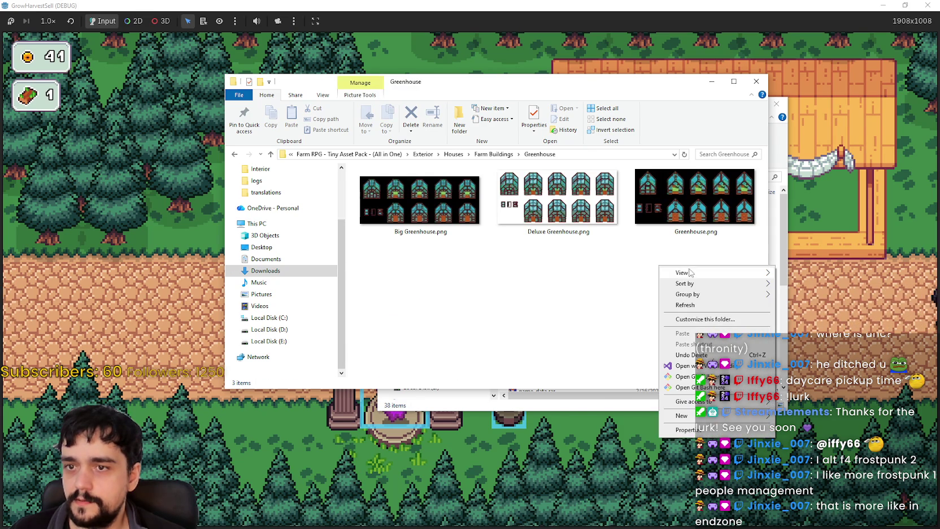
{"action": "left_click", "coordinate": [811, 273]}
{"action": "double_click", "coordinate": [596, 216]}
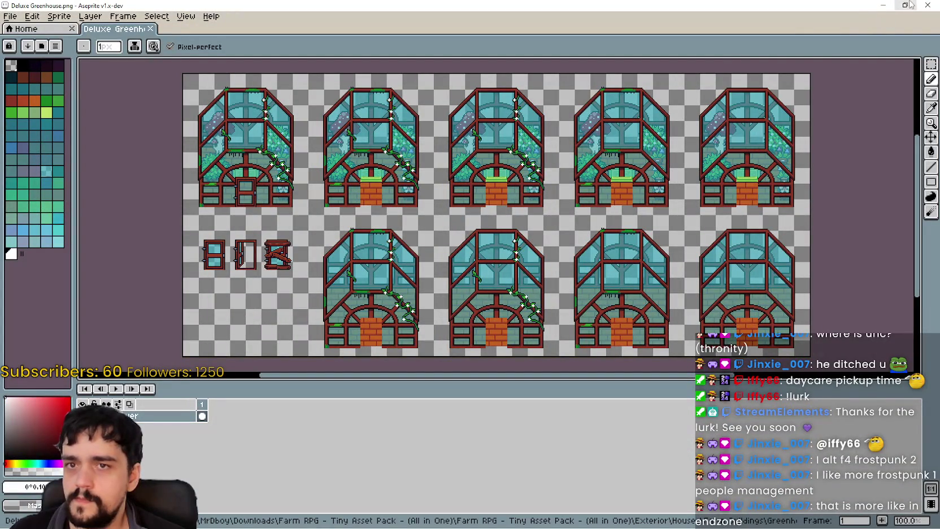
{"action": "left_click", "coordinate": [926, 5]}
Go back to Farm Buildings, enter the Stable folder, and open Big Stable.png in Aseprite
{"action": "left_click", "coordinate": [504, 154]}
{"action": "scroll", "coordinate": [522, 301], "scroll_direction": "down", "scroll_amount": 1}
{"action": "scroll", "coordinate": [522, 301], "scroll_direction": "down", "scroll_amount": 2}
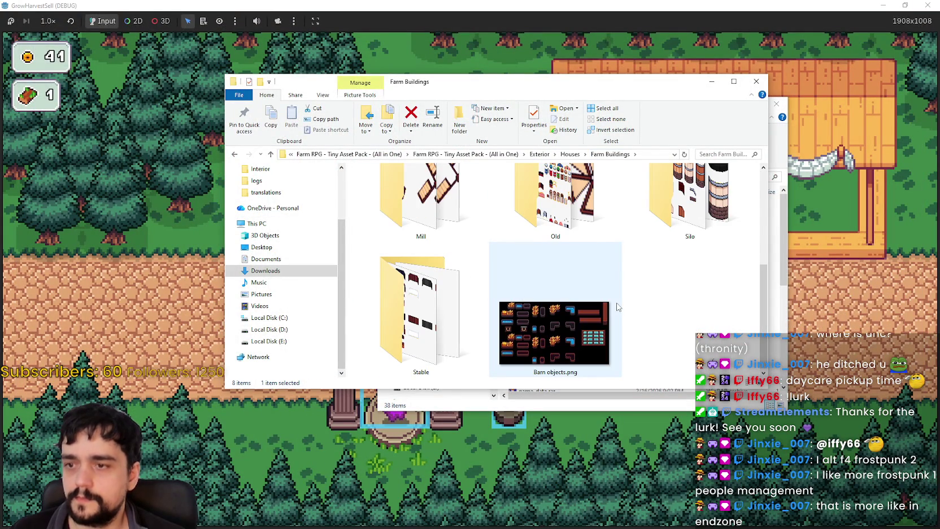
{"action": "double_click", "coordinate": [481, 293]}
{"action": "right_click", "coordinate": [509, 310]}
{"action": "left_click", "coordinate": [528, 273]}
{"action": "double_click", "coordinate": [457, 264]}
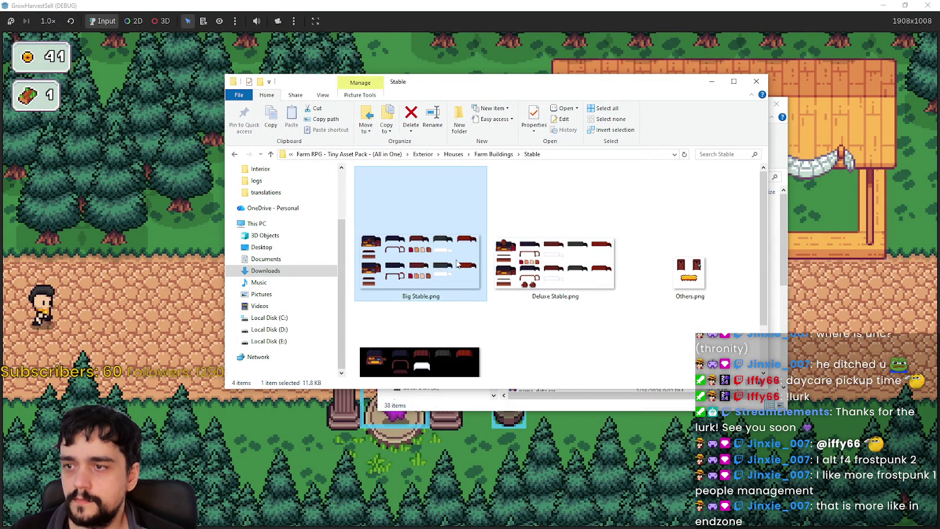
{"action": "scroll", "coordinate": [329, 225], "scroll_direction": "up", "scroll_amount": 1}
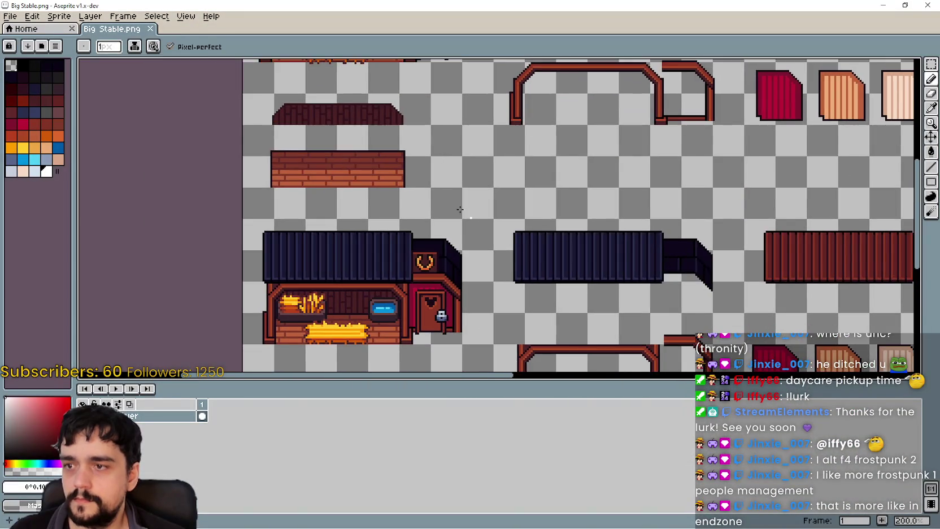
Pan and zoom around Big Stable.png, then close Aseprite
{"action": "left_click_drag", "start_coordinate": [459, 210], "coordinate": [495, 249]}
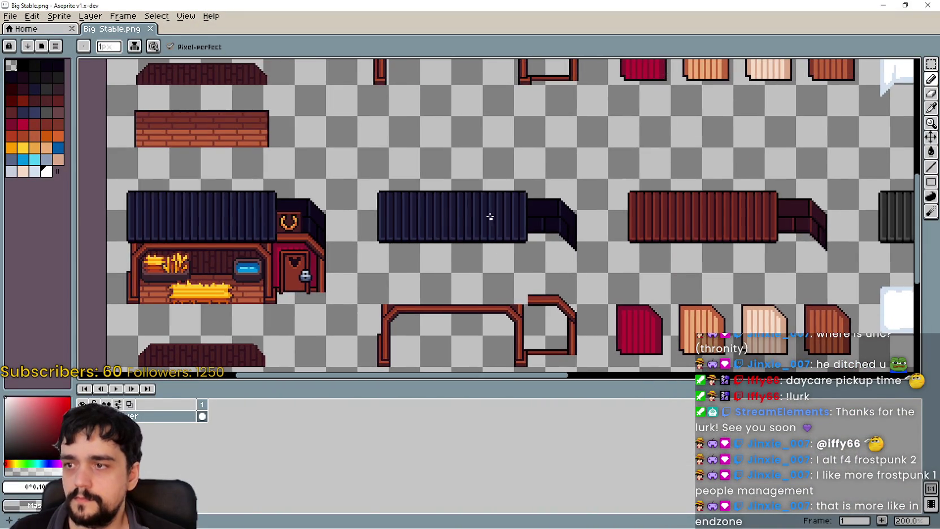
{"action": "scroll", "coordinate": [488, 214], "scroll_direction": "down", "scroll_amount": 1}
{"action": "left_click", "coordinate": [924, 4]}
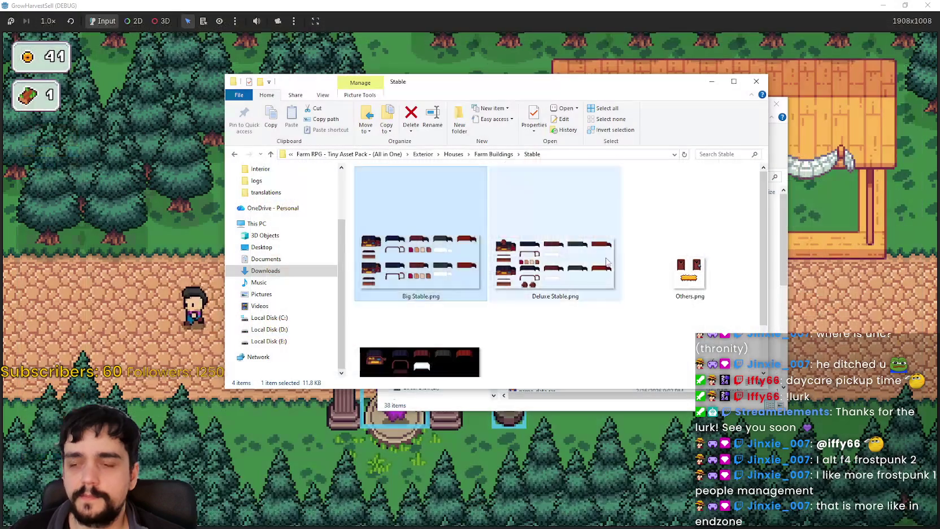
Open Stable.png in Aseprite, zoom and pan to inspect it, then close it
{"action": "double_click", "coordinate": [448, 306]}
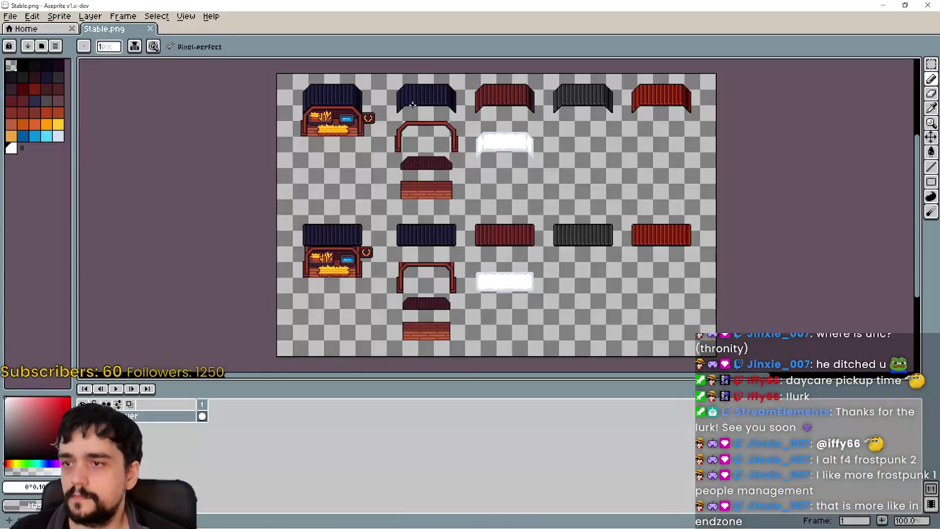
{"action": "scroll", "coordinate": [412, 104], "scroll_direction": "up", "scroll_amount": 1}
{"action": "left_click_drag", "start_coordinate": [413, 104], "coordinate": [292, 269]}
{"action": "scroll", "coordinate": [323, 208], "scroll_direction": "down", "scroll_amount": 1}
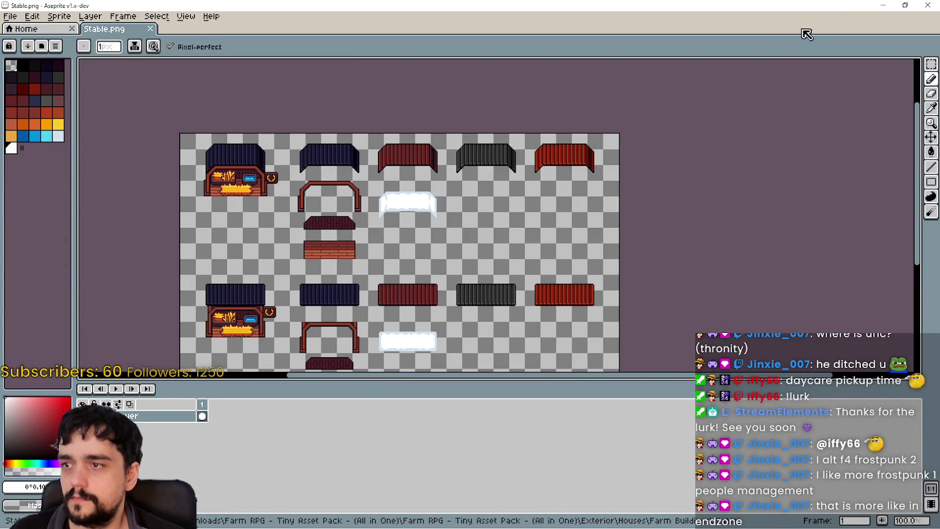
{"action": "left_click", "coordinate": [926, 6]}
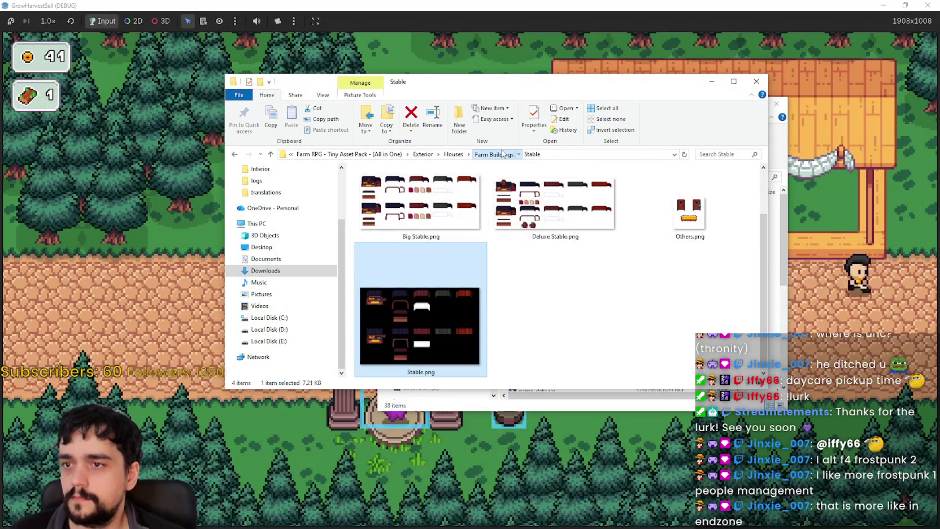
Go up to Farm Buildings, check the Old folder, then open the Chicken Coop folder
{"action": "left_click", "coordinate": [502, 154]}
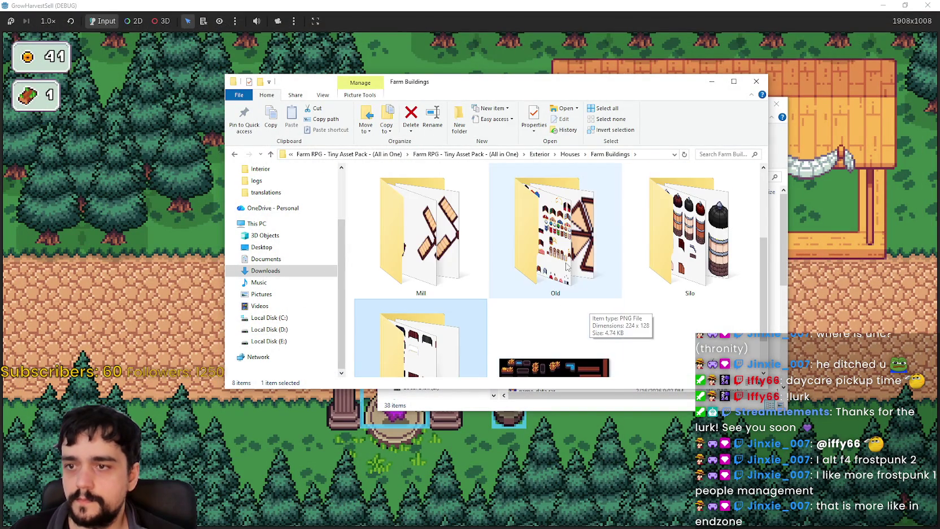
{"action": "double_click", "coordinate": [554, 226]}
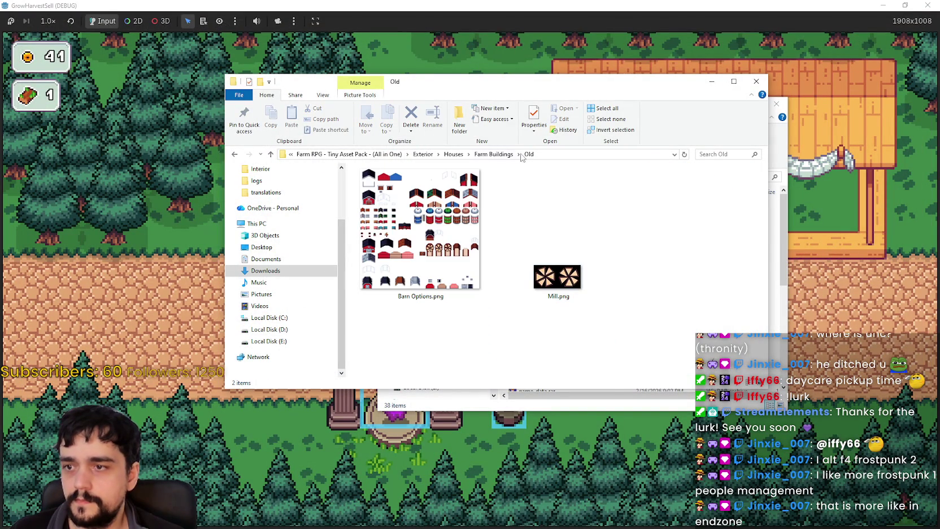
{"action": "left_click", "coordinate": [502, 154]}
{"action": "scroll", "coordinate": [565, 237], "scroll_direction": "down", "scroll_amount": 2}
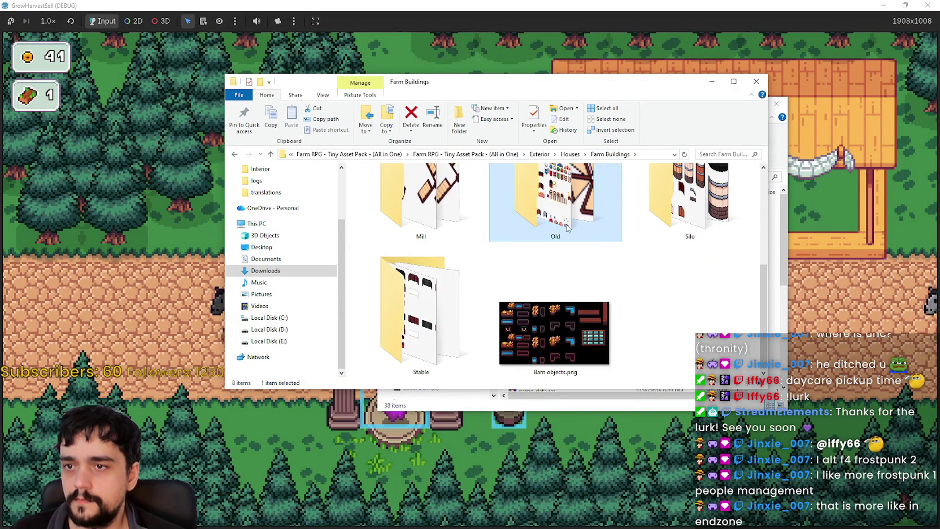
{"action": "scroll", "coordinate": [566, 227], "scroll_direction": "up", "scroll_amount": 2}
{"action": "double_click", "coordinate": [567, 228]}
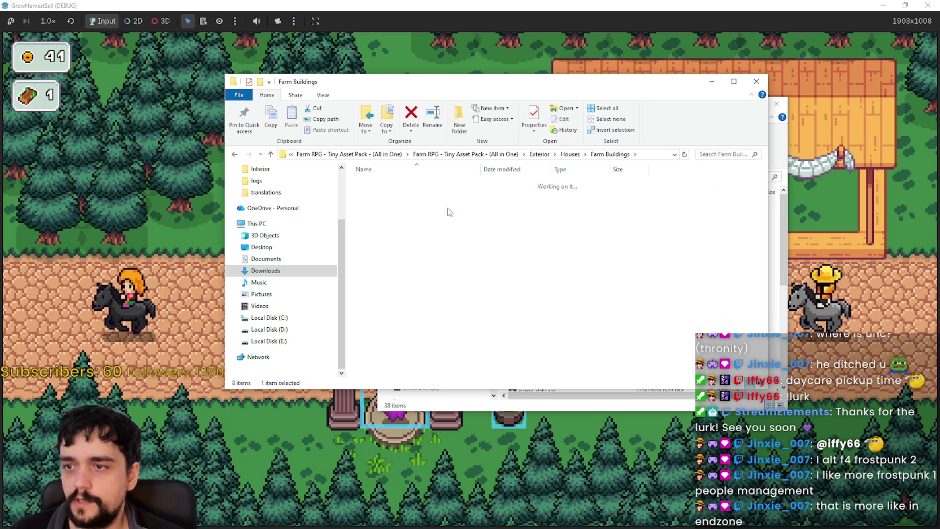
{"action": "right_click", "coordinate": [477, 248]}
Show the chicken coop images as large icons and open Big Chicken Coop.png in Aseprite
{"action": "left_click", "coordinate": [607, 267]}
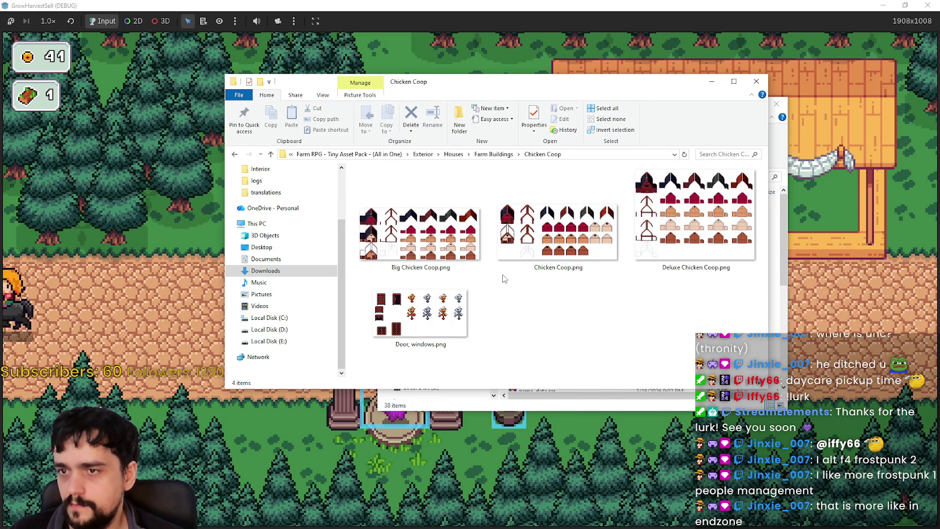
{"action": "left_click", "coordinate": [462, 253]}
{"action": "double_click", "coordinate": [461, 246]}
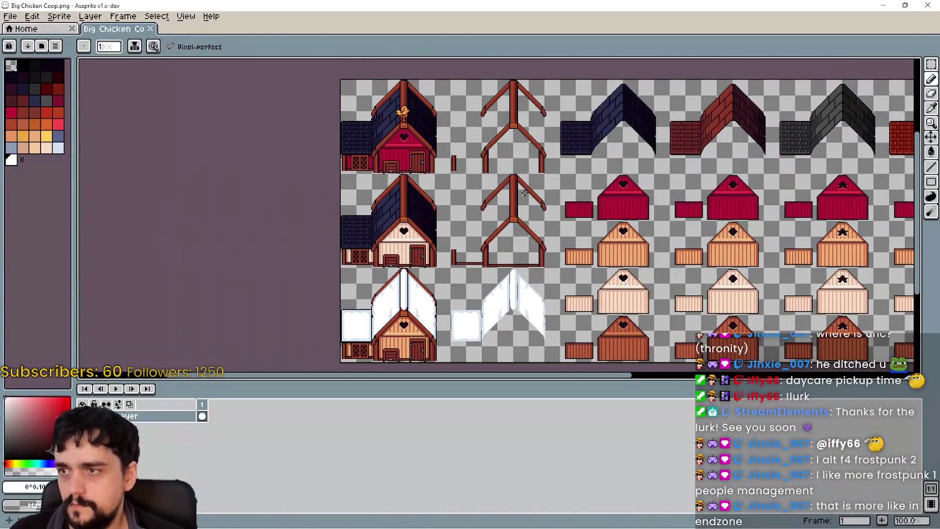
Zoom and pan the Big Chicken Coop sheet, close Aseprite, and return to Farm Buildings
{"action": "scroll", "coordinate": [524, 193], "scroll_direction": "up", "scroll_amount": 1}
{"action": "scroll", "coordinate": [524, 193], "scroll_direction": "down", "scroll_amount": 1}
{"action": "mouse_move", "coordinate": [499, 212]}
{"action": "left_mouse_down"}
{"action": "mouse_move", "coordinate": [511, 151]}
{"action": "mouse_move", "coordinate": [510, 168]}
{"action": "mouse_move", "coordinate": [475, 172]}
{"action": "mouse_move", "coordinate": [467, 205]}
{"action": "left_mouse_up"}
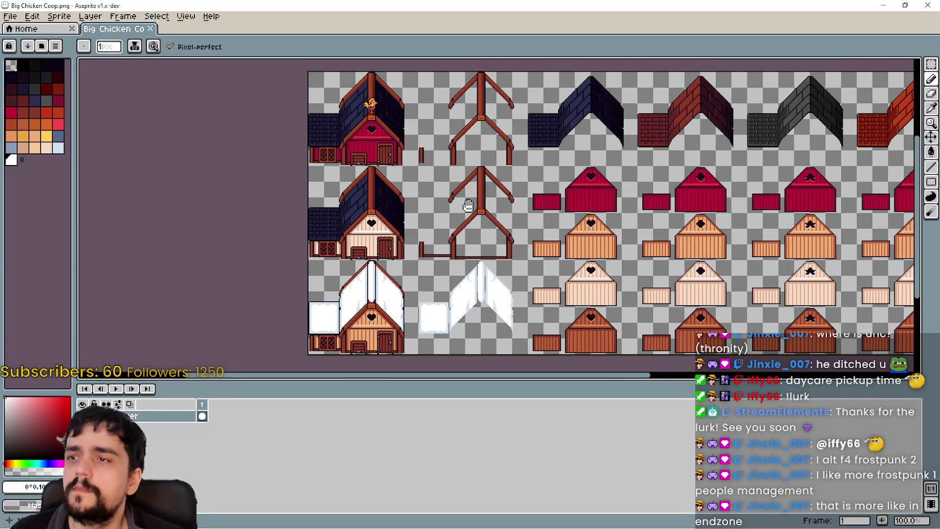
{"action": "scroll", "coordinate": [672, 147], "scroll_direction": "up", "scroll_amount": 1}
{"action": "scroll", "coordinate": [786, 80], "scroll_direction": "down", "scroll_amount": 1}
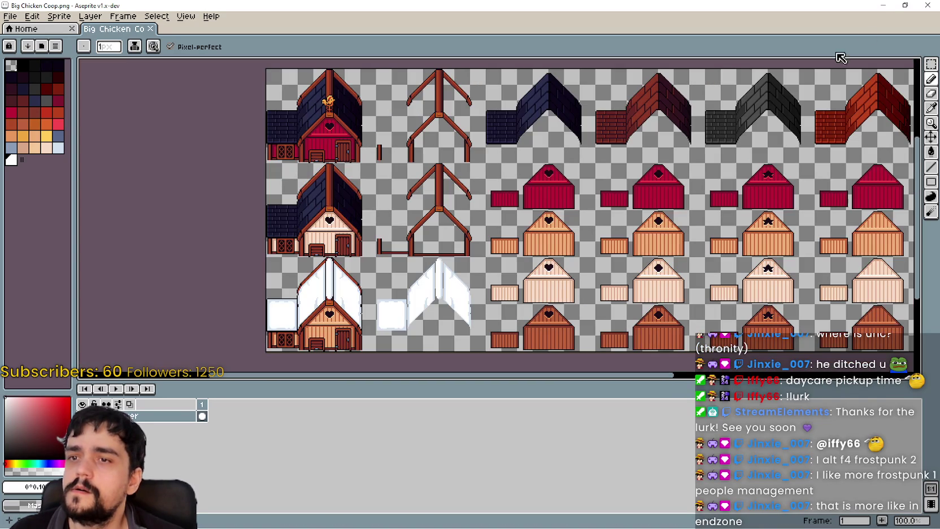
{"action": "left_click", "coordinate": [924, 4]}
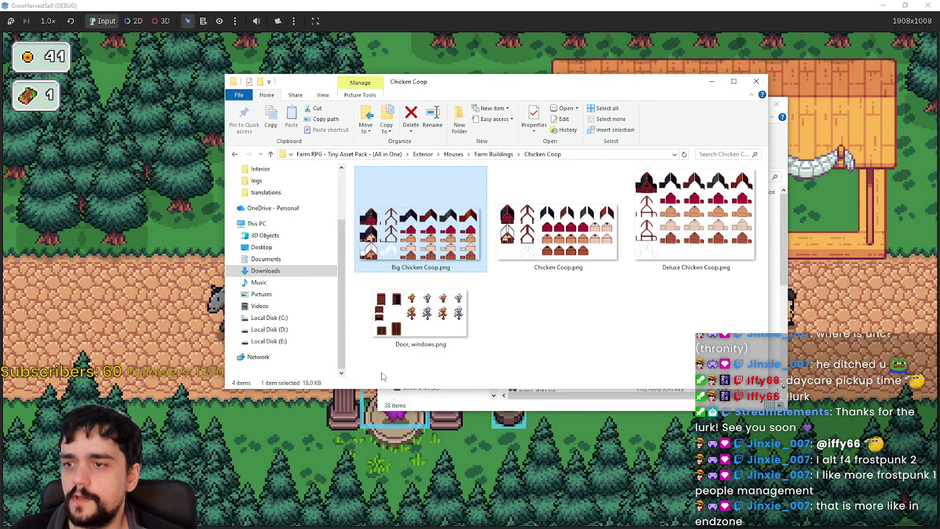
{"action": "left_click", "coordinate": [424, 316]}
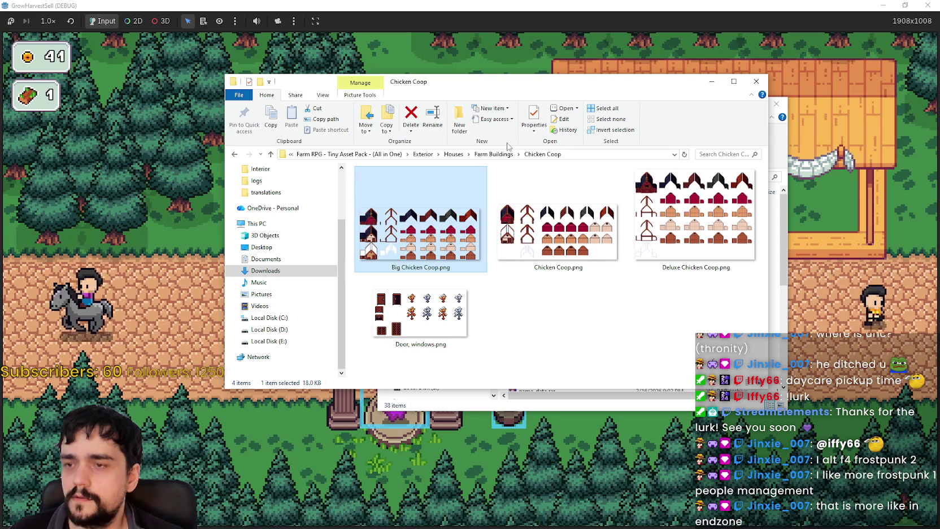
{"action": "key", "text": "alt+Up"}
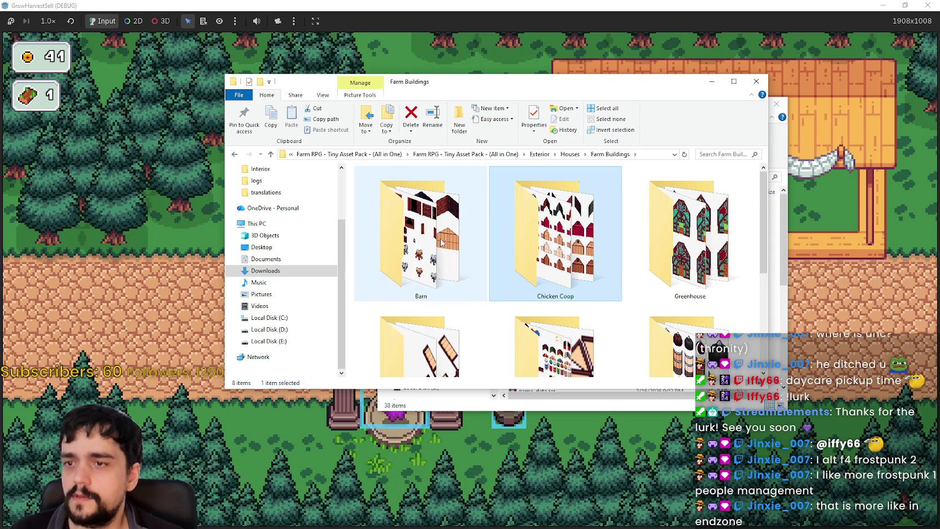
Open the Barn folder and preview Barn.png in Aseprite, panning across the sheet before closing it
{"action": "left_click", "coordinate": [389, 226]}
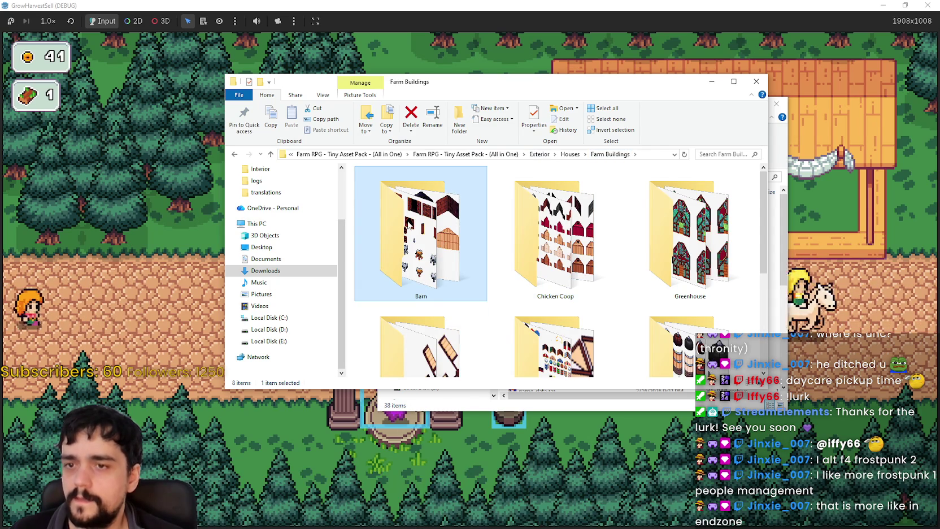
{"action": "double_click", "coordinate": [408, 225]}
{"action": "left_click", "coordinate": [477, 271]}
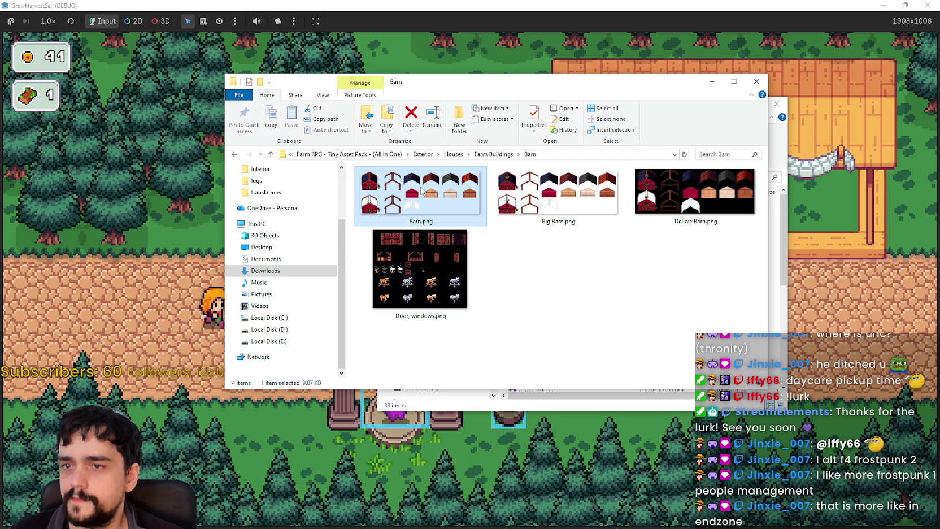
{"action": "left_click", "coordinate": [655, 200]}
{"action": "left_click", "coordinate": [431, 197]}
{"action": "double_click", "coordinate": [431, 196]}
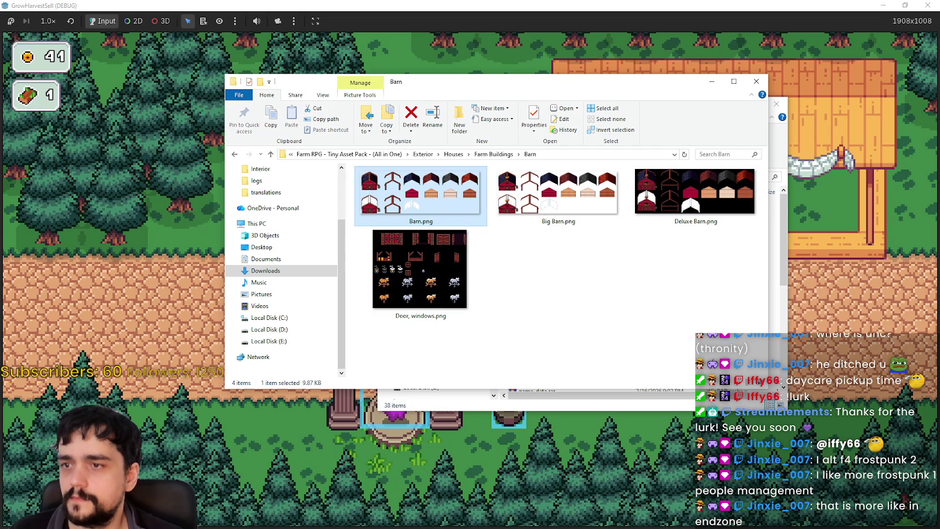
{"action": "scroll", "coordinate": [370, 204], "scroll_direction": "up", "scroll_amount": 1}
{"action": "left_click_drag", "start_coordinate": [370, 203], "coordinate": [466, 116]}
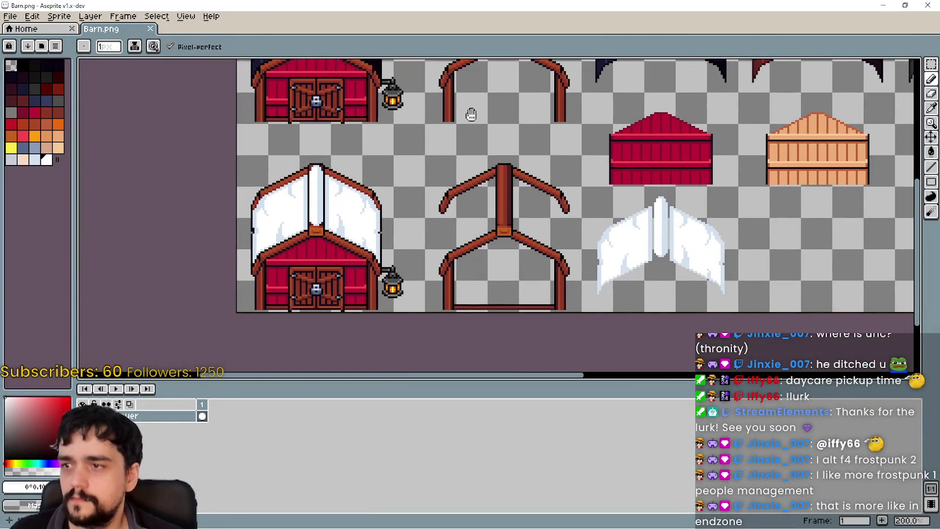
{"action": "scroll", "coordinate": [467, 115], "scroll_direction": "down", "scroll_amount": 1}
{"action": "left_click", "coordinate": [928, 5]}
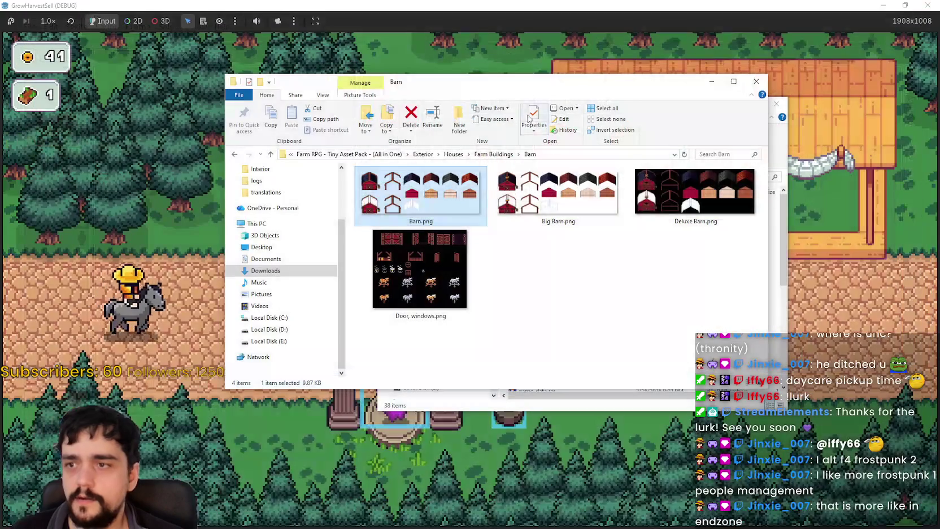
Back in Farm Buildings, peek into the Mill folder, then go up to Houses
{"action": "left_click", "coordinate": [502, 153]}
{"action": "scroll", "coordinate": [523, 307], "scroll_direction": "down", "scroll_amount": 1}
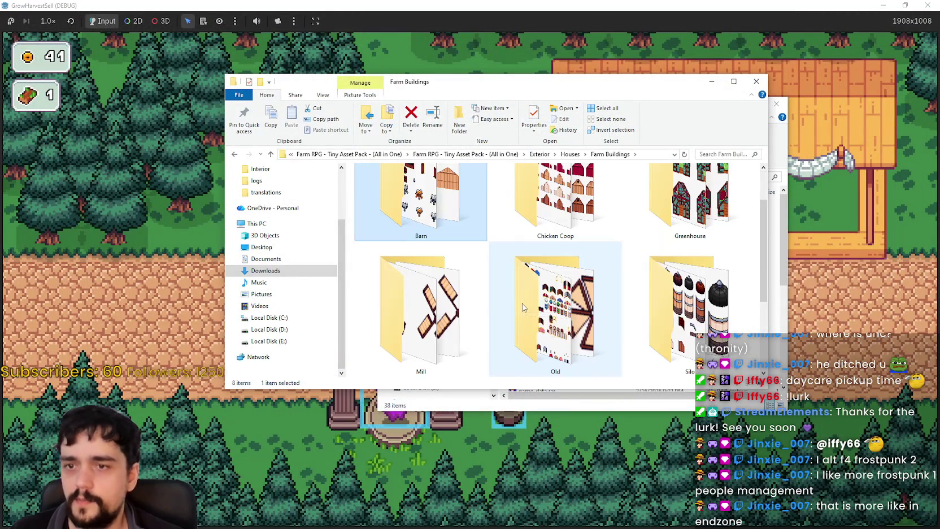
{"action": "scroll", "coordinate": [522, 307], "scroll_direction": "down", "scroll_amount": 2}
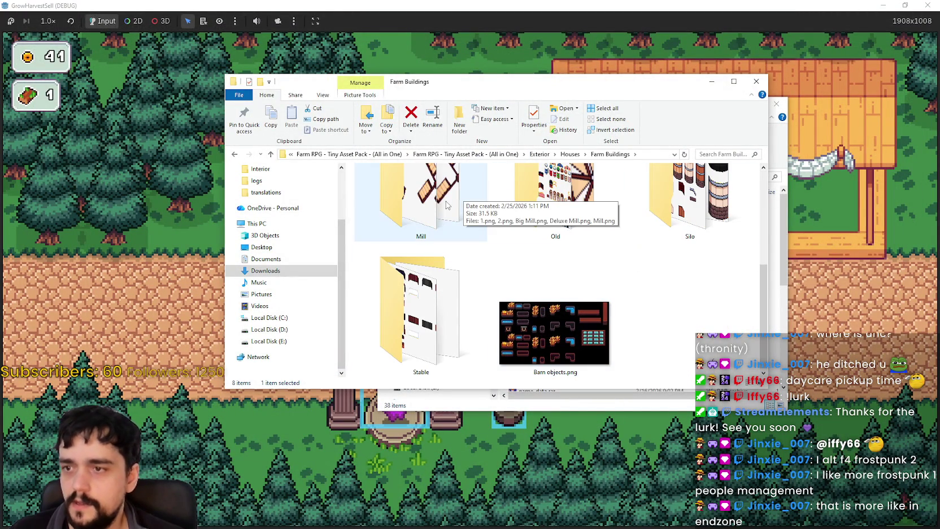
{"action": "scroll", "coordinate": [446, 325], "scroll_direction": "up", "scroll_amount": 1}
{"action": "double_click", "coordinate": [421, 243]}
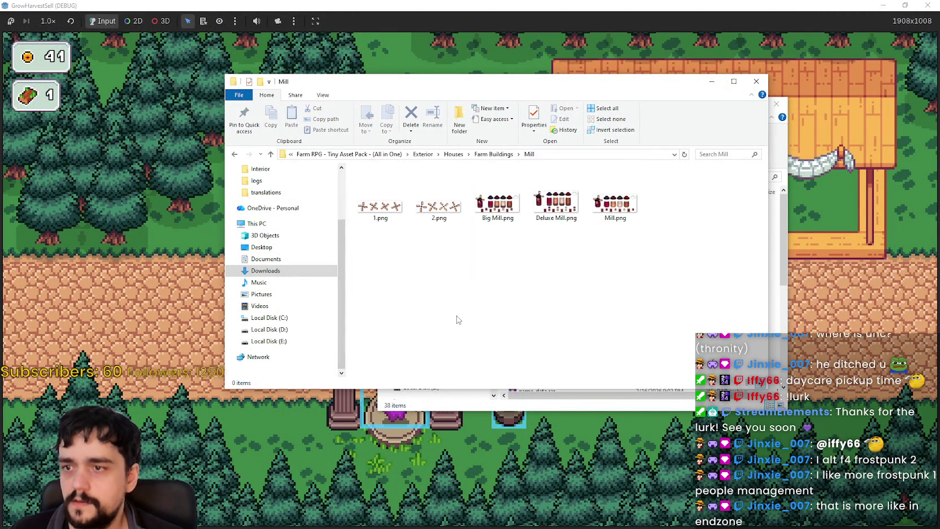
{"action": "left_click", "coordinate": [235, 153]}
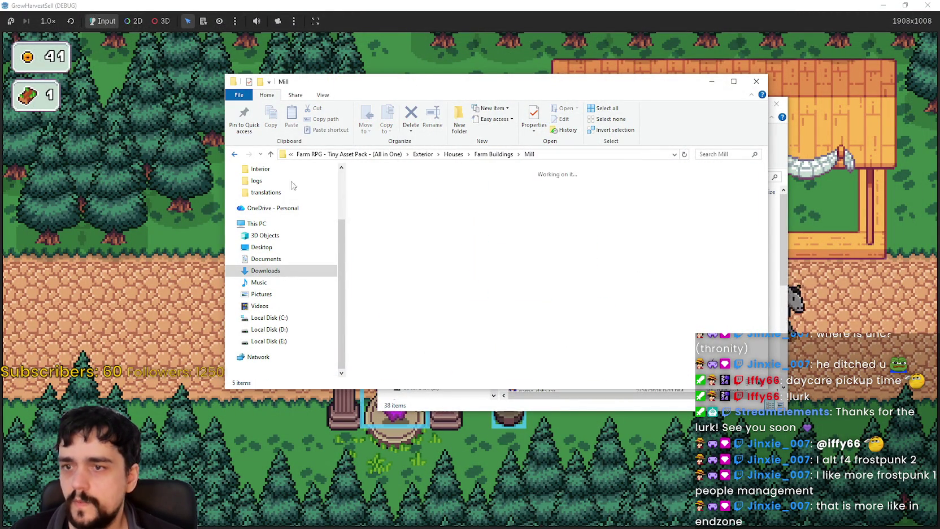
{"action": "scroll", "coordinate": [559, 288], "scroll_direction": "up", "scroll_amount": 1}
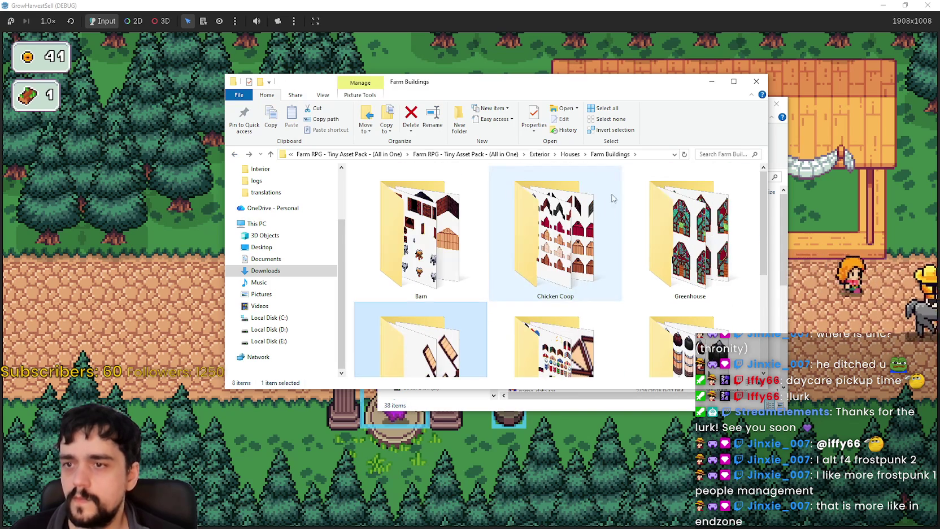
{"action": "left_click", "coordinate": [570, 154]}
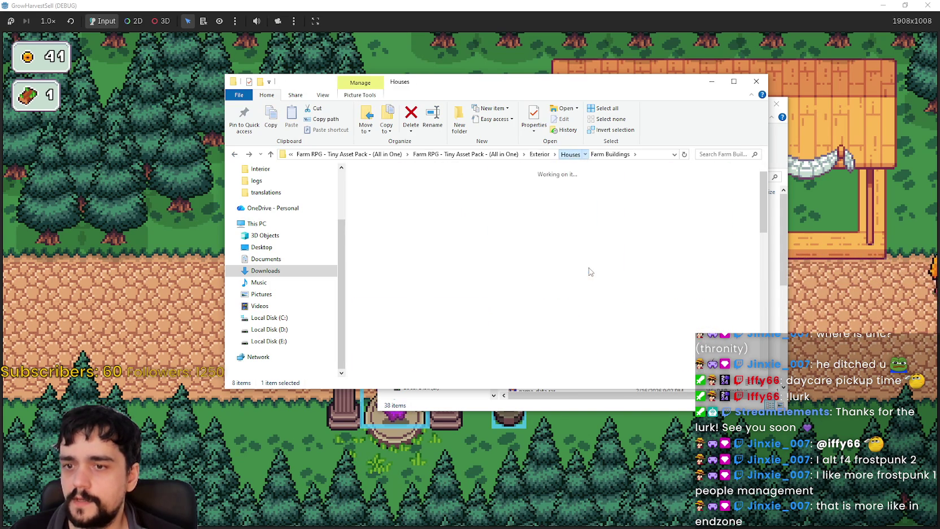
Open the NPCS houses folder and switch its view to extra large icons
{"action": "double_click", "coordinate": [610, 244]}
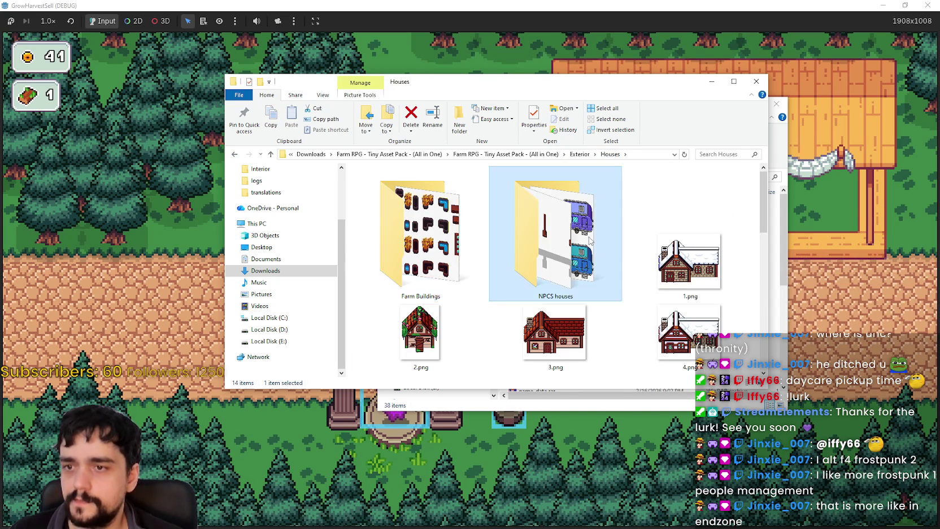
{"action": "right_click", "coordinate": [532, 333]}
{"action": "mouse_move", "coordinate": [587, 338]}
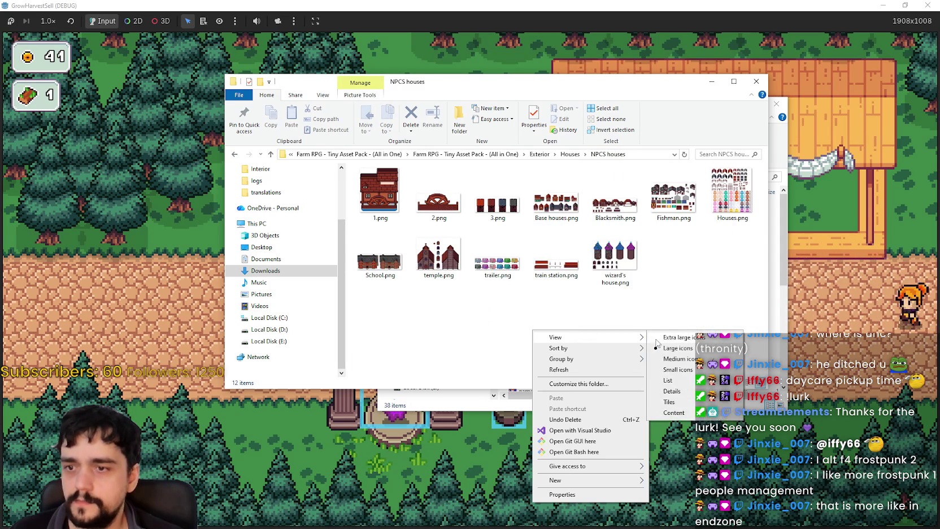
{"action": "left_click", "coordinate": [675, 337]}
{"action": "left_click_drag", "start_coordinate": [761, 210], "coordinate": [763, 245]}
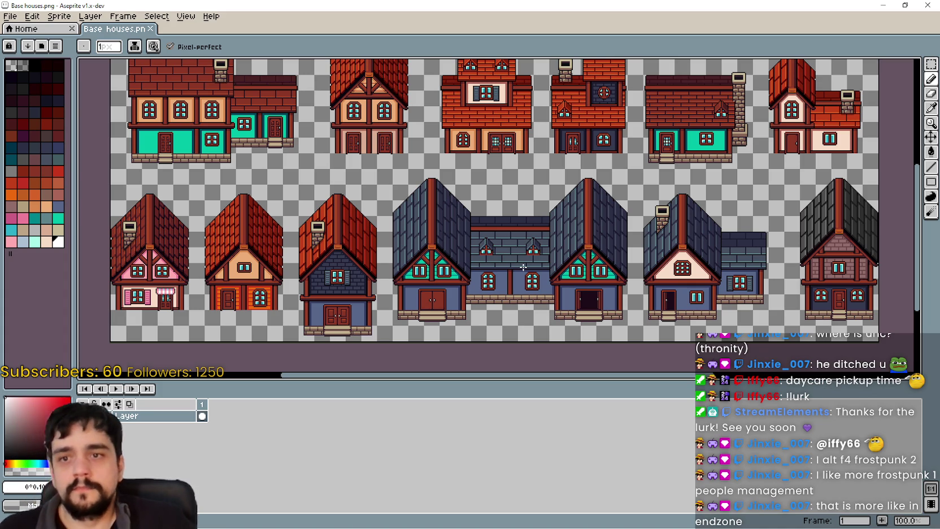
Zoom and pan along the house fronts in Base houses.png, then close the preview
{"action": "scroll", "coordinate": [350, 220], "scroll_direction": "up", "scroll_amount": 2}
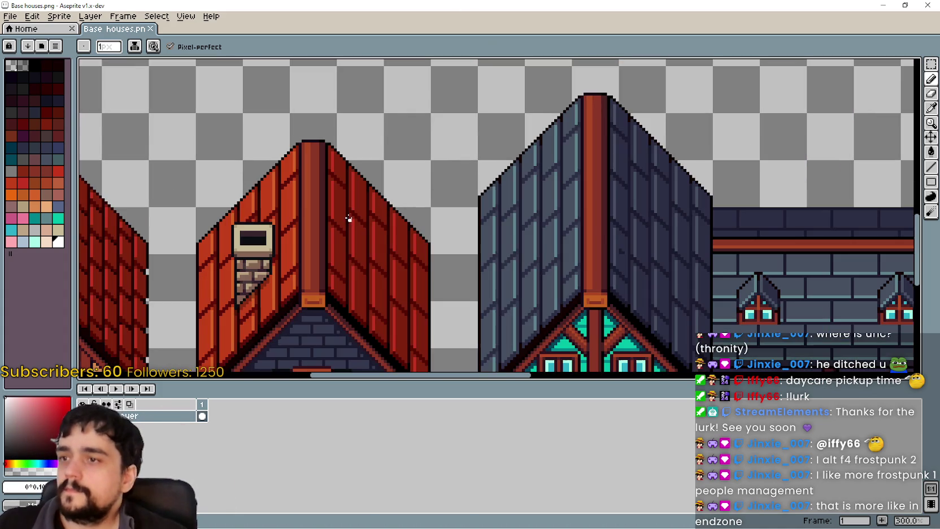
{"action": "scroll", "coordinate": [347, 195], "scroll_direction": "down", "scroll_amount": 3}
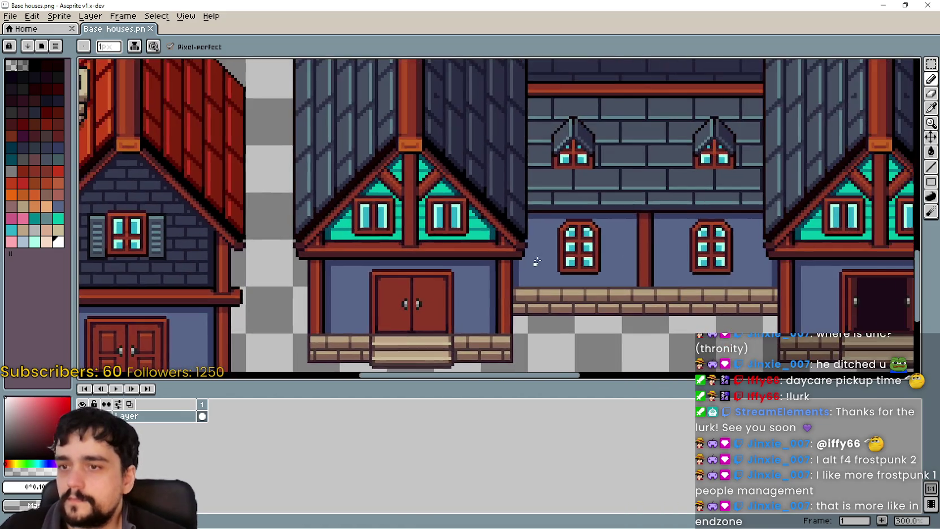
{"action": "left_click_drag", "start_coordinate": [353, 123], "coordinate": [237, 260]}
{"action": "scroll", "coordinate": [470, 258], "scroll_direction": "down", "scroll_amount": 2}
{"action": "scroll", "coordinate": [562, 228], "scroll_direction": "up", "scroll_amount": 1}
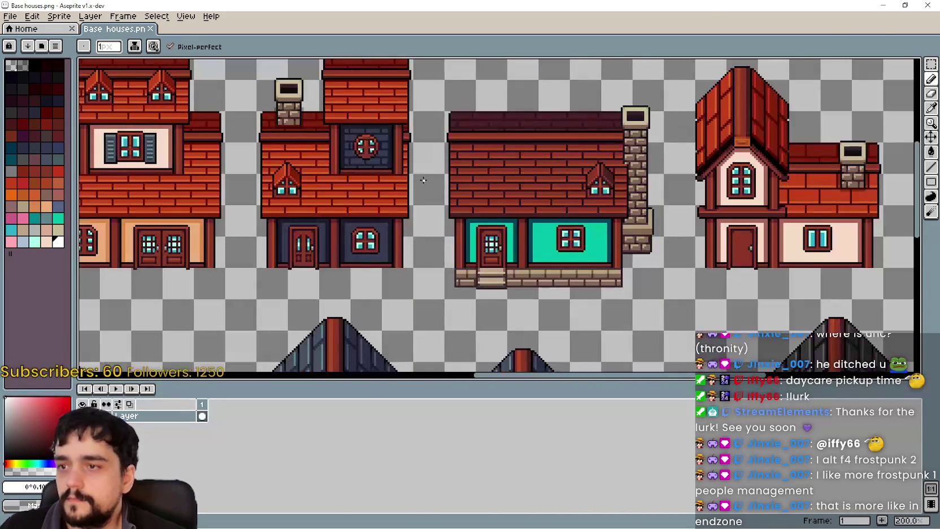
{"action": "scroll", "coordinate": [789, 237], "scroll_direction": "up", "scroll_amount": 1}
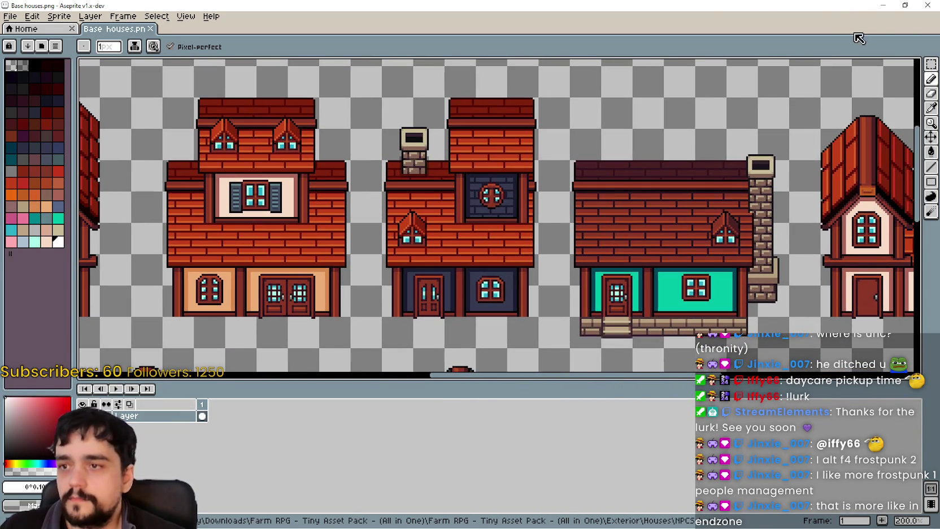
{"action": "left_click", "coordinate": [927, 5]}
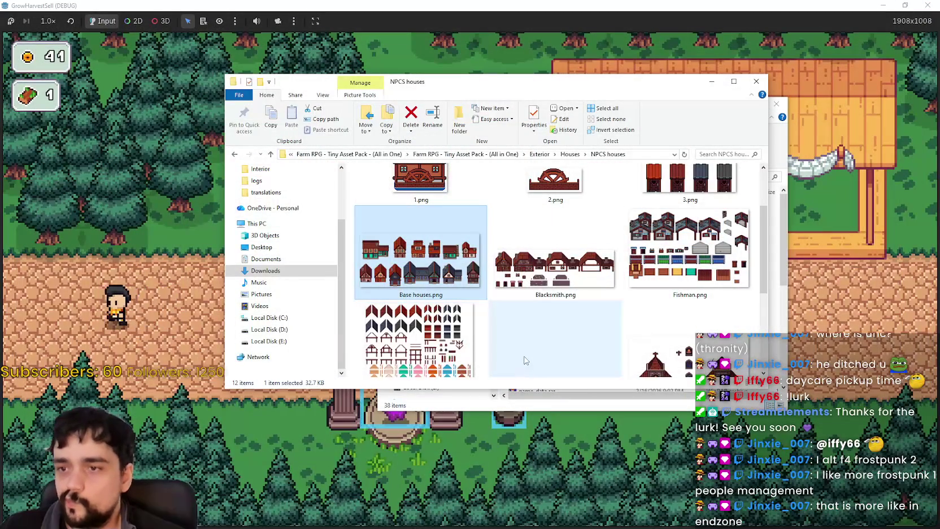
Preview Blacksmith.png in Aseprite, panning across the sheet before closing it
{"action": "left_click", "coordinate": [562, 279]}
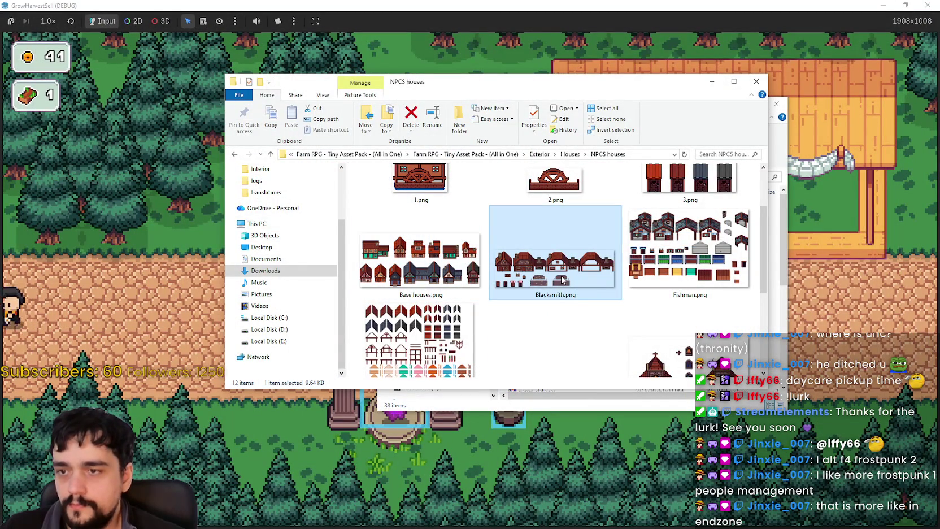
{"action": "double_click", "coordinate": [572, 260]}
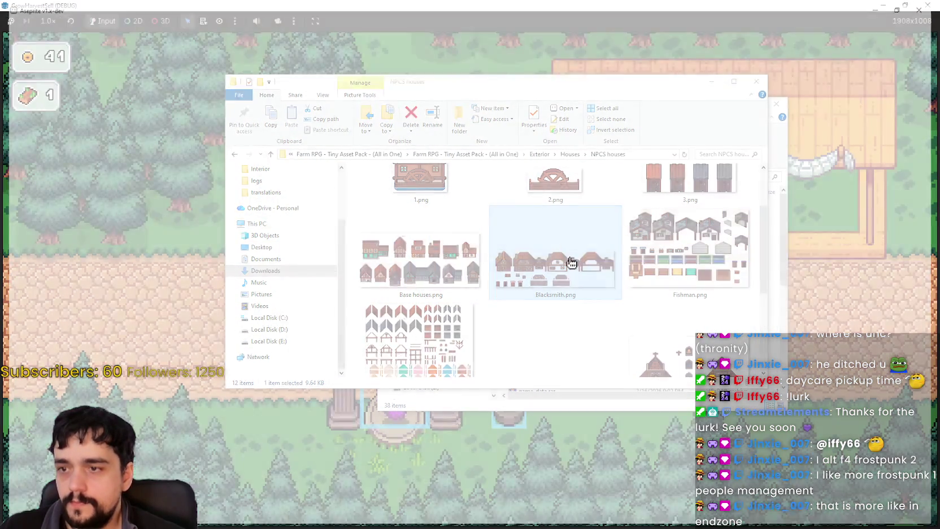
{"action": "scroll", "coordinate": [368, 208], "scroll_direction": "up", "scroll_amount": 1}
{"action": "mouse_move", "coordinate": [368, 208]}
{"action": "left_mouse_down"}
{"action": "mouse_move", "coordinate": [334, 165]}
{"action": "mouse_move", "coordinate": [254, 182]}
{"action": "left_mouse_up"}
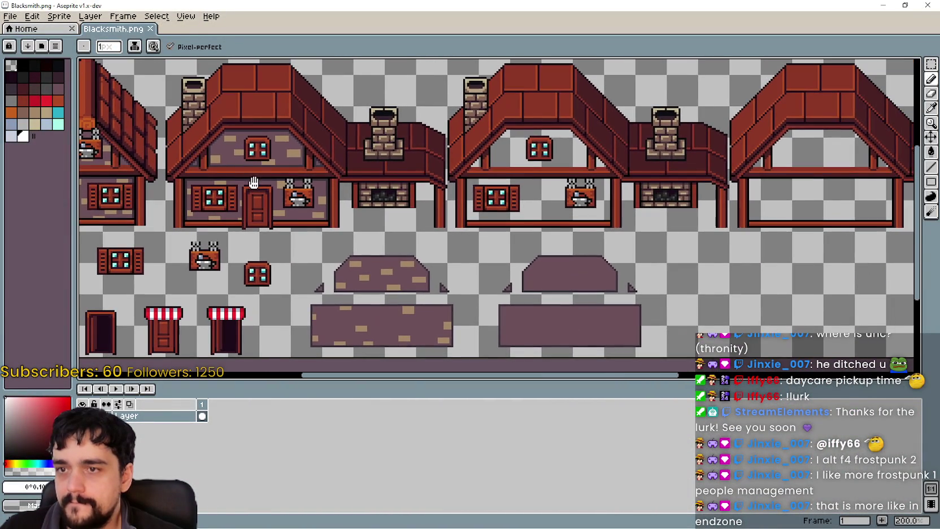
{"action": "scroll", "coordinate": [254, 183], "scroll_direction": "down", "scroll_amount": 1}
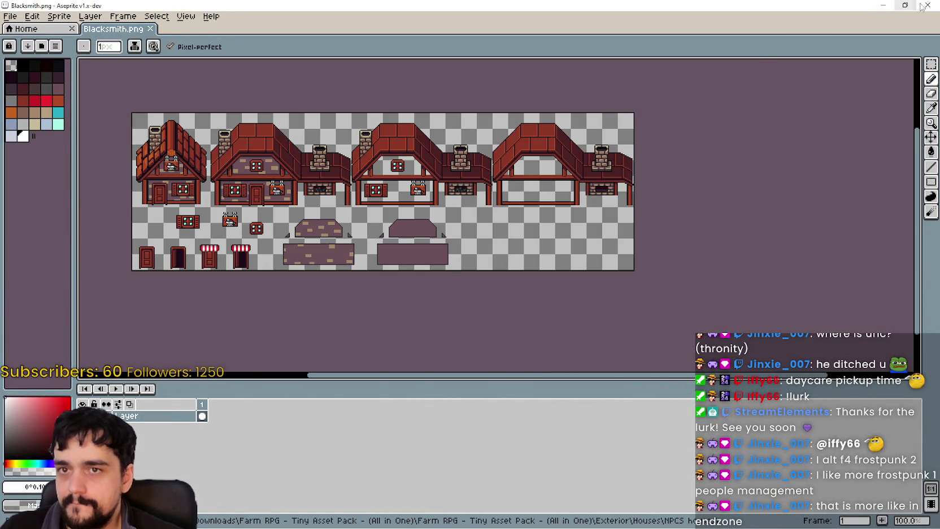
{"action": "left_click", "coordinate": [926, 5]}
Preview Fishman.png in Aseprite, zooming and scrolling around before closing it
{"action": "left_click", "coordinate": [648, 291]}
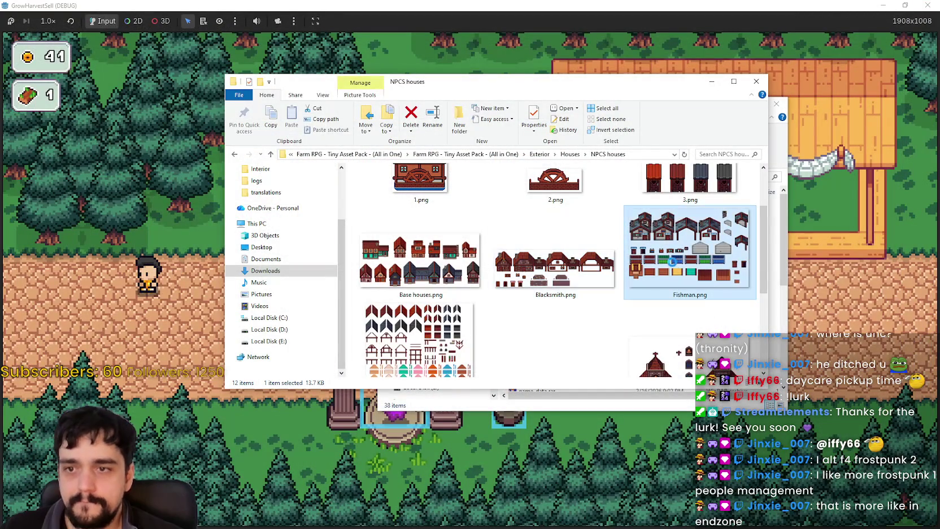
{"action": "double_click", "coordinate": [672, 266]}
{"action": "scroll", "coordinate": [581, 161], "scroll_direction": "up", "scroll_amount": 2}
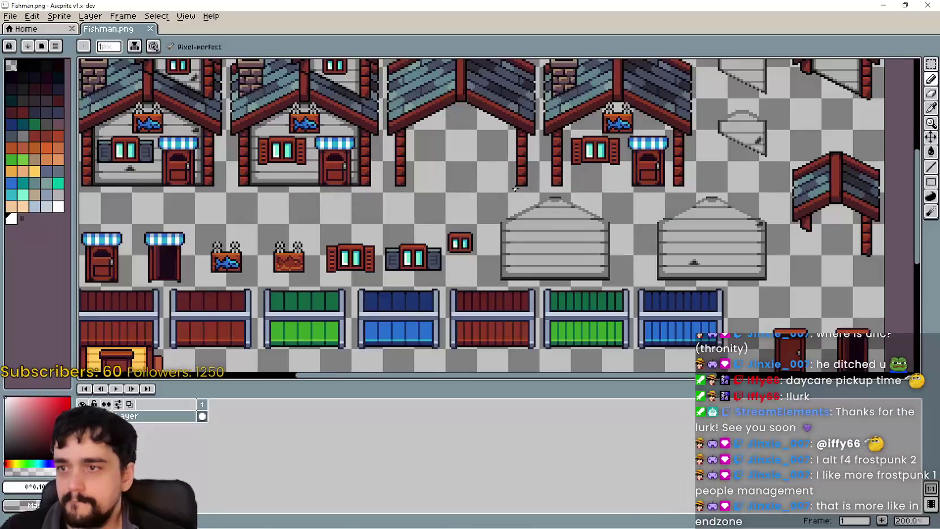
{"action": "scroll", "coordinate": [580, 161], "scroll_direction": "down", "scroll_amount": 1}
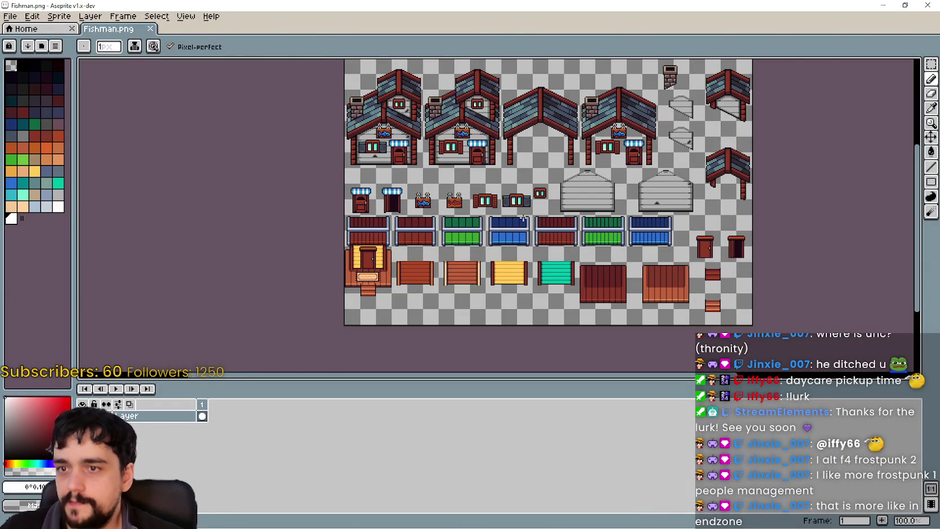
{"action": "scroll", "coordinate": [422, 118], "scroll_direction": "up", "scroll_amount": 1}
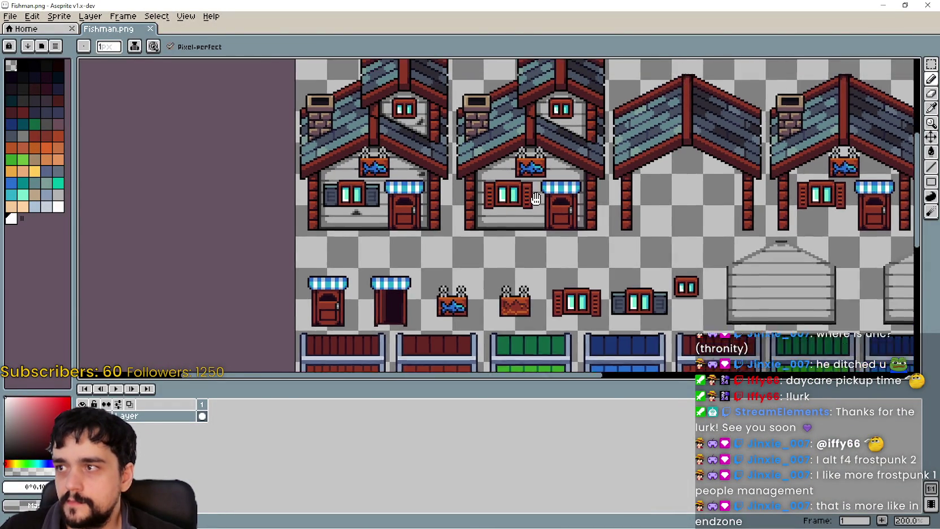
{"action": "scroll", "coordinate": [519, 184], "scroll_direction": "down", "scroll_amount": 2}
{"action": "scroll", "coordinate": [520, 183], "scroll_direction": "right", "scroll_amount": 2}
{"action": "scroll", "coordinate": [540, 194], "scroll_direction": "down", "scroll_amount": 1}
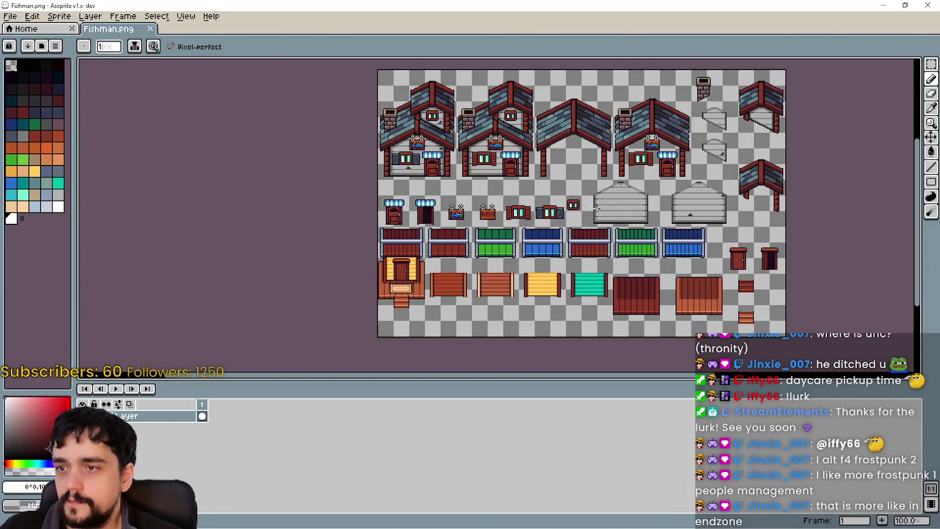
{"action": "left_click", "coordinate": [926, 5]}
Open School.png in Aseprite, zoom in and out, then close it
{"action": "scroll", "coordinate": [621, 300], "scroll_direction": "down", "scroll_amount": 1}
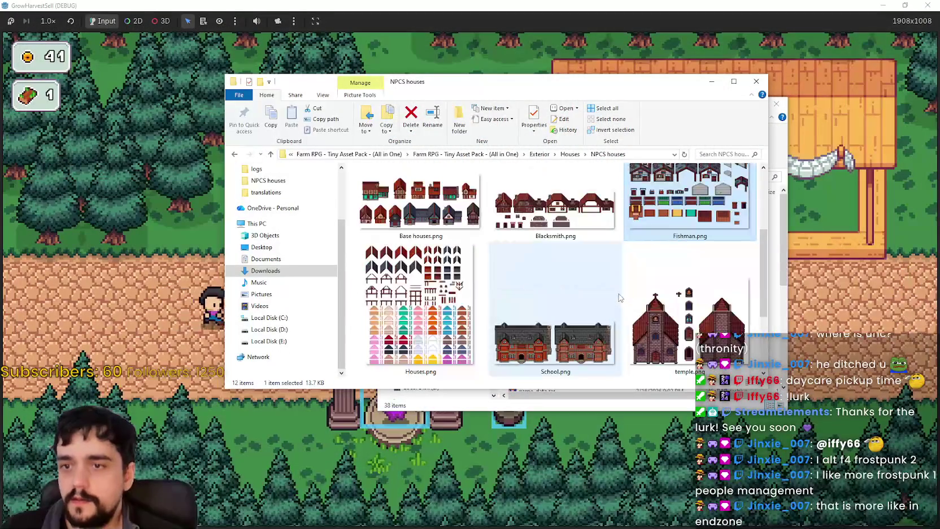
{"action": "scroll", "coordinate": [463, 283], "scroll_direction": "down", "scroll_amount": 1}
{"action": "left_click", "coordinate": [538, 231]}
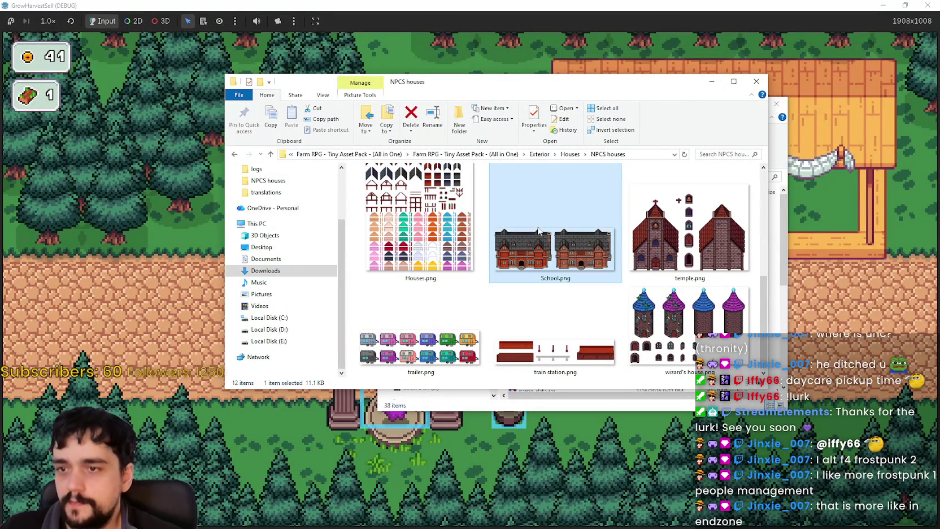
{"action": "double_click", "coordinate": [531, 247]}
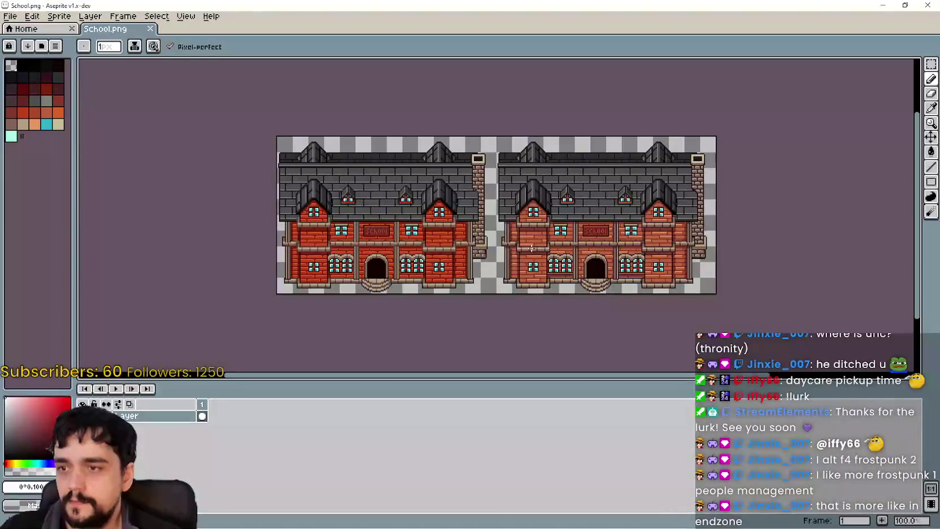
{"action": "scroll", "coordinate": [530, 245], "scroll_direction": "up", "scroll_amount": 1}
{"action": "scroll", "coordinate": [526, 241], "scroll_direction": "down", "scroll_amount": 1}
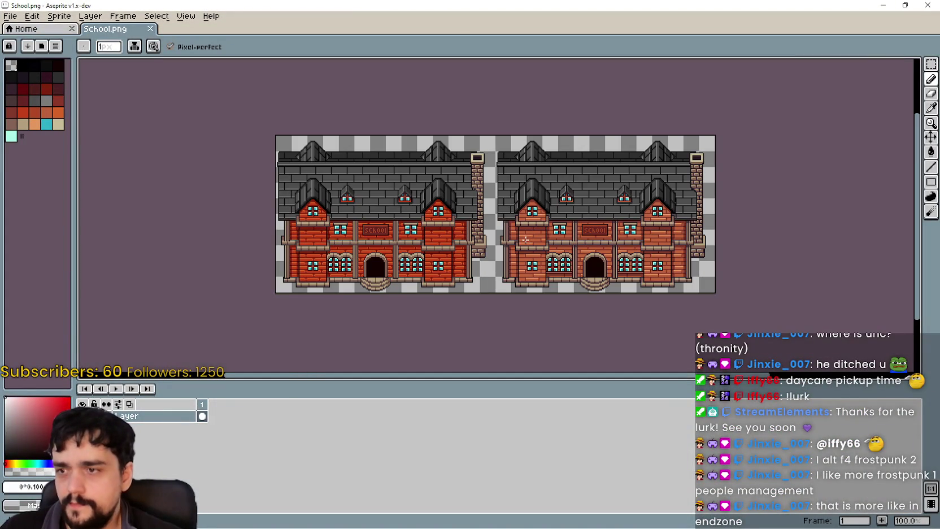
{"action": "left_click", "coordinate": [927, 5]}
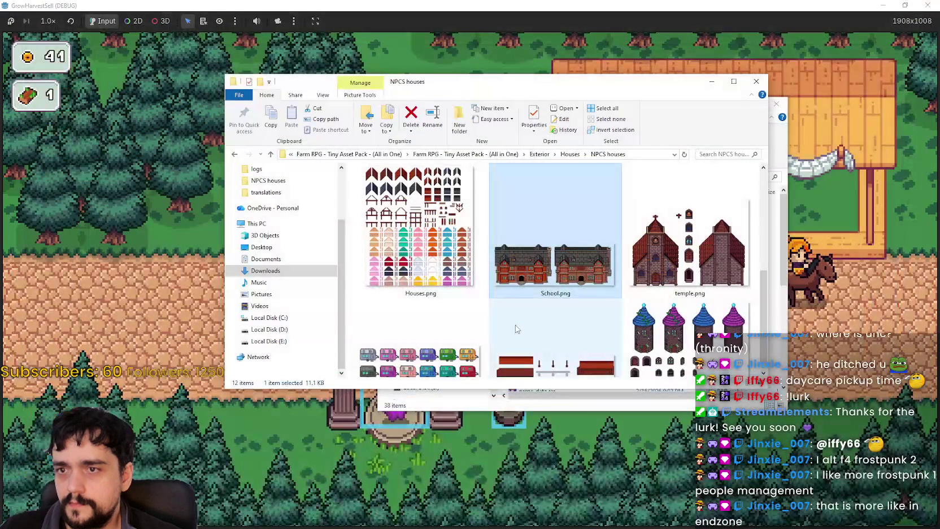
View temple.png, panning up to the churches' roofs, then close Aseprite
{"action": "left_click", "coordinate": [670, 247]}
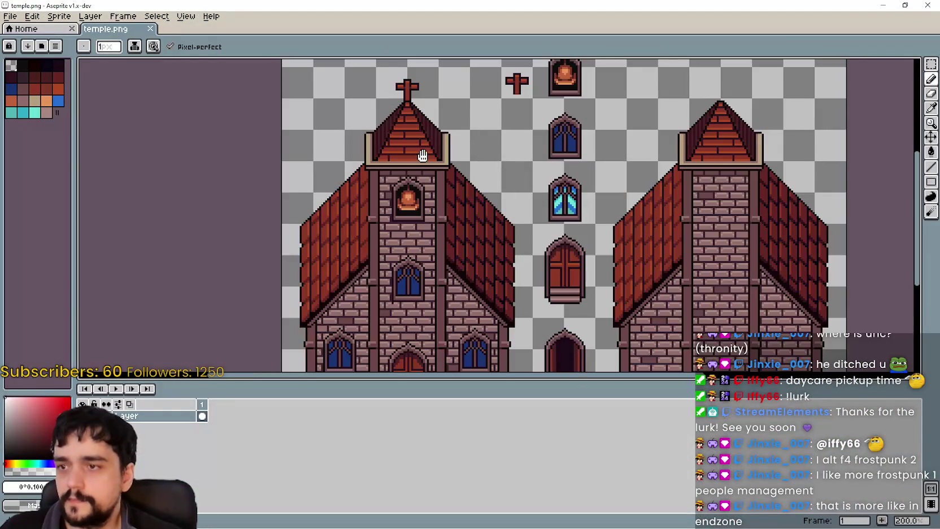
{"action": "scroll", "coordinate": [422, 156], "scroll_direction": "up", "scroll_amount": 2}
{"action": "scroll", "coordinate": [398, 109], "scroll_direction": "down", "scroll_amount": 4}
{"action": "mouse_move", "coordinate": [668, 162]}
{"action": "left_mouse_down"}
{"action": "mouse_move", "coordinate": [593, 268]}
{"action": "mouse_move", "coordinate": [572, 158]}
{"action": "mouse_move", "coordinate": [560, 289]}
{"action": "mouse_move", "coordinate": [558, 223]}
{"action": "mouse_move", "coordinate": [586, 155]}
{"action": "left_mouse_up"}
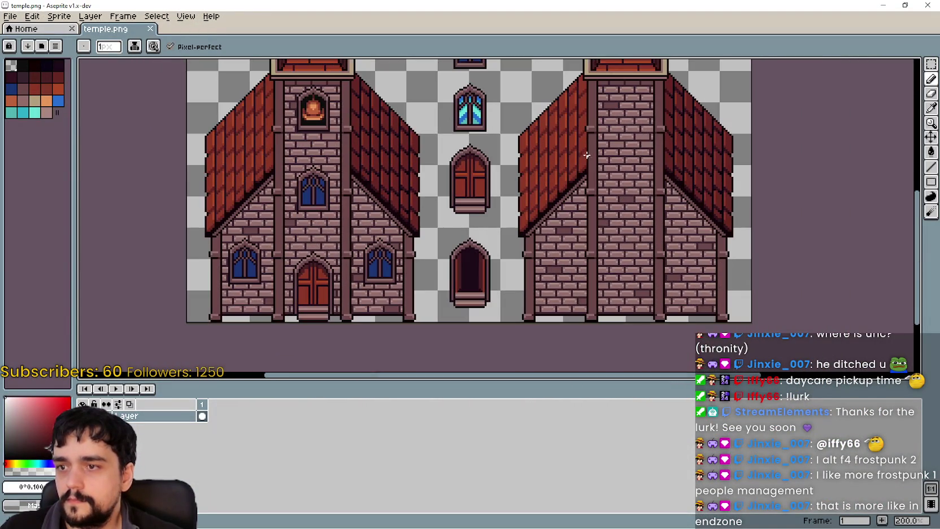
{"action": "left_click", "coordinate": [927, 7]}
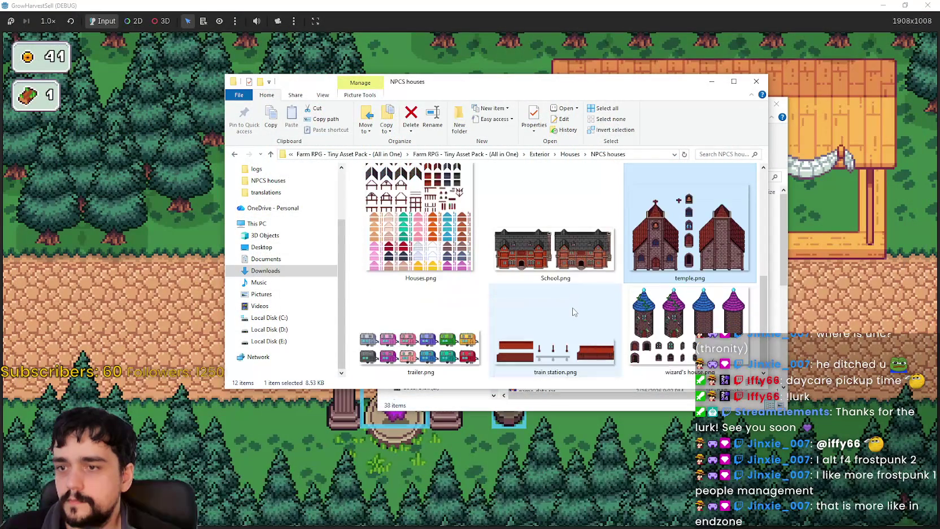
Look over train station.png in Aseprite, then switch back to the NPCS houses folder
{"action": "double_click", "coordinate": [564, 348]}
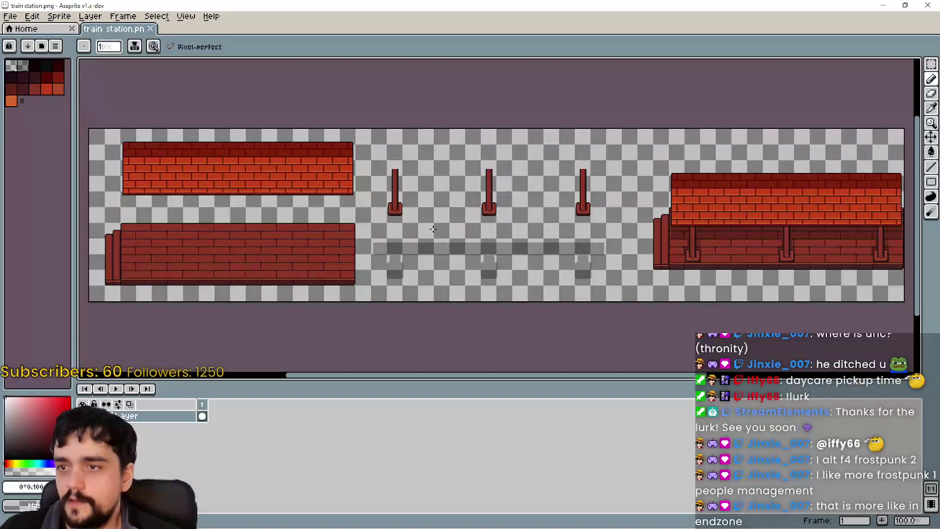
{"action": "scroll", "coordinate": [728, 203], "scroll_direction": "right", "scroll_amount": 5}
{"action": "scroll", "coordinate": [728, 203], "scroll_direction": "up", "scroll_amount": 1}
{"action": "scroll", "coordinate": [716, 131], "scroll_direction": "left", "scroll_amount": 4}
{"action": "scroll", "coordinate": [709, 152], "scroll_direction": "down", "scroll_amount": 1}
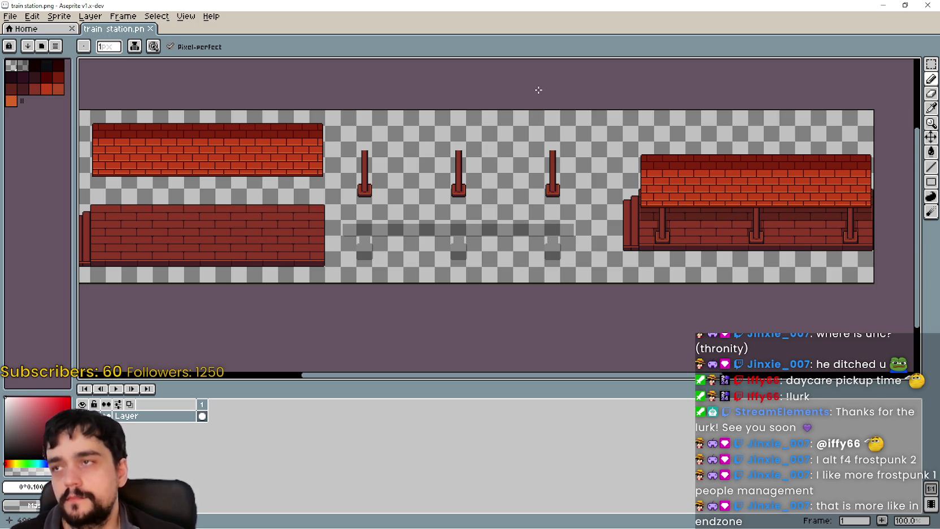
{"action": "key", "text": "ctrl+s"}
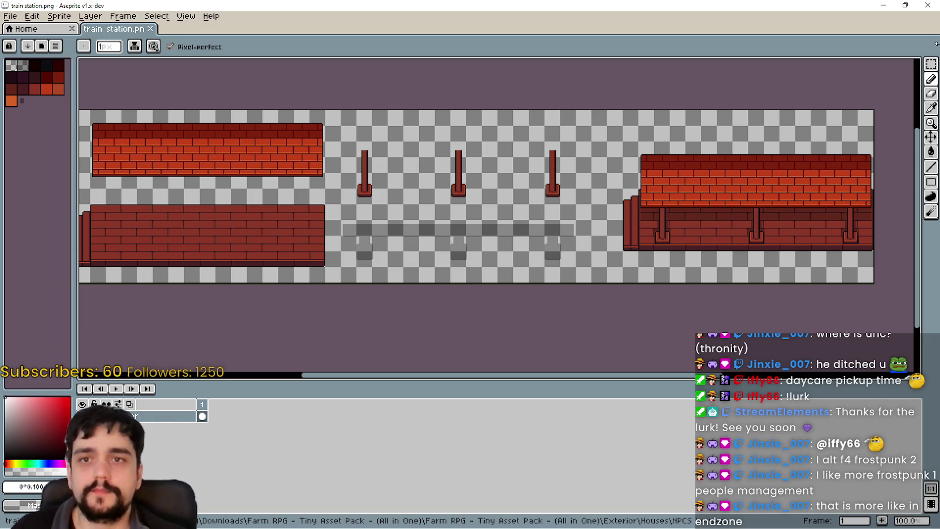
{"action": "key", "text": "alt+Tab"}
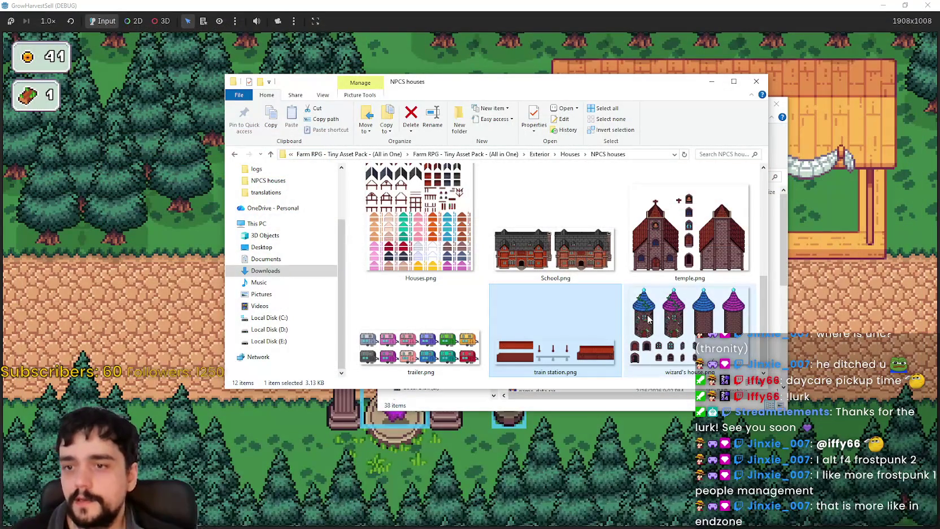
Open wizard's house.png, zoom to 100%, and restore Aseprite from full screen to a window
{"action": "left_click", "coordinate": [684, 326]}
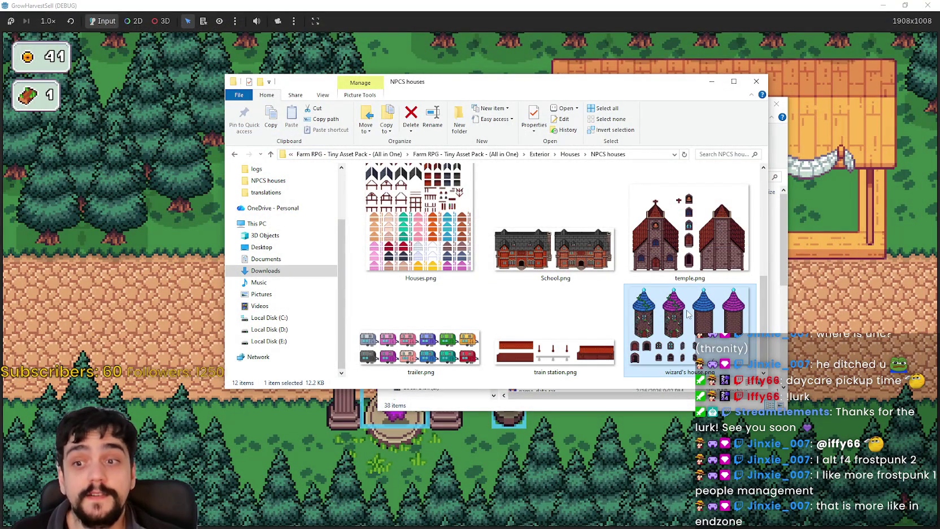
{"action": "double_click", "coordinate": [688, 309]}
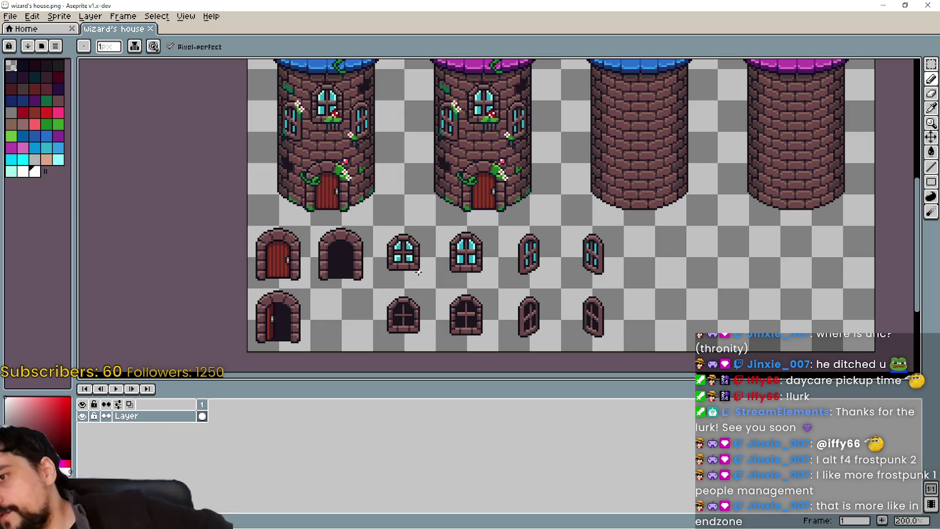
{"action": "scroll", "coordinate": [384, 260], "scroll_direction": "up", "scroll_amount": 5}
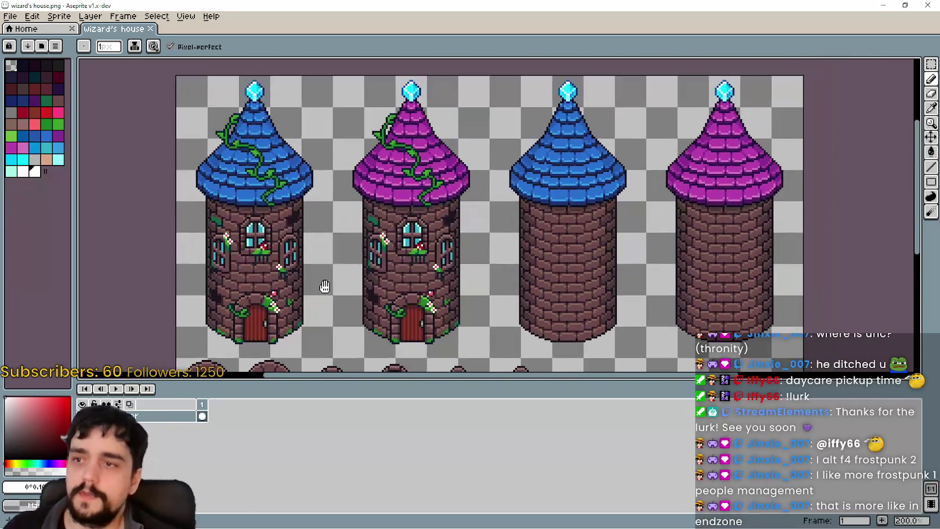
{"action": "scroll", "coordinate": [392, 211], "scroll_direction": "up", "scroll_amount": 1}
{"action": "scroll", "coordinate": [391, 213], "scroll_direction": "down", "scroll_amount": 1}
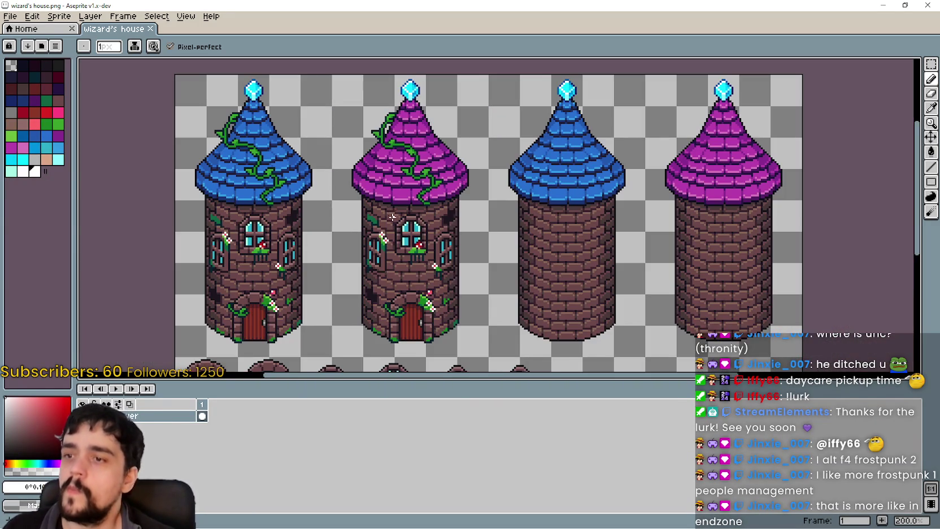
{"action": "scroll", "coordinate": [391, 223], "scroll_direction": "down", "scroll_amount": 1}
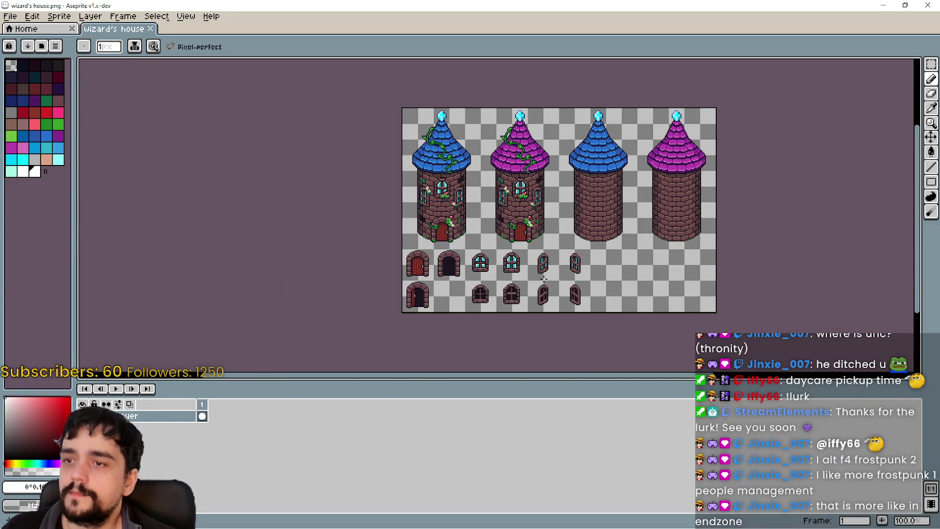
{"action": "left_click", "coordinate": [905, 5]}
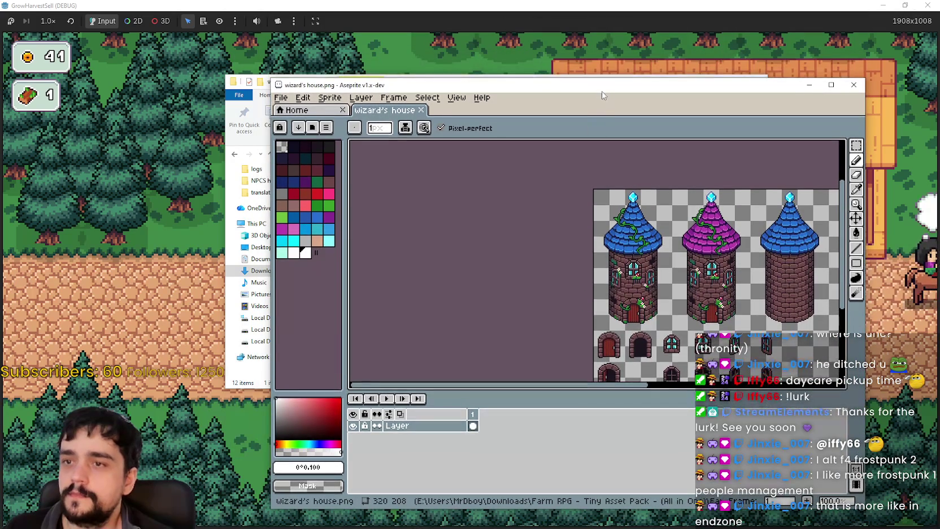
Rearrange the Aseprite, NPCS houses and Cute Fantasy windows, bringing NPCS houses forward
{"action": "left_click_drag", "start_coordinate": [606, 74], "coordinate": [281, 59]}
{"action": "left_click_drag", "start_coordinate": [691, 90], "coordinate": [604, 64]}
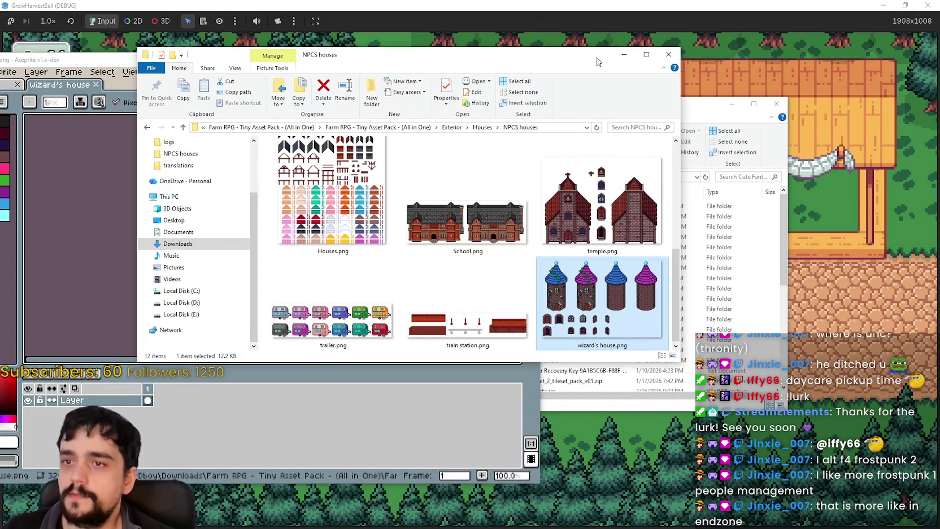
{"action": "mouse_move", "coordinate": [716, 110]}
{"action": "left_mouse_down"}
{"action": "mouse_move", "coordinate": [430, 87]}
{"action": "mouse_move", "coordinate": [801, 136]}
{"action": "left_mouse_up"}
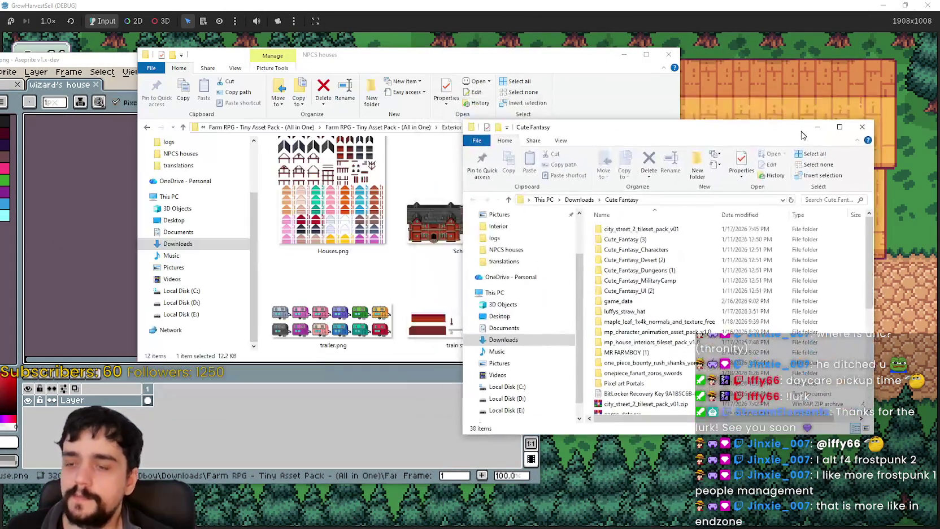
{"action": "left_click_drag", "start_coordinate": [528, 61], "coordinate": [693, 78]}
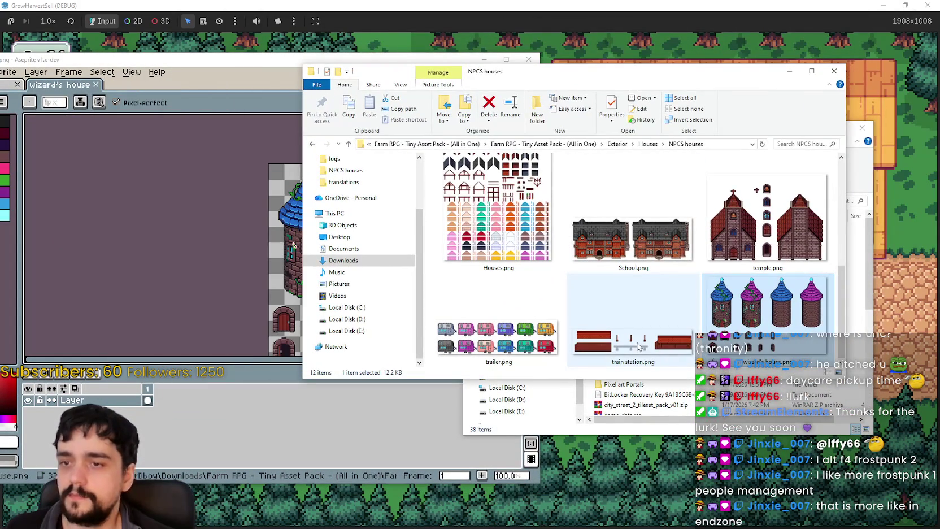
{"action": "scroll", "coordinate": [620, 331], "scroll_direction": "up", "scroll_amount": 1}
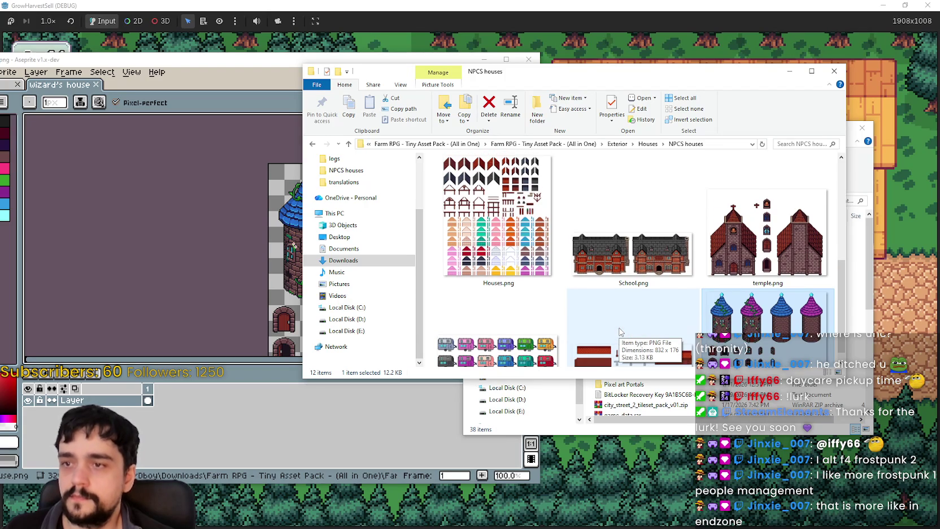
{"action": "scroll", "coordinate": [619, 331], "scroll_direction": "up", "scroll_amount": 3}
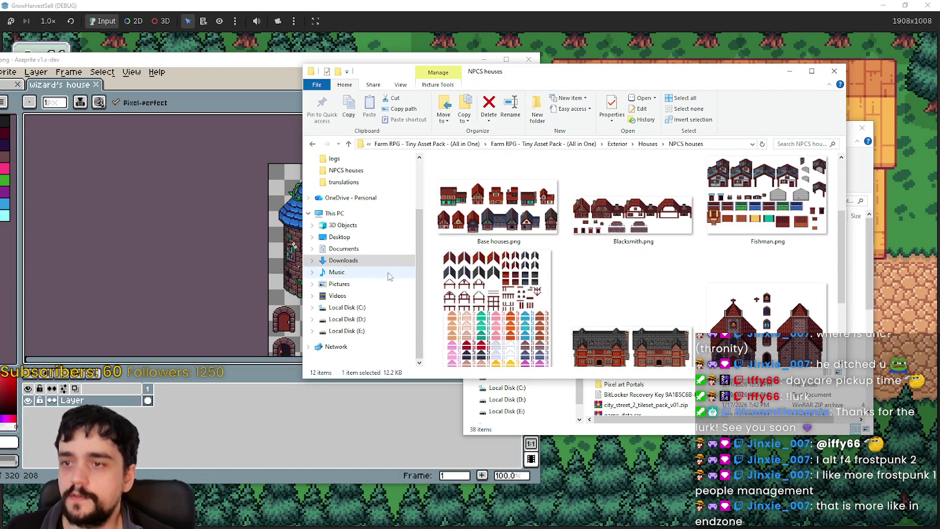
{"action": "scroll", "coordinate": [617, 291], "scroll_direction": "up", "scroll_amount": 3}
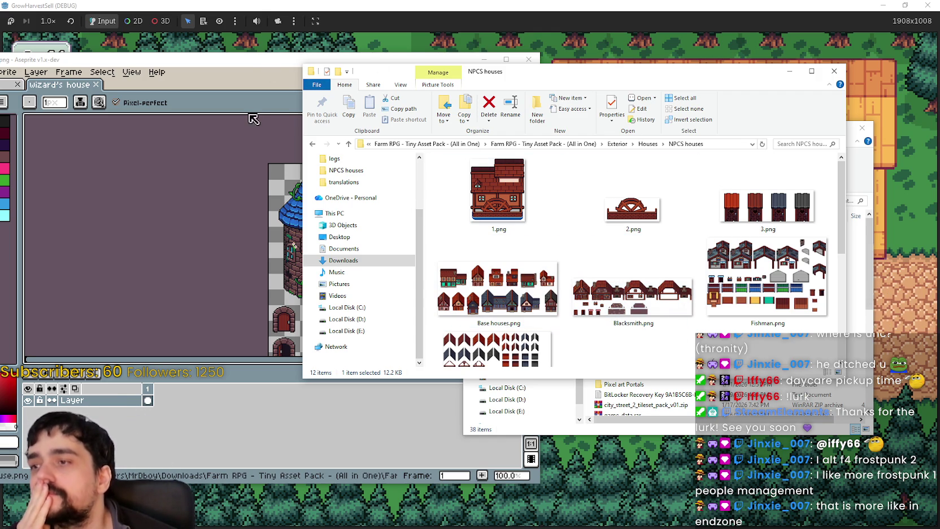
Nudge the Aseprite window up-left and zoom the wizard's house canvas to 100%
{"action": "left_click_drag", "start_coordinate": [272, 66], "coordinate": [226, 52]}
{"action": "scroll", "coordinate": [333, 242], "scroll_direction": "up", "scroll_amount": 2}
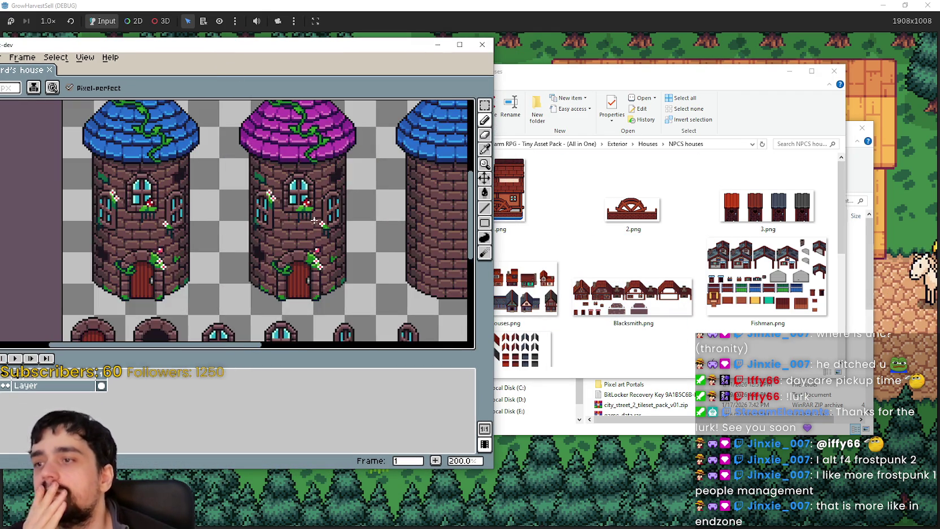
{"action": "scroll", "coordinate": [334, 243], "scroll_direction": "down", "scroll_amount": 2}
{"action": "scroll", "coordinate": [333, 243], "scroll_direction": "up", "scroll_amount": 2}
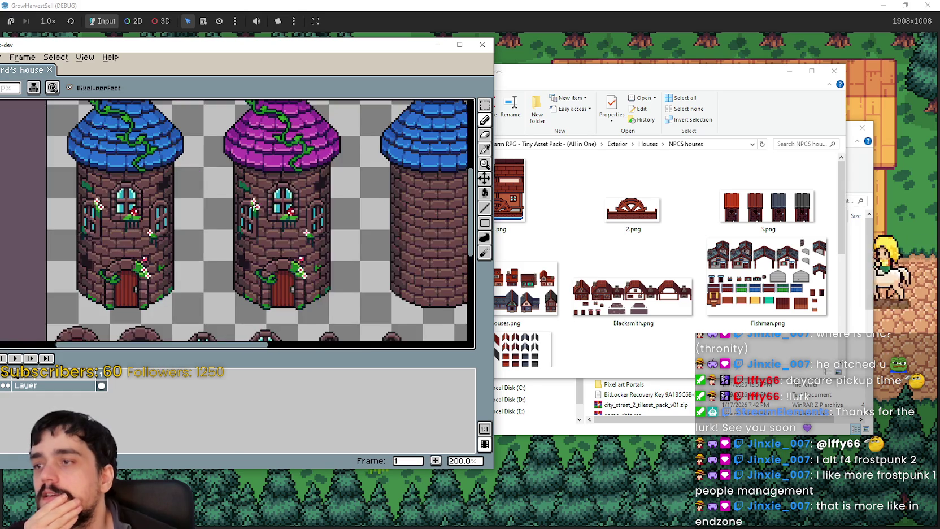
{"action": "scroll", "coordinate": [252, 207], "scroll_direction": "down", "scroll_amount": 2}
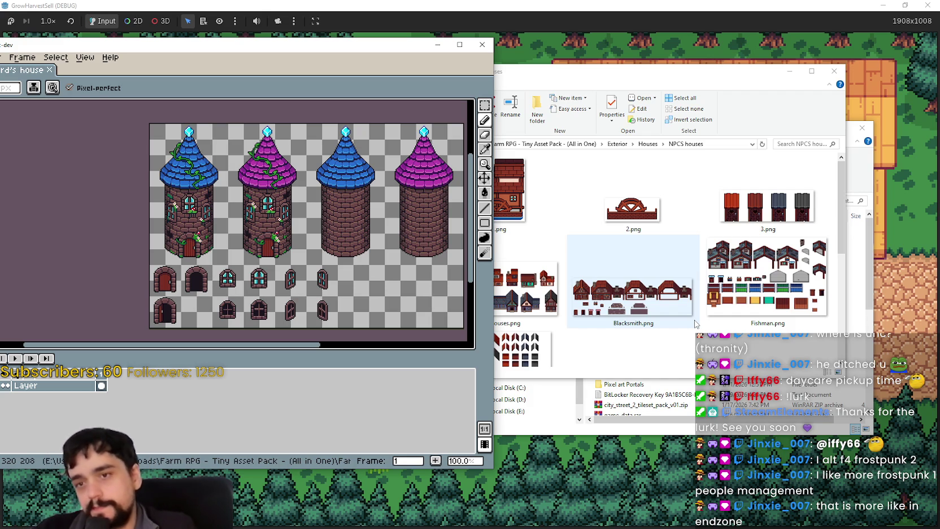
{"action": "scroll", "coordinate": [650, 333], "scroll_direction": "down", "scroll_amount": 2}
Bring the NPCS houses window forward and go up to the parent Houses folder
{"action": "scroll", "coordinate": [649, 328], "scroll_direction": "down", "scroll_amount": 2}
{"action": "left_click", "coordinate": [649, 316]}
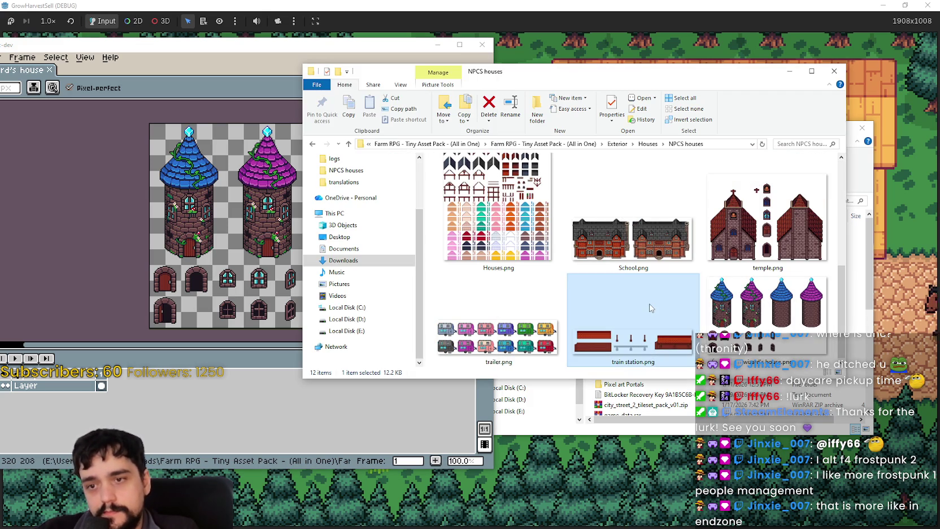
{"action": "scroll", "coordinate": [650, 300], "scroll_direction": "up", "scroll_amount": 4}
{"action": "scroll", "coordinate": [723, 199], "scroll_direction": "up", "scroll_amount": 2}
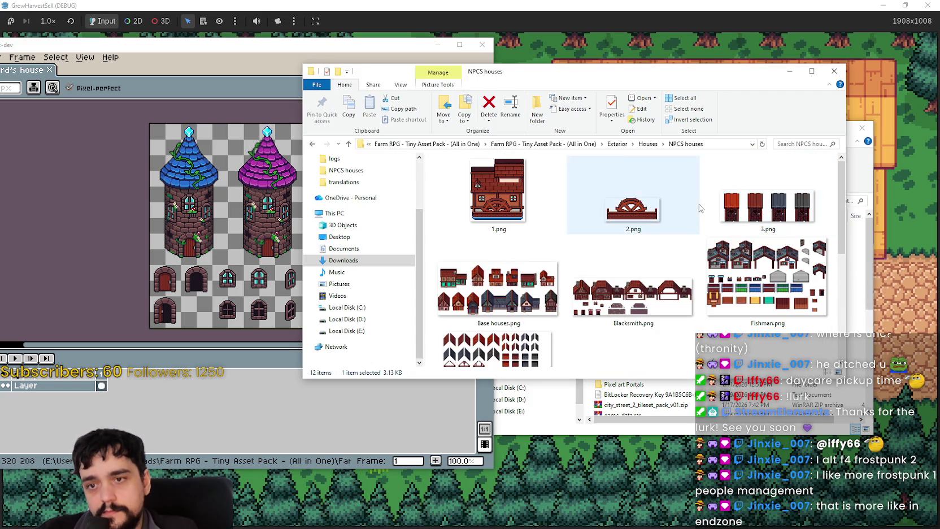
{"action": "left_click", "coordinate": [643, 145]}
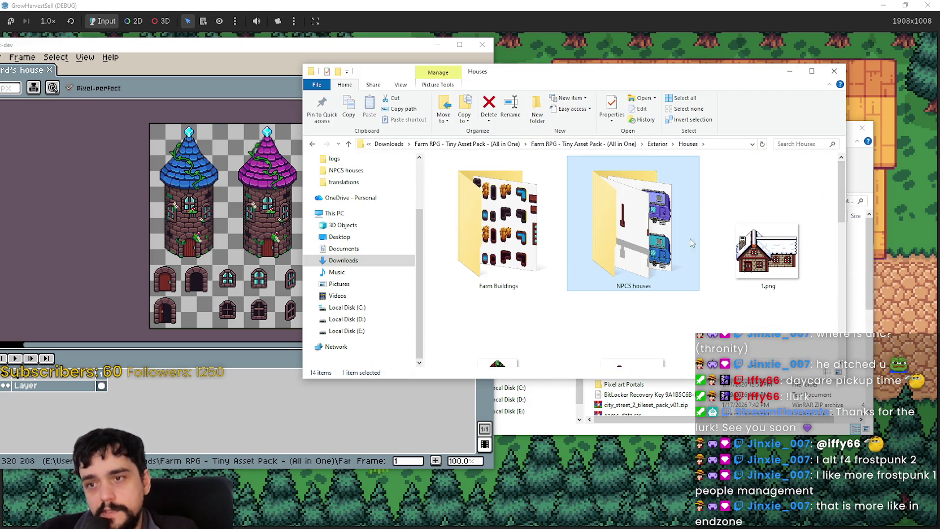
{"action": "scroll", "coordinate": [706, 295], "scroll_direction": "down", "scroll_amount": 2}
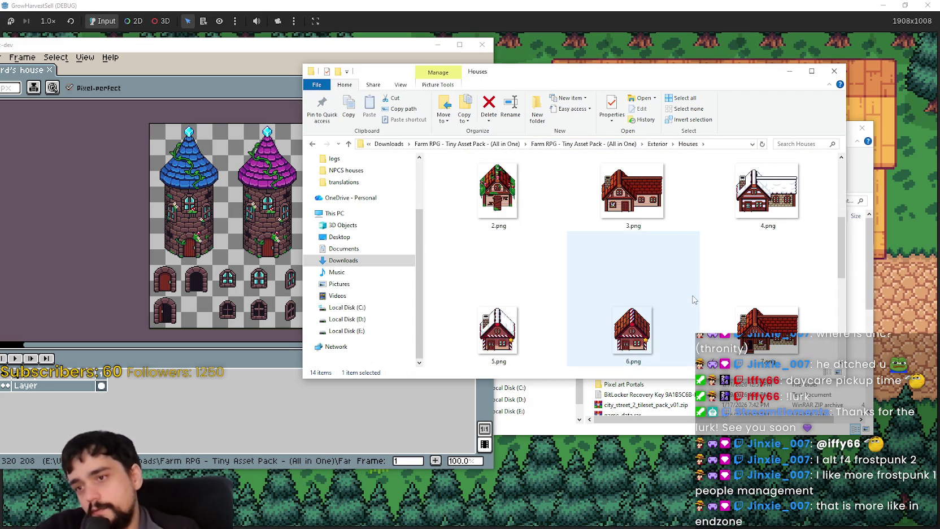
{"action": "scroll", "coordinate": [700, 296], "scroll_direction": "down", "scroll_amount": 3}
Preview Door, windows, and chimney.png and Upgrade House.png in Aseprite, closing each
{"action": "left_click", "coordinate": [767, 213]}
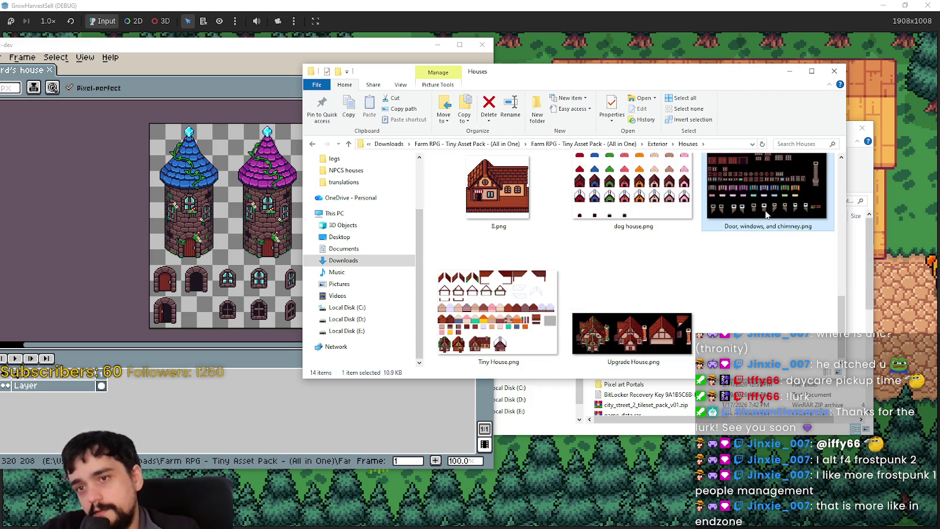
{"action": "double_click", "coordinate": [766, 214]}
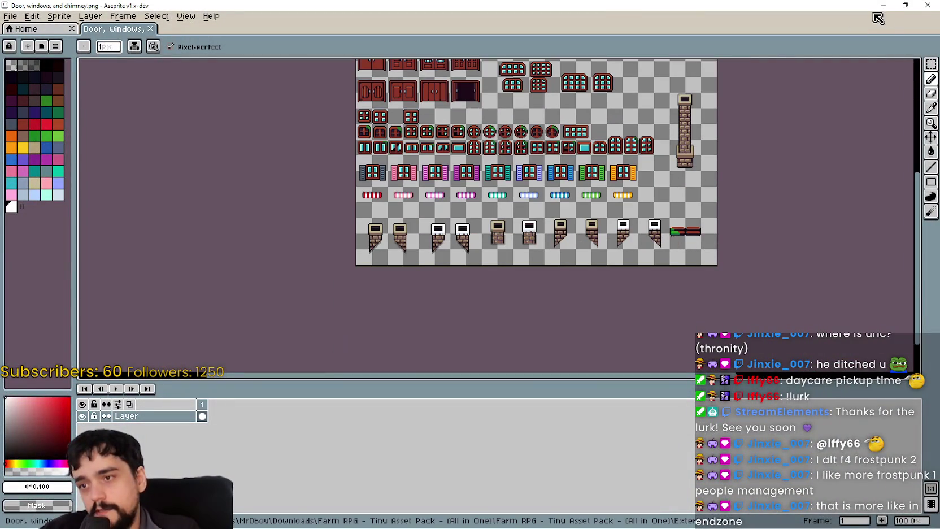
{"action": "left_click", "coordinate": [927, 5]}
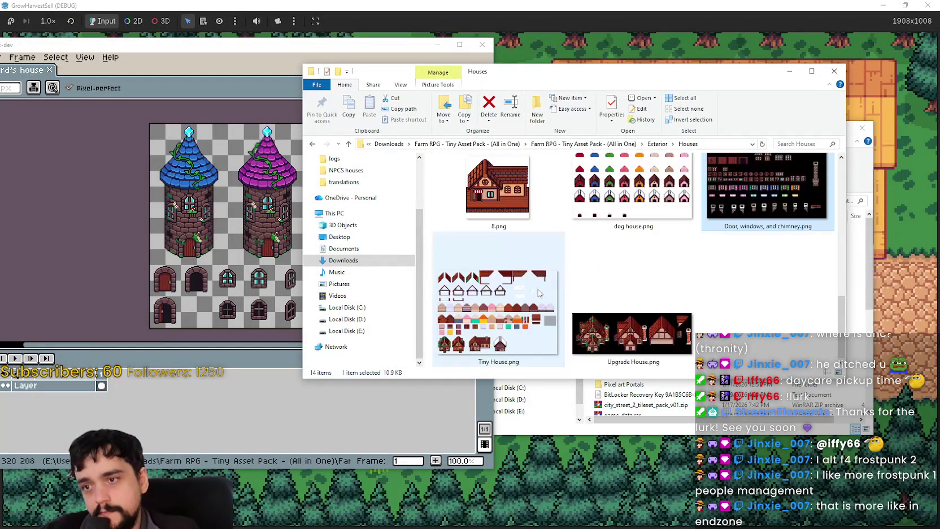
{"action": "left_click", "coordinate": [626, 322]}
{"action": "double_click", "coordinate": [647, 344]}
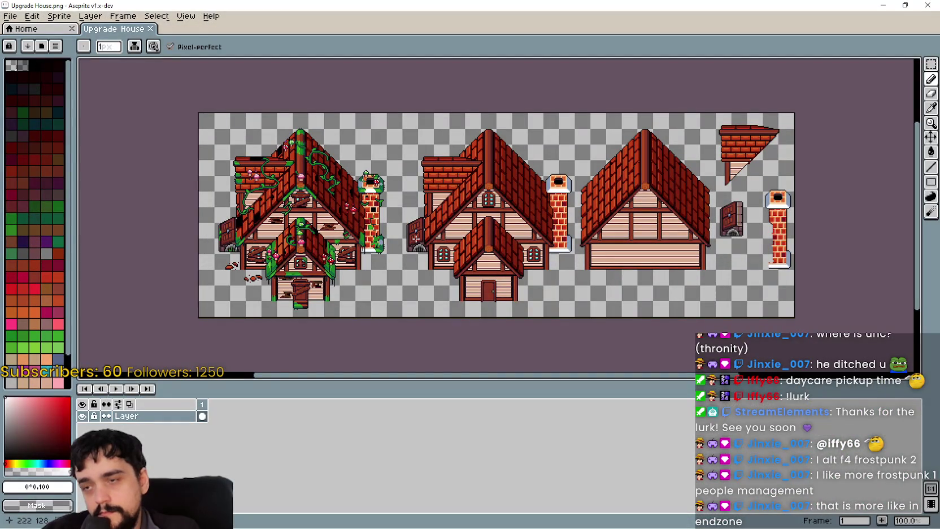
{"action": "left_click", "coordinate": [928, 4]}
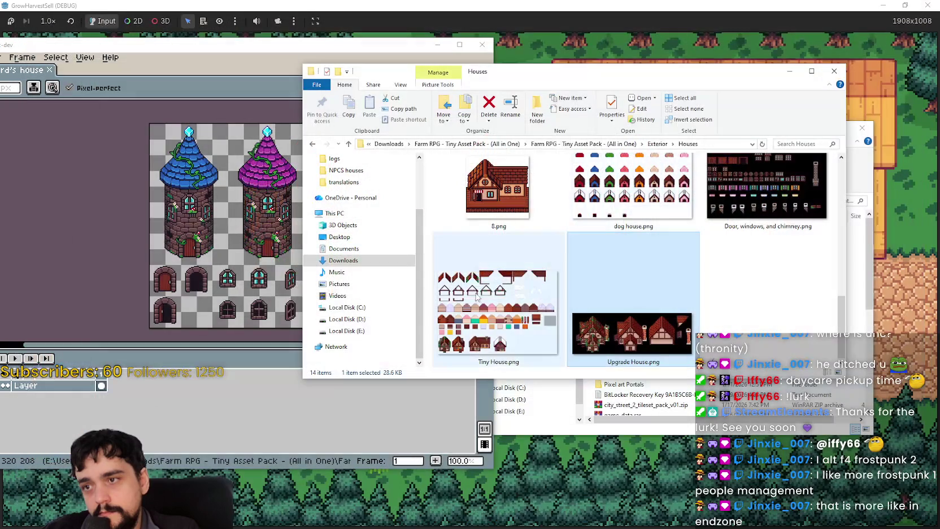
Select Tiny House.png and scroll through the Houses folder's sprite sheets
{"action": "left_click", "coordinate": [497, 316]}
{"action": "scroll", "coordinate": [531, 278], "scroll_direction": "up", "scroll_amount": 1}
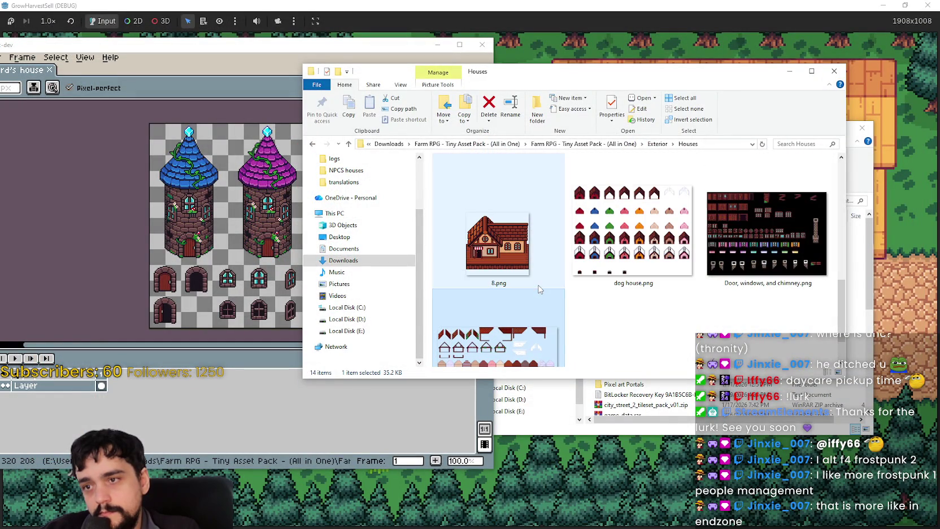
{"action": "scroll", "coordinate": [715, 302], "scroll_direction": "up", "scroll_amount": 1}
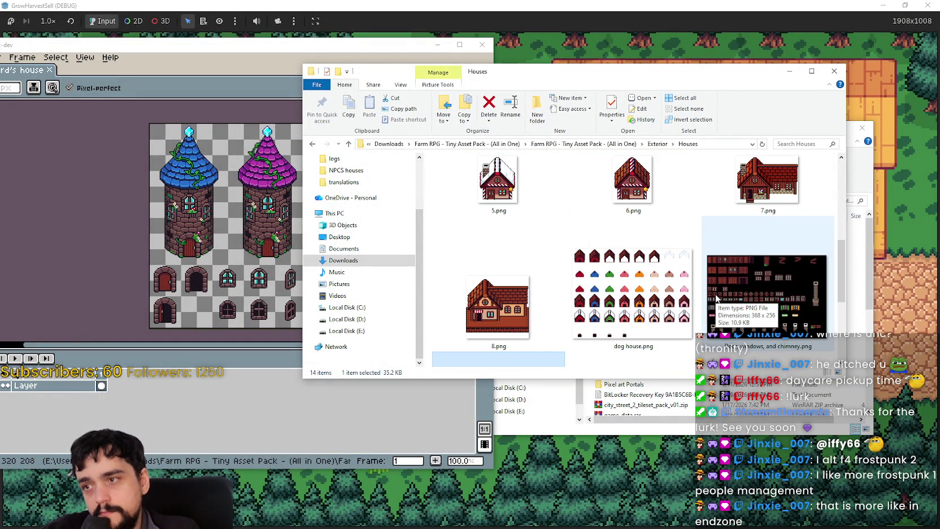
{"action": "scroll", "coordinate": [715, 293], "scroll_direction": "up", "scroll_amount": 1}
{"action": "scroll", "coordinate": [709, 283], "scroll_direction": "down", "scroll_amount": 1}
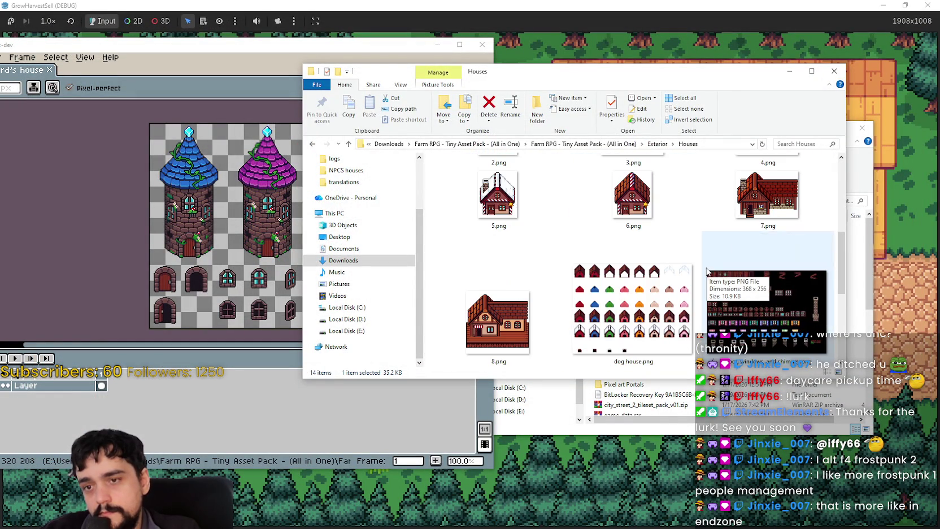
{"action": "scroll", "coordinate": [755, 292], "scroll_direction": "up", "scroll_amount": 3}
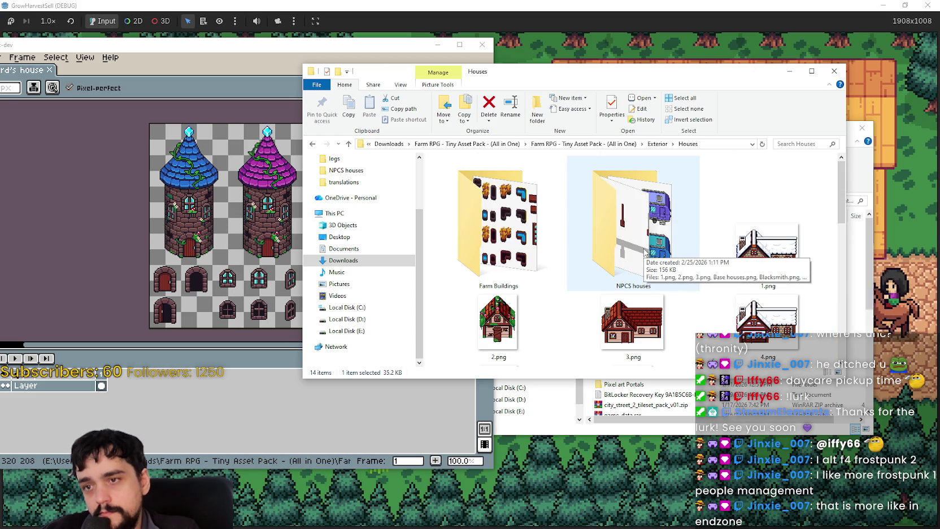
{"action": "scroll", "coordinate": [570, 268], "scroll_direction": "down", "scroll_amount": 3}
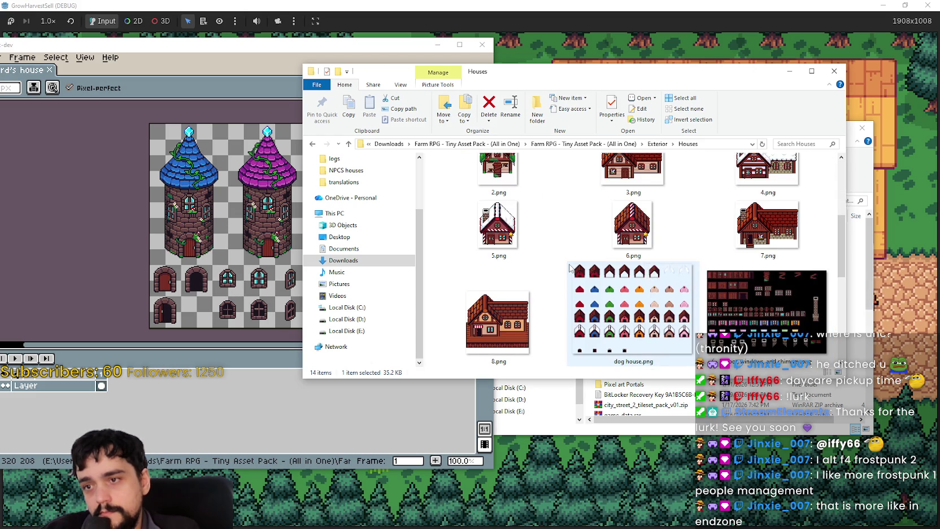
{"action": "scroll", "coordinate": [569, 268], "scroll_direction": "up", "scroll_amount": 2}
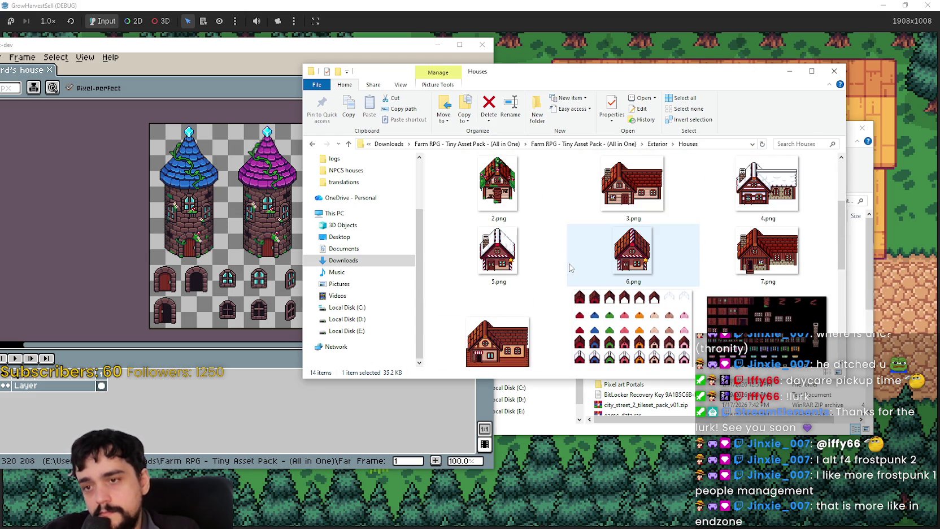
{"action": "scroll", "coordinate": [569, 268], "scroll_direction": "up", "scroll_amount": 2}
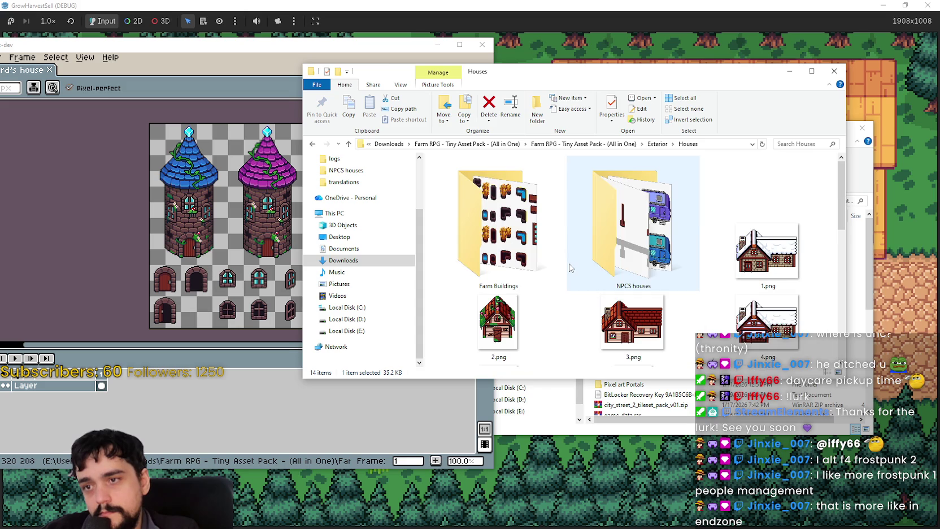
Go up to the Exterior folder and preview chest.png, zooming in and out before closing it
{"action": "left_click", "coordinate": [657, 144]}
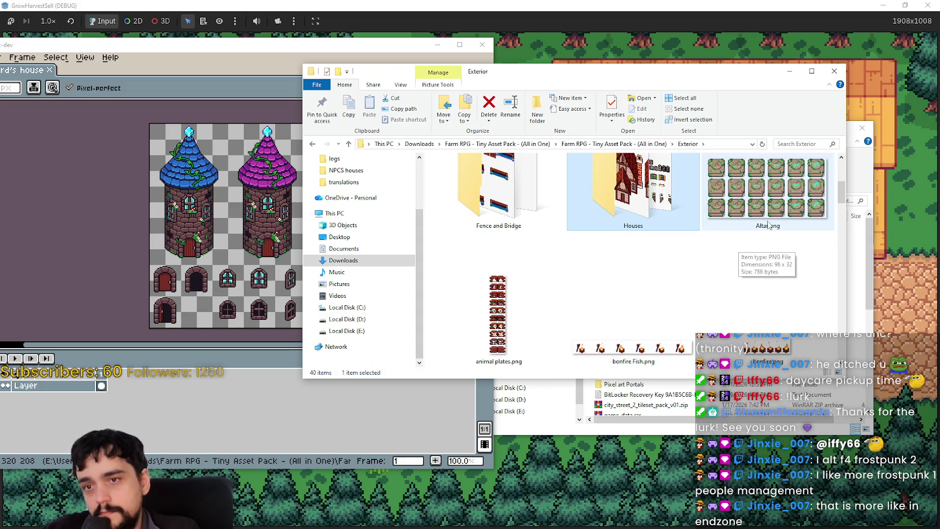
{"action": "left_click", "coordinate": [722, 229]}
{"action": "scroll", "coordinate": [700, 255], "scroll_direction": "up", "scroll_amount": 1}
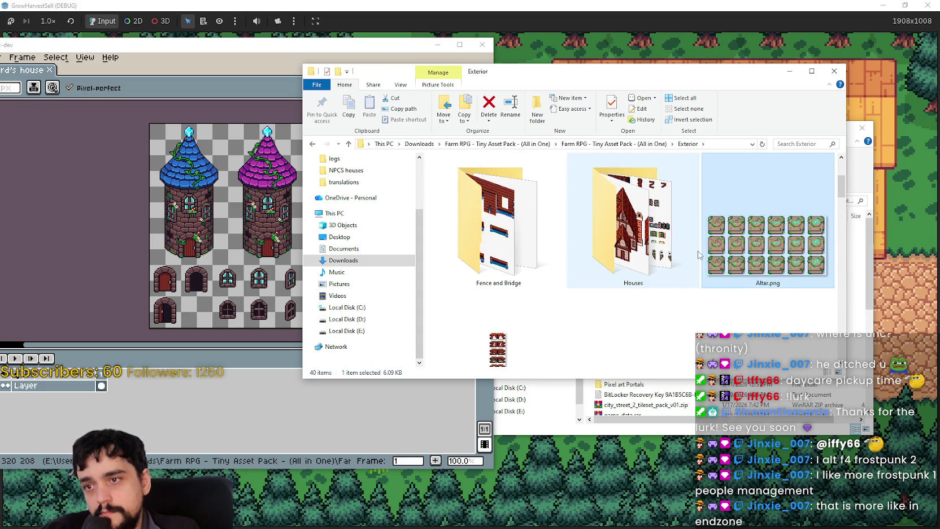
{"action": "scroll", "coordinate": [698, 255], "scroll_direction": "down", "scroll_amount": 1}
{"action": "scroll", "coordinate": [700, 255], "scroll_direction": "down", "scroll_amount": 2}
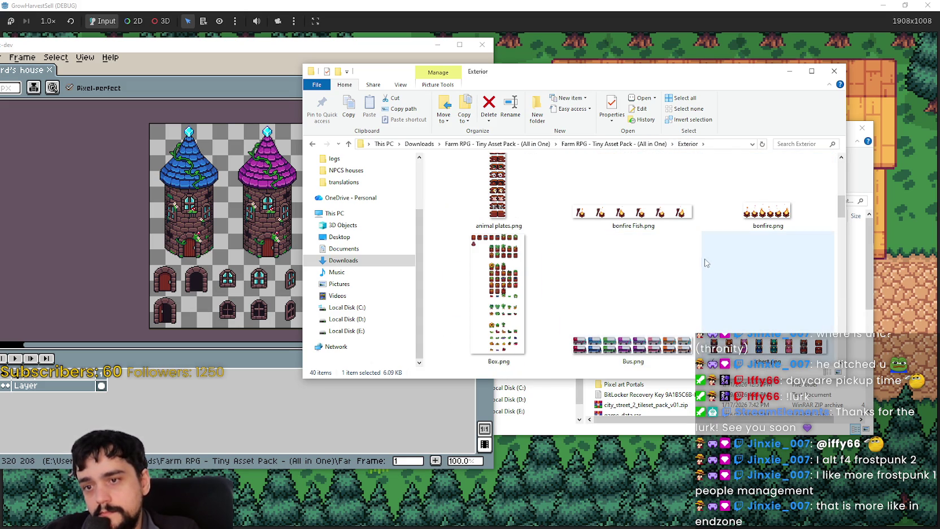
{"action": "left_click", "coordinate": [731, 275]}
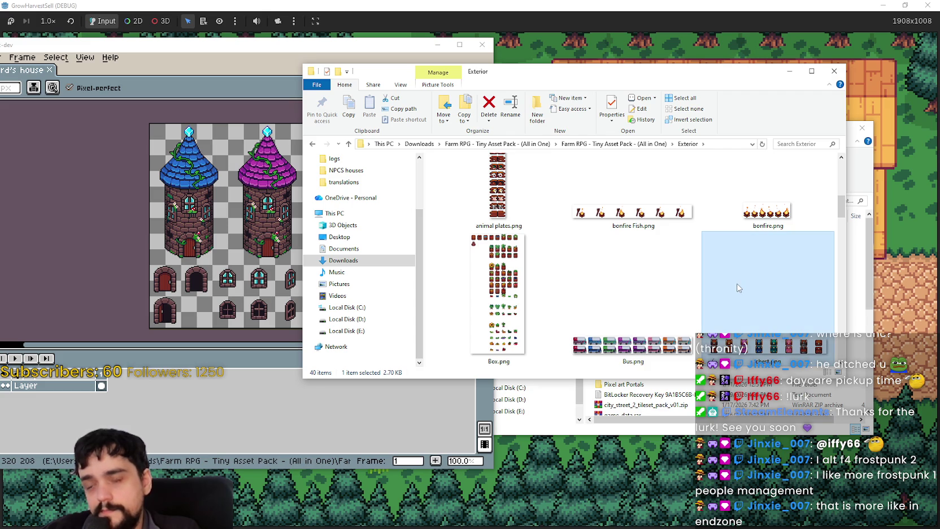
{"action": "double_click", "coordinate": [737, 288]}
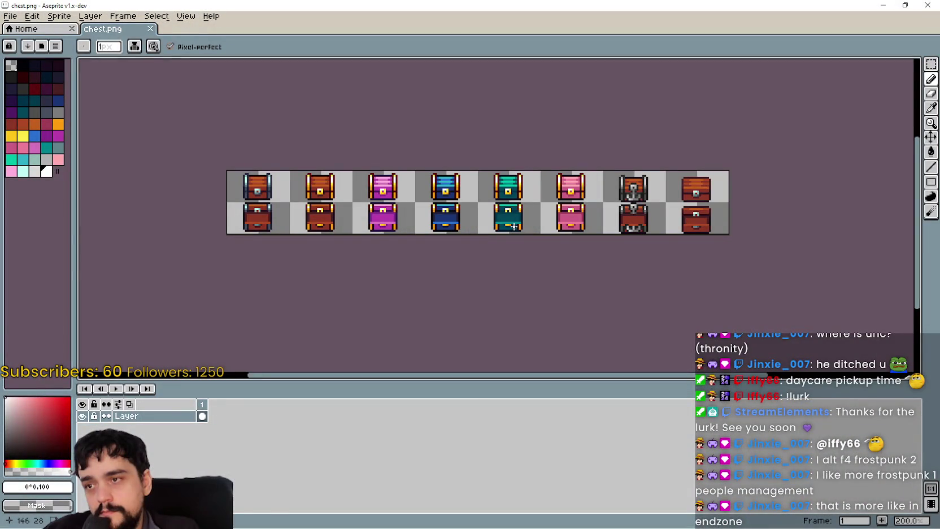
{"action": "scroll", "coordinate": [305, 189], "scroll_direction": "up", "scroll_amount": 1}
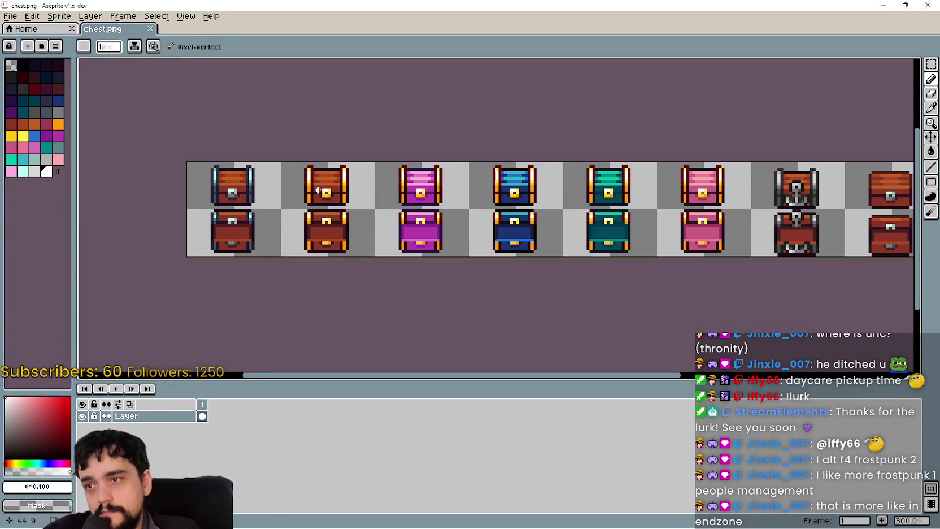
{"action": "scroll", "coordinate": [331, 192], "scroll_direction": "down", "scroll_amount": 1}
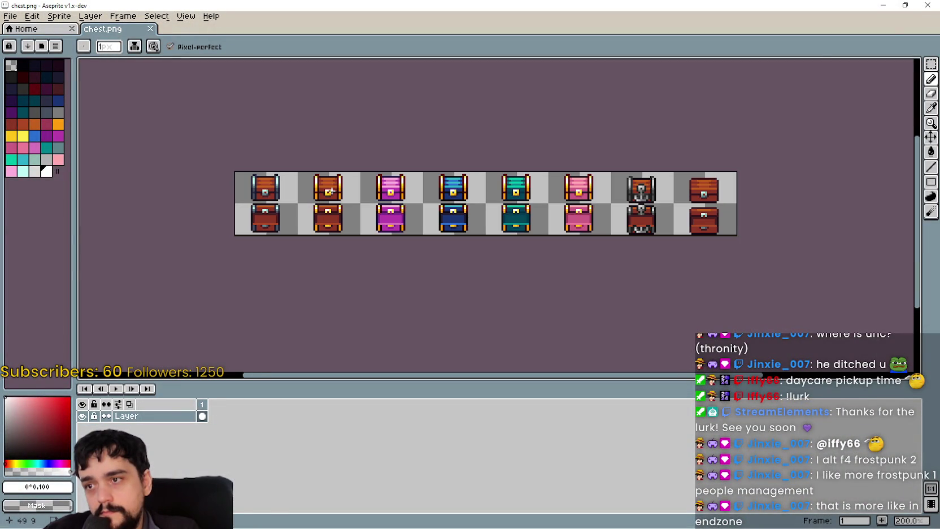
{"action": "left_click", "coordinate": [928, 8]}
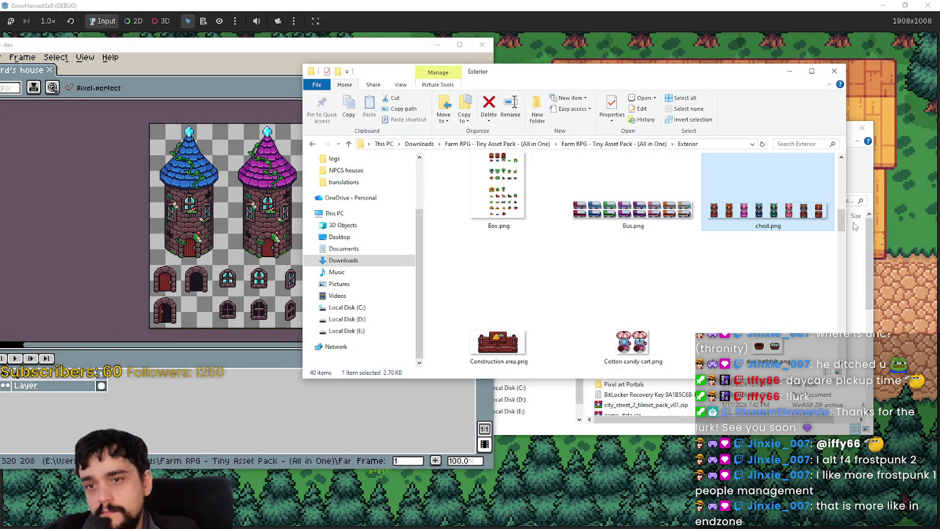
Open Exterior.png and pan the sheet toward the barrels
{"action": "left_click_drag", "start_coordinate": [840, 222], "coordinate": [840, 236]}
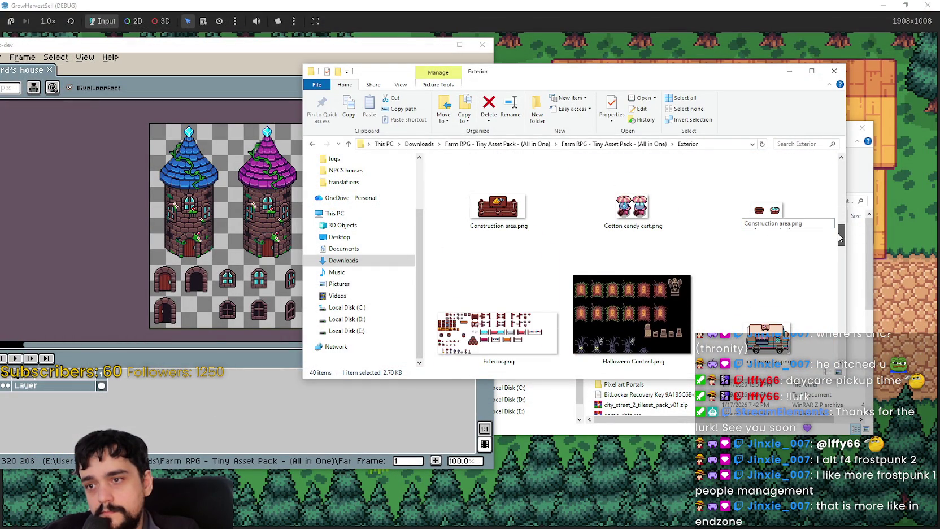
{"action": "left_click_drag", "start_coordinate": [840, 237], "coordinate": [840, 243]}
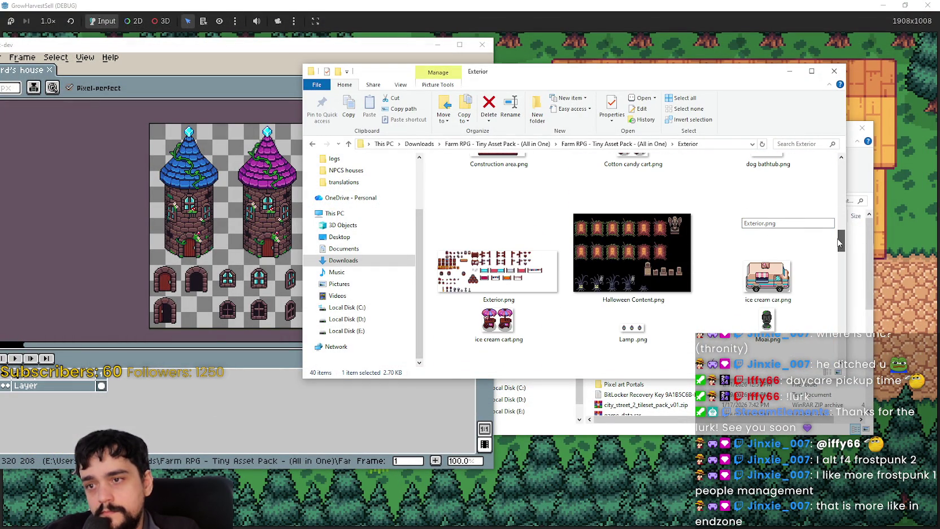
{"action": "left_click", "coordinate": [470, 274]}
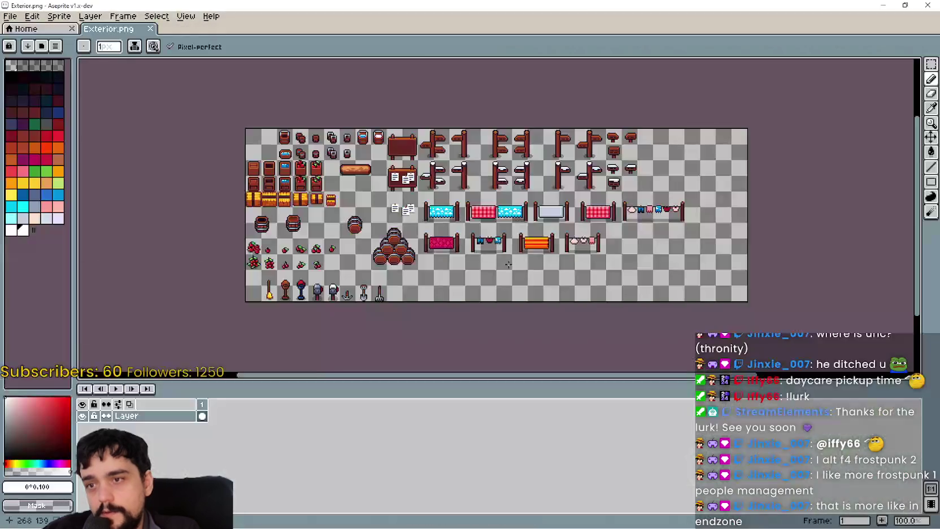
{"action": "scroll", "coordinate": [512, 266], "scroll_direction": "up", "scroll_amount": 1}
{"action": "scroll", "coordinate": [511, 266], "scroll_direction": "down", "scroll_amount": 1}
{"action": "scroll", "coordinate": [480, 248], "scroll_direction": "up", "scroll_amount": 1}
{"action": "scroll", "coordinate": [480, 248], "scroll_direction": "up", "scroll_amount": 1}
{"action": "mouse_move", "coordinate": [491, 262]}
{"action": "left_mouse_down"}
{"action": "mouse_move", "coordinate": [441, 224]}
{"action": "mouse_move", "coordinate": [373, 260]}
{"action": "left_mouse_up"}
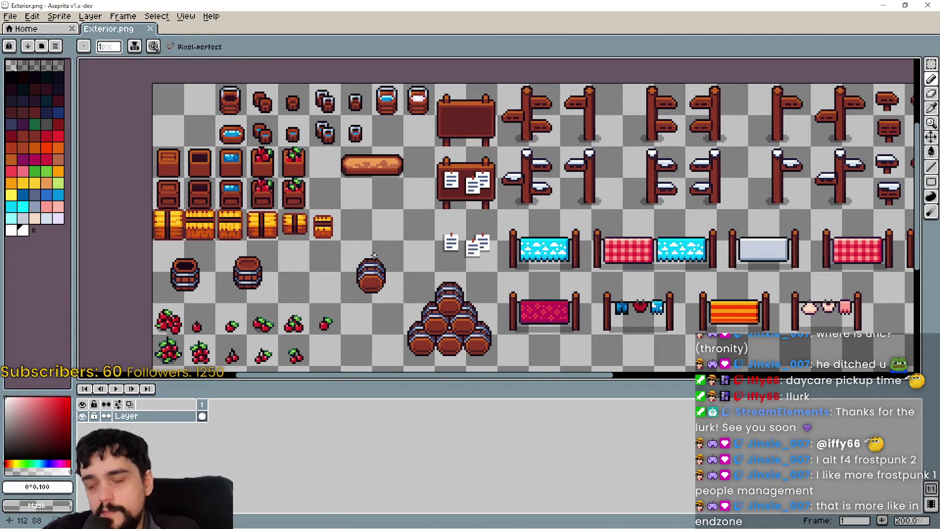
{"action": "mouse_move", "coordinate": [398, 196]}
{"action": "left_mouse_down"}
{"action": "mouse_move", "coordinate": [376, 156]}
{"action": "mouse_move", "coordinate": [343, 147]}
{"action": "left_mouse_up"}
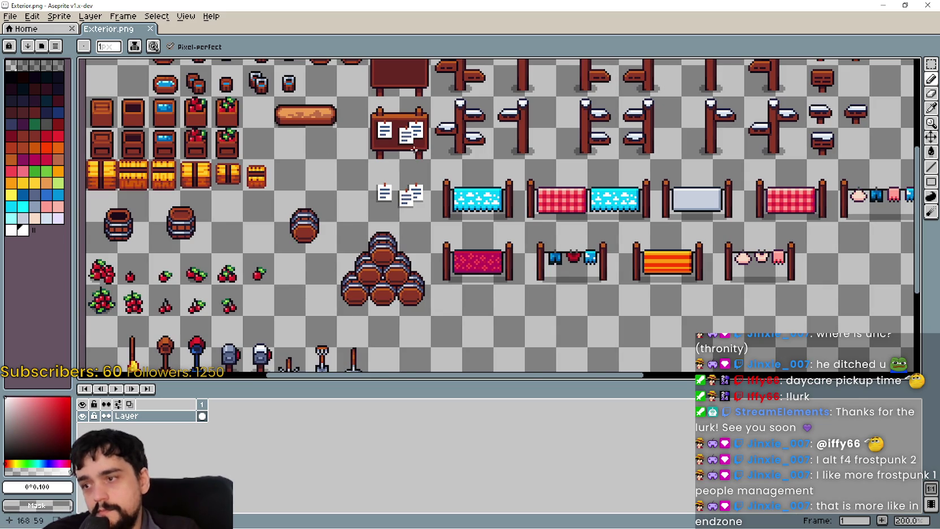
{"action": "left_click_drag", "start_coordinate": [417, 149], "coordinate": [433, 99]}
{"action": "left_click_drag", "start_coordinate": [323, 213], "coordinate": [237, 257]}
{"action": "mouse_move", "coordinate": [427, 176]}
{"action": "left_mouse_down"}
{"action": "mouse_move", "coordinate": [450, 153]}
{"action": "mouse_move", "coordinate": [547, 172]}
{"action": "mouse_move", "coordinate": [564, 202]}
{"action": "left_mouse_up"}
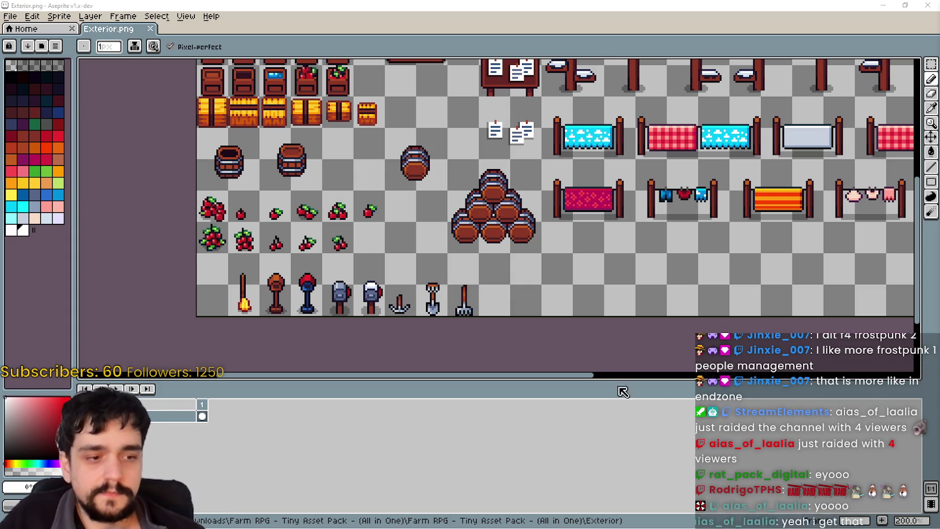
{"action": "mouse_move", "coordinate": [525, 258]}
{"action": "left_mouse_down"}
{"action": "mouse_move", "coordinate": [475, 317]}
{"action": "mouse_move", "coordinate": [446, 308]}
{"action": "left_mouse_up"}
{"action": "scroll", "coordinate": [446, 307], "scroll_direction": "down", "scroll_amount": 3}
{"action": "scroll", "coordinate": [402, 244], "scroll_direction": "up", "scroll_amount": 3}
{"action": "left_click_drag", "start_coordinate": [402, 243], "coordinate": [464, 226]}
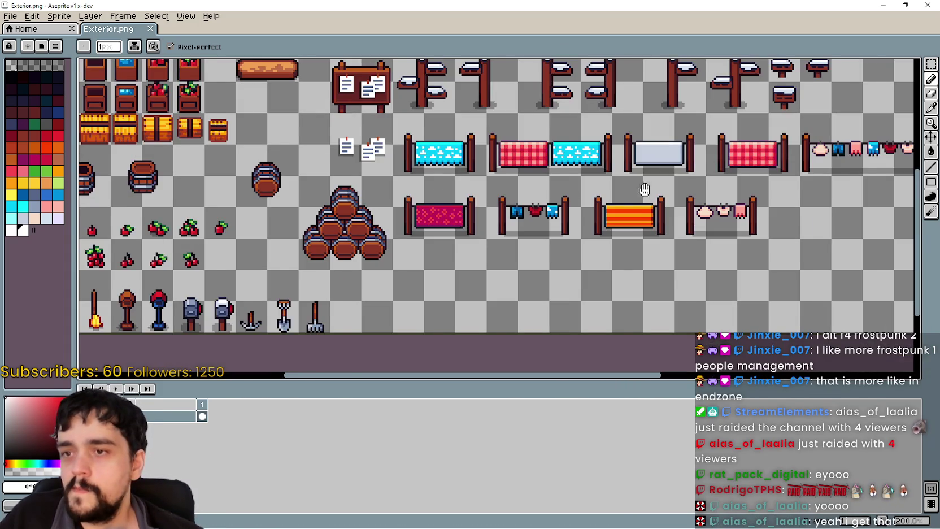
{"action": "left_click_drag", "start_coordinate": [645, 190], "coordinate": [488, 198]}
{"action": "scroll", "coordinate": [488, 198], "scroll_direction": "down", "scroll_amount": 2}
{"action": "scroll", "coordinate": [273, 177], "scroll_direction": "up", "scroll_amount": 2}
{"action": "mouse_move", "coordinate": [273, 177]}
{"action": "left_mouse_down"}
{"action": "mouse_move", "coordinate": [341, 158]}
{"action": "mouse_move", "coordinate": [438, 183]}
{"action": "left_mouse_up"}
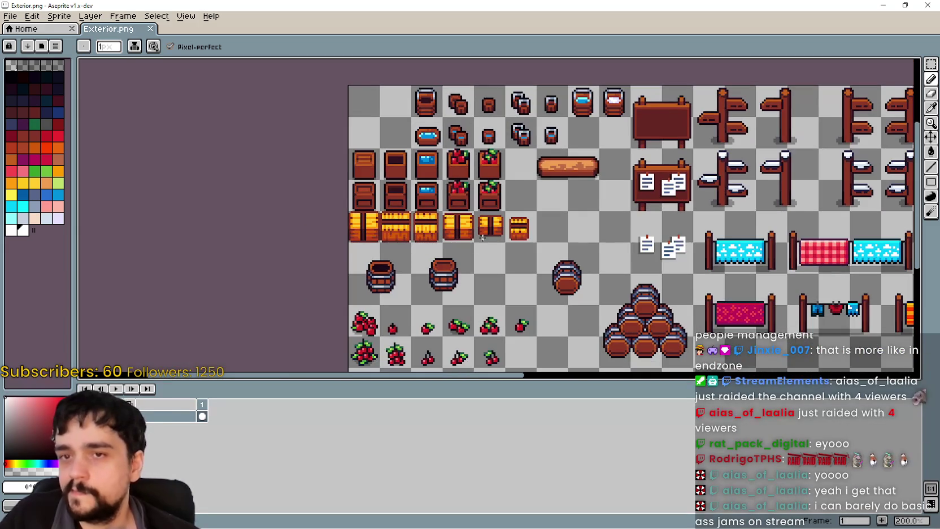
{"action": "left_click_drag", "start_coordinate": [480, 244], "coordinate": [419, 99]}
{"action": "left_click_drag", "start_coordinate": [550, 138], "coordinate": [546, 178]}
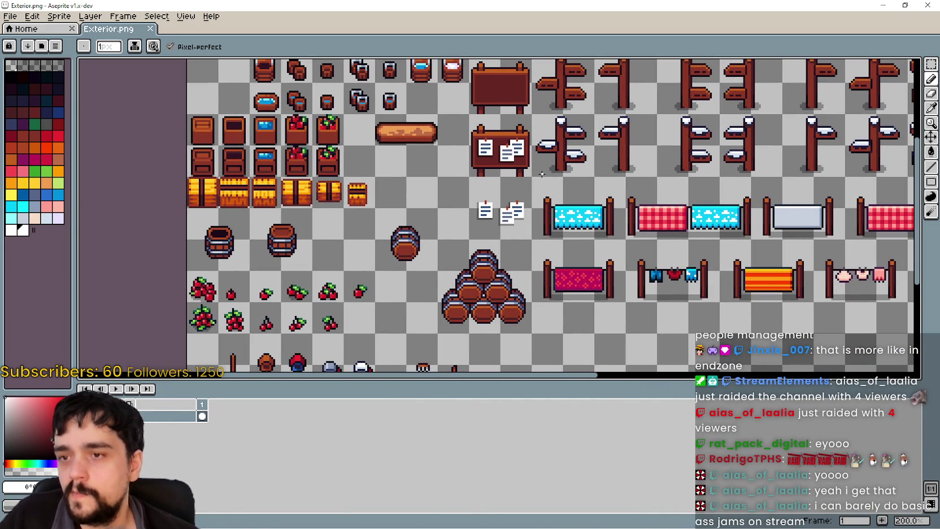
{"action": "scroll", "coordinate": [538, 176], "scroll_direction": "down", "scroll_amount": 3}
{"action": "scroll", "coordinate": [448, 283], "scroll_direction": "down", "scroll_amount": 1}
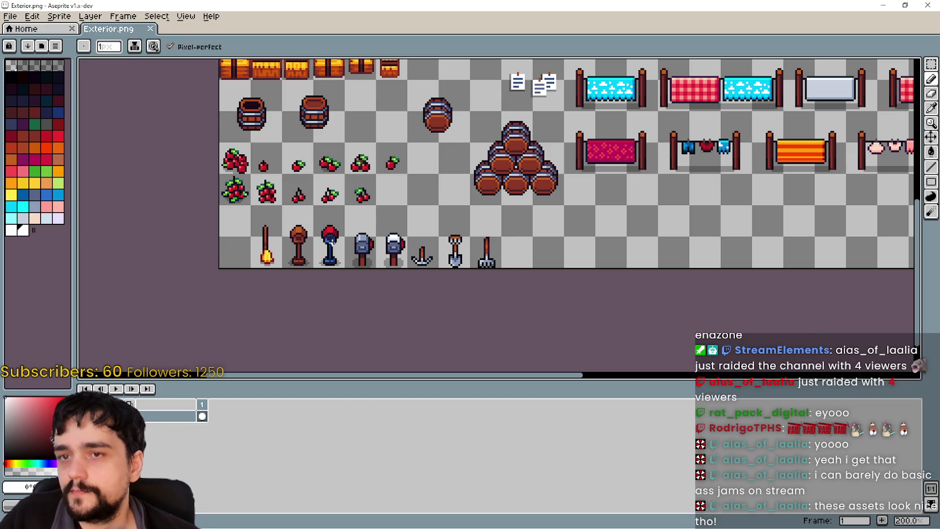
{"action": "mouse_move", "coordinate": [333, 237]}
{"action": "left_mouse_down"}
{"action": "mouse_move", "coordinate": [479, 237]}
{"action": "mouse_move", "coordinate": [559, 257]}
{"action": "left_mouse_up"}
{"action": "left_click_drag", "start_coordinate": [789, 237], "coordinate": [600, 222]}
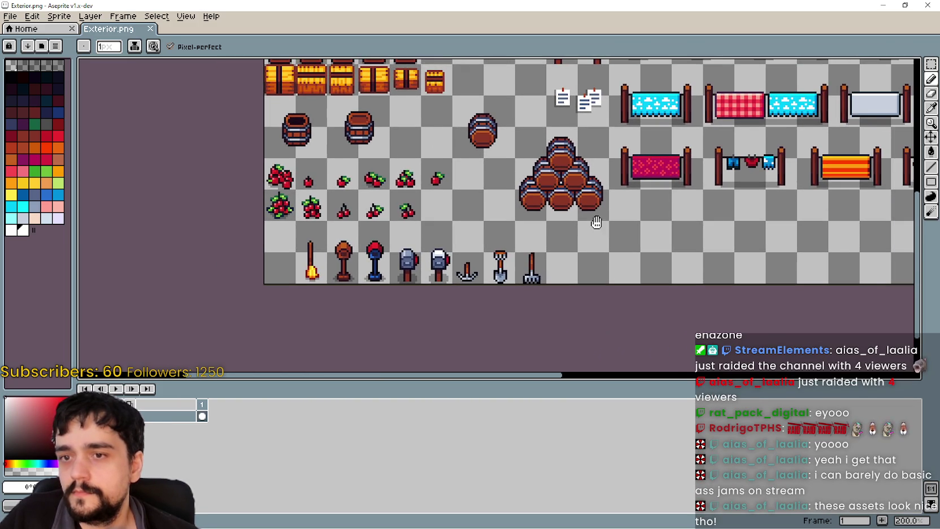
{"action": "mouse_move", "coordinate": [782, 184]}
{"action": "left_mouse_down"}
{"action": "mouse_move", "coordinate": [631, 165]}
{"action": "mouse_move", "coordinate": [552, 205]}
{"action": "mouse_move", "coordinate": [417, 193]}
{"action": "mouse_move", "coordinate": [300, 161]}
{"action": "mouse_move", "coordinate": [636, 213]}
{"action": "mouse_move", "coordinate": [578, 224]}
{"action": "left_mouse_up"}
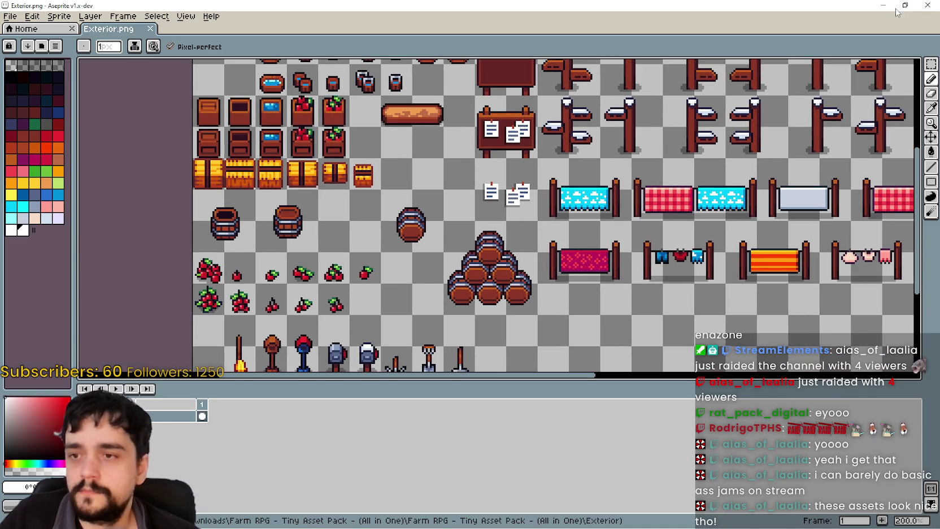
Close the Exterior sheet preview and browse past Lamp.png and Playground.png to Scarecrow.png
{"action": "left_click", "coordinate": [883, 5]}
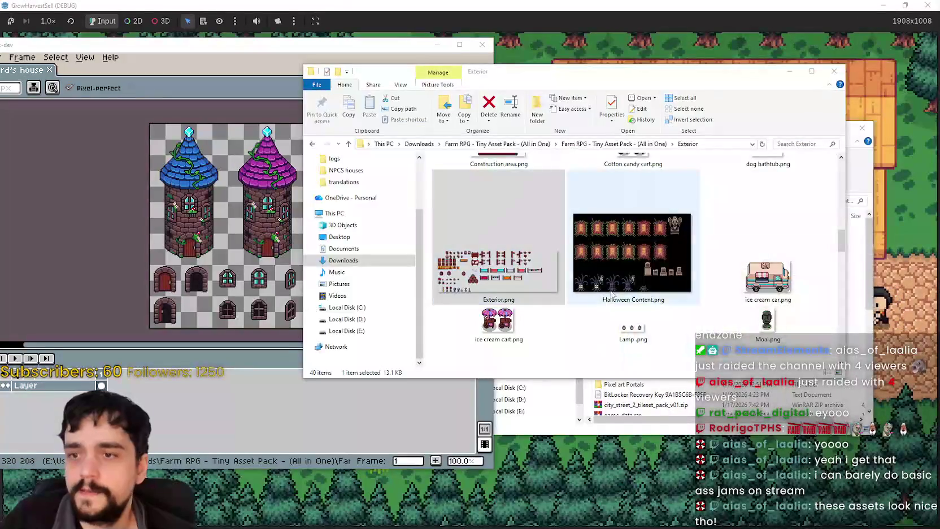
{"action": "scroll", "coordinate": [597, 287], "scroll_direction": "down", "scroll_amount": 2}
{"action": "left_click", "coordinate": [645, 225]}
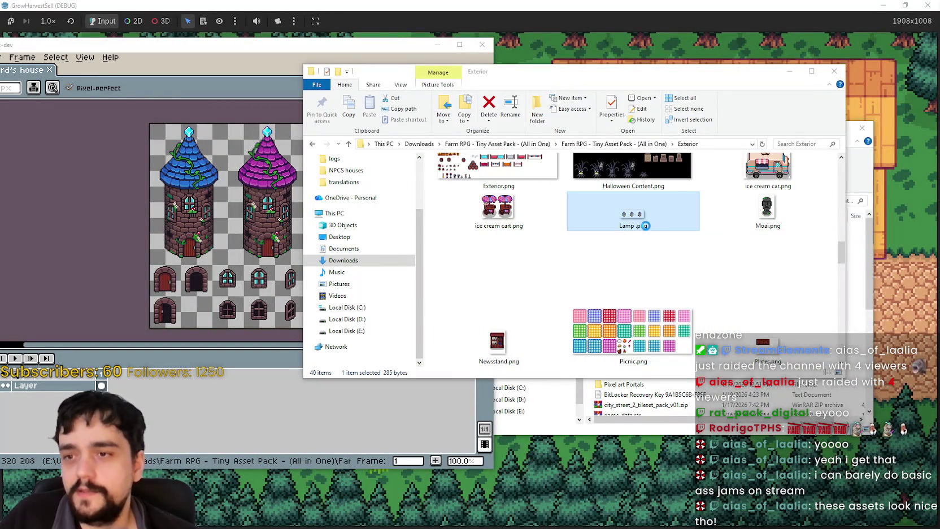
{"action": "scroll", "coordinate": [571, 266], "scroll_direction": "down", "scroll_amount": 2}
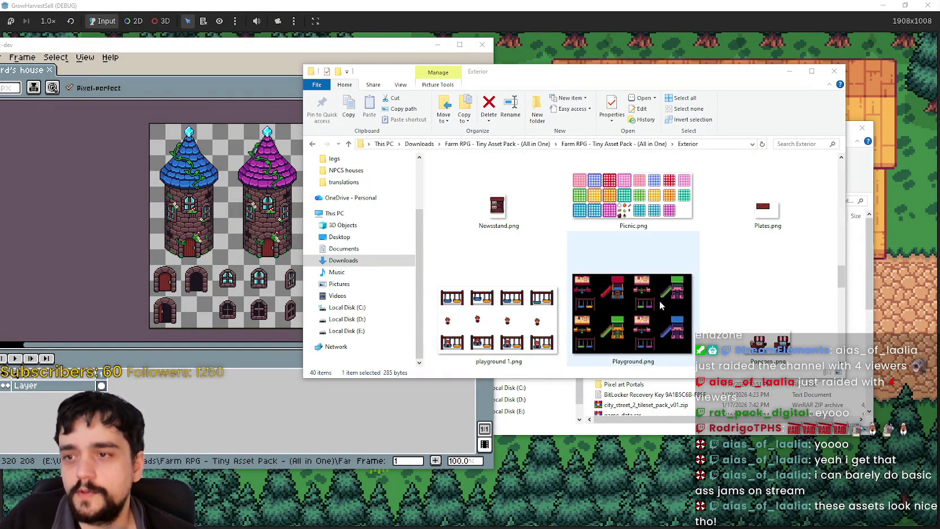
{"action": "scroll", "coordinate": [657, 305], "scroll_direction": "down", "scroll_amount": 1}
{"action": "scroll", "coordinate": [656, 299], "scroll_direction": "up", "scroll_amount": 1}
{"action": "left_click", "coordinate": [658, 283]}
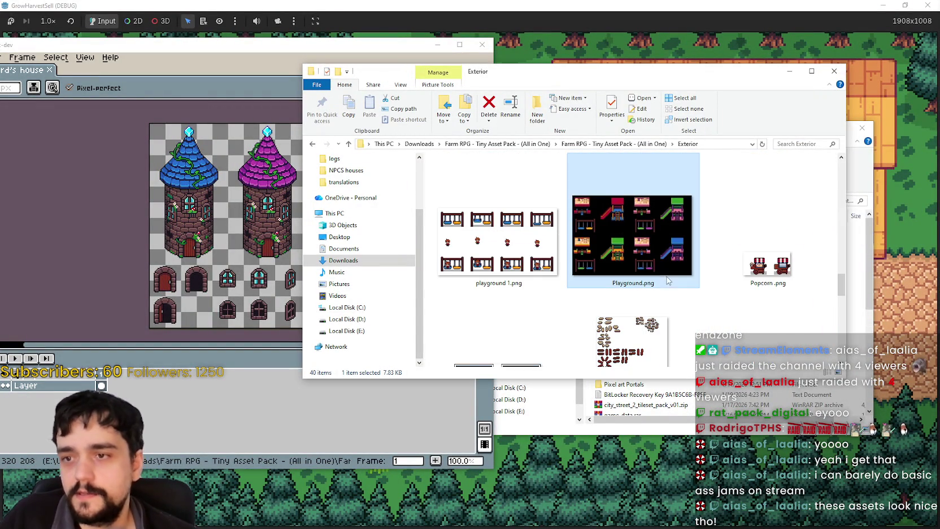
{"action": "scroll", "coordinate": [657, 362], "scroll_direction": "down", "scroll_amount": 1}
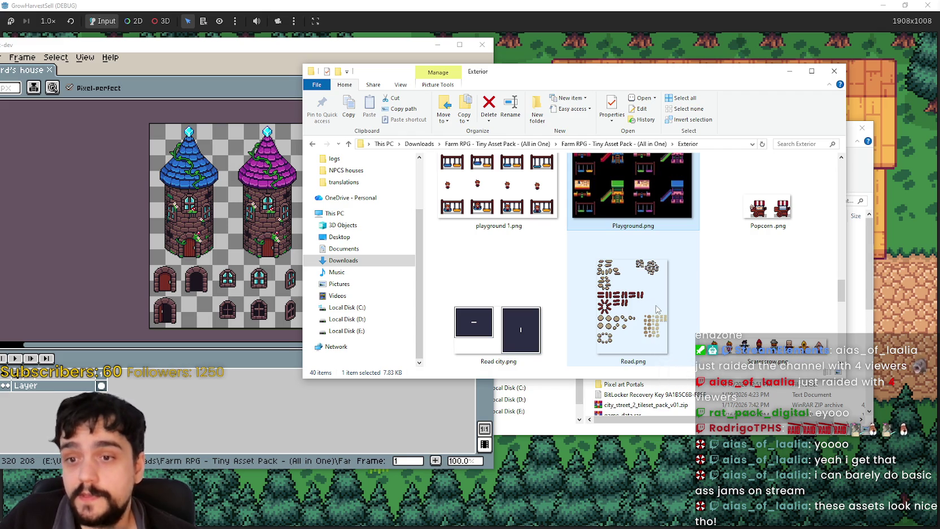
{"action": "left_click", "coordinate": [754, 329]}
{"action": "scroll", "coordinate": [763, 305], "scroll_direction": "down", "scroll_amount": 2}
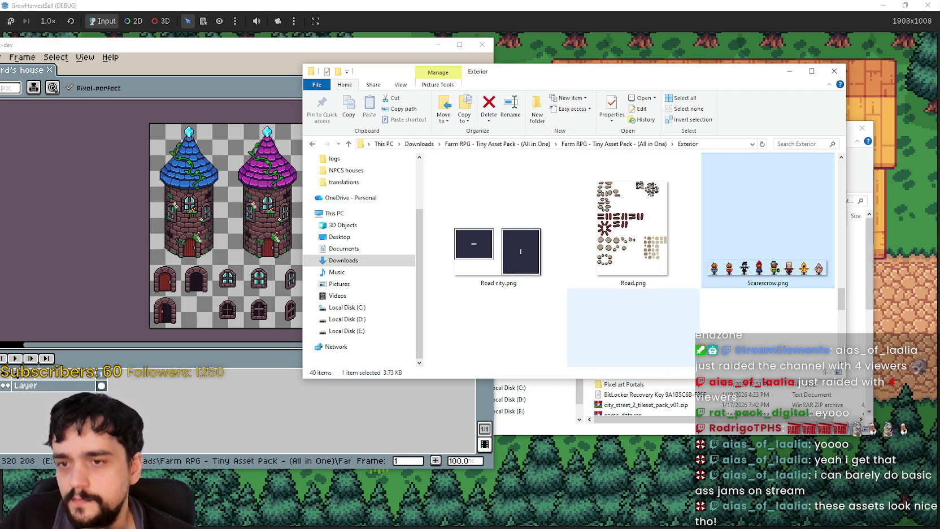
Preview Scarecrow.png in Aseprite, then close it
{"action": "double_click", "coordinate": [748, 270]}
{"action": "scroll", "coordinate": [406, 231], "scroll_direction": "up", "scroll_amount": 1}
{"action": "left_click_drag", "start_coordinate": [713, 217], "coordinate": [642, 222]}
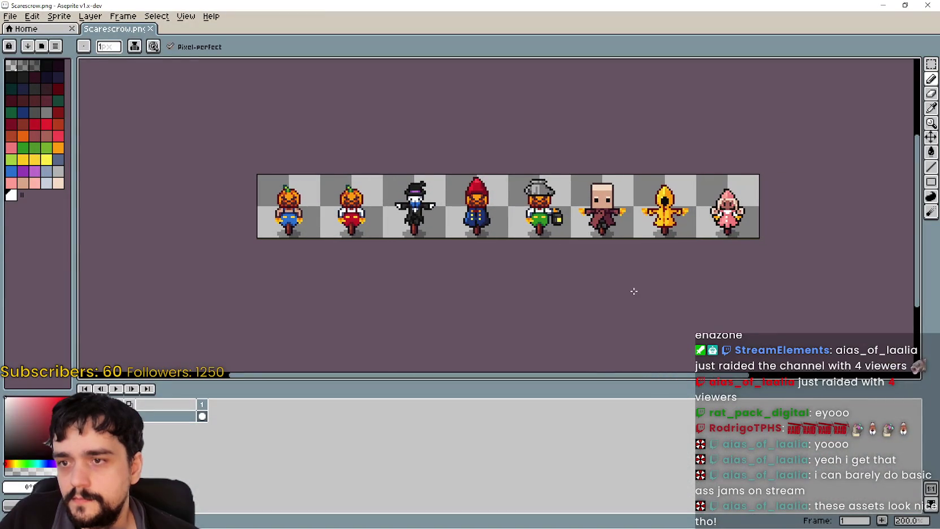
{"action": "left_click", "coordinate": [919, 8]}
Preview shipping box.png in Aseprite and close it, then open Train.png
{"action": "scroll", "coordinate": [661, 301], "scroll_direction": "down", "scroll_amount": 2}
{"action": "scroll", "coordinate": [661, 301], "scroll_direction": "down", "scroll_amount": 2}
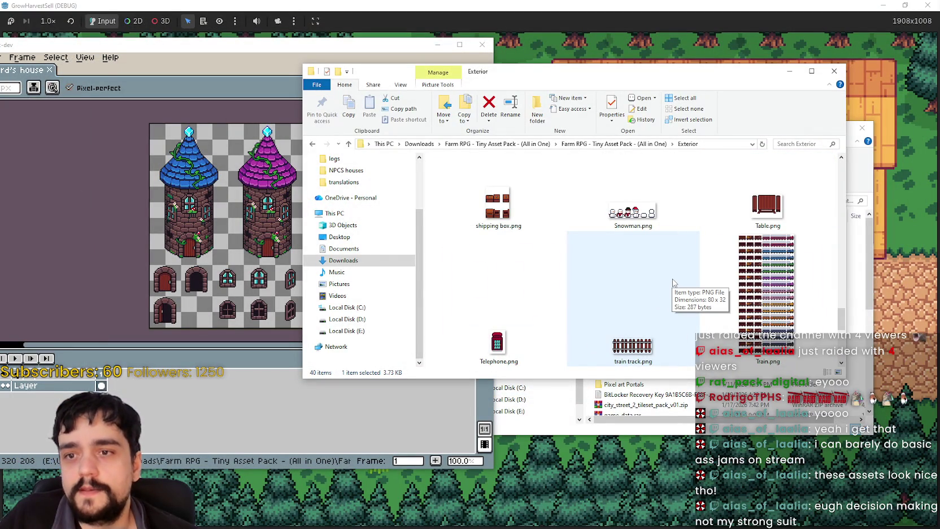
{"action": "left_click", "coordinate": [519, 203]}
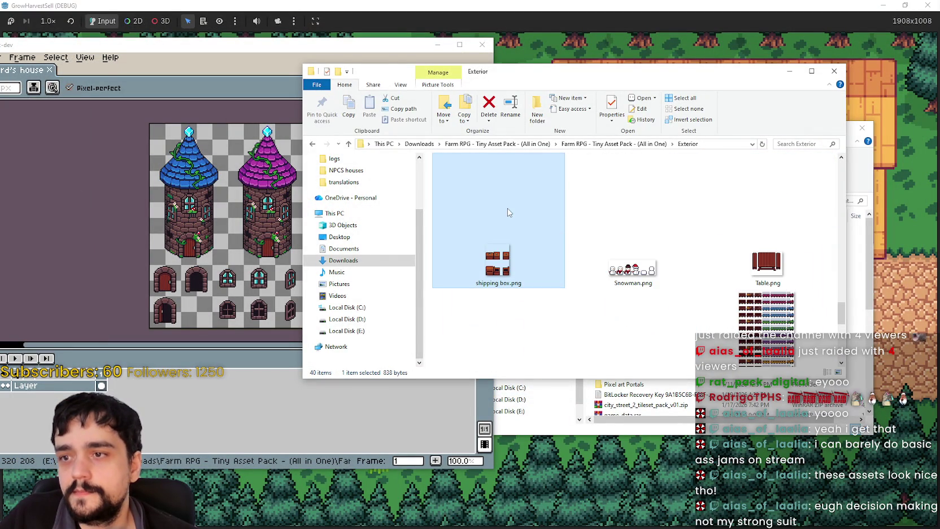
{"action": "double_click", "coordinate": [514, 263]}
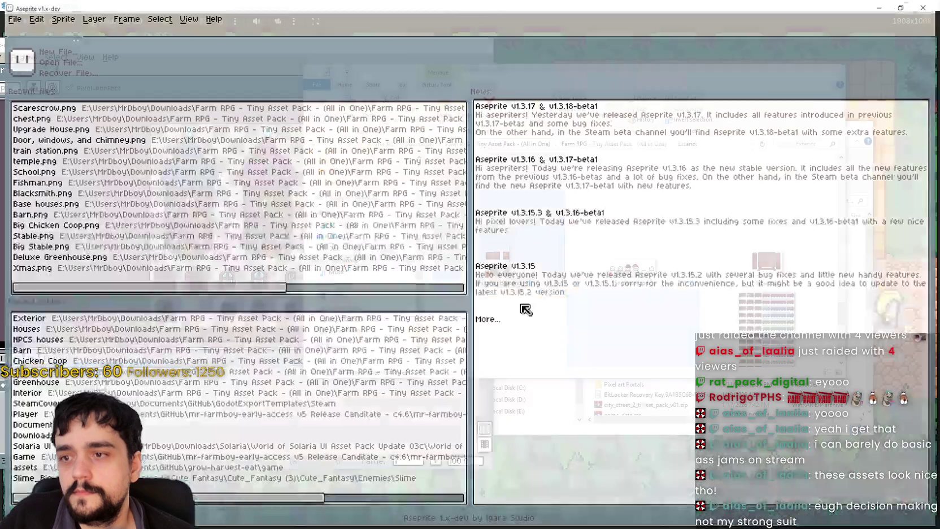
{"action": "scroll", "coordinate": [610, 160], "scroll_direction": "up", "scroll_amount": 1}
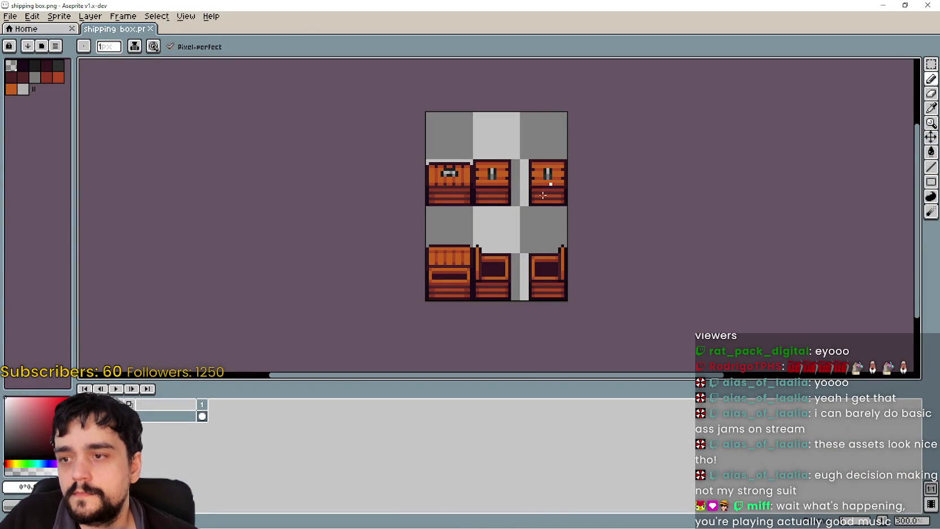
{"action": "scroll", "coordinate": [525, 256], "scroll_direction": "up", "scroll_amount": 2}
{"action": "scroll", "coordinate": [523, 254], "scroll_direction": "down", "scroll_amount": 1}
{"action": "scroll", "coordinate": [522, 254], "scroll_direction": "down", "scroll_amount": 1}
{"action": "scroll", "coordinate": [583, 191], "scroll_direction": "down", "scroll_amount": 1}
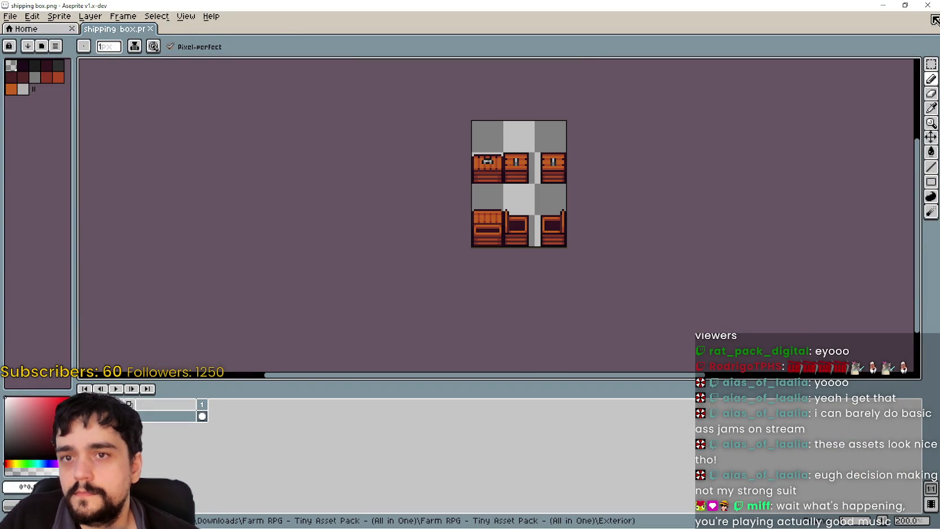
{"action": "left_click", "coordinate": [932, 7]}
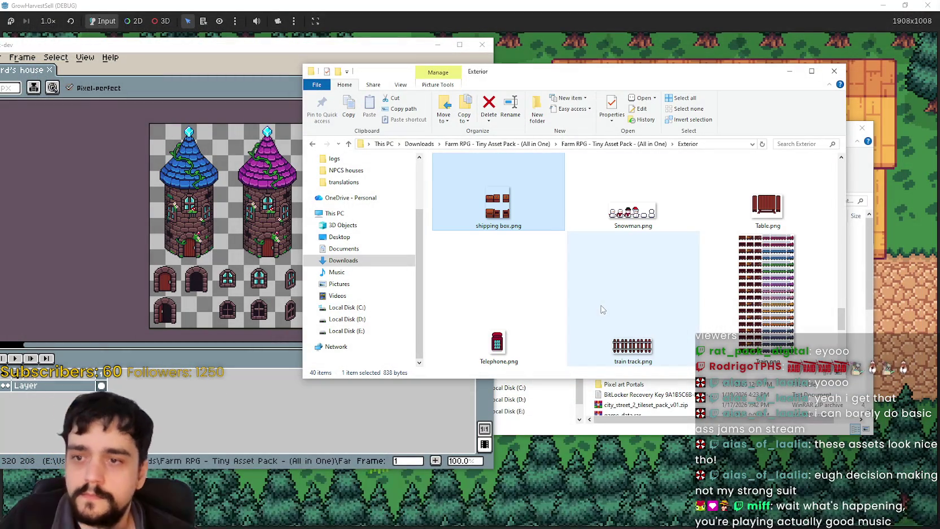
{"action": "left_click", "coordinate": [789, 296]}
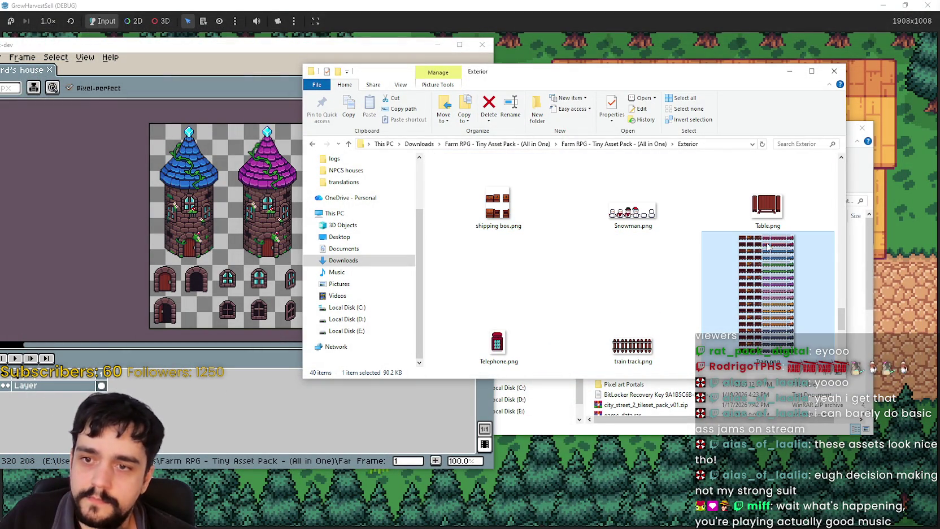
{"action": "double_click", "coordinate": [748, 270]}
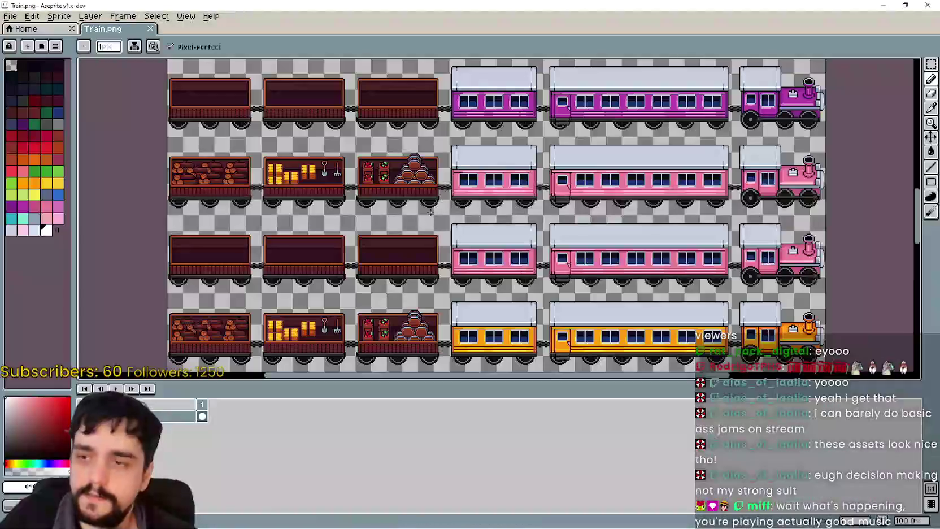
{"action": "scroll", "coordinate": [480, 220], "scroll_direction": "up", "scroll_amount": 10}
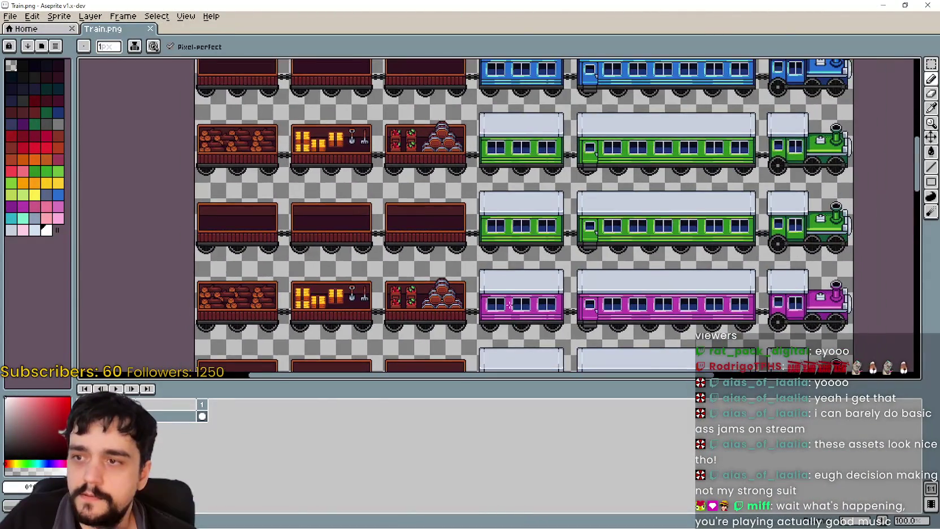
{"action": "scroll", "coordinate": [510, 227], "scroll_direction": "up", "scroll_amount": 2}
{"action": "scroll", "coordinate": [505, 234], "scroll_direction": "up", "scroll_amount": 3}
{"action": "scroll", "coordinate": [500, 243], "scroll_direction": "up", "scroll_amount": 3}
{"action": "scroll", "coordinate": [494, 254], "scroll_direction": "up", "scroll_amount": 3}
{"action": "scroll", "coordinate": [494, 255], "scroll_direction": "down", "scroll_amount": 2}
{"action": "scroll", "coordinate": [474, 264], "scroll_direction": "up", "scroll_amount": 1}
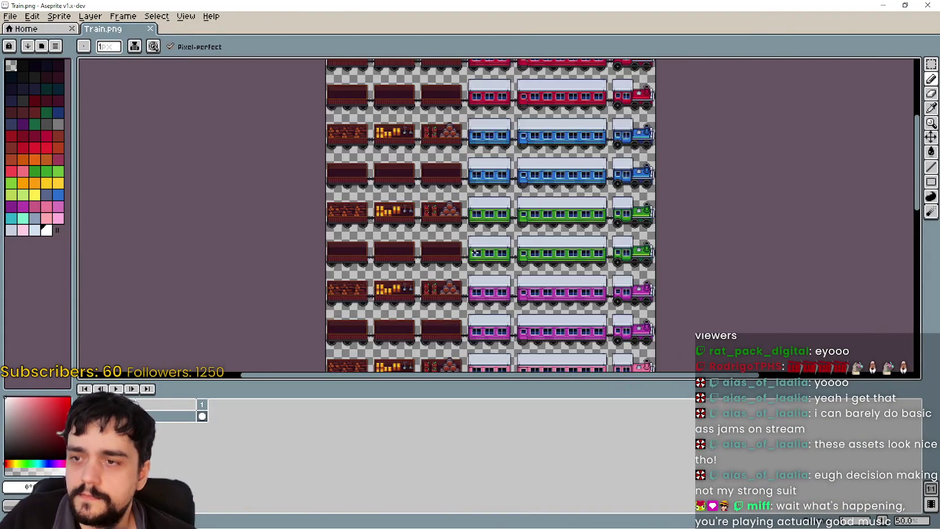
{"action": "scroll", "coordinate": [466, 255], "scroll_direction": "up", "scroll_amount": 1}
{"action": "scroll", "coordinate": [489, 251], "scroll_direction": "down", "scroll_amount": 3}
{"action": "scroll", "coordinate": [463, 220], "scroll_direction": "down", "scroll_amount": 3}
{"action": "scroll", "coordinate": [435, 187], "scroll_direction": "down", "scroll_amount": 3}
{"action": "scroll", "coordinate": [400, 144], "scroll_direction": "down", "scroll_amount": 3}
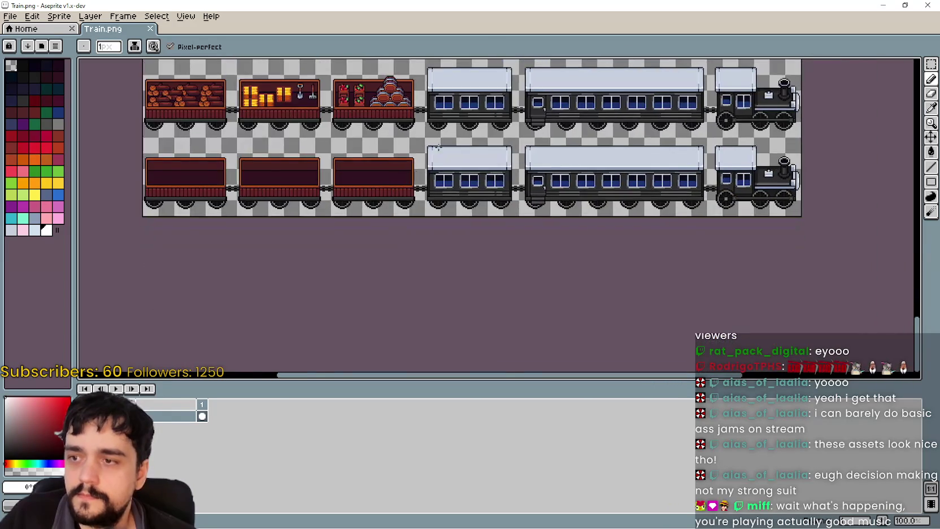
{"action": "scroll", "coordinate": [400, 144], "scroll_direction": "up", "scroll_amount": 5}
{"action": "scroll", "coordinate": [553, 180], "scroll_direction": "up", "scroll_amount": 5}
{"action": "scroll", "coordinate": [706, 219], "scroll_direction": "up", "scroll_amount": 5}
{"action": "scroll", "coordinate": [706, 219], "scroll_direction": "up", "scroll_amount": 5}
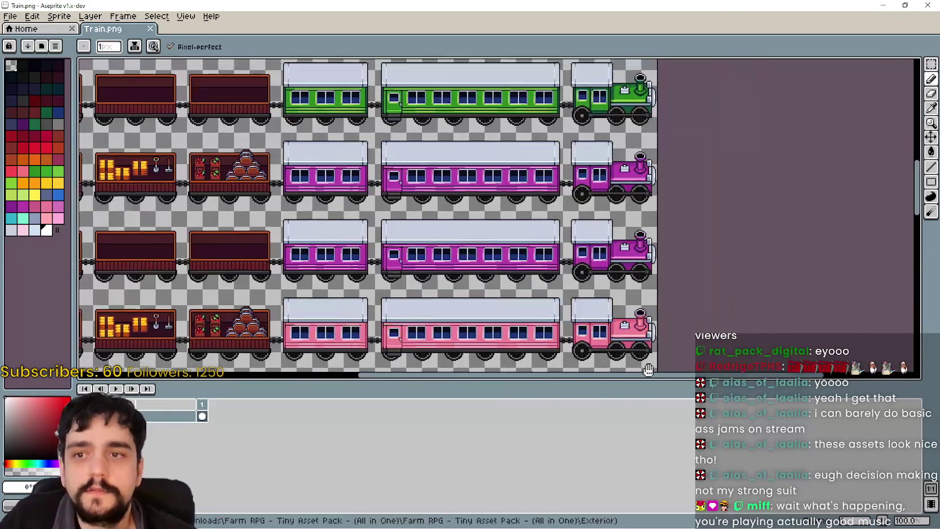
{"action": "left_click", "coordinate": [925, 5]}
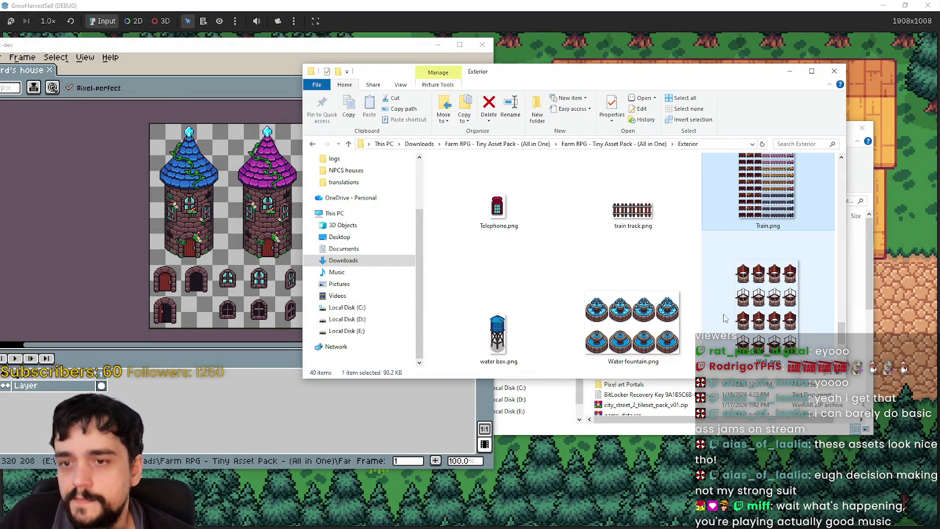
{"action": "left_click", "coordinate": [746, 288]}
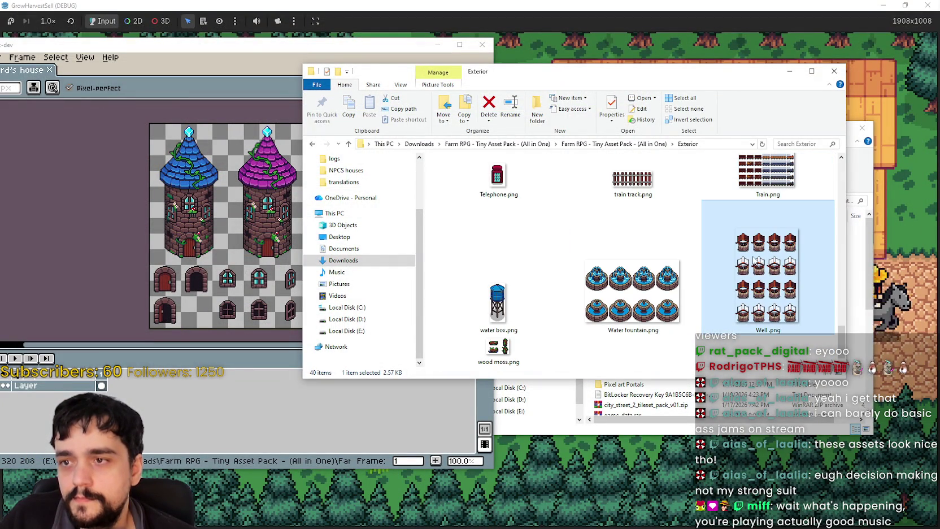
{"action": "double_click", "coordinate": [755, 260]}
{"action": "scroll", "coordinate": [480, 148], "scroll_direction": "up", "scroll_amount": 1}
{"action": "mouse_move", "coordinate": [480, 148]}
{"action": "left_mouse_down"}
{"action": "mouse_move", "coordinate": [475, 326]}
{"action": "mouse_move", "coordinate": [455, 77]}
{"action": "mouse_move", "coordinate": [452, 325]}
{"action": "left_mouse_up"}
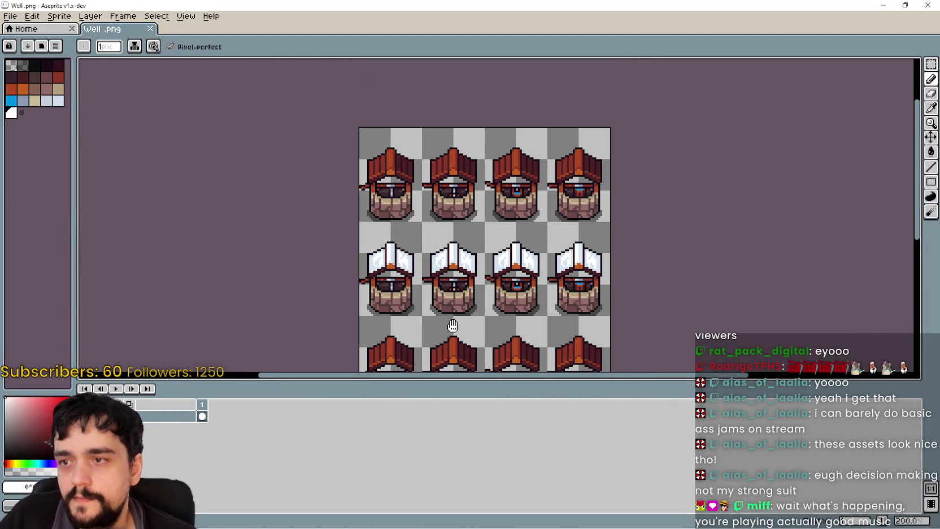
{"action": "mouse_move", "coordinate": [452, 325]}
{"action": "left_mouse_down"}
{"action": "mouse_move", "coordinate": [442, 192]}
{"action": "mouse_move", "coordinate": [498, 151]}
{"action": "left_mouse_up"}
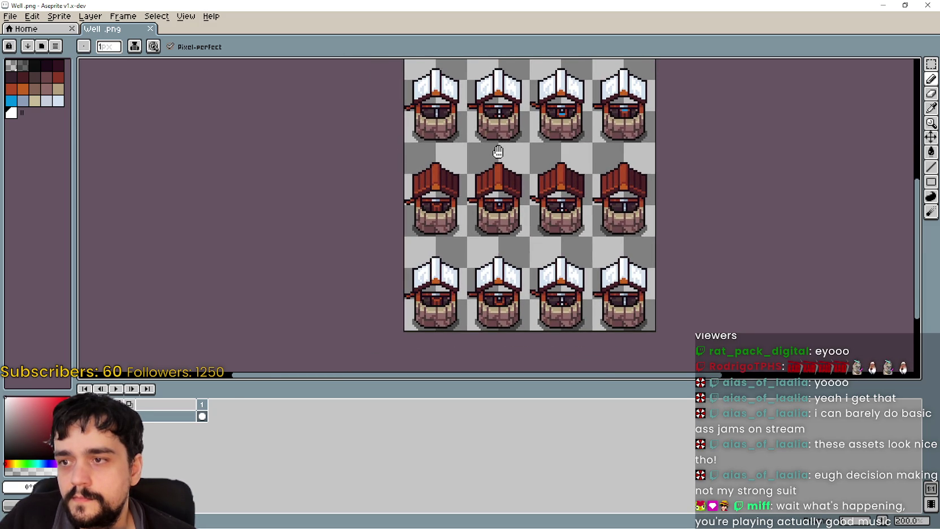
{"action": "left_click", "coordinate": [905, 5]}
{"action": "mouse_move", "coordinate": [737, 173]}
{"action": "left_mouse_down"}
{"action": "mouse_move", "coordinate": [540, 164]}
{"action": "mouse_move", "coordinate": [628, 254]}
{"action": "mouse_move", "coordinate": [570, 301]}
{"action": "left_mouse_up"}
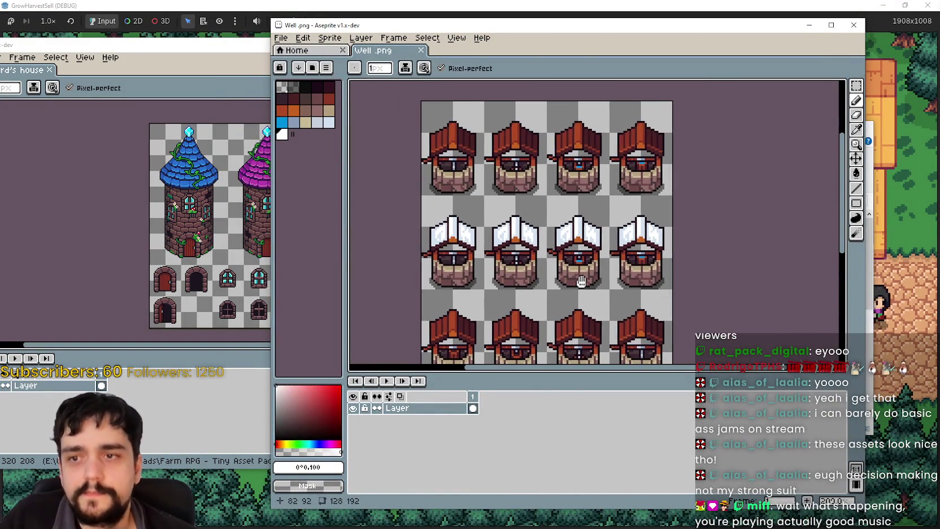
{"action": "left_click", "coordinate": [809, 25]}
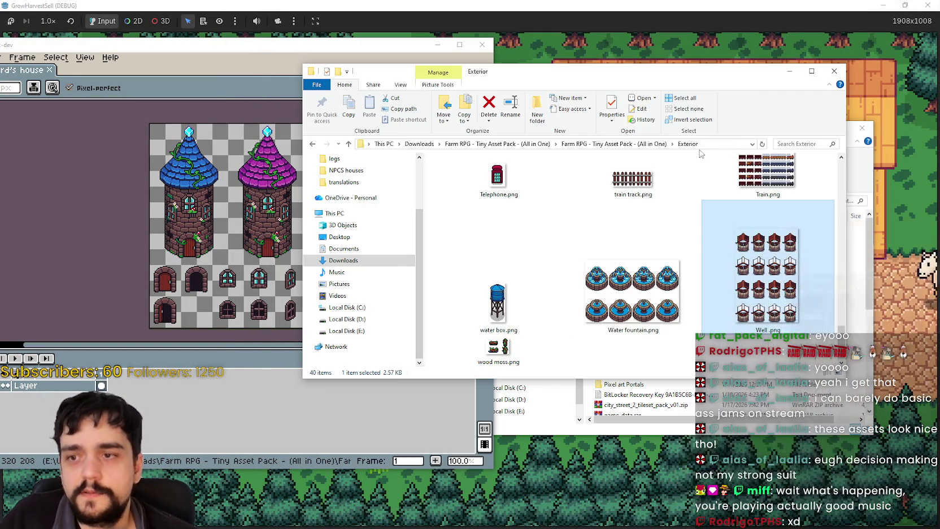
Preview water box.png in Aseprite, then close it
{"action": "left_click", "coordinate": [689, 304]}
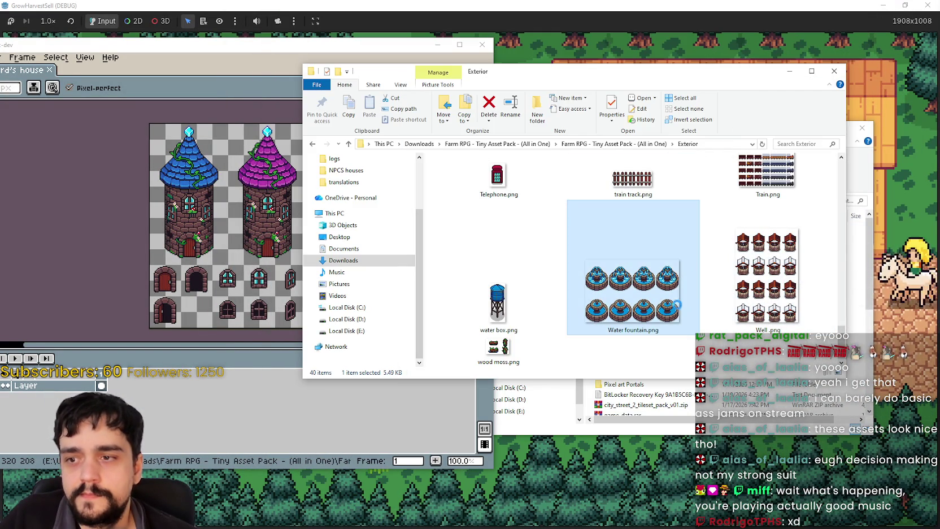
{"action": "left_click", "coordinate": [499, 312]}
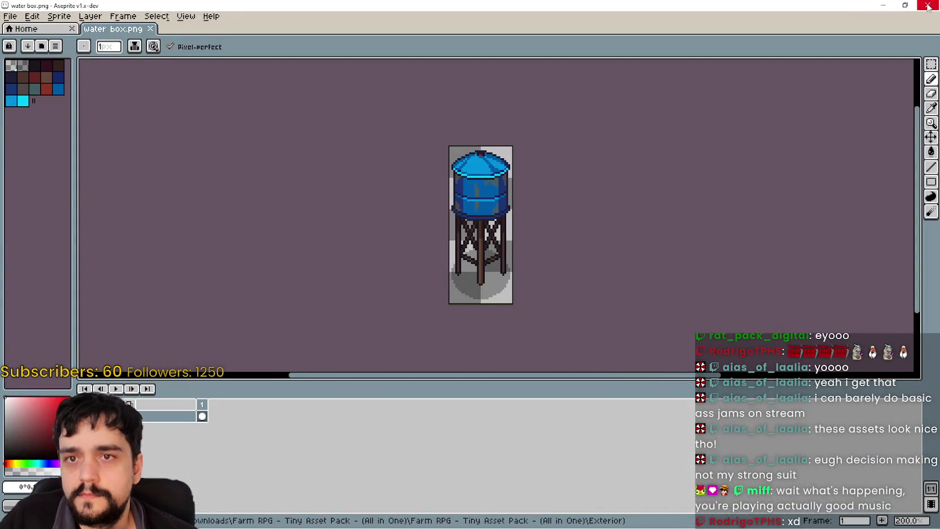
{"action": "left_click", "coordinate": [928, 7]}
Narrow the Explorer window, scroll back up, and select Halloween Content.png
{"action": "left_click_drag", "start_coordinate": [845, 332], "coordinate": [838, 323]}
{"action": "left_click_drag", "start_coordinate": [833, 268], "coordinate": [825, 235]}
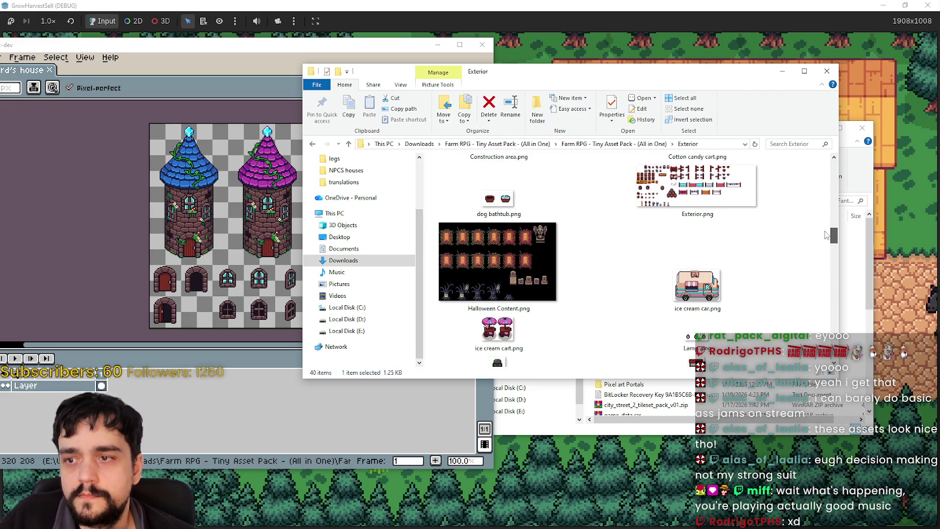
{"action": "left_click", "coordinate": [460, 268]}
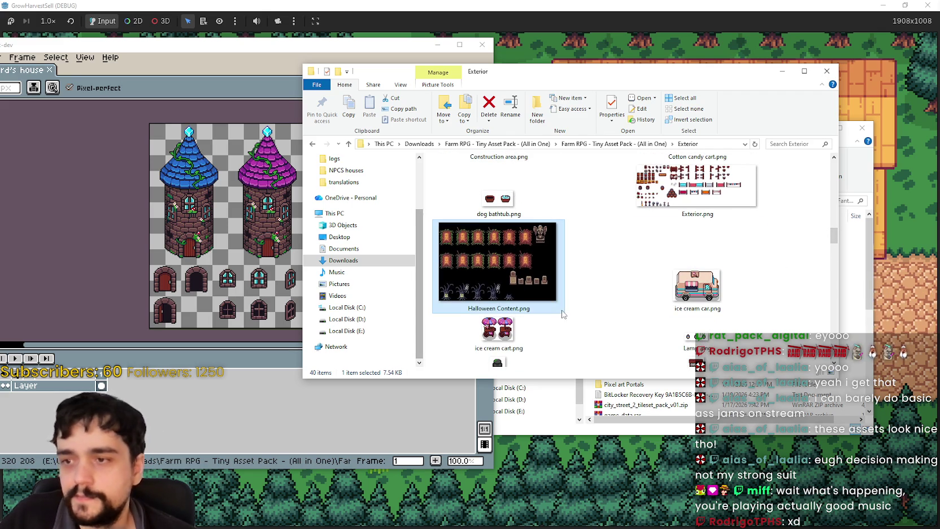
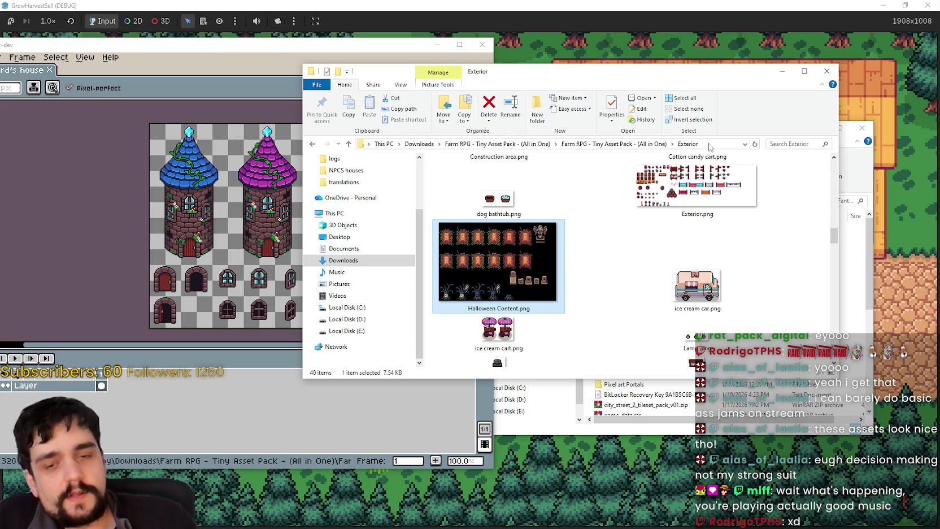
Preview the Playground sprite sheet from the Exterior folder in Aseprite, then close it
{"action": "scroll", "coordinate": [720, 215], "scroll_direction": "down", "scroll_amount": 2}
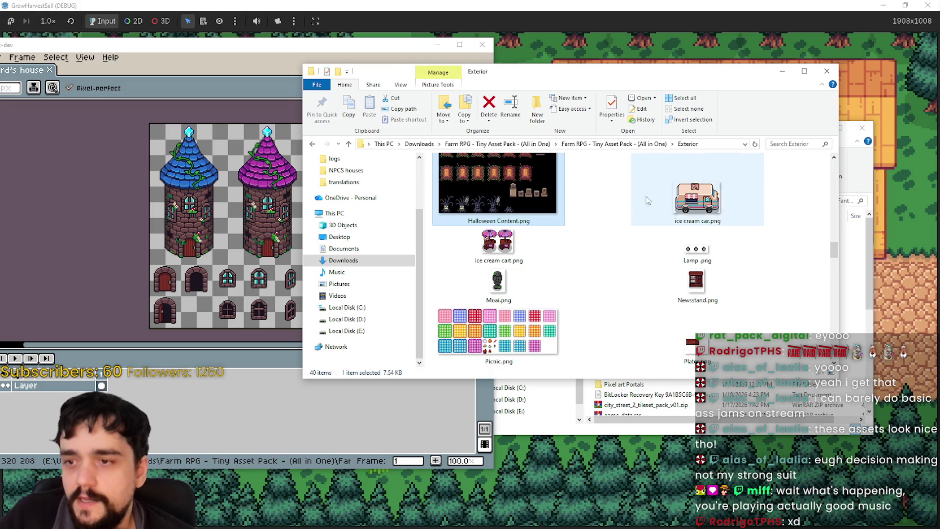
{"action": "scroll", "coordinate": [677, 190], "scroll_direction": "down", "scroll_amount": 2}
{"action": "left_click", "coordinate": [485, 247]}
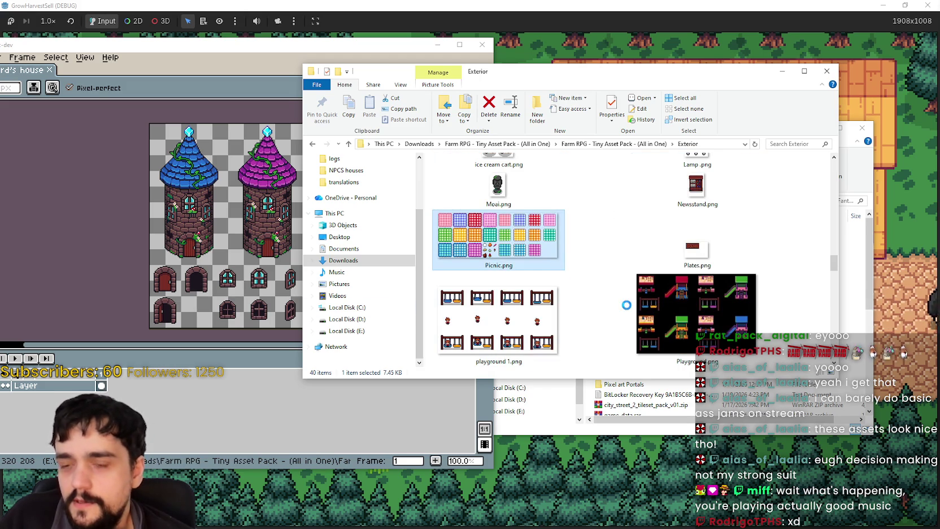
{"action": "scroll", "coordinate": [626, 305], "scroll_direction": "down", "scroll_amount": 1}
{"action": "left_click", "coordinate": [689, 227]}
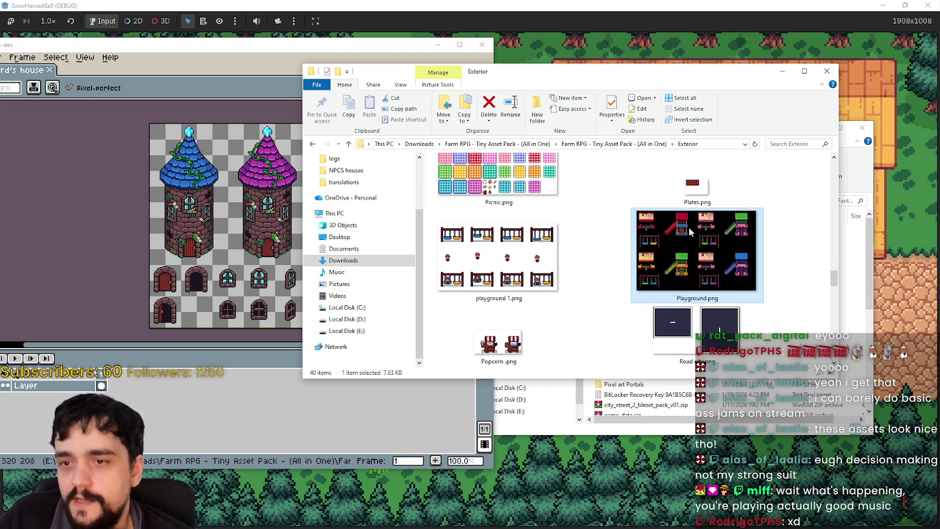
{"action": "left_click", "coordinate": [601, 260]}
{"action": "scroll", "coordinate": [601, 261], "scroll_direction": "up", "scroll_amount": 1}
{"action": "scroll", "coordinate": [565, 271], "scroll_direction": "up", "scroll_amount": 1}
{"action": "scroll", "coordinate": [509, 271], "scroll_direction": "down", "scroll_amount": 1}
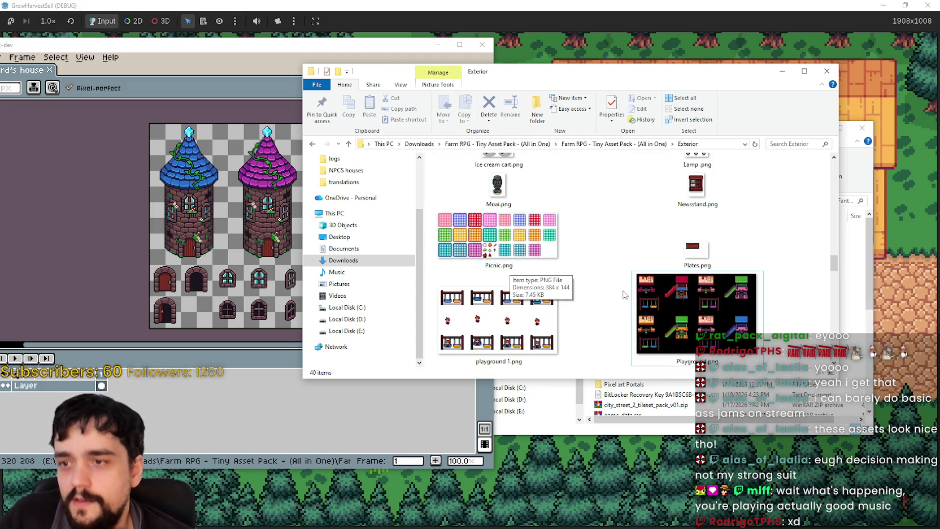
{"action": "scroll", "coordinate": [707, 307], "scroll_direction": "down", "scroll_amount": 1}
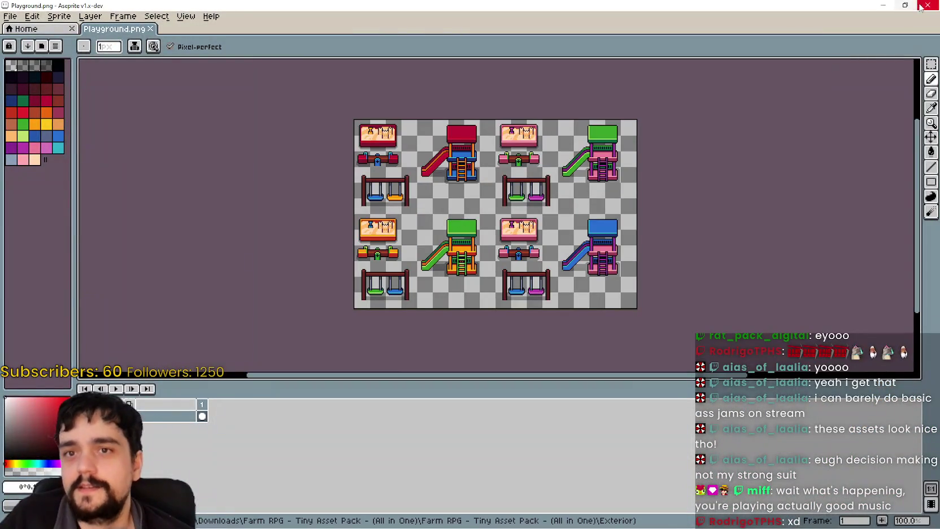
{"action": "left_click", "coordinate": [921, 7]}
Open playground 1.png in Aseprite to preview it, then close it
{"action": "left_click", "coordinate": [532, 285]}
{"action": "key", "text": "Return"}
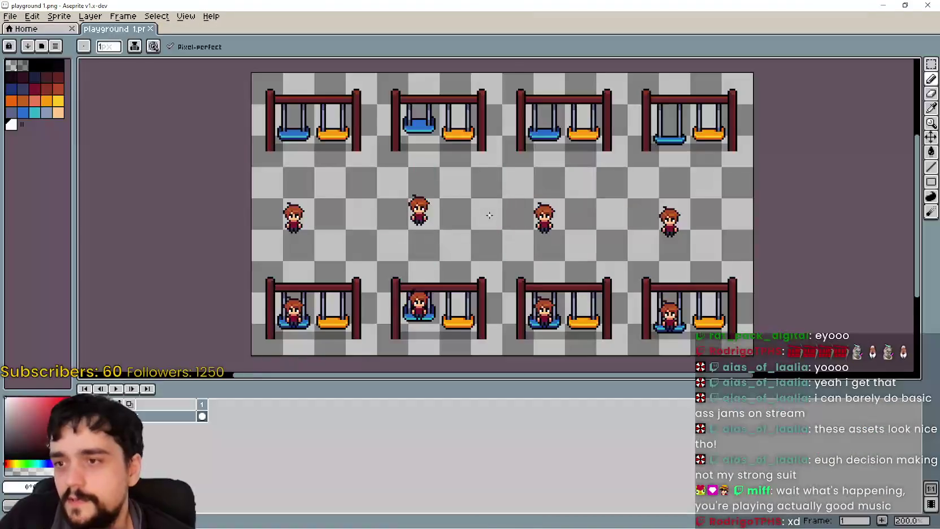
{"action": "left_click", "coordinate": [927, 6]}
{"action": "scroll", "coordinate": [668, 252], "scroll_direction": "down", "scroll_amount": 5}
{"action": "scroll", "coordinate": [667, 252], "scroll_direction": "down", "scroll_amount": 3}
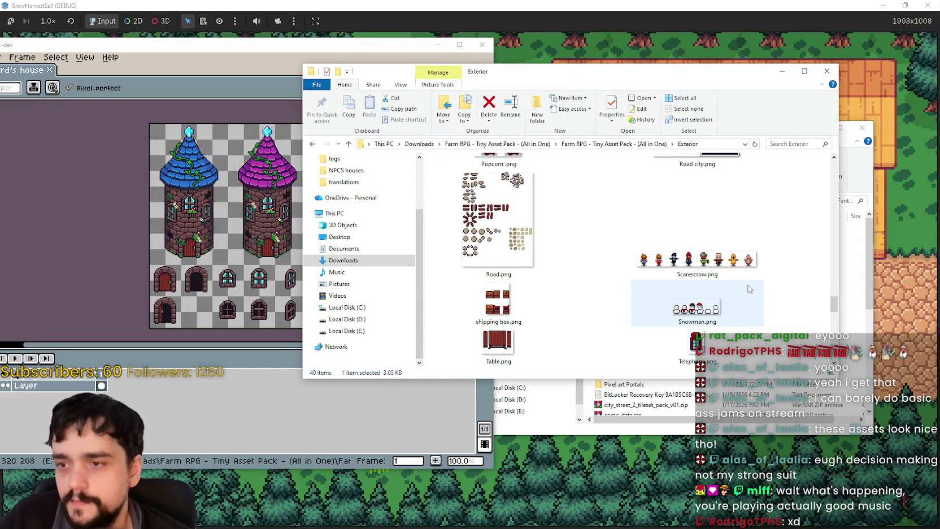
{"action": "scroll", "coordinate": [748, 289], "scroll_direction": "down", "scroll_amount": 3}
{"action": "scroll", "coordinate": [748, 286], "scroll_direction": "up", "scroll_amount": 3}
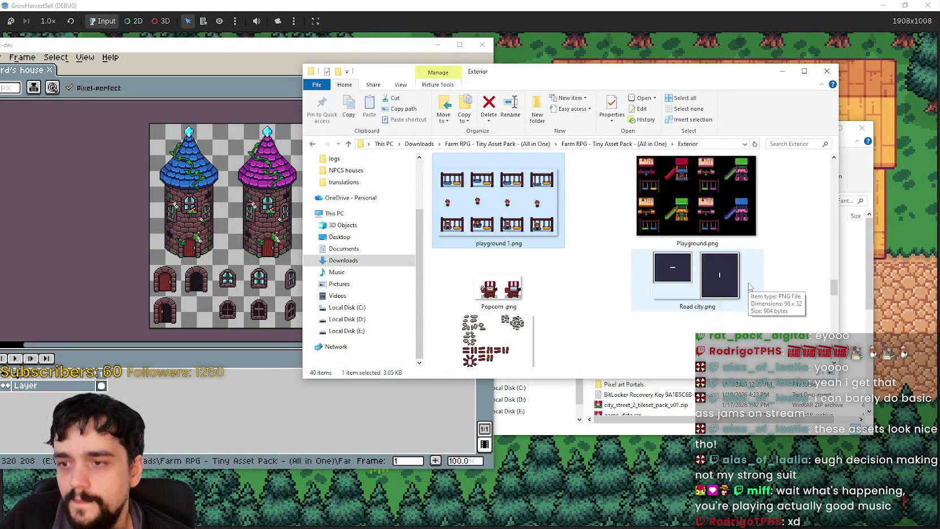
{"action": "scroll", "coordinate": [747, 282], "scroll_direction": "up", "scroll_amount": 3}
{"action": "scroll", "coordinate": [746, 285], "scroll_direction": "up", "scroll_amount": 1}
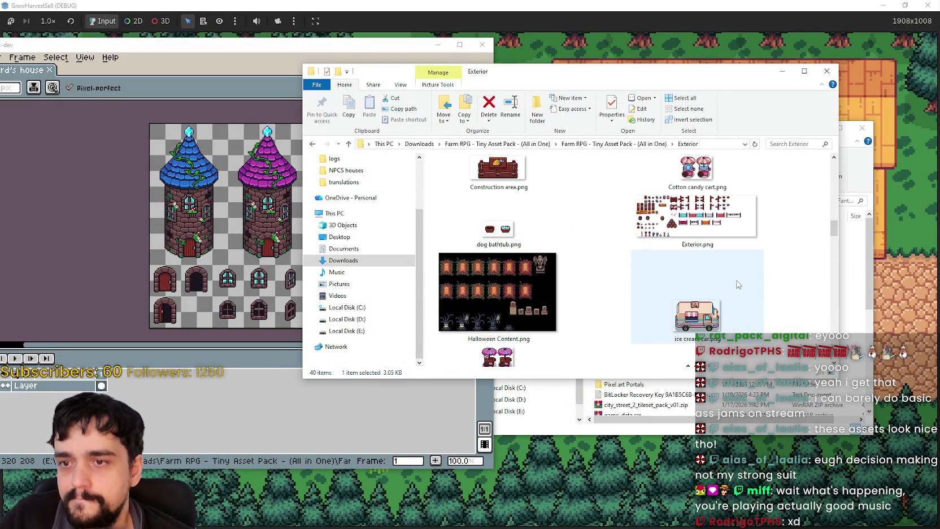
Go up to the Farm RPG - Tiny Asset Pack - (All in One) folder and move the browser aside
{"action": "left_click", "coordinate": [614, 144]}
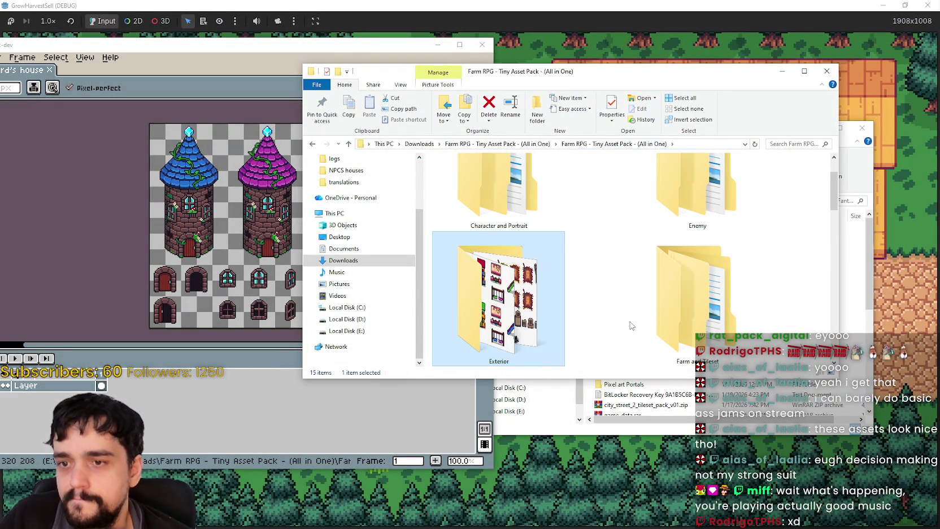
{"action": "scroll", "coordinate": [629, 326], "scroll_direction": "down", "scroll_amount": 2}
{"action": "scroll", "coordinate": [631, 317], "scroll_direction": "up", "scroll_amount": 5}
{"action": "scroll", "coordinate": [631, 317], "scroll_direction": "down", "scroll_amount": 1}
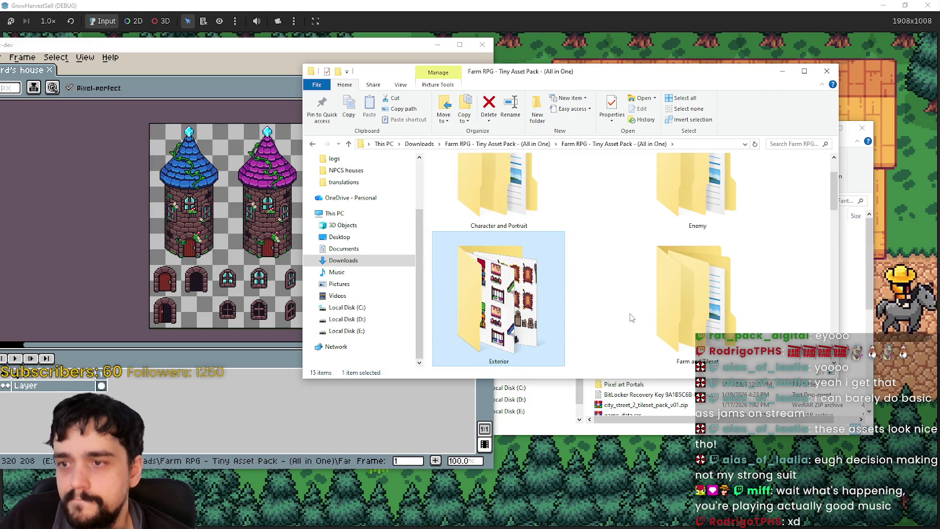
{"action": "scroll", "coordinate": [630, 315], "scroll_direction": "down", "scroll_amount": 2}
{"action": "scroll", "coordinate": [629, 312], "scroll_direction": "down", "scroll_amount": 2}
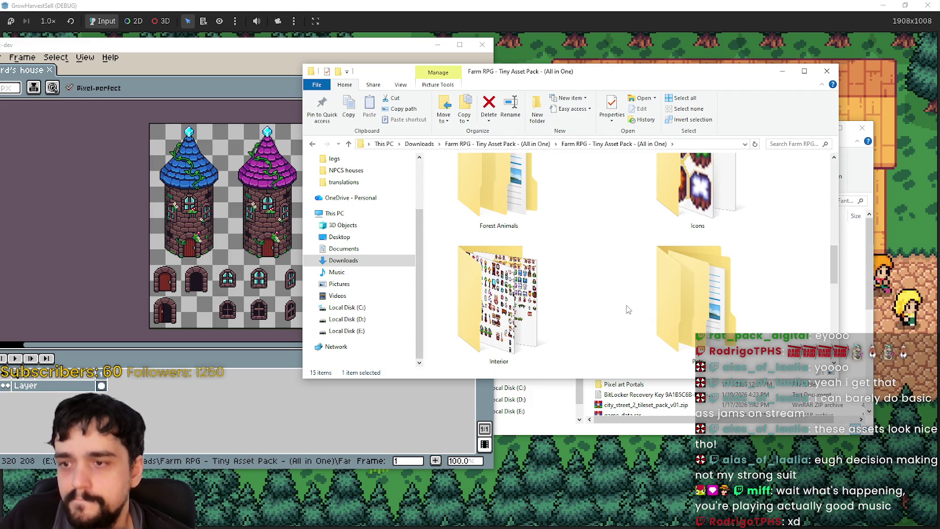
{"action": "scroll", "coordinate": [545, 301], "scroll_direction": "down", "scroll_amount": 1}
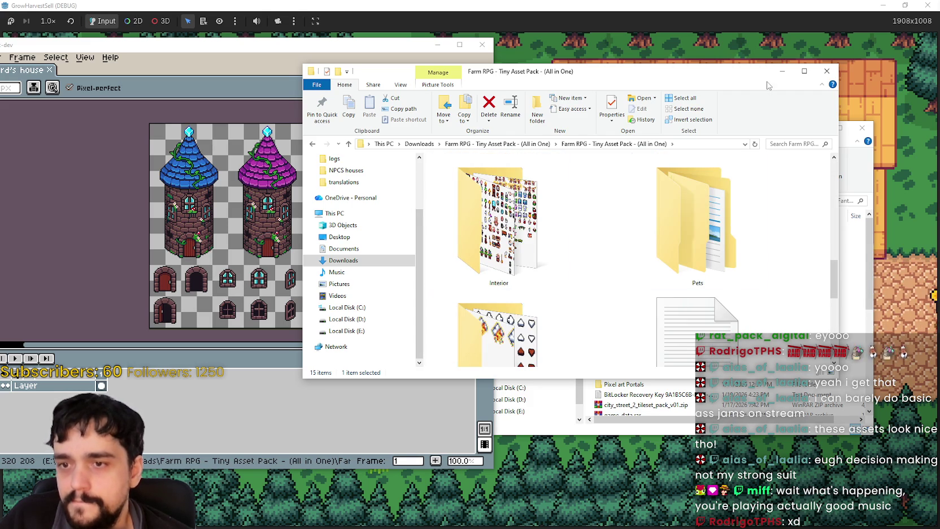
{"action": "left_click_drag", "start_coordinate": [776, 71], "coordinate": [785, 108]}
Bring the wizard's house sprite sheet to the front in Aseprite
{"action": "left_click_drag", "start_coordinate": [378, 48], "coordinate": [479, 44]}
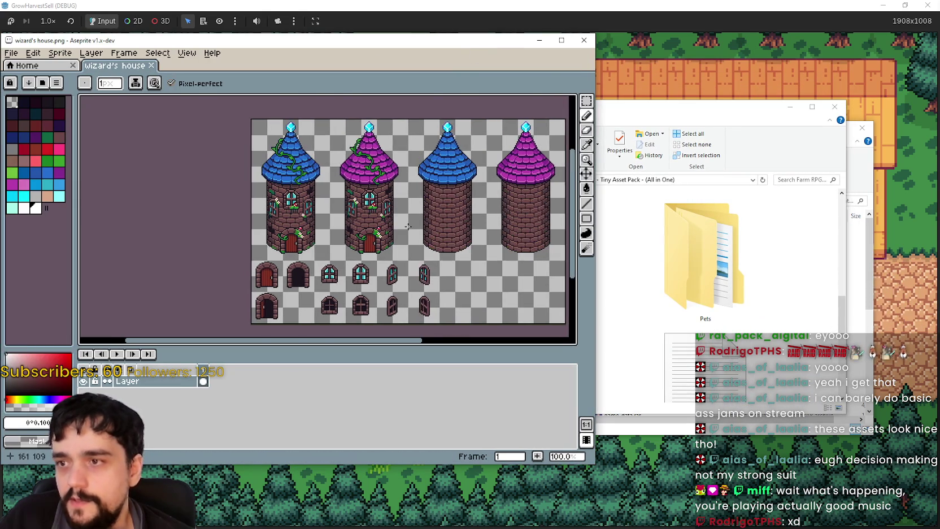
{"action": "scroll", "coordinate": [328, 223], "scroll_direction": "down", "scroll_amount": 1}
{"action": "scroll", "coordinate": [327, 223], "scroll_direction": "up", "scroll_amount": 1}
{"action": "scroll", "coordinate": [335, 193], "scroll_direction": "up", "scroll_amount": 1}
{"action": "scroll", "coordinate": [328, 220], "scroll_direction": "up", "scroll_amount": 2}
{"action": "scroll", "coordinate": [327, 220], "scroll_direction": "down", "scroll_amount": 1}
Draw a rectangular marquee around the first blue vine-covered tower
{"action": "left_click", "coordinate": [586, 101]}
{"action": "scroll", "coordinate": [337, 217], "scroll_direction": "down", "scroll_amount": 1}
{"action": "scroll", "coordinate": [337, 217], "scroll_direction": "left", "scroll_amount": 2}
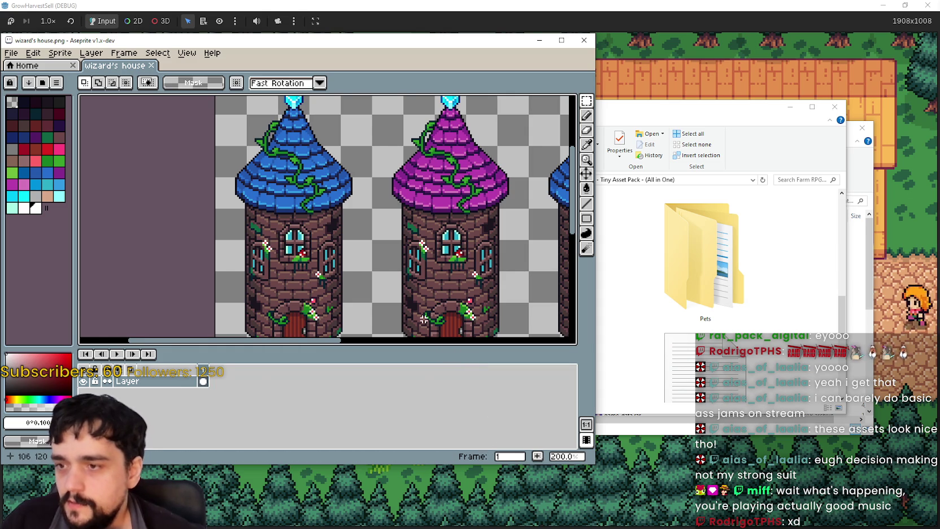
{"action": "left_click_drag", "start_coordinate": [408, 313], "coordinate": [335, 282]}
{"action": "scroll", "coordinate": [335, 282], "scroll_direction": "down", "scroll_amount": 2}
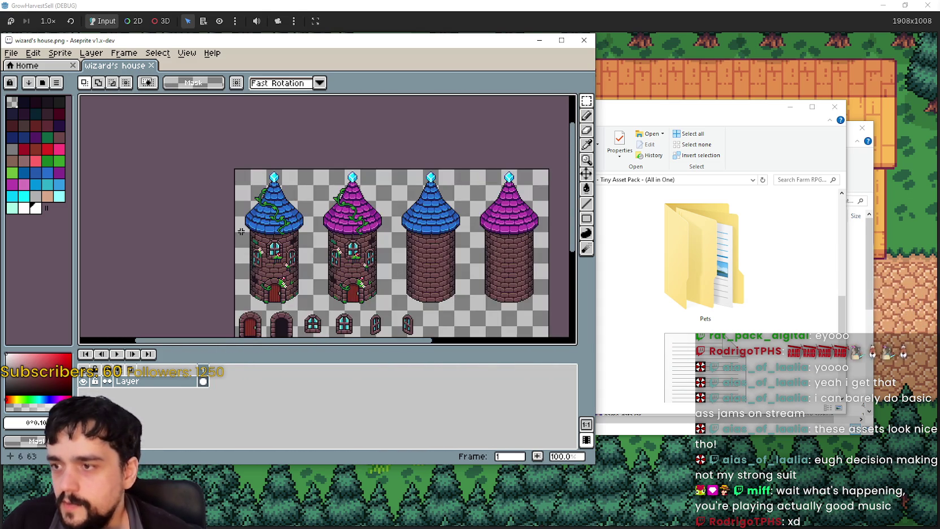
{"action": "left_click", "coordinate": [587, 102]}
{"action": "left_click_drag", "start_coordinate": [235, 169], "coordinate": [301, 296]}
{"action": "scroll", "coordinate": [279, 277], "scroll_direction": "up", "scroll_amount": 2}
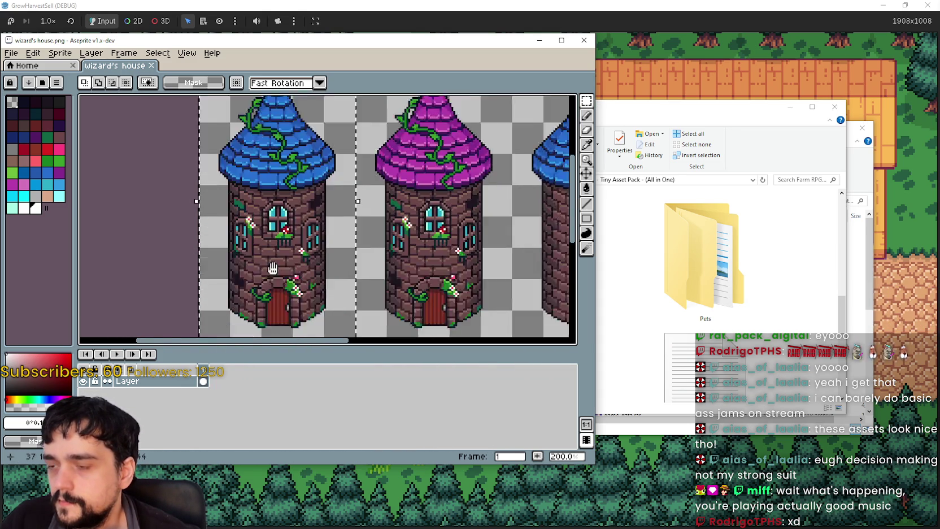
{"action": "scroll", "coordinate": [291, 192], "scroll_direction": "down", "scroll_amount": 2}
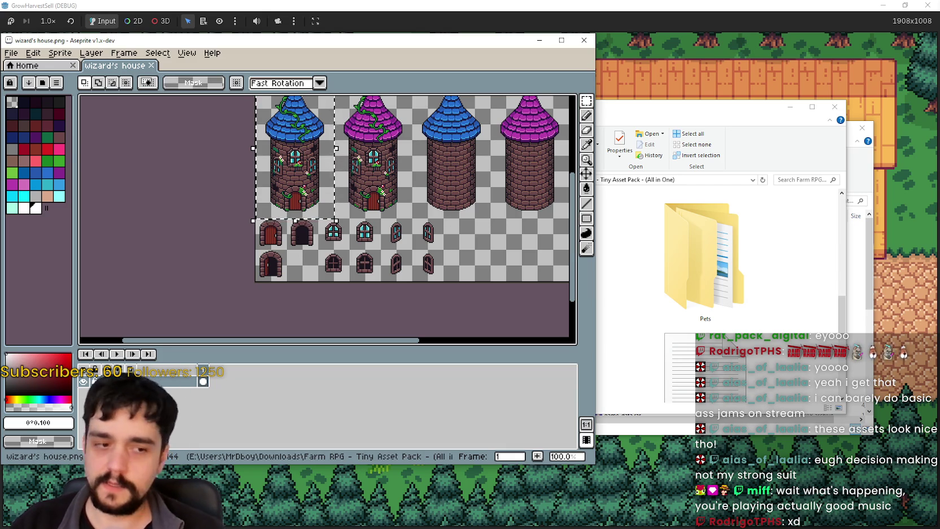
{"action": "key", "text": "alt+Tab"}
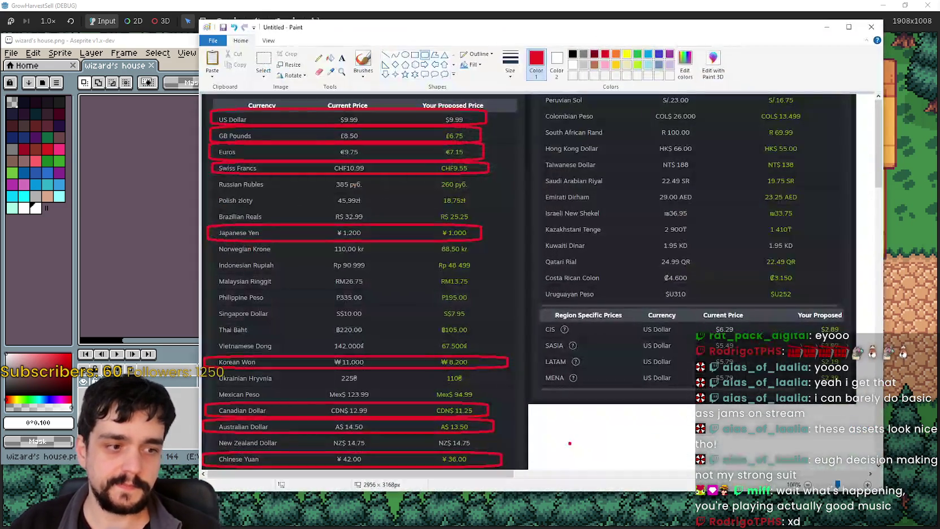
{"action": "key", "text": "super+Down"}
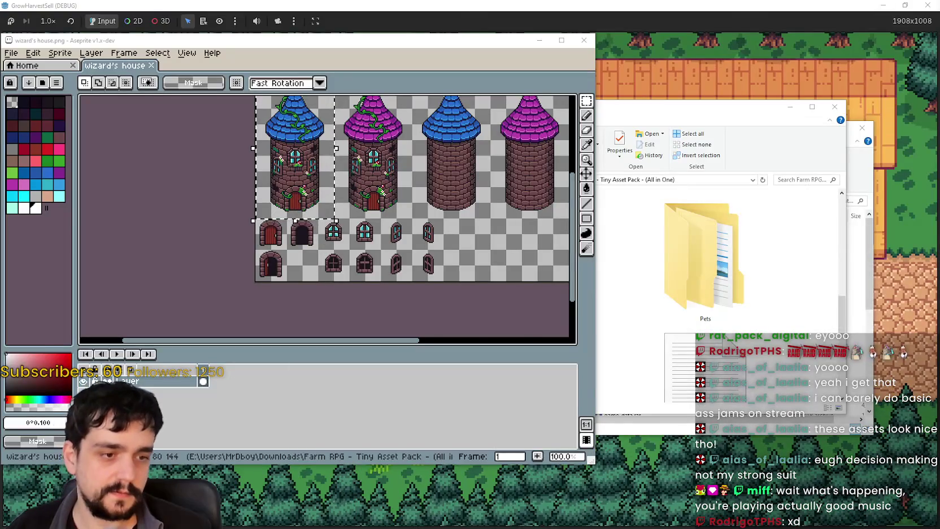
Filter Godot's project files for 'main' and open main_atlas.png in Aseprite
{"action": "key", "text": "alt+Tab"}
{"action": "left_click", "coordinate": [667, 271]}
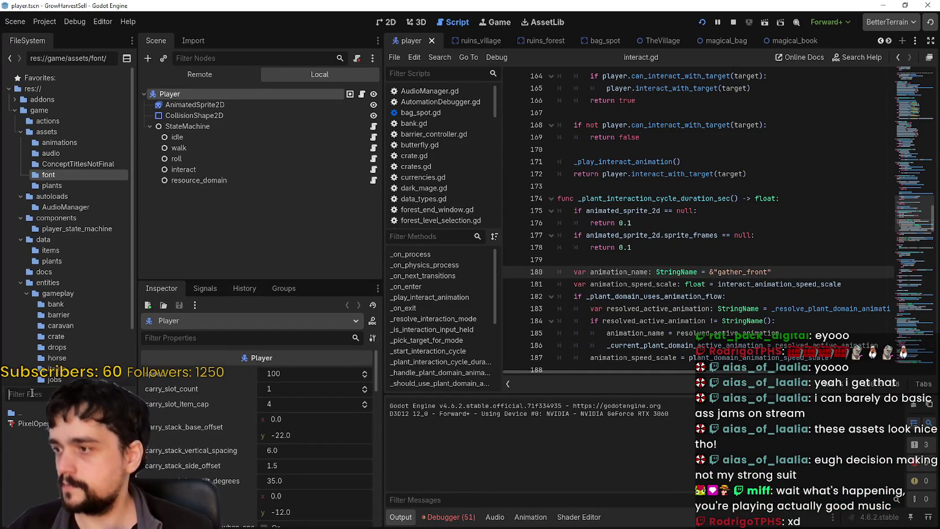
{"action": "type", "text": "main"}
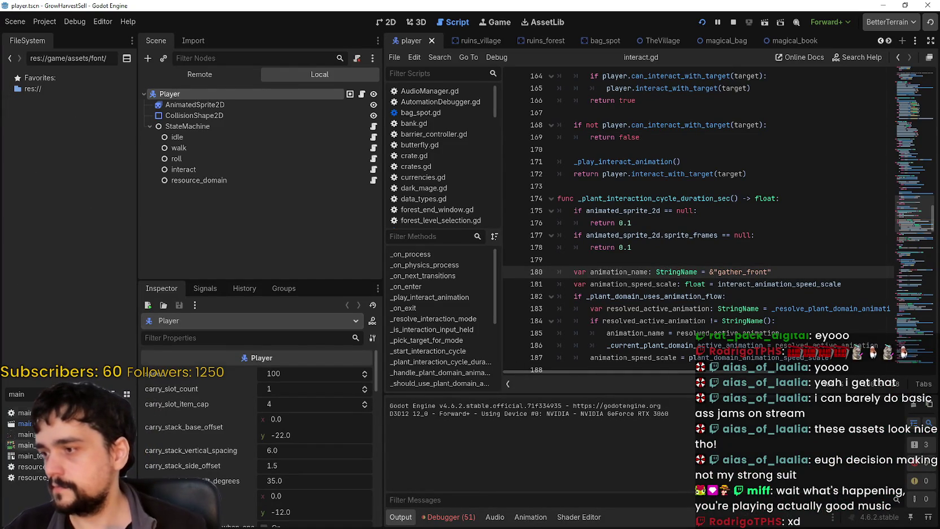
{"action": "right_click", "coordinate": [53, 433]}
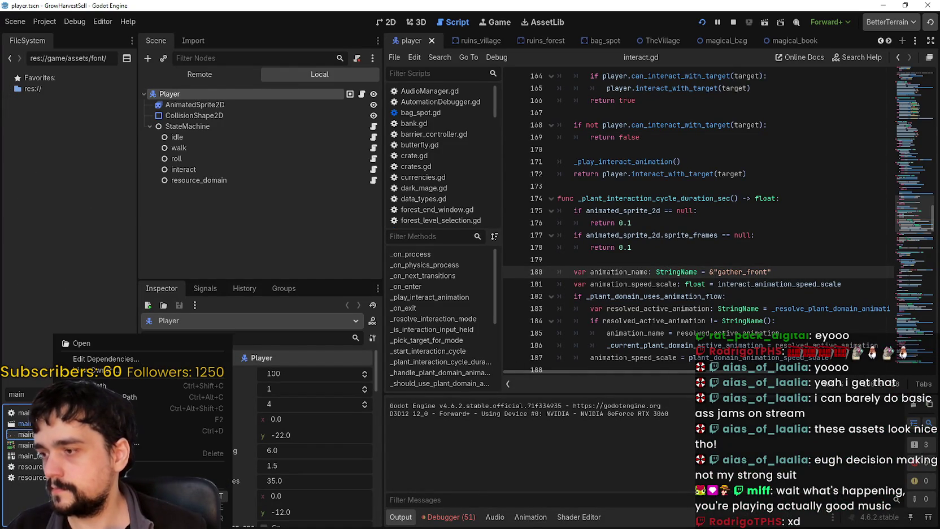
{"action": "left_click", "coordinate": [141, 507]}
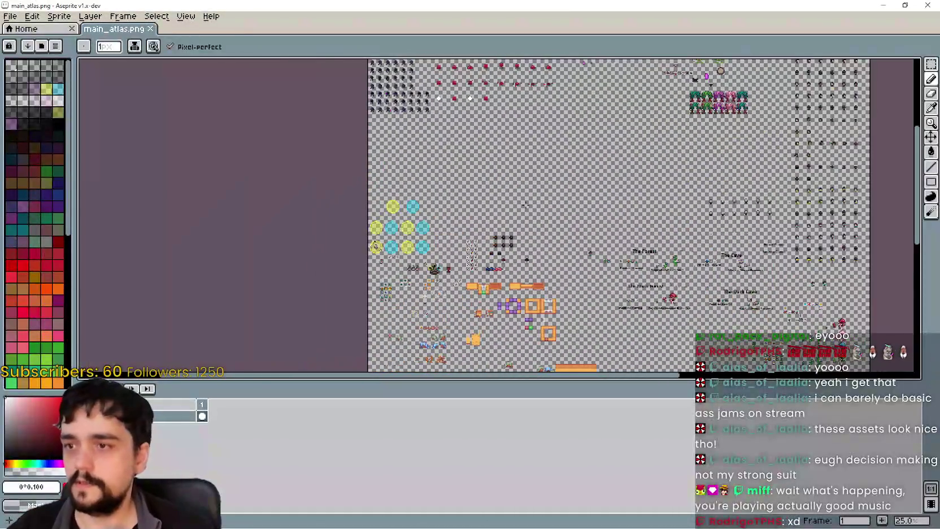
Paste the blue tower into main_atlas.png and drag it toward the top of the atlas
{"action": "left_click_drag", "start_coordinate": [500, 219], "coordinate": [483, 119]}
{"action": "scroll", "coordinate": [484, 119], "scroll_direction": "up", "scroll_amount": 1}
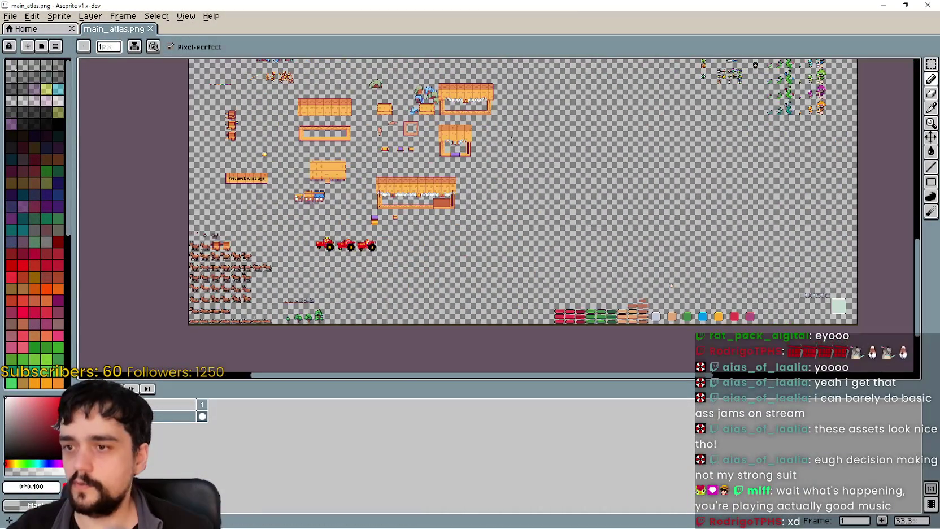
{"action": "scroll", "coordinate": [616, 261], "scroll_direction": "up", "scroll_amount": 2}
{"action": "key", "text": "ctrl+v"}
{"action": "scroll", "coordinate": [562, 228], "scroll_direction": "down", "scroll_amount": 1}
{"action": "mouse_move", "coordinate": [528, 235]}
{"action": "left_mouse_down"}
{"action": "mouse_move", "coordinate": [638, 246]}
{"action": "mouse_move", "coordinate": [553, 148]}
{"action": "mouse_move", "coordinate": [607, 350]}
{"action": "left_mouse_up"}
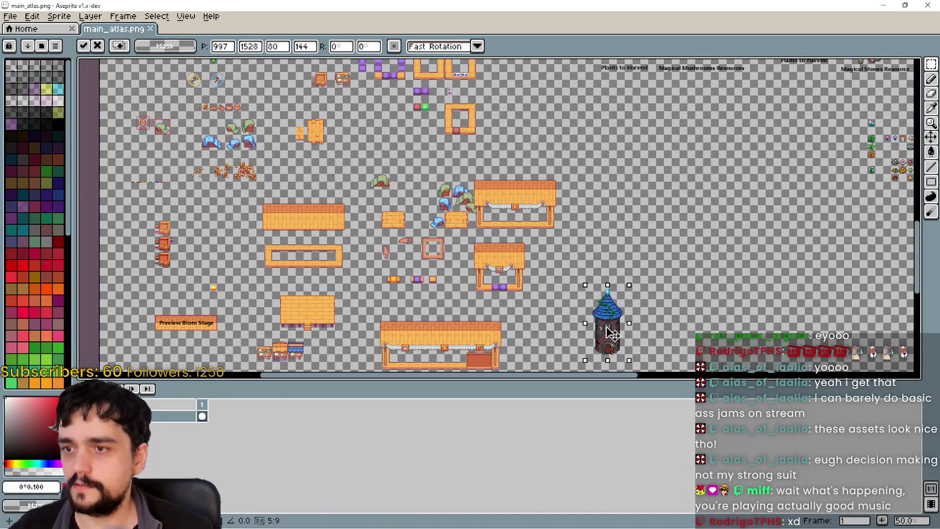
{"action": "scroll", "coordinate": [613, 351], "scroll_direction": "down", "scroll_amount": 1}
{"action": "scroll", "coordinate": [559, 305], "scroll_direction": "up", "scroll_amount": 1}
{"action": "left_click_drag", "start_coordinate": [559, 316], "coordinate": [503, 146]}
{"action": "scroll", "coordinate": [594, 311], "scroll_direction": "up", "scroll_amount": 1}
{"action": "mouse_move", "coordinate": [570, 339]}
{"action": "left_mouse_down"}
{"action": "mouse_move", "coordinate": [541, 298]}
{"action": "mouse_move", "coordinate": [642, 412]}
{"action": "left_mouse_up"}
{"action": "mouse_move", "coordinate": [539, 226]}
{"action": "left_mouse_down"}
{"action": "mouse_move", "coordinate": [720, 219]}
{"action": "mouse_move", "coordinate": [350, 204]}
{"action": "mouse_move", "coordinate": [277, 165]}
{"action": "mouse_move", "coordinate": [740, 149]}
{"action": "left_mouse_up"}
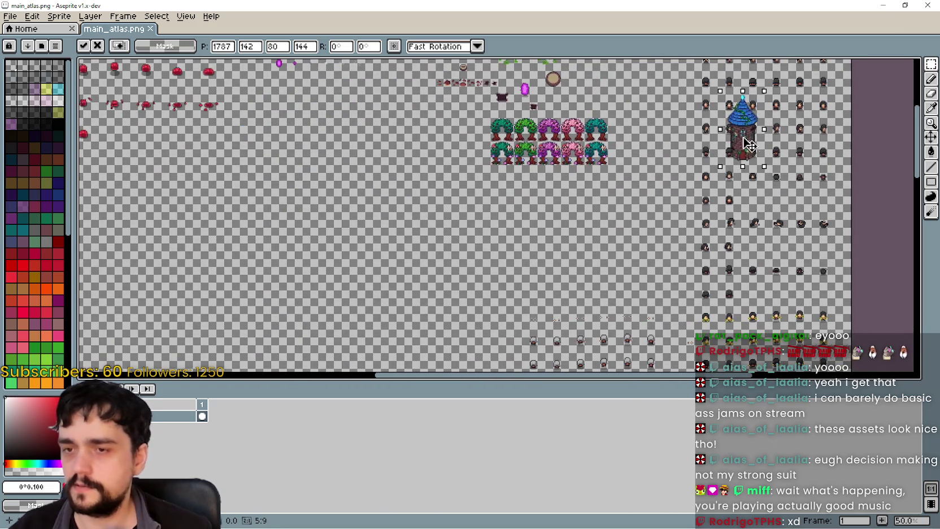
Nudge the pasted tower up and left to fine-tune its position
{"action": "scroll", "coordinate": [734, 141], "scroll_direction": "up", "scroll_amount": 2}
{"action": "scroll", "coordinate": [712, 132], "scroll_direction": "up", "scroll_amount": 2}
{"action": "scroll", "coordinate": [689, 125], "scroll_direction": "up", "scroll_amount": 2}
{"action": "left_click_drag", "start_coordinate": [690, 126], "coordinate": [655, 94]}
{"action": "scroll", "coordinate": [655, 95], "scroll_direction": "down", "scroll_amount": 2}
{"action": "mouse_move", "coordinate": [626, 273]}
{"action": "left_mouse_down"}
{"action": "mouse_move", "coordinate": [609, 173]}
{"action": "mouse_move", "coordinate": [559, 90]}
{"action": "mouse_move", "coordinate": [514, 103]}
{"action": "left_mouse_up"}
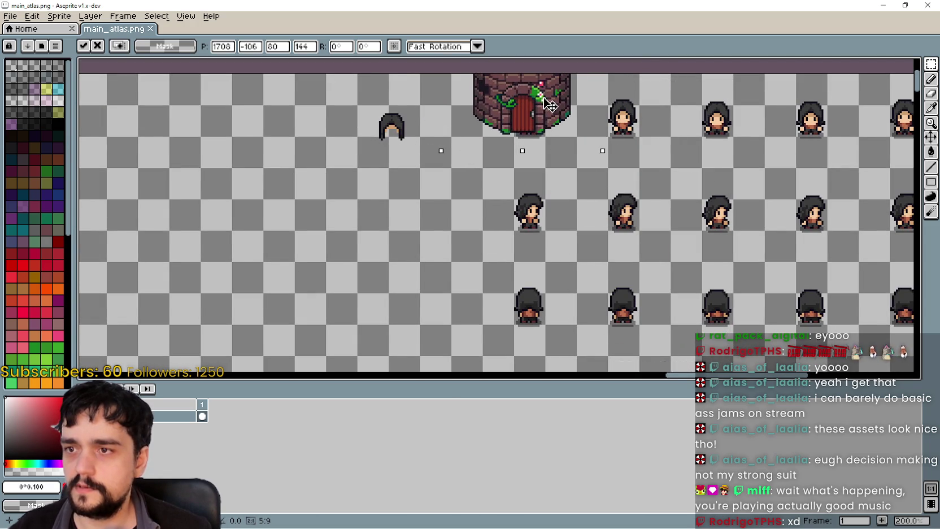
{"action": "mouse_move", "coordinate": [514, 103]}
{"action": "left_mouse_down"}
{"action": "mouse_move", "coordinate": [483, 104]}
{"action": "mouse_move", "coordinate": [650, 109]}
{"action": "left_mouse_up"}
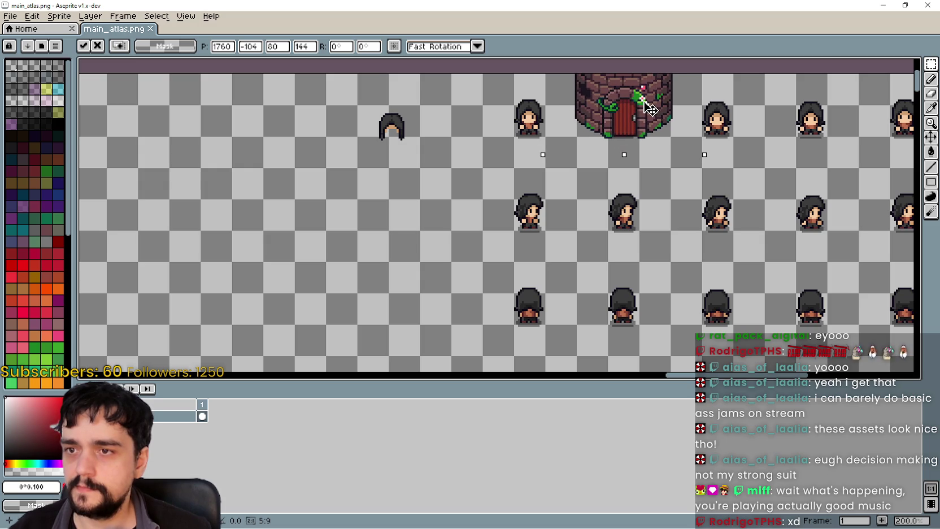
{"action": "mouse_move", "coordinate": [645, 109]}
{"action": "left_mouse_down"}
{"action": "mouse_move", "coordinate": [583, 89]}
{"action": "mouse_move", "coordinate": [575, 101]}
{"action": "left_mouse_up"}
{"action": "scroll", "coordinate": [581, 226], "scroll_direction": "up", "scroll_amount": 3}
{"action": "scroll", "coordinate": [588, 303], "scroll_direction": "up", "scroll_amount": 2}
{"action": "scroll", "coordinate": [575, 168], "scroll_direction": "up", "scroll_amount": 1}
{"action": "mouse_move", "coordinate": [575, 168]}
{"action": "left_mouse_down"}
{"action": "mouse_move", "coordinate": [596, 135]}
{"action": "mouse_move", "coordinate": [599, 146]}
{"action": "left_mouse_up"}
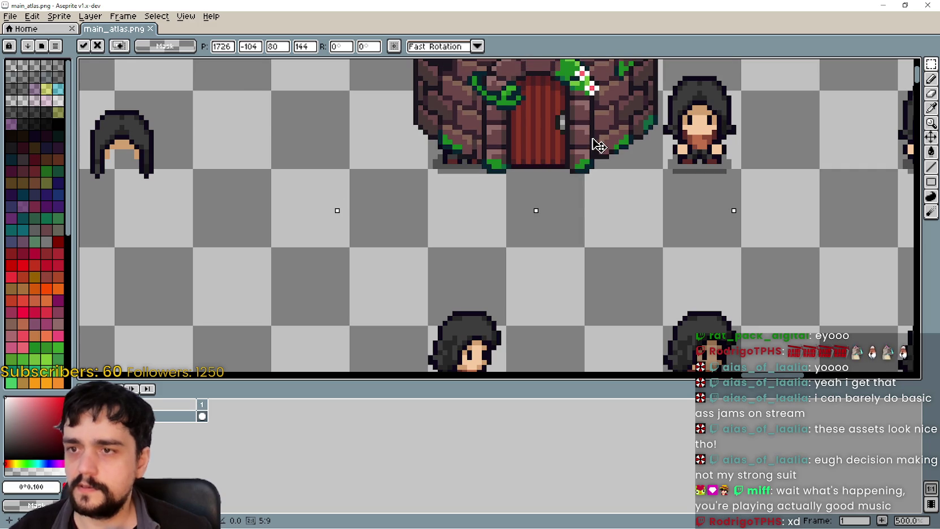
{"action": "scroll", "coordinate": [592, 142], "scroll_direction": "down", "scroll_amount": 4}
Place the tower in open space left of the tree rows and commit it
{"action": "left_click_drag", "start_coordinate": [592, 142], "coordinate": [318, 308]}
{"action": "scroll", "coordinate": [318, 308], "scroll_direction": "up", "scroll_amount": 1}
{"action": "scroll", "coordinate": [318, 308], "scroll_direction": "down", "scroll_amount": 2}
{"action": "scroll", "coordinate": [395, 316], "scroll_direction": "up", "scroll_amount": 1}
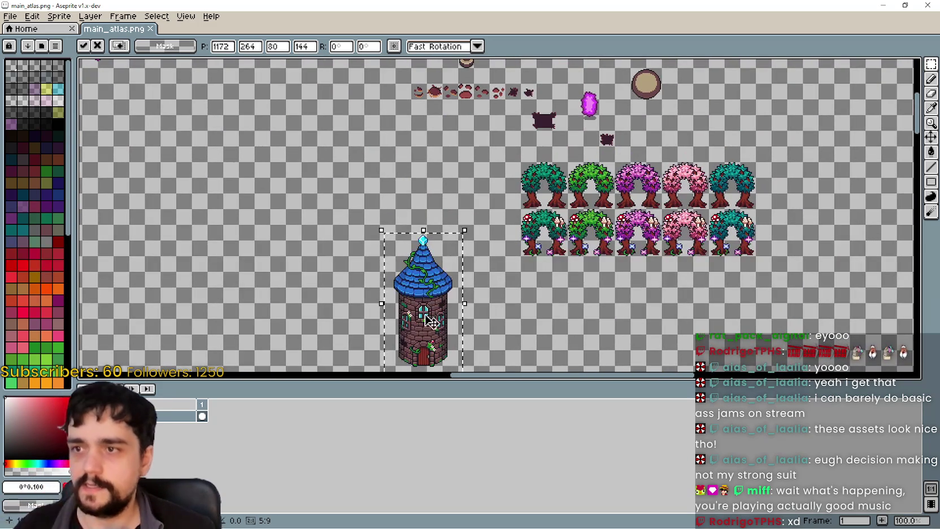
{"action": "left_click_drag", "start_coordinate": [428, 325], "coordinate": [448, 240]}
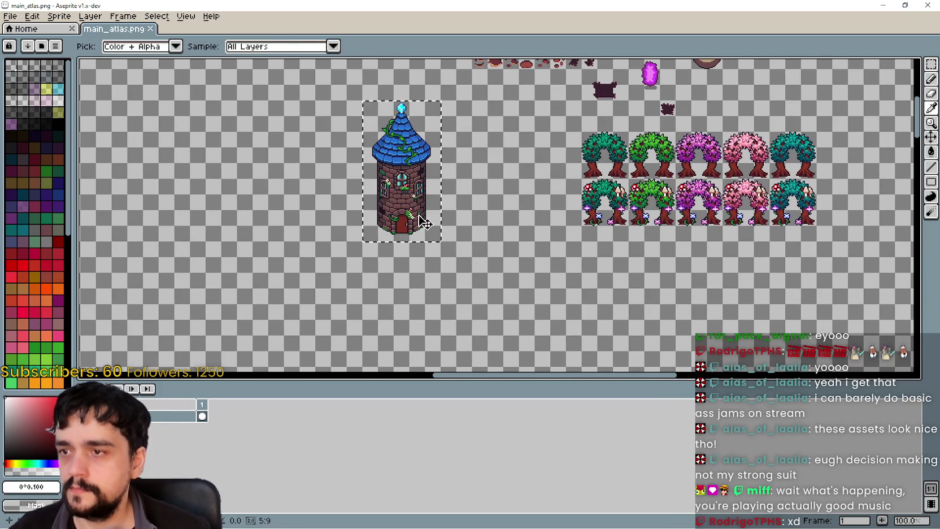
{"action": "left_click_drag", "start_coordinate": [448, 240], "coordinate": [418, 261]}
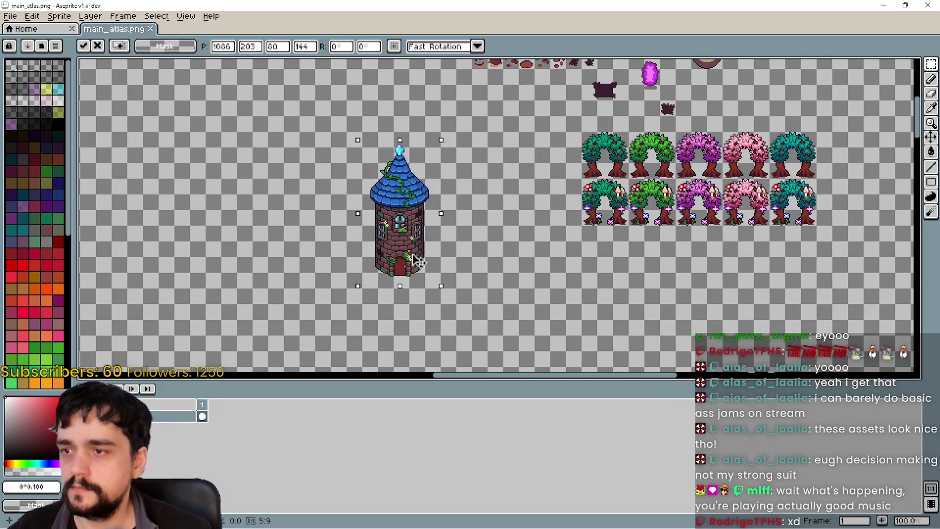
{"action": "key", "text": "Return"}
{"action": "scroll", "coordinate": [605, 254], "scroll_direction": "up", "scroll_amount": 1}
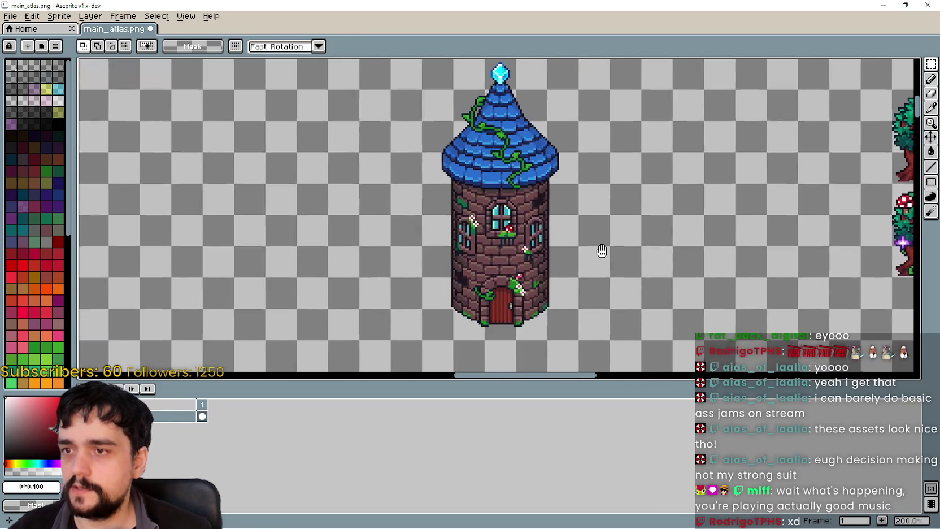
{"action": "left_click_drag", "start_coordinate": [604, 254], "coordinate": [530, 246]}
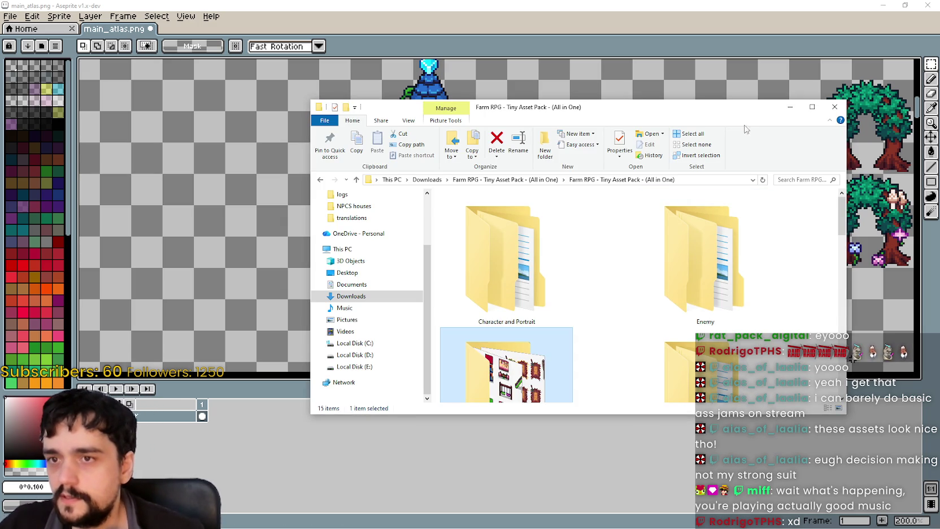
Browse the Interior folder, opening Fireplace.png to look at it
{"action": "left_click_drag", "start_coordinate": [730, 91], "coordinate": [730, 0]}
{"action": "scroll", "coordinate": [585, 274], "scroll_direction": "down", "scroll_amount": 2}
{"action": "scroll", "coordinate": [587, 263], "scroll_direction": "down", "scroll_amount": 3}
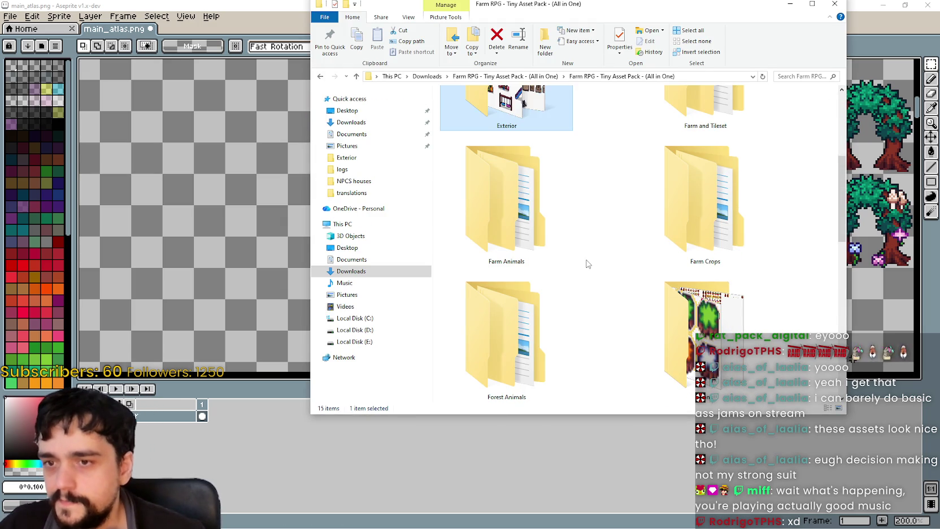
{"action": "scroll", "coordinate": [587, 263], "scroll_direction": "down", "scroll_amount": 2}
{"action": "scroll", "coordinate": [587, 264], "scroll_direction": "down", "scroll_amount": 2}
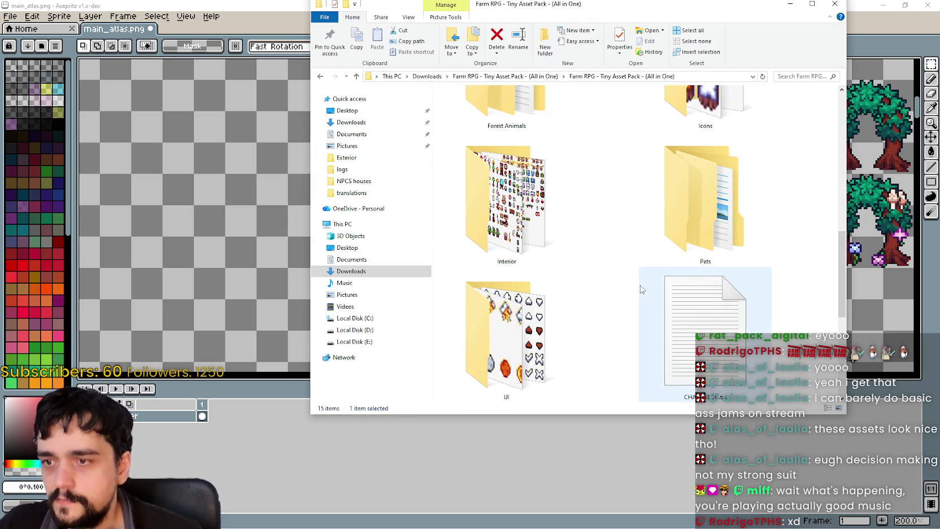
{"action": "scroll", "coordinate": [584, 252], "scroll_direction": "up", "scroll_amount": 1}
{"action": "double_click", "coordinate": [538, 261]}
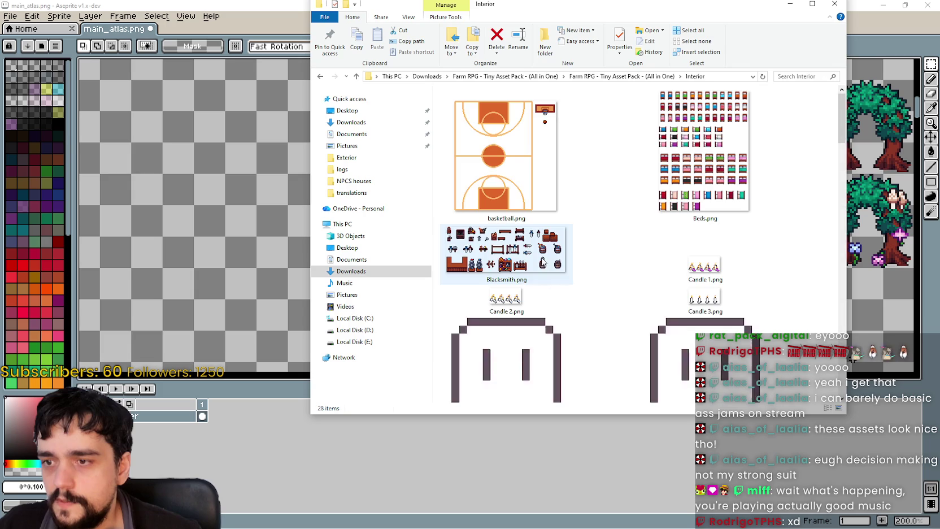
{"action": "left_click", "coordinate": [552, 269]}
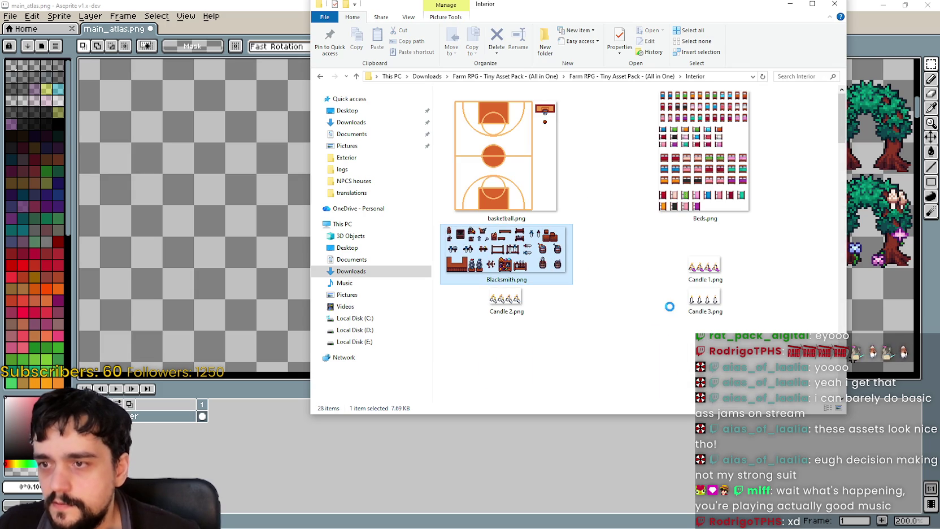
{"action": "scroll", "coordinate": [621, 293], "scroll_direction": "down", "scroll_amount": 3}
{"action": "scroll", "coordinate": [621, 288], "scroll_direction": "down", "scroll_amount": 3}
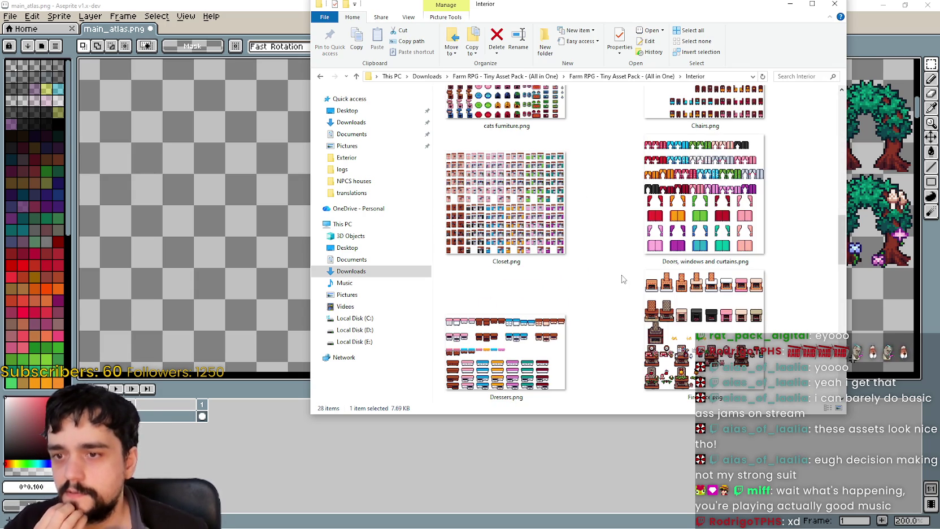
{"action": "double_click", "coordinate": [742, 323]}
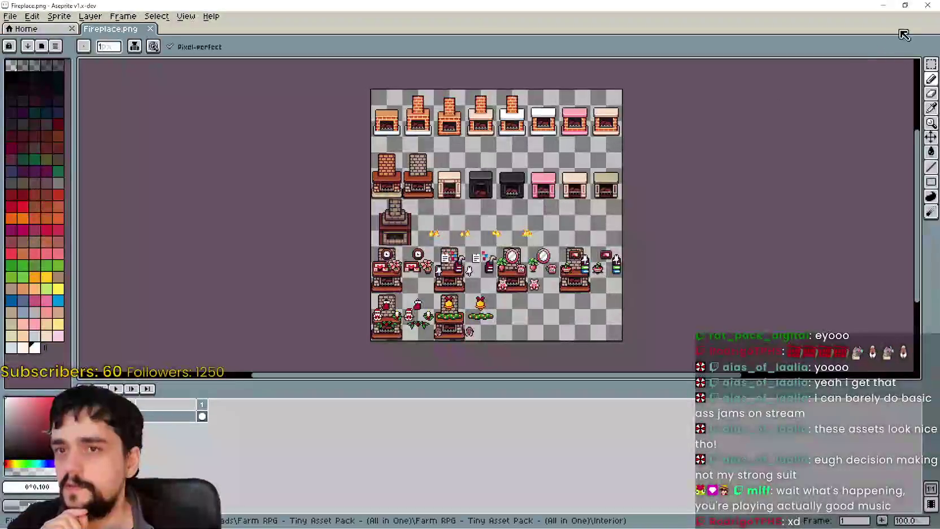
{"action": "scroll", "coordinate": [760, 289], "scroll_direction": "down", "scroll_amount": 5}
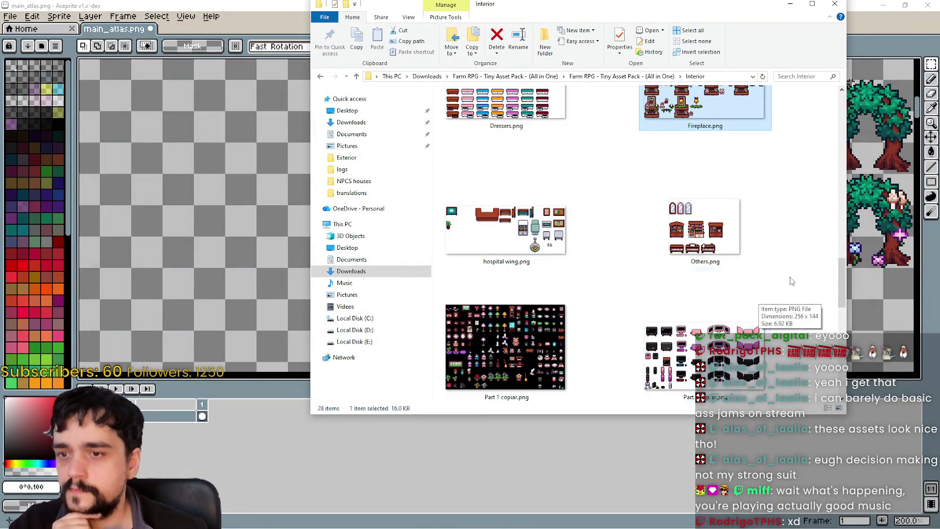
{"action": "scroll", "coordinate": [839, 277], "scroll_direction": "down", "scroll_amount": 1}
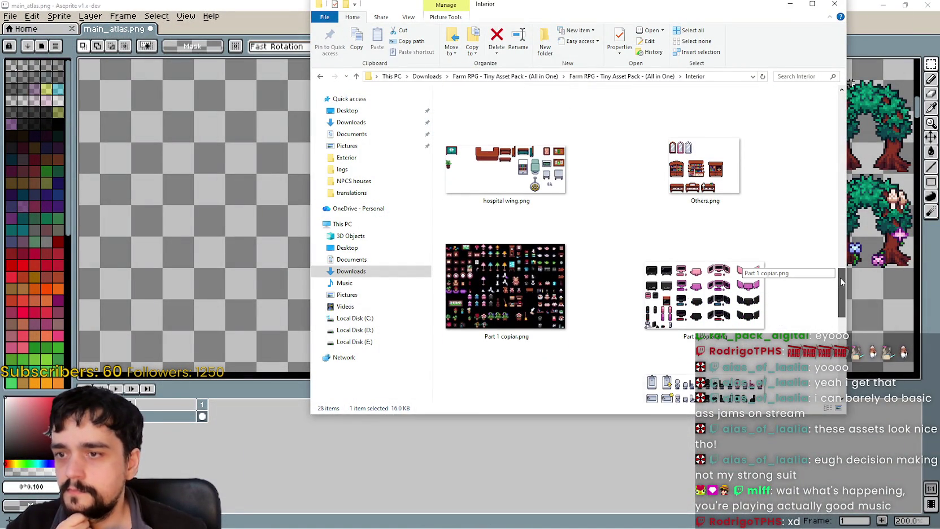
{"action": "left_click_drag", "start_coordinate": [840, 280], "coordinate": [822, 374]}
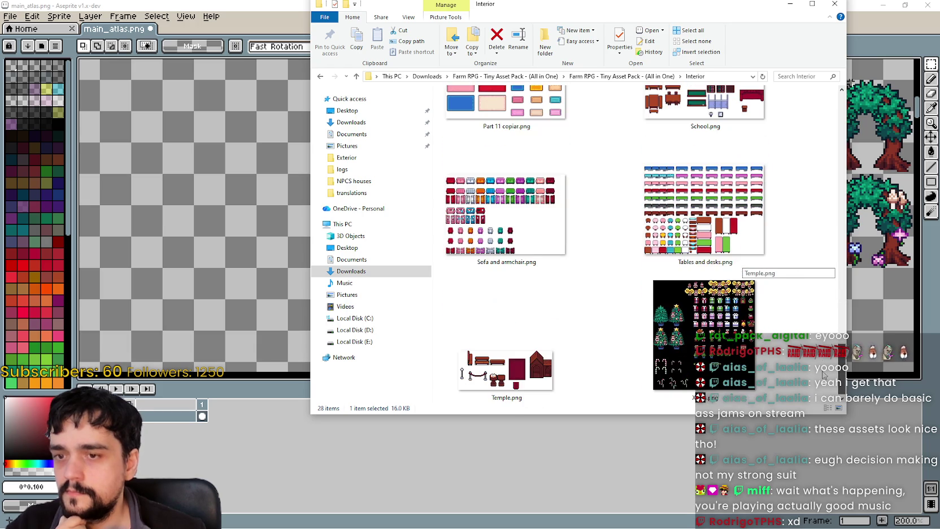
Return to the asset pack folder and open Farm and Tileset, then Work Benches
{"action": "left_click", "coordinate": [621, 76]}
{"action": "scroll", "coordinate": [654, 291], "scroll_direction": "down", "scroll_amount": 2}
{"action": "scroll", "coordinate": [652, 289], "scroll_direction": "up", "scroll_amount": 3}
{"action": "scroll", "coordinate": [650, 288], "scroll_direction": "up", "scroll_amount": 2}
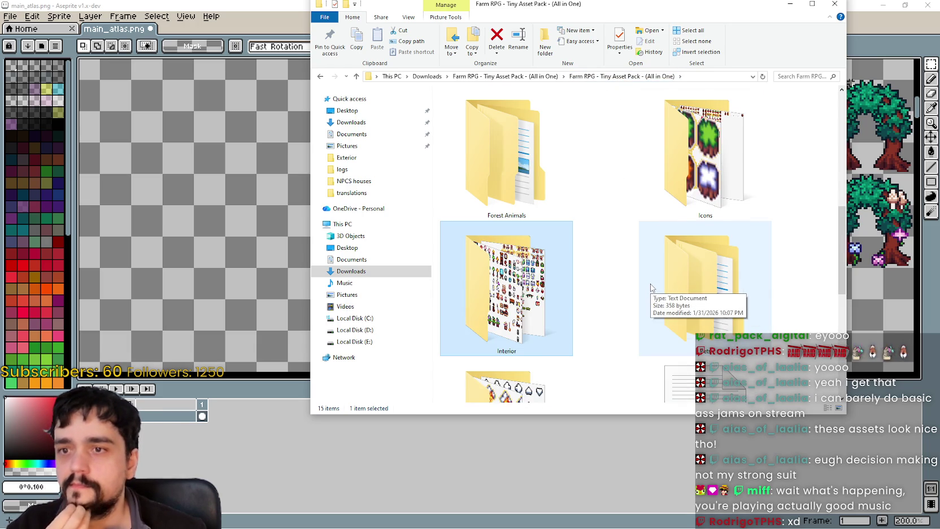
{"action": "scroll", "coordinate": [650, 288], "scroll_direction": "up", "scroll_amount": 2}
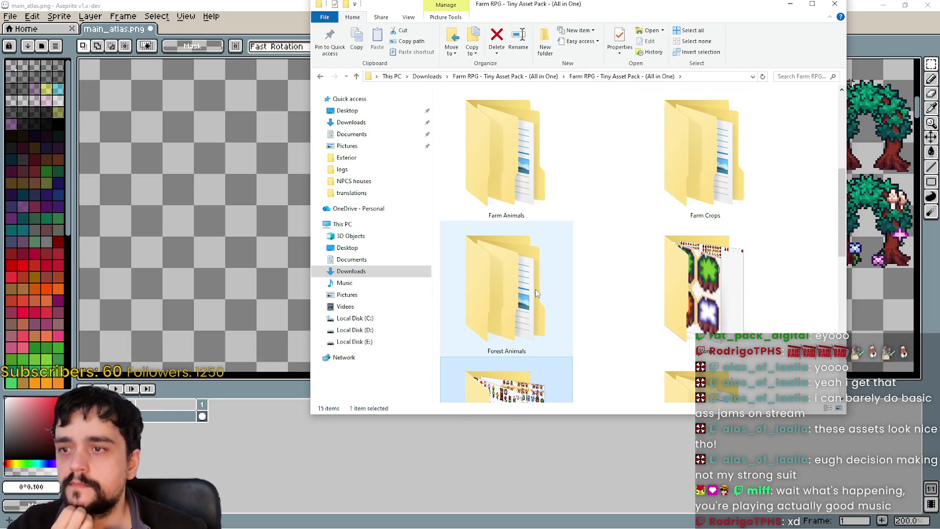
{"action": "scroll", "coordinate": [652, 307], "scroll_direction": "up", "scroll_amount": 3}
{"action": "double_click", "coordinate": [679, 279]}
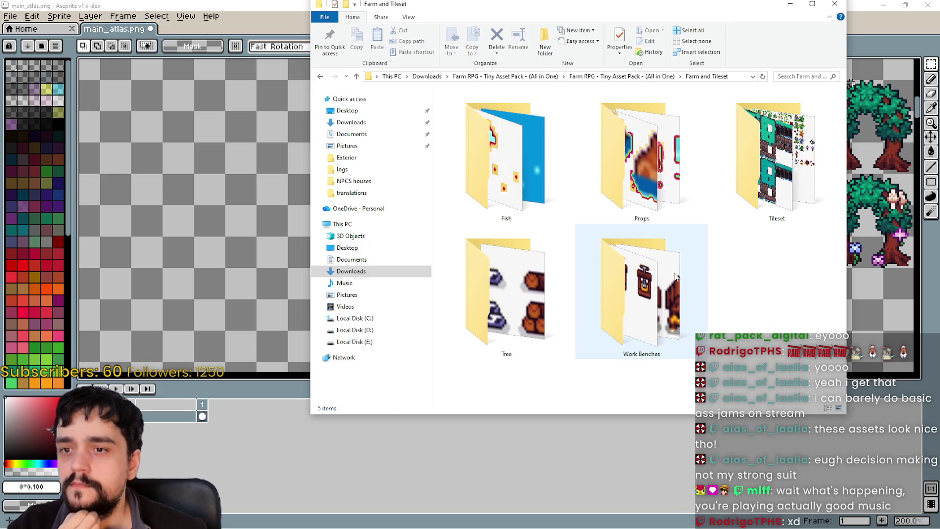
{"action": "double_click", "coordinate": [655, 297]}
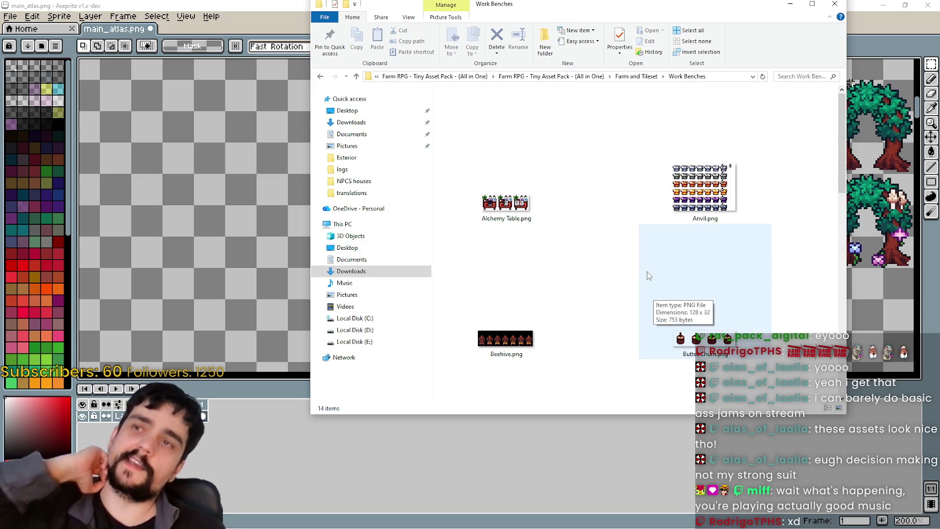
Check Jam Maker.png, then open Alchemy Table.png in Aseprite
{"action": "scroll", "coordinate": [647, 274], "scroll_direction": "down", "scroll_amount": 2}
{"action": "scroll", "coordinate": [644, 280], "scroll_direction": "down", "scroll_amount": 3}
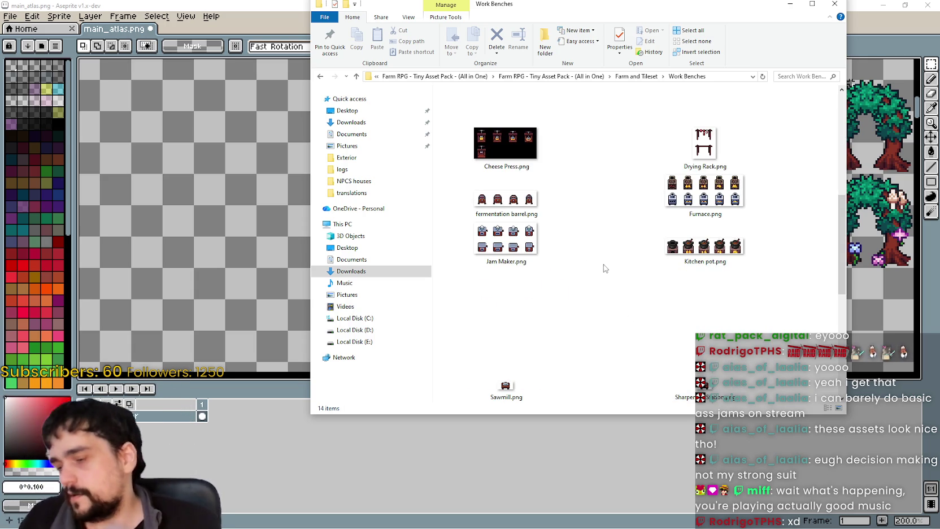
{"action": "scroll", "coordinate": [569, 260], "scroll_direction": "up", "scroll_amount": 2}
{"action": "scroll", "coordinate": [537, 248], "scroll_direction": "down", "scroll_amount": 2}
{"action": "double_click", "coordinate": [529, 232]}
{"action": "scroll", "coordinate": [529, 233], "scroll_direction": "up", "scroll_amount": 2}
{"action": "scroll", "coordinate": [529, 236], "scroll_direction": "up", "scroll_amount": 3}
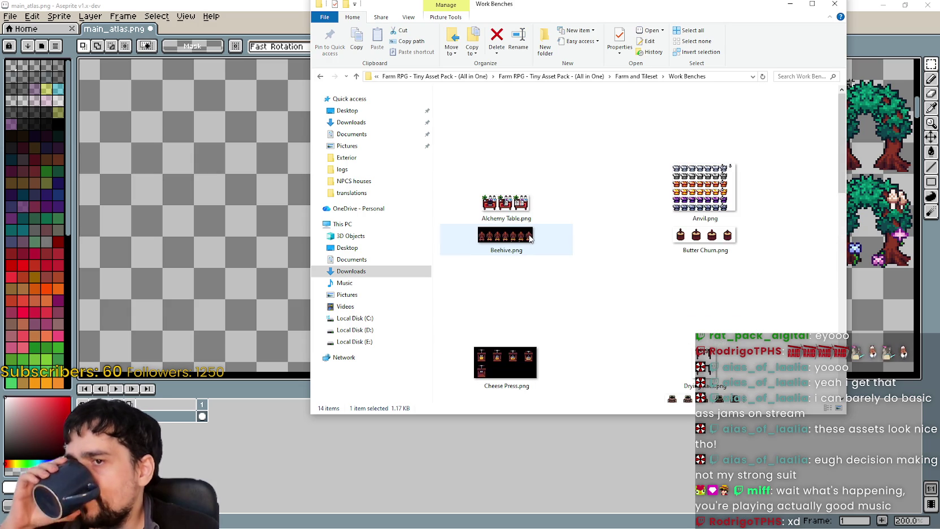
{"action": "left_click", "coordinate": [505, 192]}
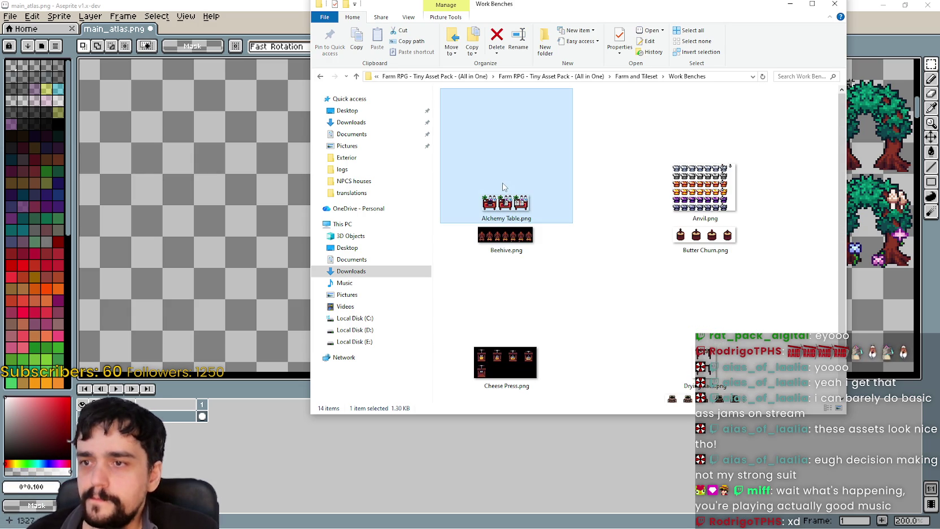
{"action": "key", "text": "Return"}
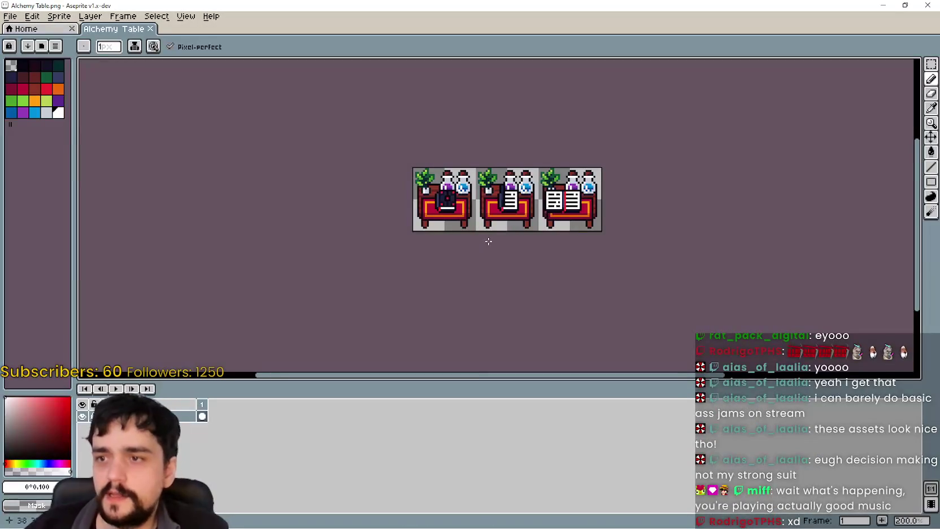
Select and copy the whole alchemy table sheet with Rectangular Marquee, then close the file
{"action": "key", "text": "w"}
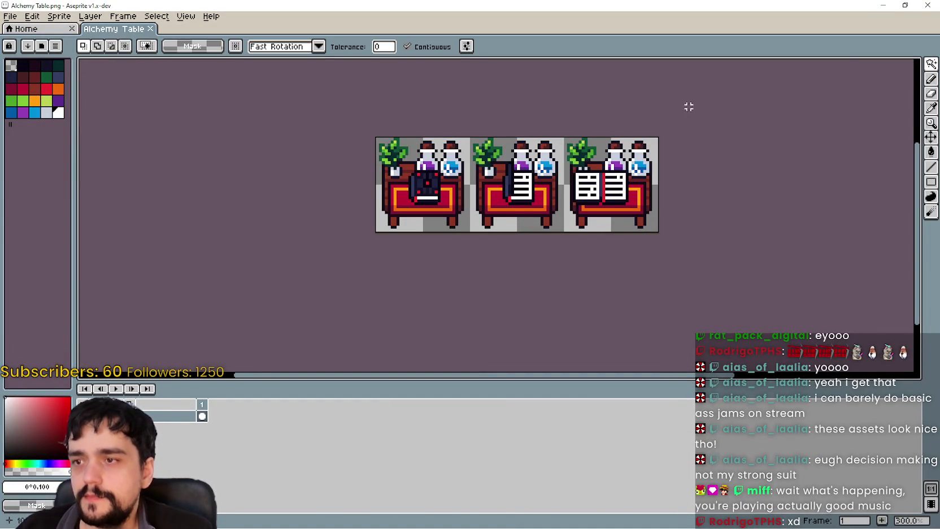
{"action": "left_click", "coordinate": [931, 64]}
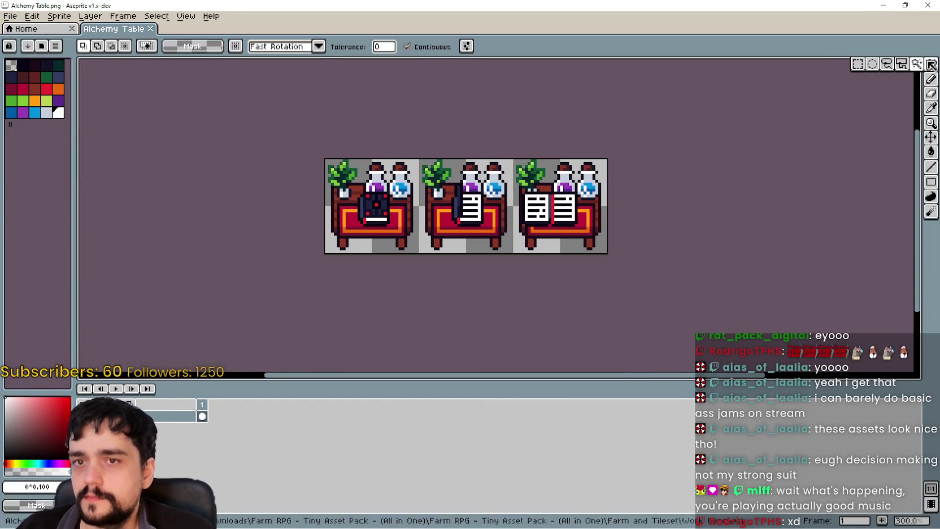
{"action": "left_click", "coordinate": [858, 63]}
{"action": "key", "text": "ctrl+a"}
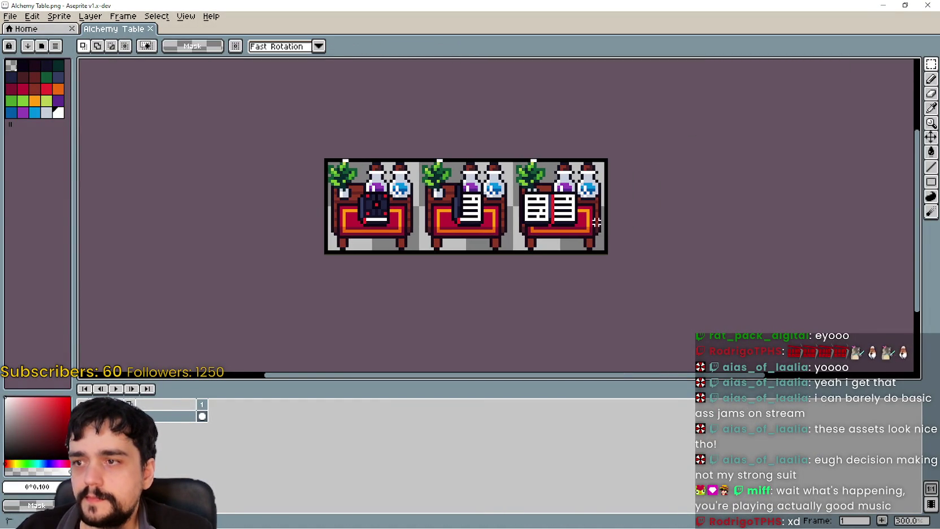
{"action": "key", "text": "ctrl+c"}
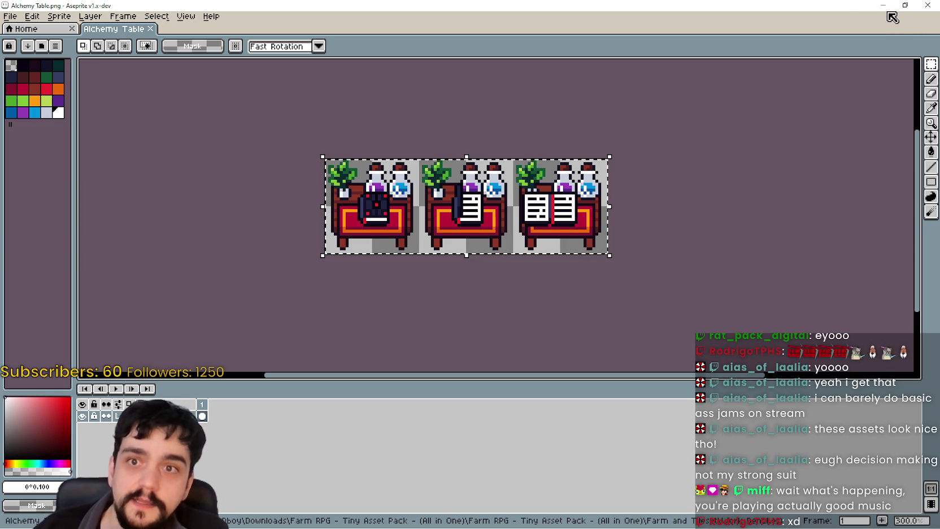
{"action": "key", "text": "ctrl+w"}
Paste the three alchemy tables into main_atlas.png beside the blue-roofed tower
{"action": "key", "text": "ctrl+v"}
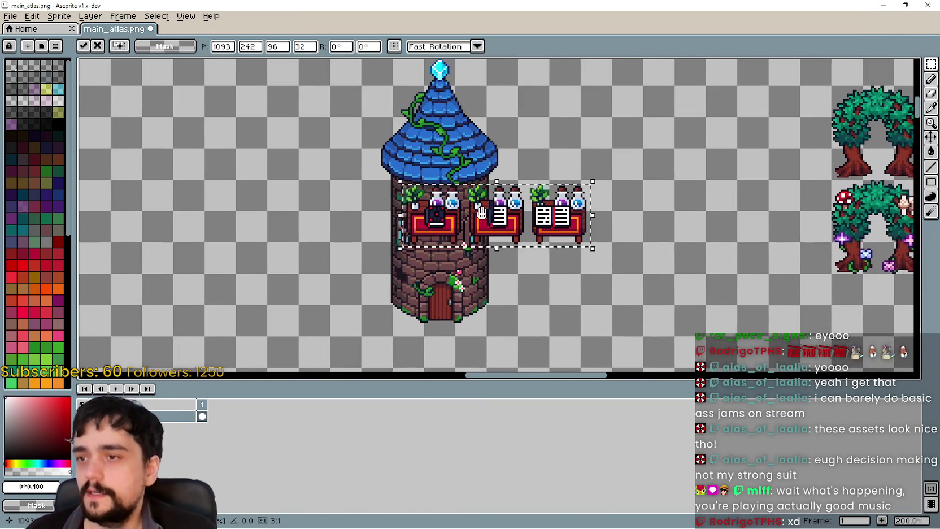
{"action": "left_click_drag", "start_coordinate": [338, 207], "coordinate": [533, 179]}
{"action": "left_click_drag", "start_coordinate": [725, 186], "coordinate": [399, 175]}
{"action": "key", "text": "i"}
{"action": "key", "text": "alt+Tab"}
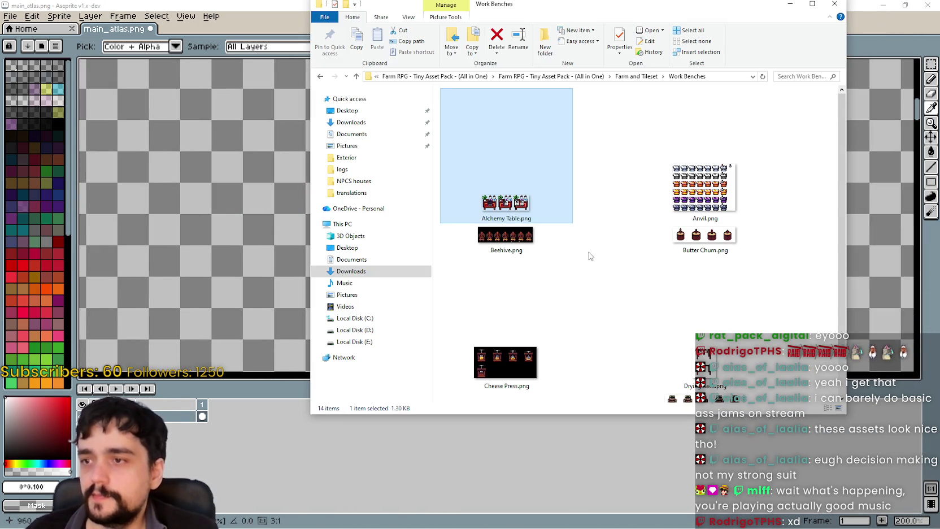
Glance at Cheese Press.png, close it, and pick Drying Rack.png in Work Benches
{"action": "double_click", "coordinate": [694, 251]}
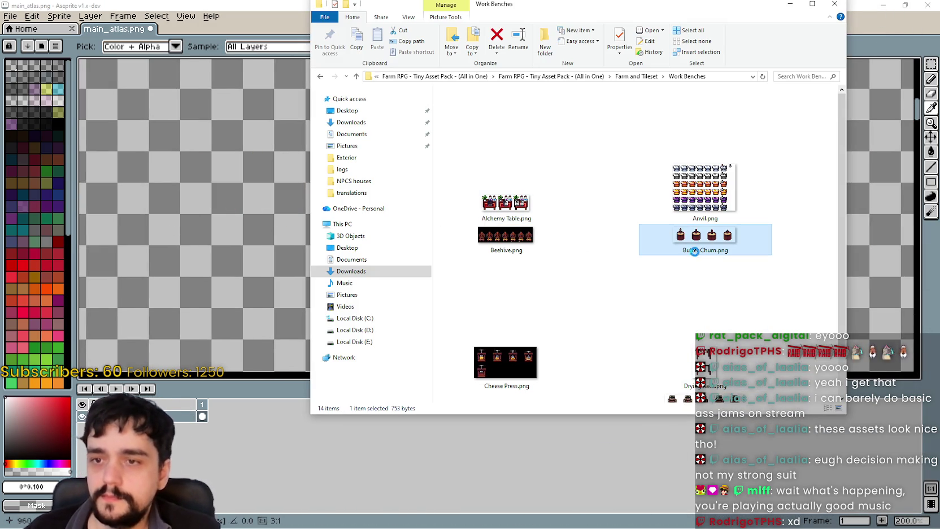
{"action": "left_click", "coordinate": [699, 207]}
{"action": "scroll", "coordinate": [649, 266], "scroll_direction": "down", "scroll_amount": 2}
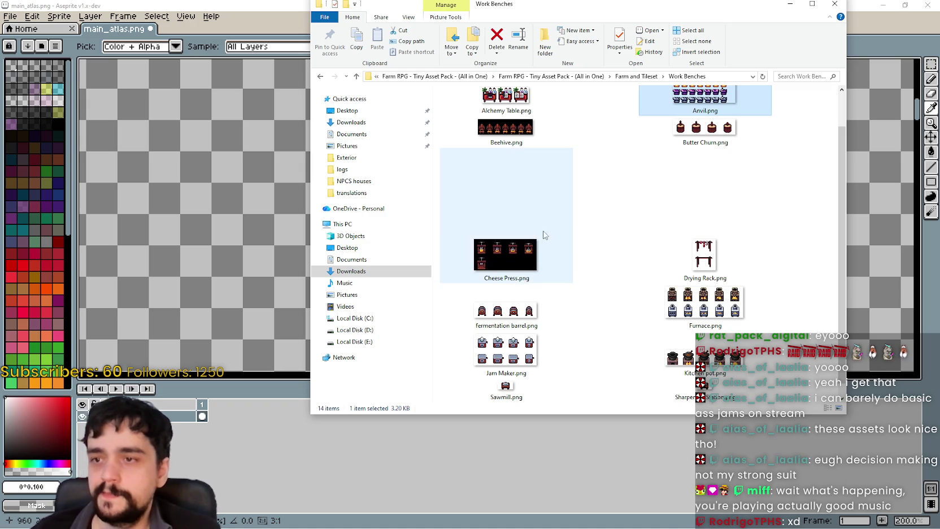
{"action": "double_click", "coordinate": [545, 233]}
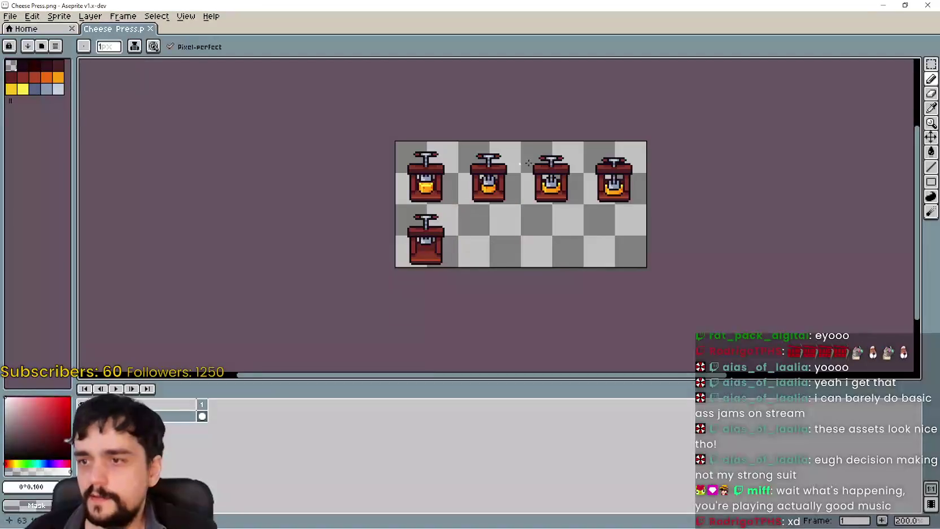
{"action": "left_click", "coordinate": [932, 7]}
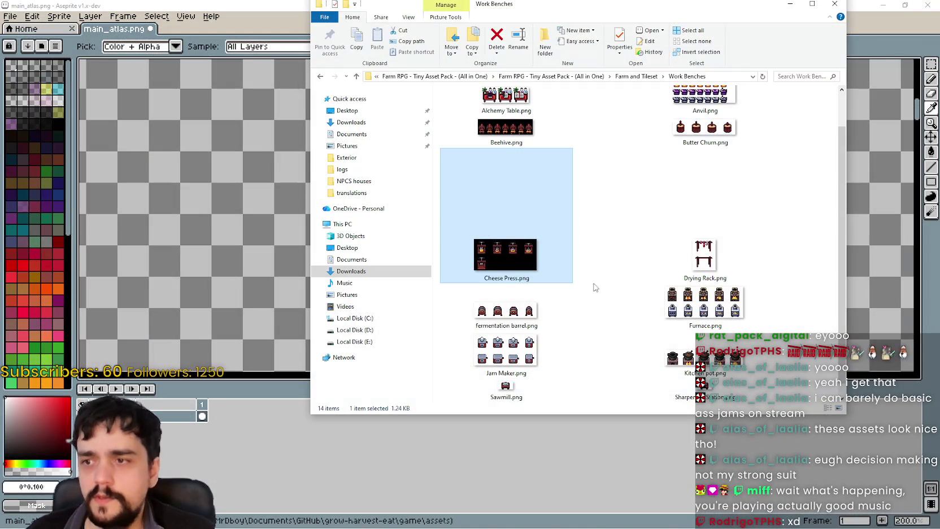
{"action": "left_click", "coordinate": [711, 269]}
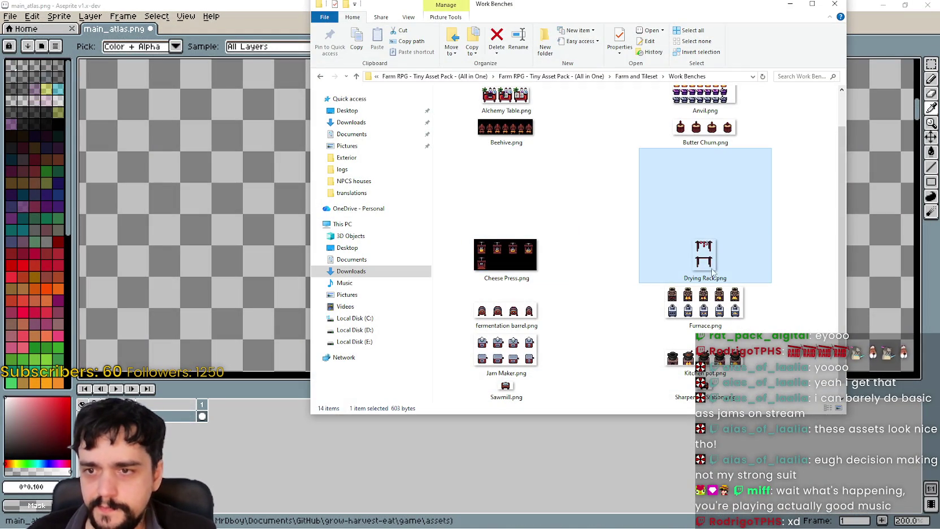
{"action": "scroll", "coordinate": [703, 244], "scroll_direction": "up", "scroll_amount": 2}
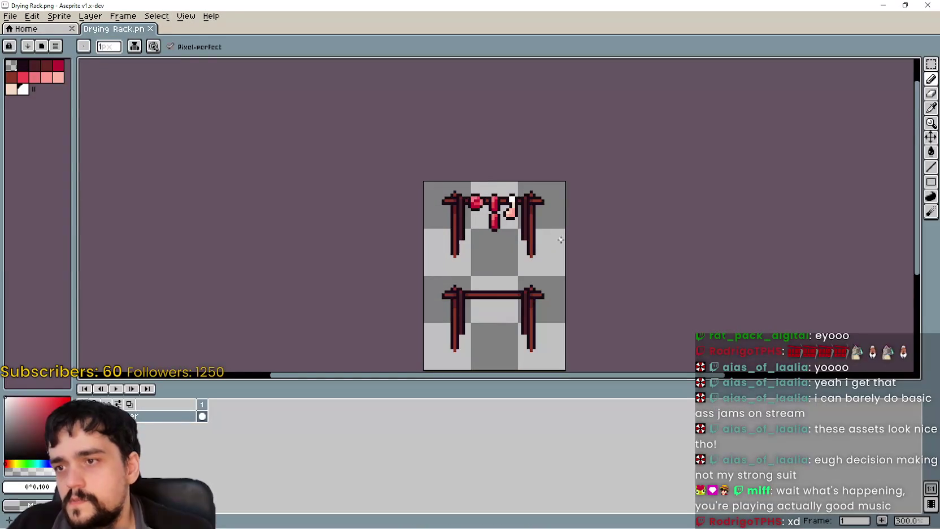
Marquee-select the whole Drying Rack sheet, then close the Drying Rack file
{"action": "mouse_move", "coordinate": [634, 165]}
{"action": "left_mouse_down"}
{"action": "mouse_move", "coordinate": [614, 172]}
{"action": "mouse_move", "coordinate": [634, 153]}
{"action": "left_mouse_up"}
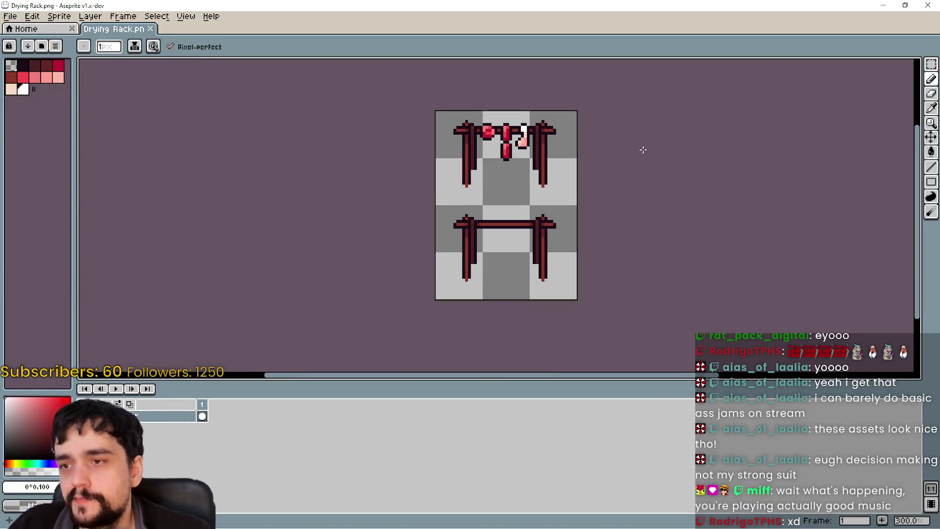
{"action": "left_click", "coordinate": [931, 64]}
{"action": "left_click_drag", "start_coordinate": [435, 110], "coordinate": [577, 299]}
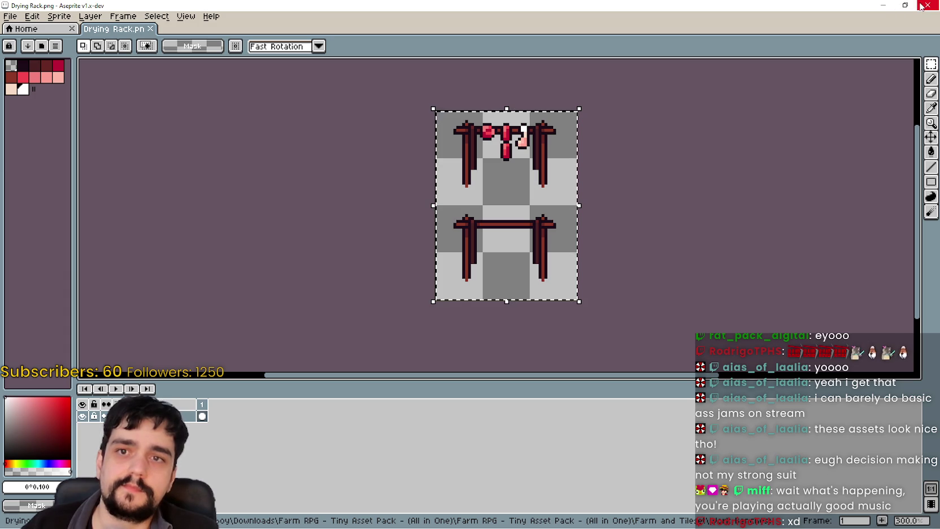
{"action": "left_click", "coordinate": [883, 5]}
Paste the drying racks into main_atlas.png and move them left of the alchemy tables
{"action": "left_click", "coordinate": [307, 194]}
{"action": "key", "text": "ctrl+v"}
{"action": "left_click_drag", "start_coordinate": [496, 236], "coordinate": [252, 232]}
{"action": "mouse_move", "coordinate": [247, 193]}
{"action": "left_mouse_down"}
{"action": "mouse_move", "coordinate": [410, 368]}
{"action": "mouse_move", "coordinate": [404, 302]}
{"action": "left_mouse_up"}
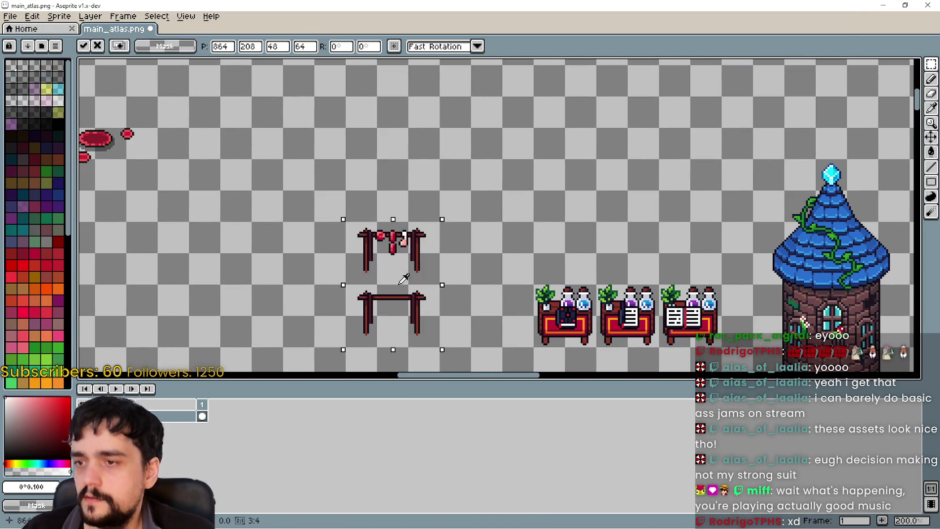
Open Furnace.png from the Work Benches folder
{"action": "key", "text": "alt+Tab"}
{"action": "scroll", "coordinate": [584, 276], "scroll_direction": "down", "scroll_amount": 2}
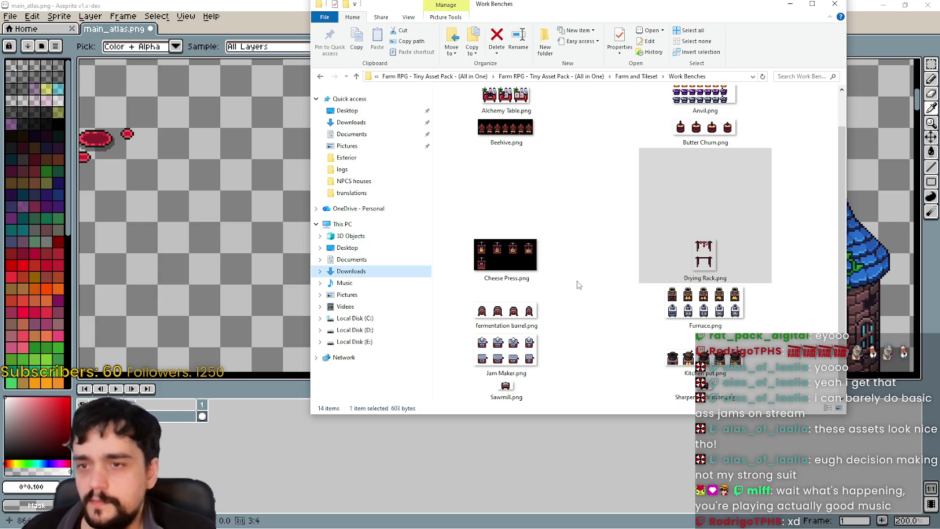
{"action": "left_click", "coordinate": [675, 304]}
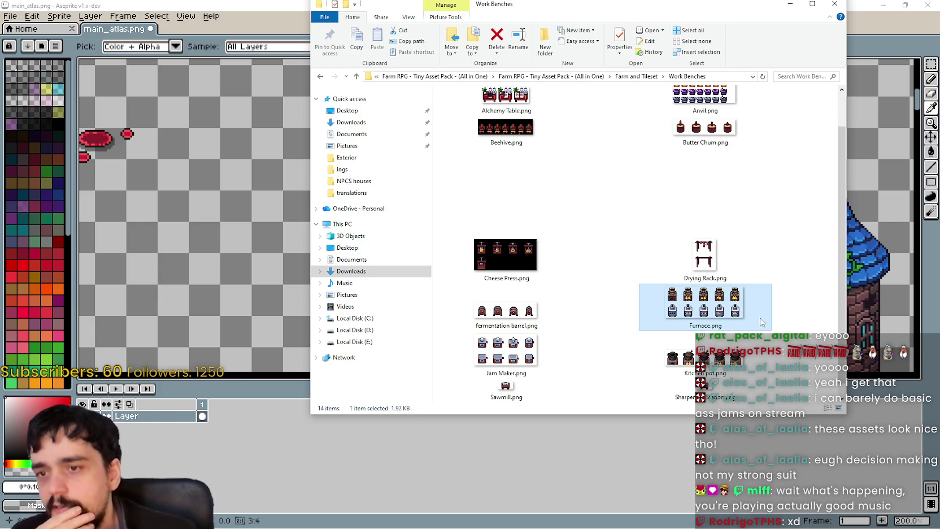
{"action": "double_click", "coordinate": [737, 307]}
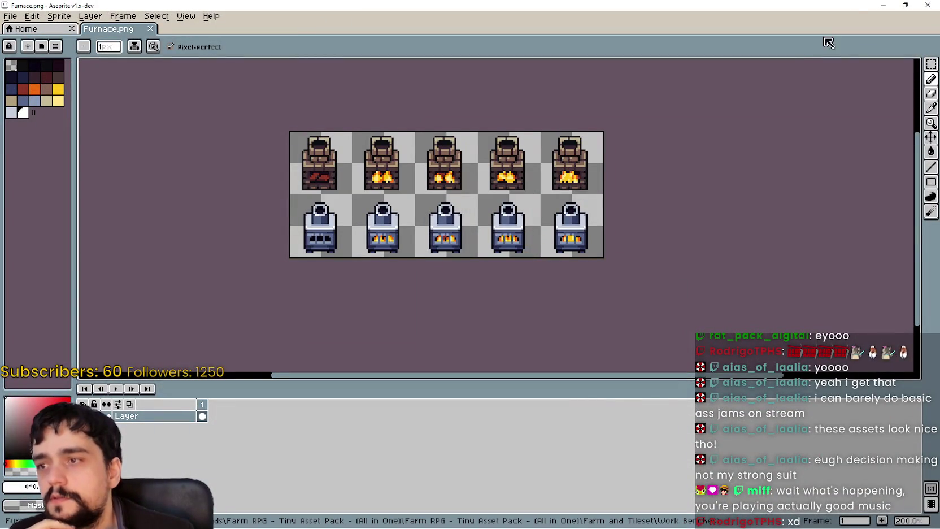
Shrink the Furnace.png window so main_atlas.png is visible behind it
{"action": "left_click", "coordinate": [905, 5]}
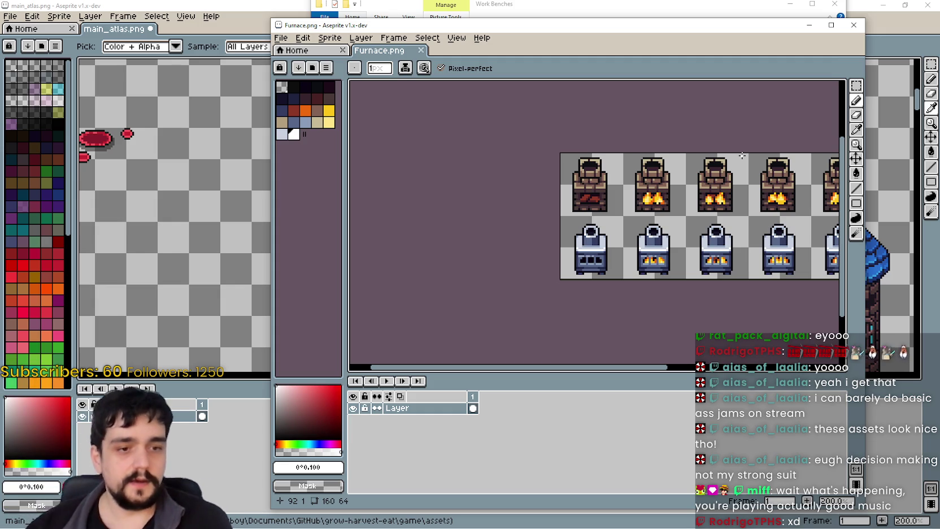
{"action": "key", "text": "ctrl+v"}
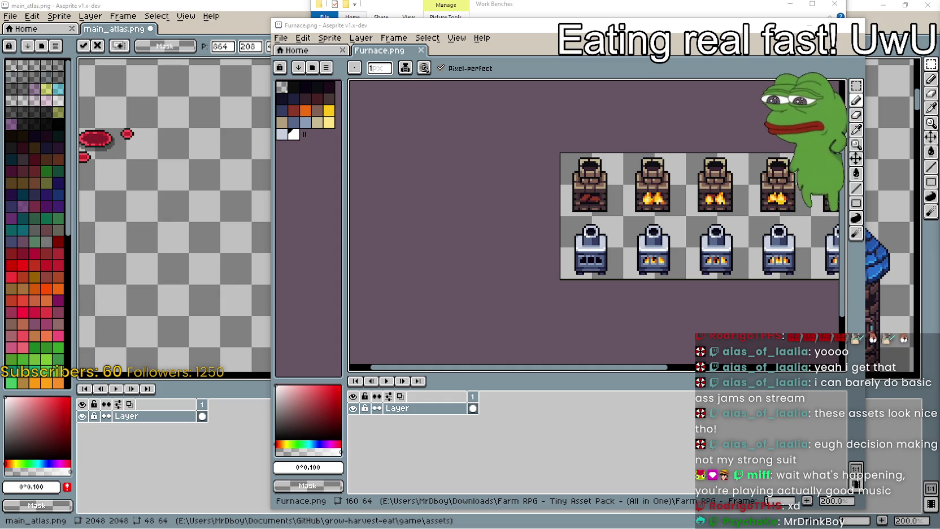
Look across the furnace frames, then close Furnace.png without using it
{"action": "scroll", "coordinate": [582, 218], "scroll_direction": "right", "scroll_amount": 3}
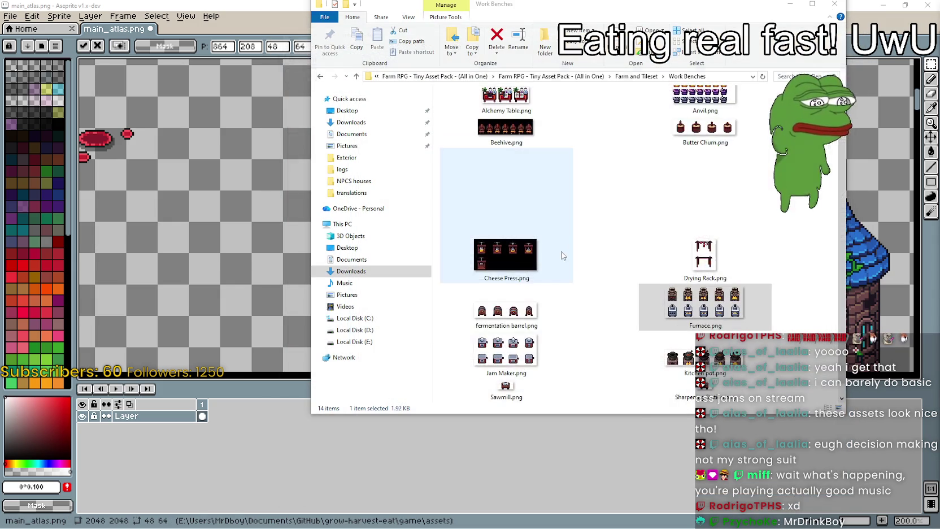
{"action": "left_click", "coordinate": [854, 26]}
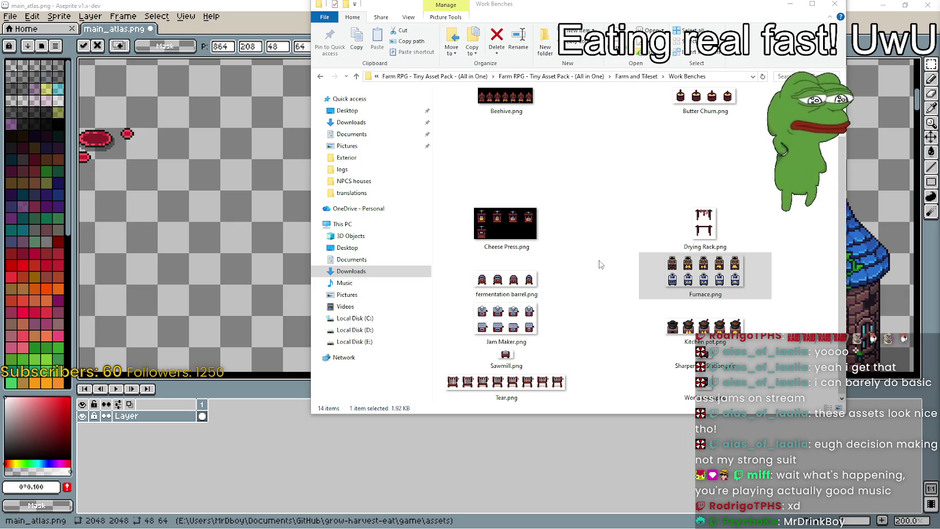
Open the Tear sheet, look it over, and close it
{"action": "left_click", "coordinate": [526, 382]}
{"action": "double_click", "coordinate": [527, 381]}
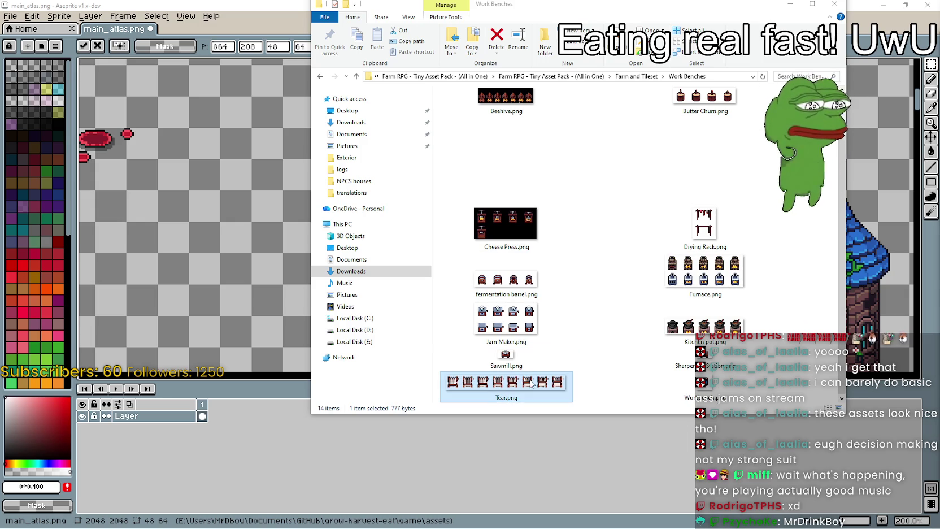
{"action": "scroll", "coordinate": [594, 247], "scroll_direction": "down", "scroll_amount": 1}
{"action": "scroll", "coordinate": [598, 246], "scroll_direction": "up", "scroll_amount": 2}
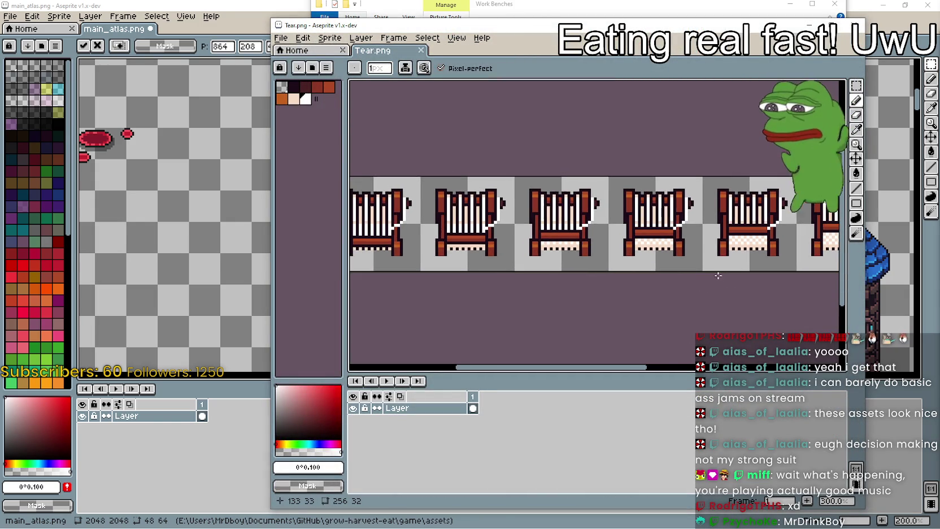
{"action": "scroll", "coordinate": [713, 270], "scroll_direction": "down", "scroll_amount": 2}
{"action": "scroll", "coordinate": [732, 259], "scroll_direction": "up", "scroll_amount": 1}
{"action": "scroll", "coordinate": [732, 258], "scroll_direction": "down", "scroll_amount": 1}
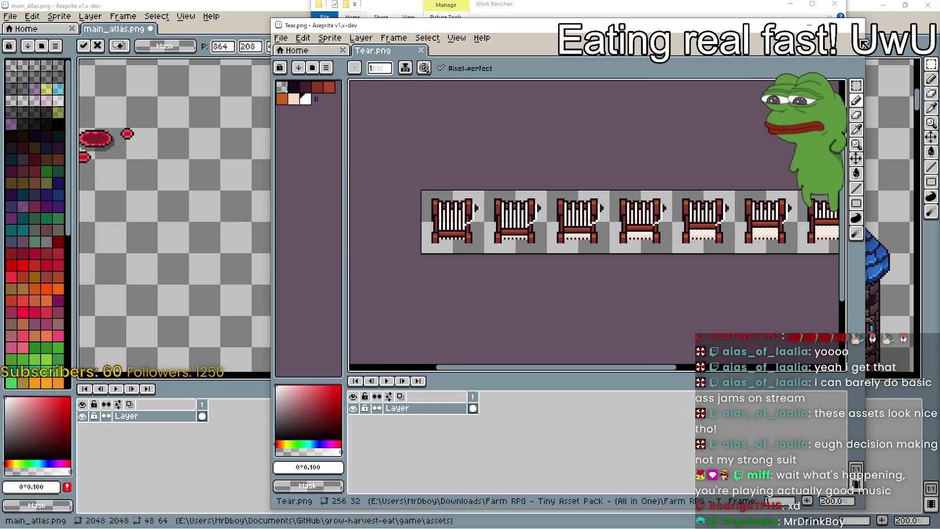
{"action": "left_click", "coordinate": [857, 24]}
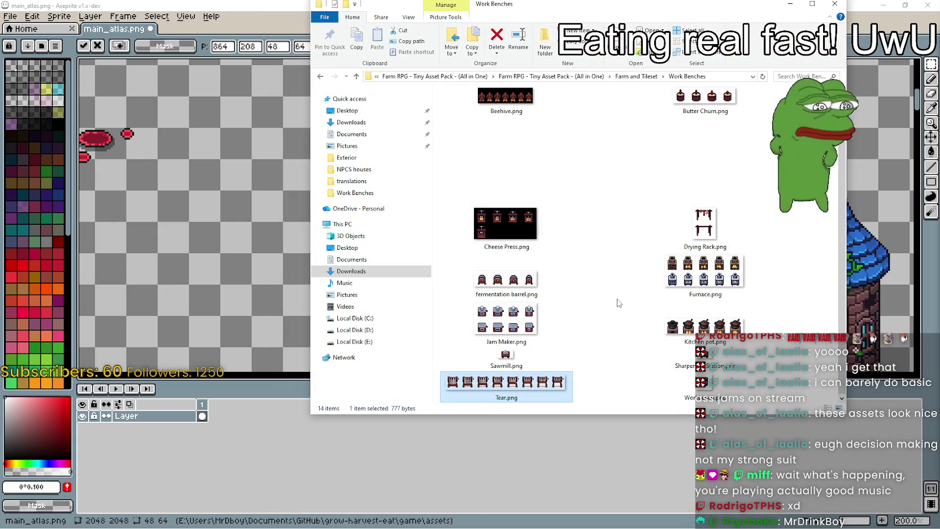
Open Workbench.png to view its single 32×32 workbench sprite, then close it
{"action": "left_click", "coordinate": [736, 389]}
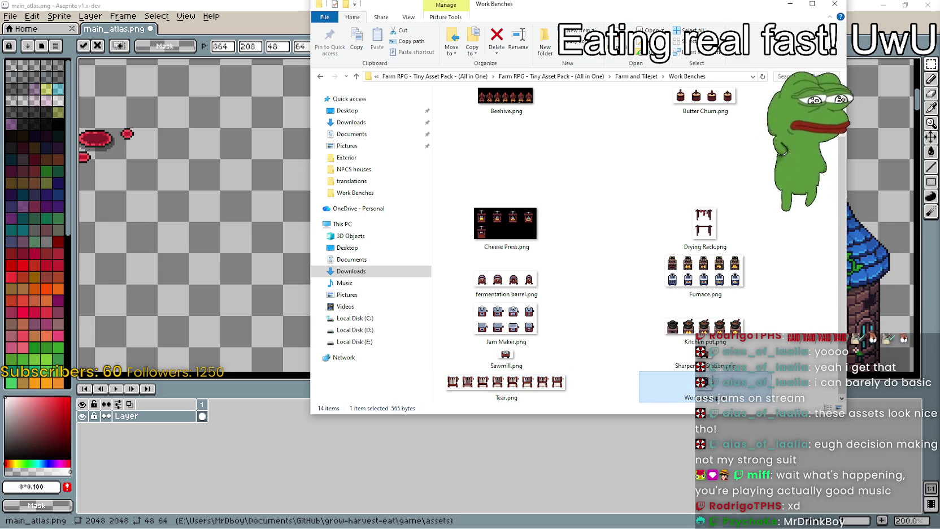
{"action": "double_click", "coordinate": [704, 389]}
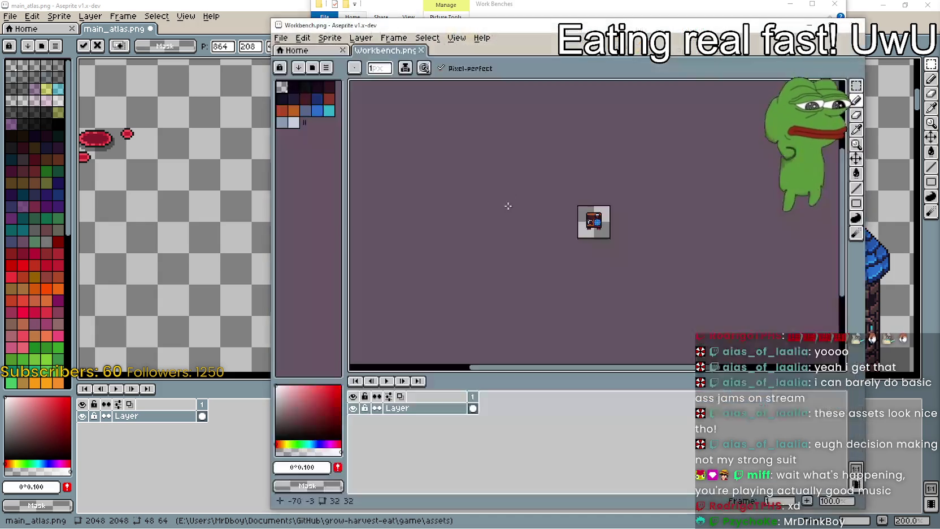
{"action": "scroll", "coordinate": [584, 212], "scroll_direction": "up", "scroll_amount": 1}
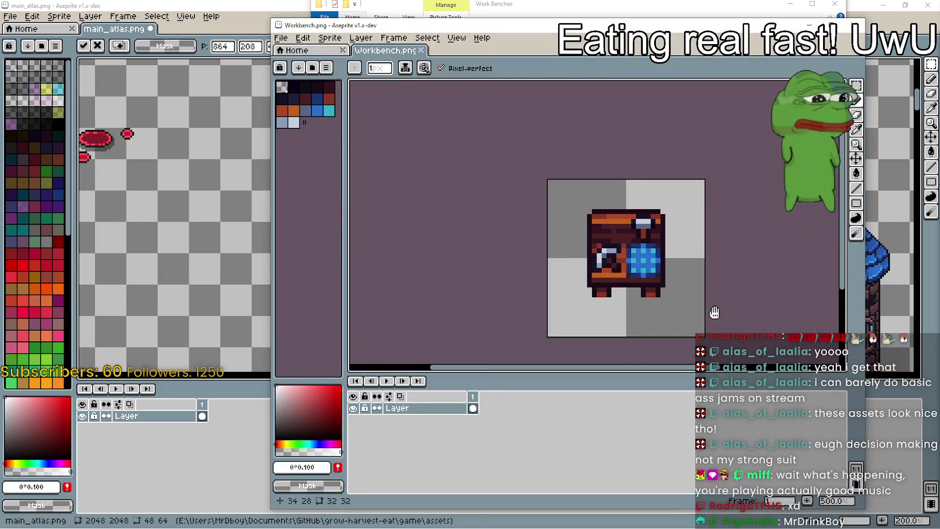
{"action": "scroll", "coordinate": [706, 315], "scroll_direction": "up", "scroll_amount": 1}
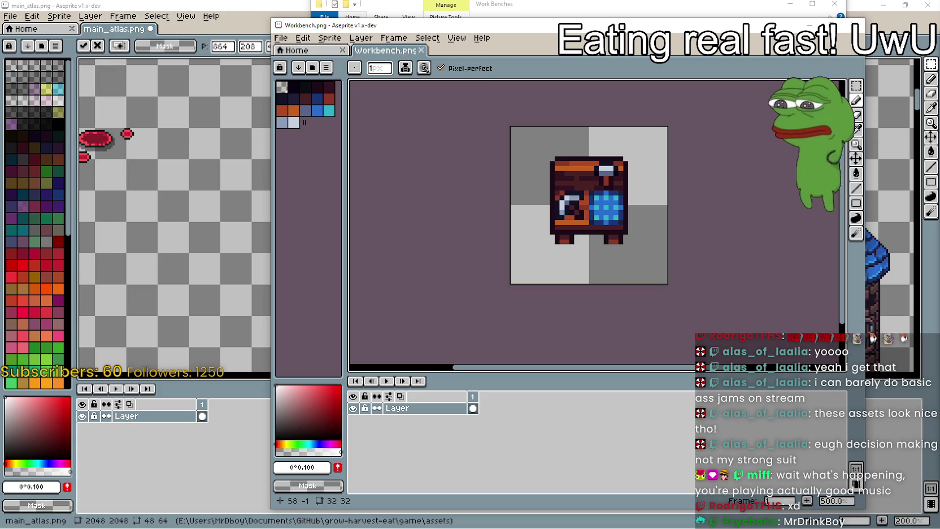
{"action": "left_click", "coordinate": [855, 25]}
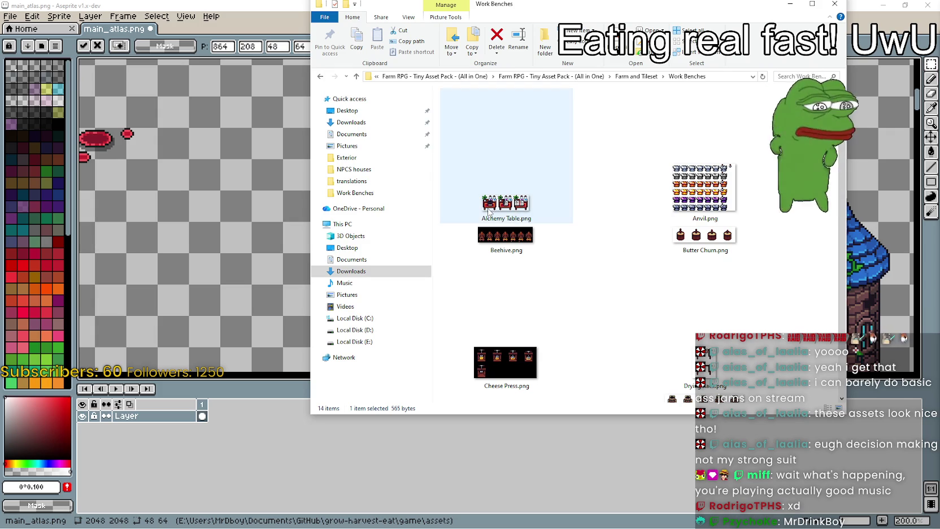
{"action": "mouse_move", "coordinate": [505, 203]}
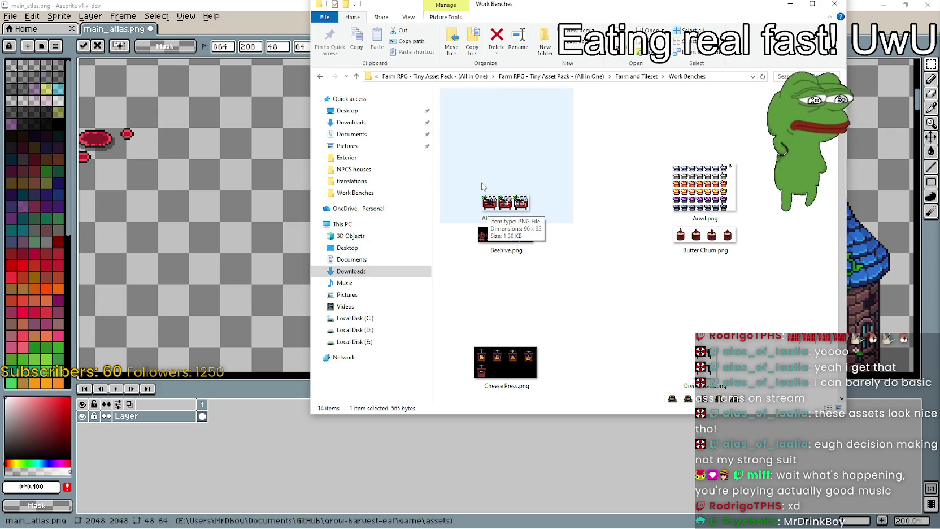
Clear the file selection and browse the Tree and Mine tree folders of the asset pack
{"action": "scroll", "coordinate": [622, 282], "scroll_direction": "down", "scroll_amount": 2}
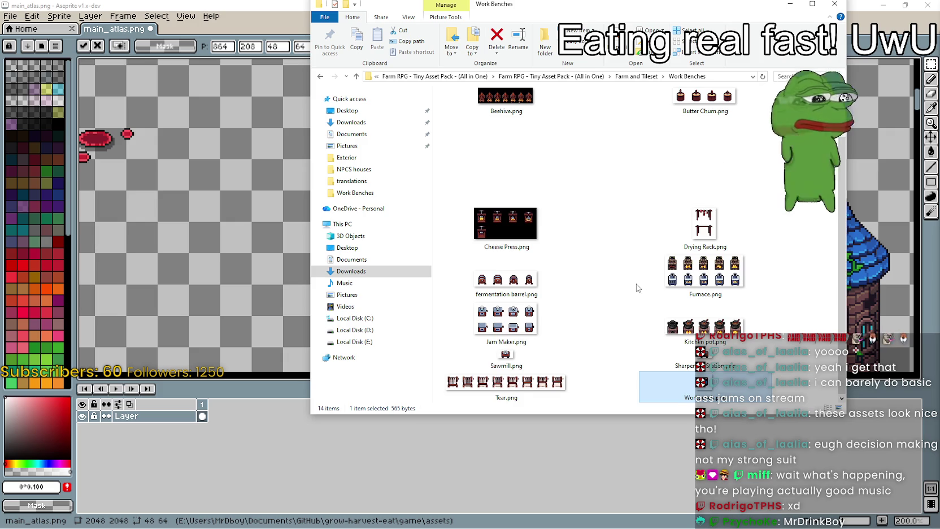
{"action": "scroll", "coordinate": [638, 288], "scroll_direction": "up", "scroll_amount": 2}
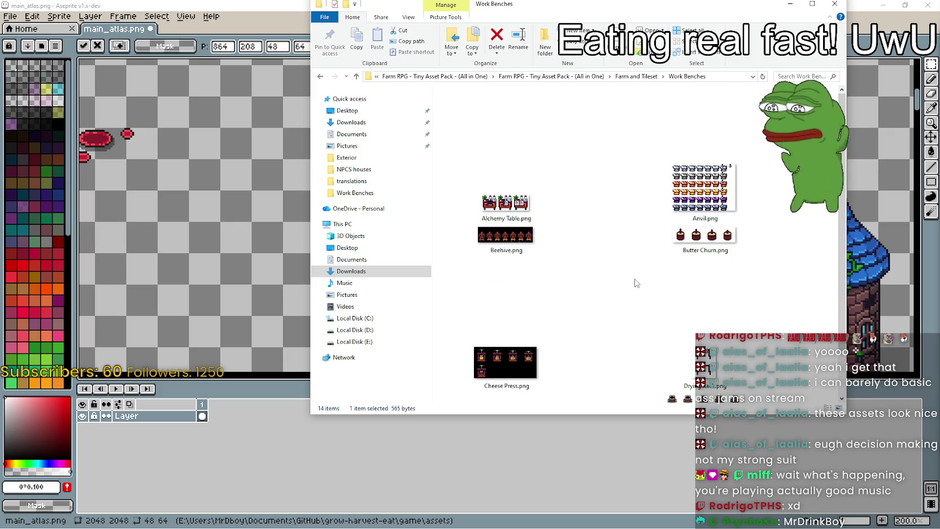
{"action": "scroll", "coordinate": [636, 282], "scroll_direction": "down", "scroll_amount": 3}
{"action": "left_click", "coordinate": [634, 278]}
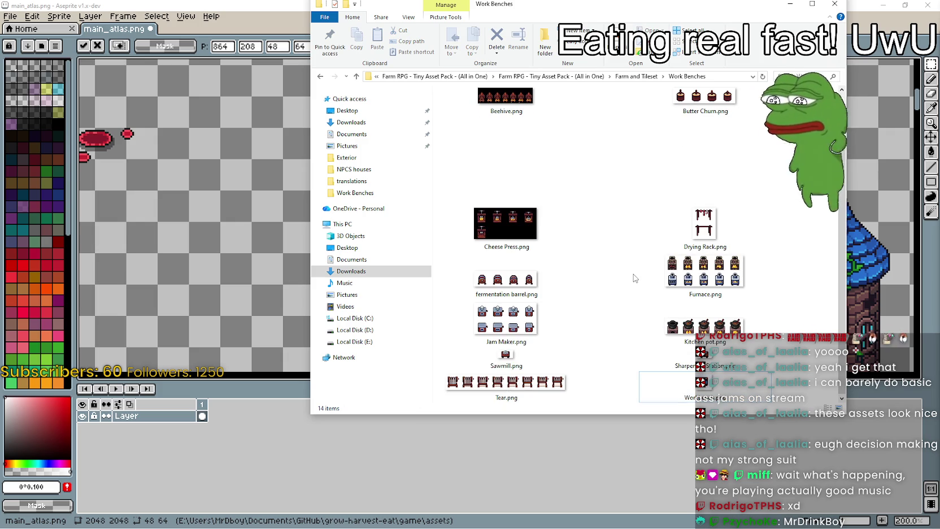
{"action": "scroll", "coordinate": [633, 275], "scroll_direction": "up", "scroll_amount": 3}
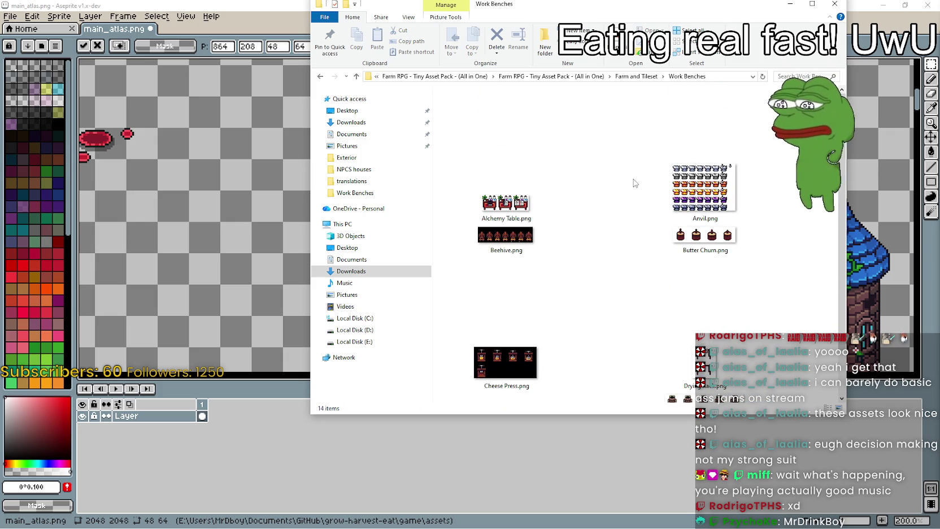
{"action": "left_click", "coordinate": [631, 75]}
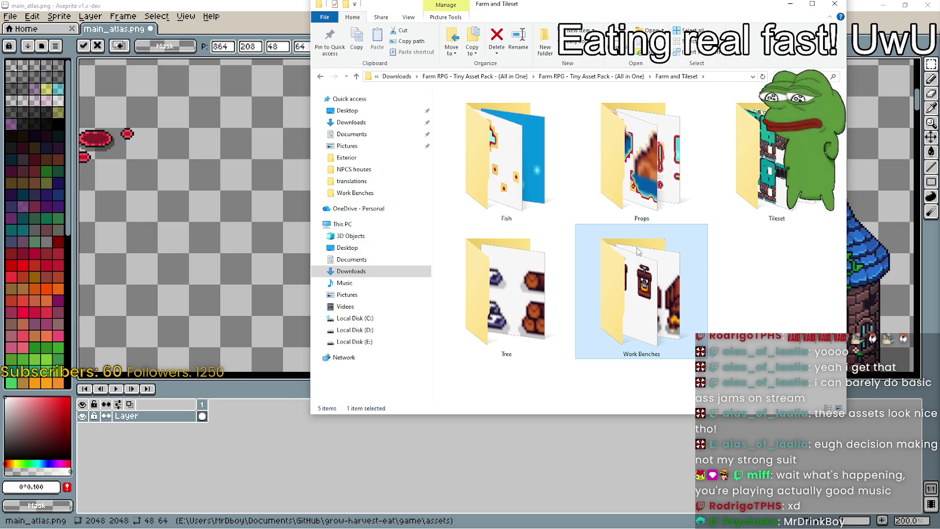
{"action": "double_click", "coordinate": [562, 298]}
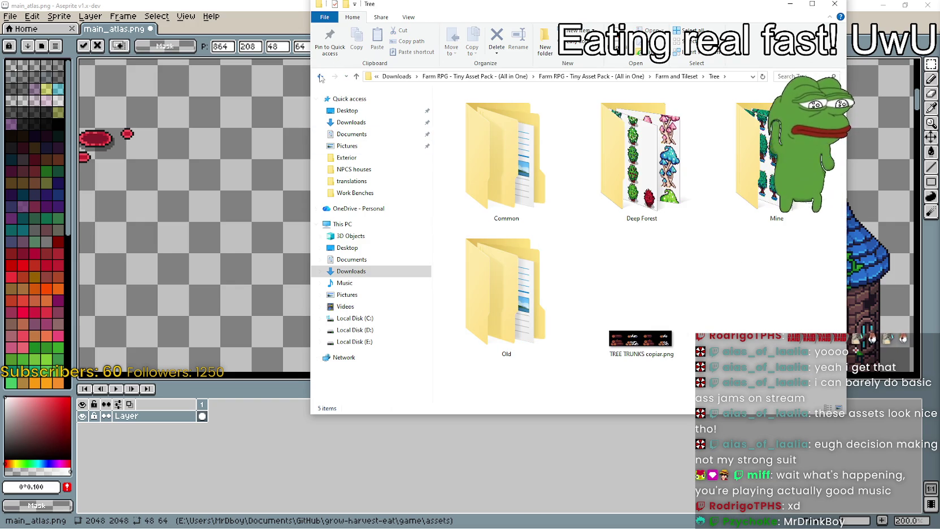
{"action": "double_click", "coordinate": [751, 158]}
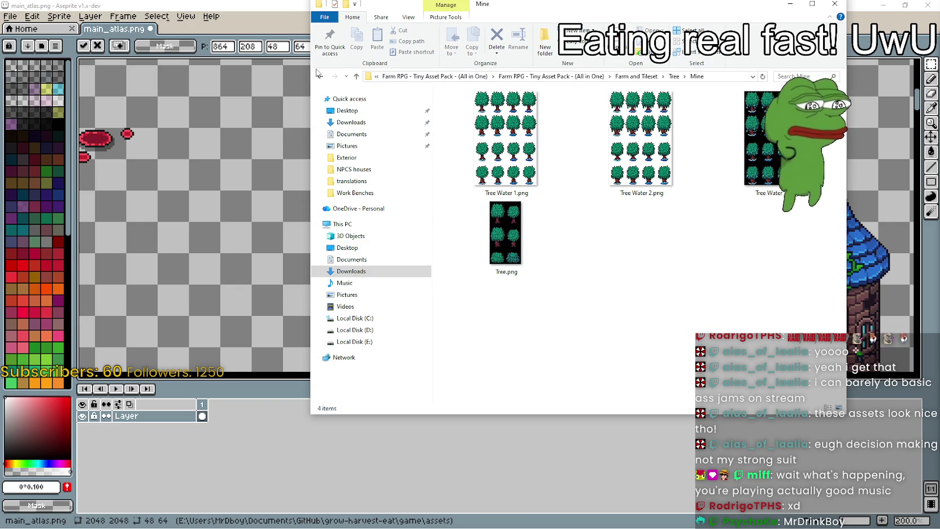
{"action": "left_click", "coordinate": [320, 77]}
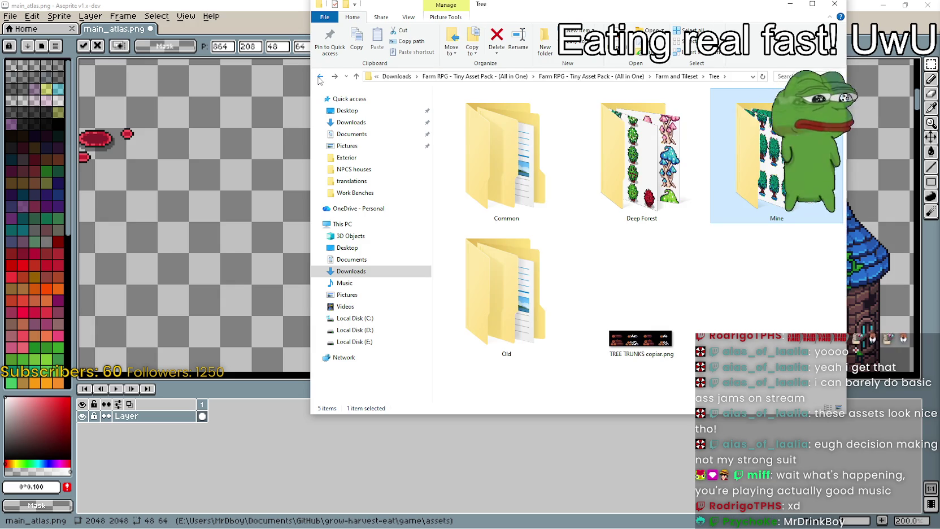
{"action": "left_click", "coordinate": [319, 77]}
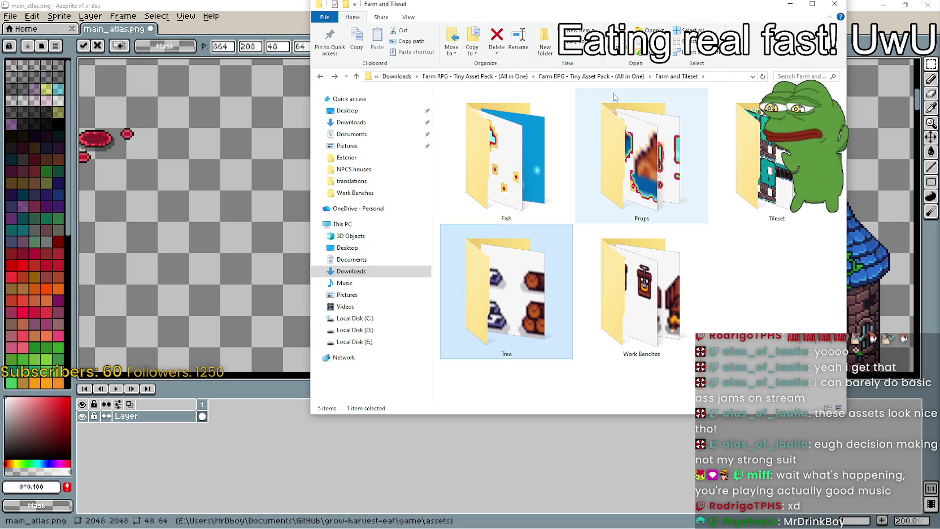
From the asset pack's main folder, look through Exterior and its Deep Forest folder
{"action": "left_click", "coordinate": [620, 76]}
{"action": "scroll", "coordinate": [616, 271], "scroll_direction": "down", "scroll_amount": 1}
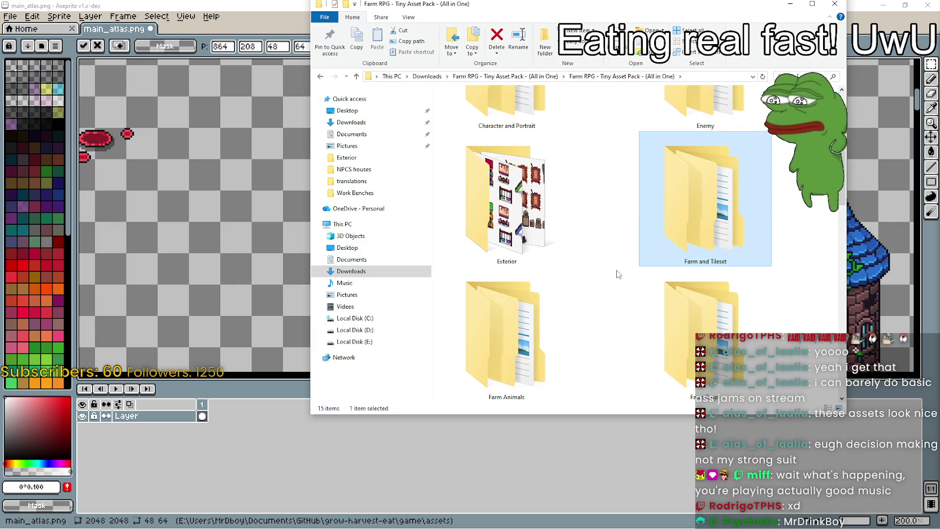
{"action": "scroll", "coordinate": [617, 270], "scroll_direction": "down", "scroll_amount": 1}
{"action": "scroll", "coordinate": [617, 270], "scroll_direction": "up", "scroll_amount": 1}
{"action": "key", "text": "Left"}
{"action": "key", "text": "Return"}
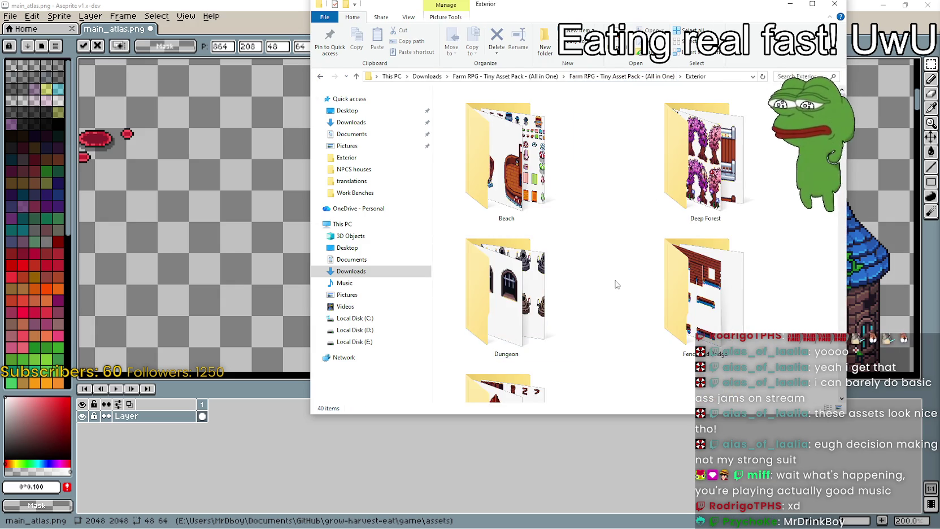
{"action": "double_click", "coordinate": [650, 203]}
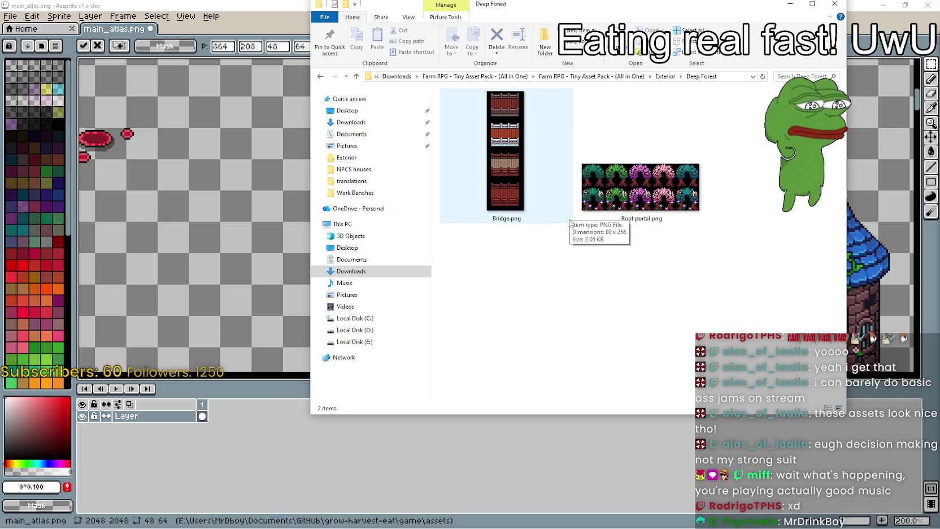
{"action": "left_click", "coordinate": [320, 77]}
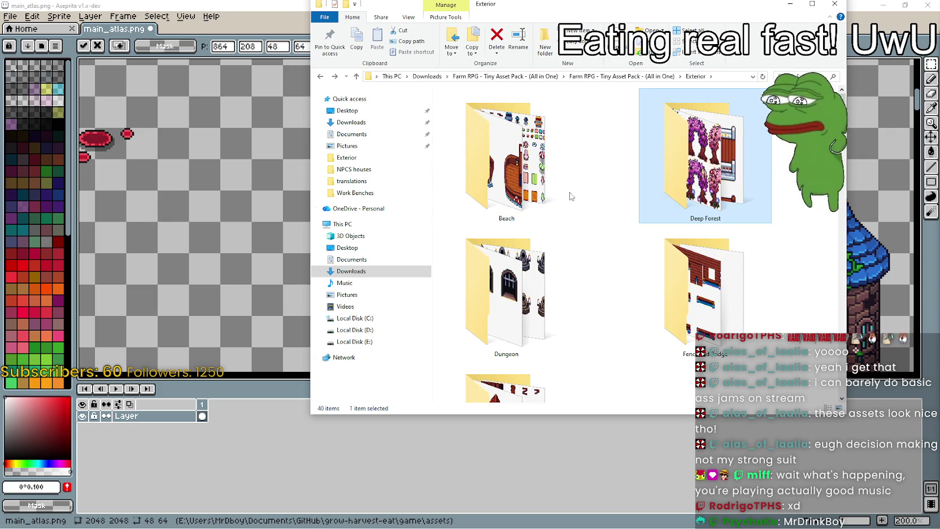
Open the Exterior › Beach folder and select Tent.png
{"action": "left_click", "coordinate": [546, 184]}
{"action": "double_click", "coordinate": [545, 184]}
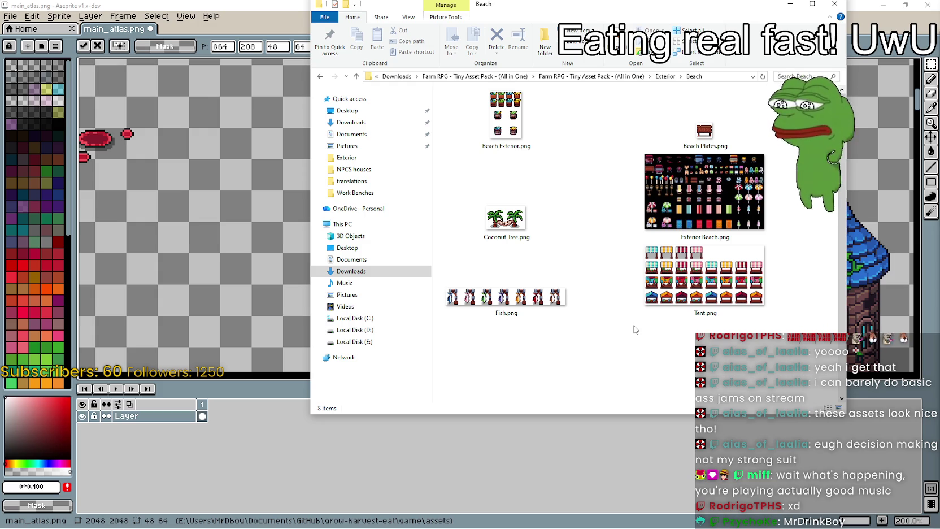
{"action": "left_click", "coordinate": [694, 285]}
{"action": "double_click", "coordinate": [710, 285]}
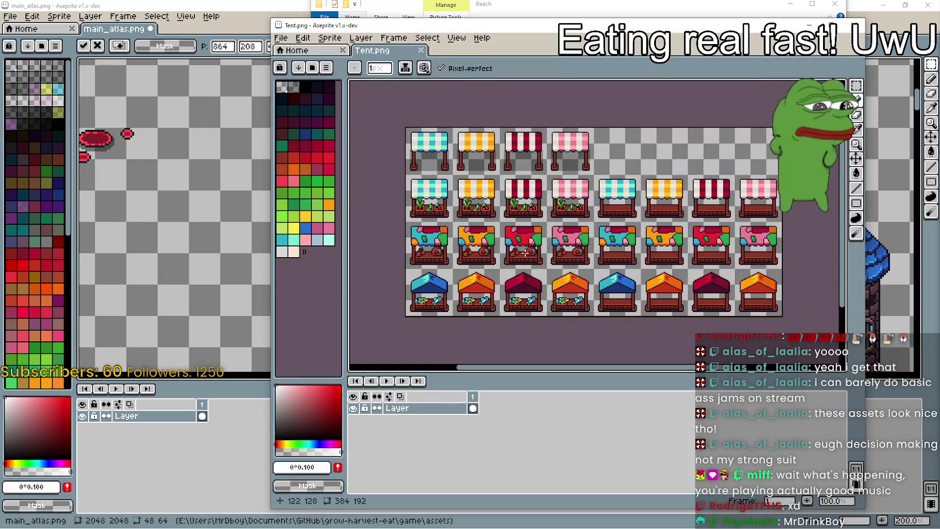
{"action": "scroll", "coordinate": [525, 252], "scroll_direction": "up", "scroll_amount": 2}
{"action": "scroll", "coordinate": [491, 243], "scroll_direction": "up", "scroll_amount": 1}
{"action": "scroll", "coordinate": [463, 237], "scroll_direction": "down", "scroll_amount": 1}
{"action": "scroll", "coordinate": [445, 233], "scroll_direction": "down", "scroll_amount": 1}
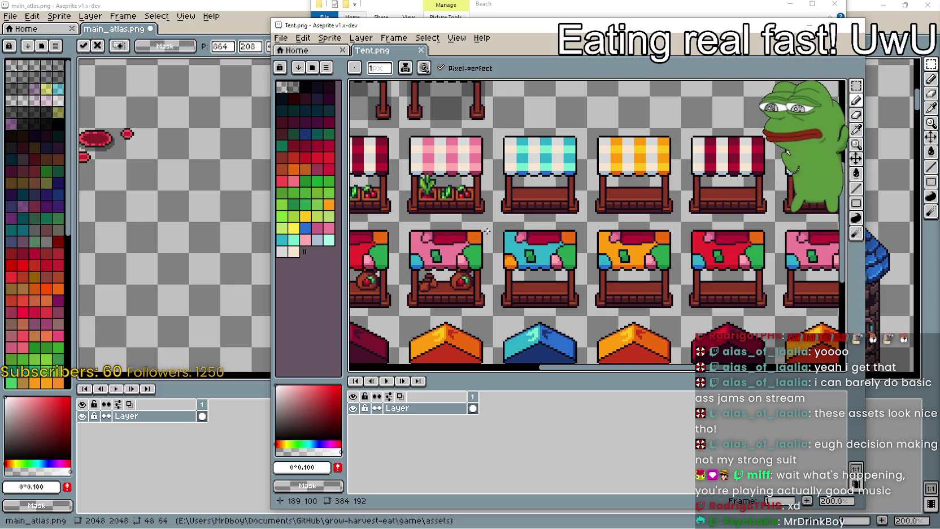
{"action": "mouse_move", "coordinate": [474, 215]}
{"action": "left_mouse_down"}
{"action": "mouse_move", "coordinate": [774, 259]}
{"action": "mouse_move", "coordinate": [700, 202]}
{"action": "left_mouse_up"}
{"action": "scroll", "coordinate": [630, 198], "scroll_direction": "up", "scroll_amount": 2}
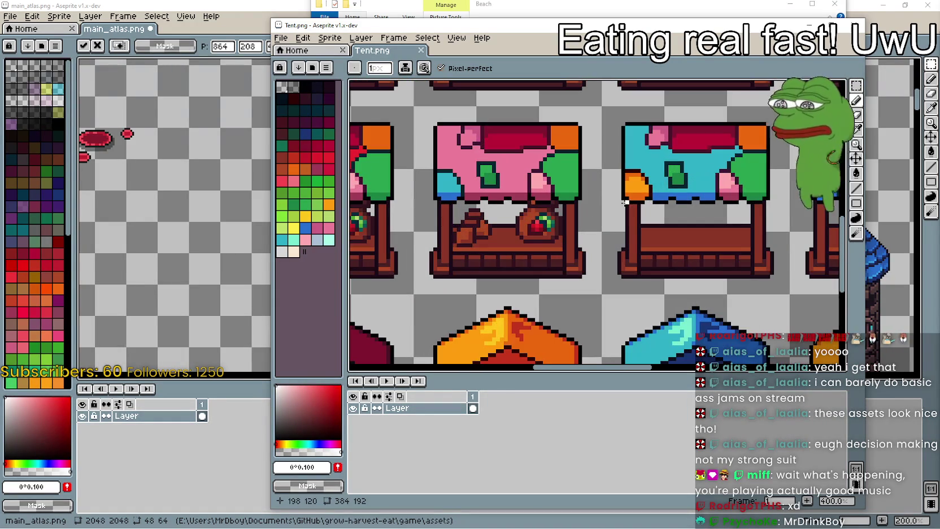
{"action": "scroll", "coordinate": [523, 221], "scroll_direction": "down", "scroll_amount": 1}
{"action": "scroll", "coordinate": [524, 221], "scroll_direction": "down", "scroll_amount": 1}
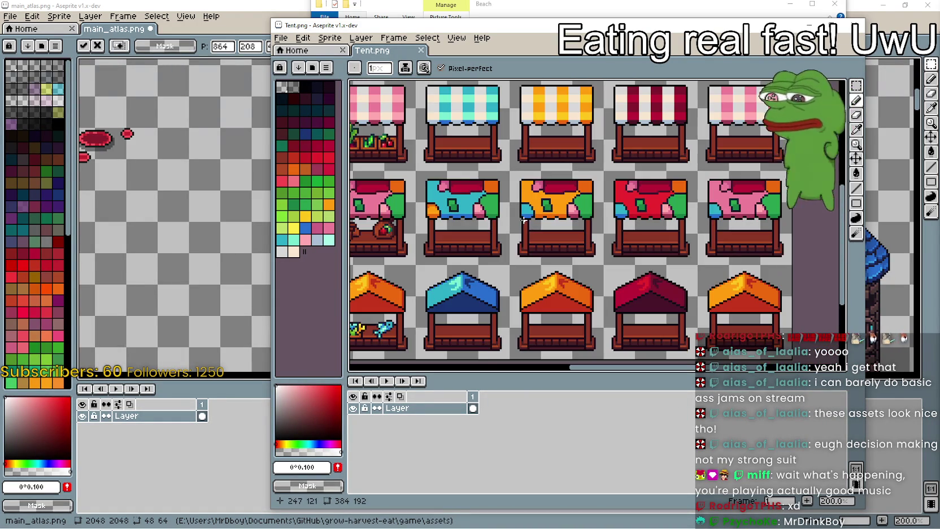
{"action": "scroll", "coordinate": [523, 221], "scroll_direction": "down", "scroll_amount": 1}
{"action": "scroll", "coordinate": [471, 220], "scroll_direction": "up", "scroll_amount": 2}
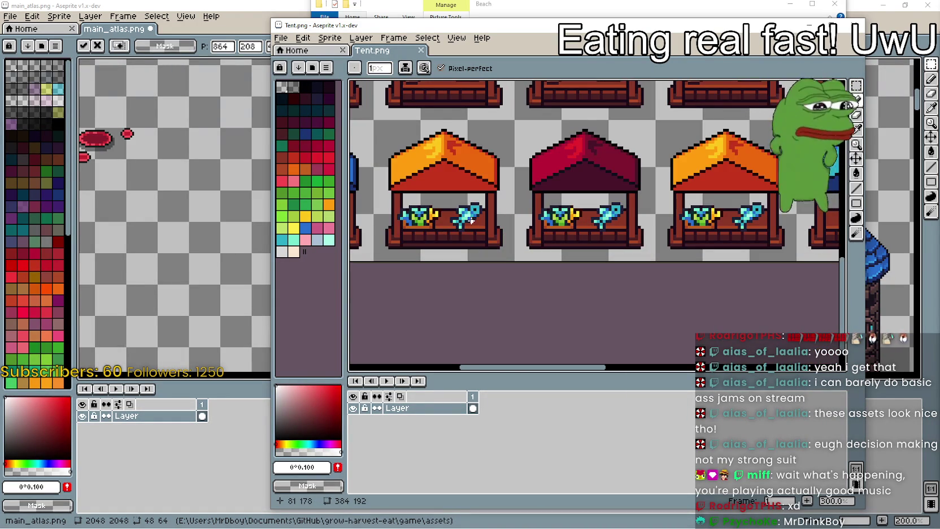
{"action": "scroll", "coordinate": [472, 220], "scroll_direction": "down", "scroll_amount": 1}
{"action": "scroll", "coordinate": [411, 234], "scroll_direction": "up", "scroll_amount": 1}
{"action": "scroll", "coordinate": [411, 232], "scroll_direction": "up", "scroll_amount": 1}
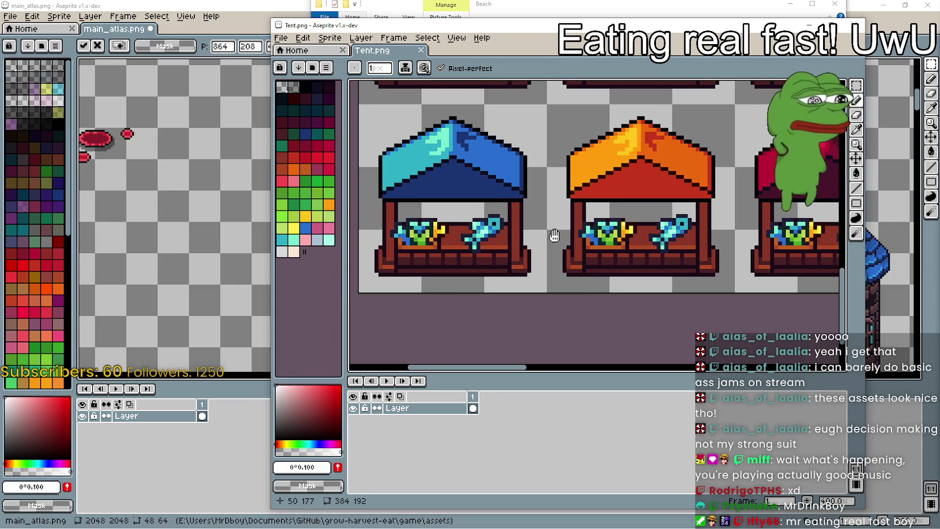
{"action": "scroll", "coordinate": [554, 235], "scroll_direction": "right", "scroll_amount": 3}
{"action": "scroll", "coordinate": [497, 228], "scroll_direction": "right", "scroll_amount": 3}
{"action": "scroll", "coordinate": [508, 226], "scroll_direction": "right", "scroll_amount": 3}
{"action": "scroll", "coordinate": [637, 219], "scroll_direction": "right", "scroll_amount": 3}
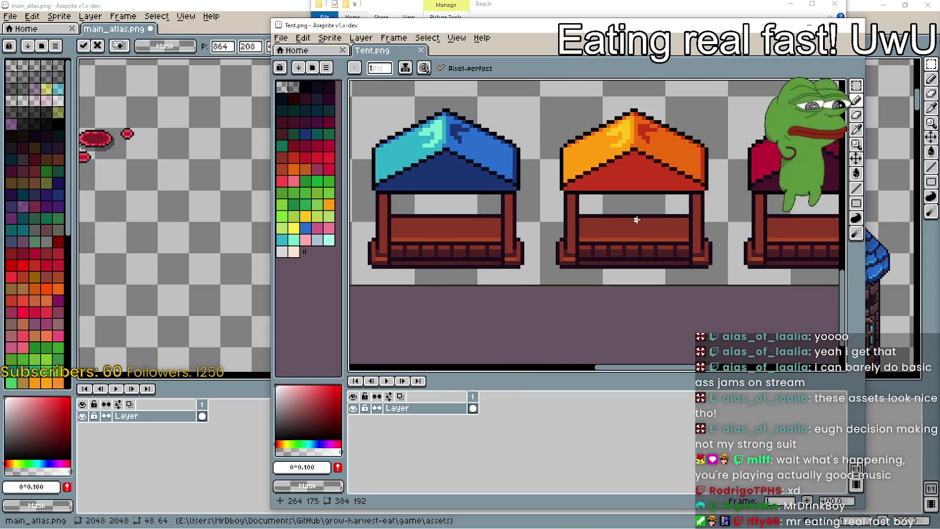
{"action": "scroll", "coordinate": [636, 219], "scroll_direction": "down", "scroll_amount": 1}
{"action": "scroll", "coordinate": [649, 215], "scroll_direction": "left", "scroll_amount": 3}
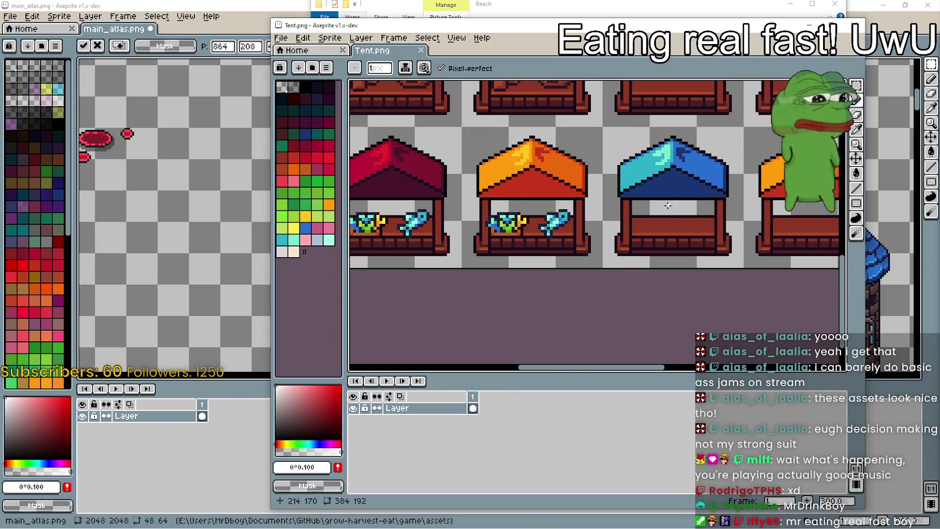
{"action": "scroll", "coordinate": [668, 205], "scroll_direction": "right", "scroll_amount": 2}
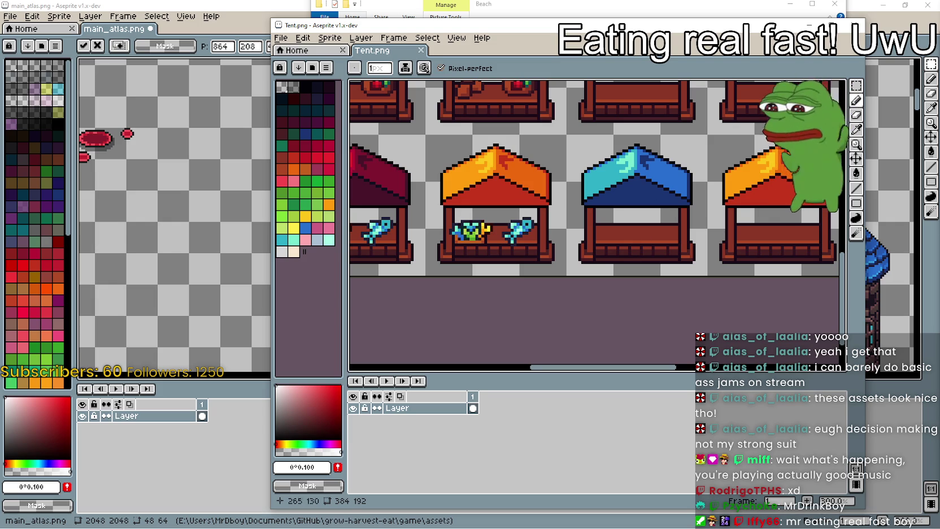
{"action": "key", "text": "alt+F4"}
{"action": "scroll", "coordinate": [567, 339], "scroll_direction": "down", "scroll_amount": 1}
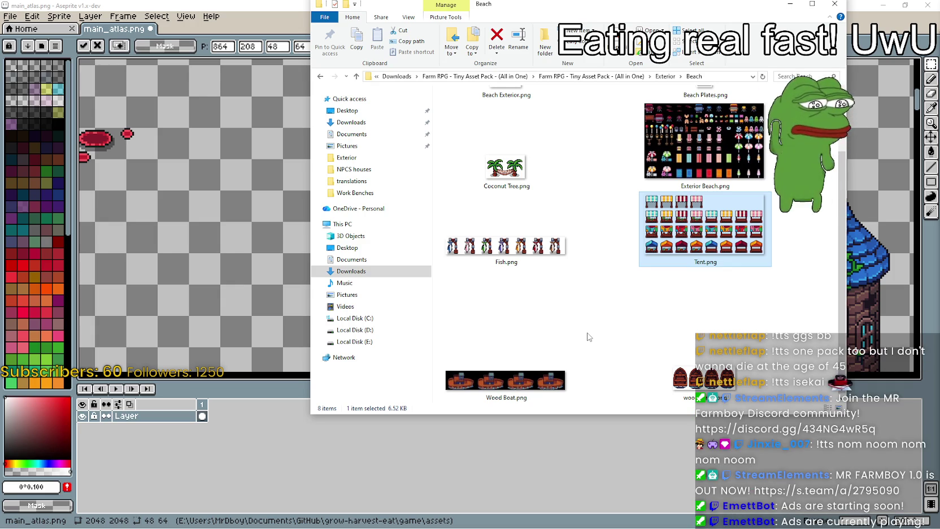
In the Beach folder, select Wood Boat.png, then the file just below Tent.png
{"action": "key", "text": "w"}
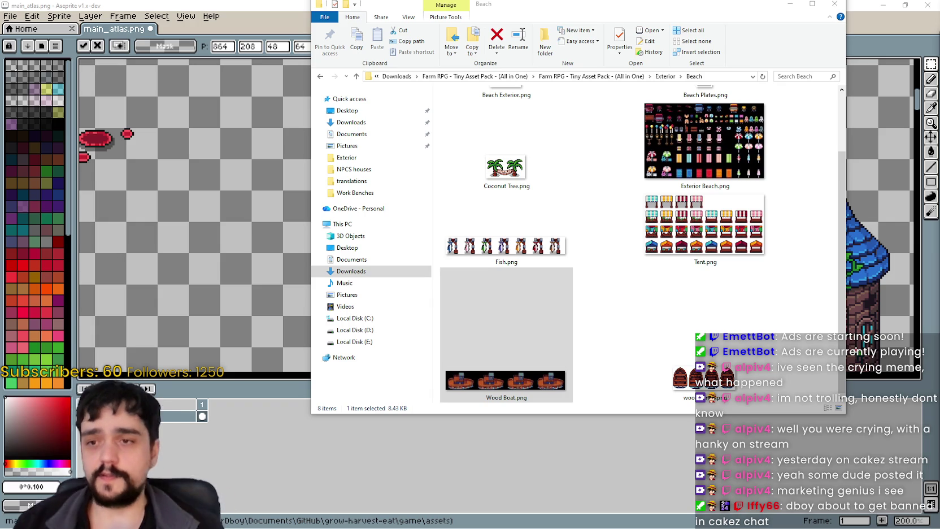
{"action": "left_click", "coordinate": [723, 272]}
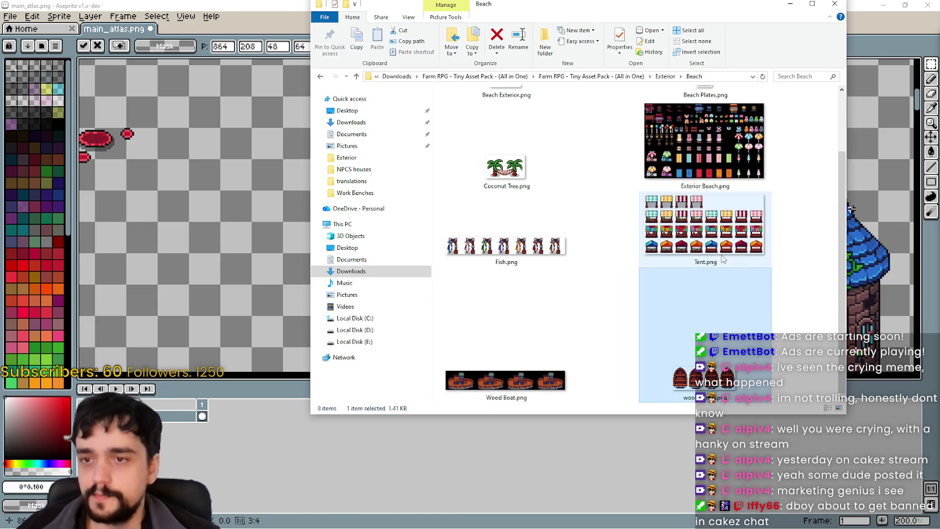
Open Tent.png from the Beach folder in Aseprite
{"action": "scroll", "coordinate": [722, 258], "scroll_direction": "up", "scroll_amount": 1}
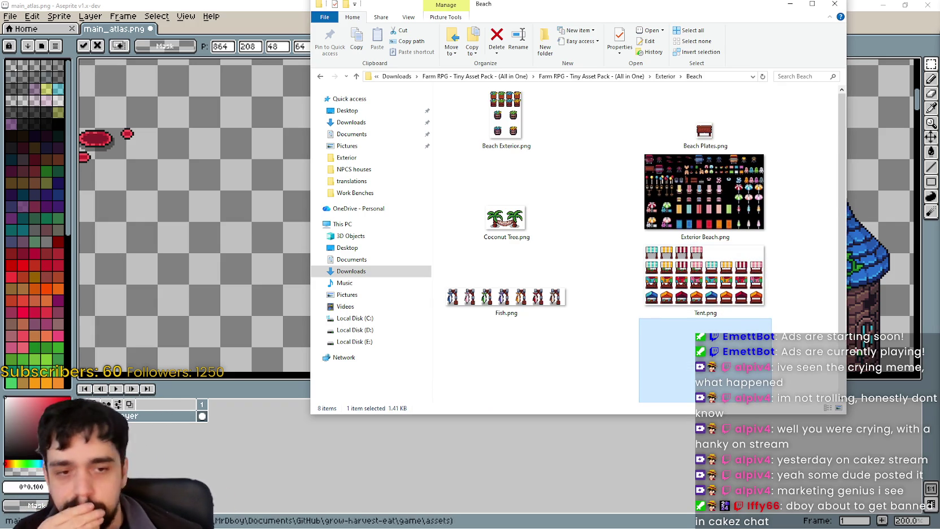
{"action": "scroll", "coordinate": [726, 270], "scroll_direction": "down", "scroll_amount": 1}
{"action": "scroll", "coordinate": [726, 270], "scroll_direction": "up", "scroll_amount": 1}
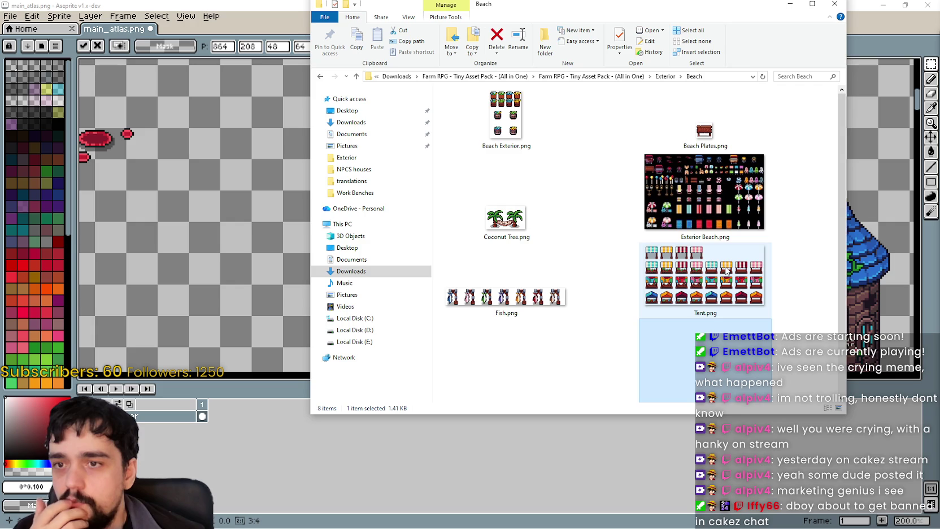
{"action": "left_click", "coordinate": [726, 270]}
{"action": "double_click", "coordinate": [713, 276]}
Zoom and pan to bring the tent sheet's lower rows and bottom edge into view
{"action": "scroll", "coordinate": [551, 297], "scroll_direction": "up", "scroll_amount": 2}
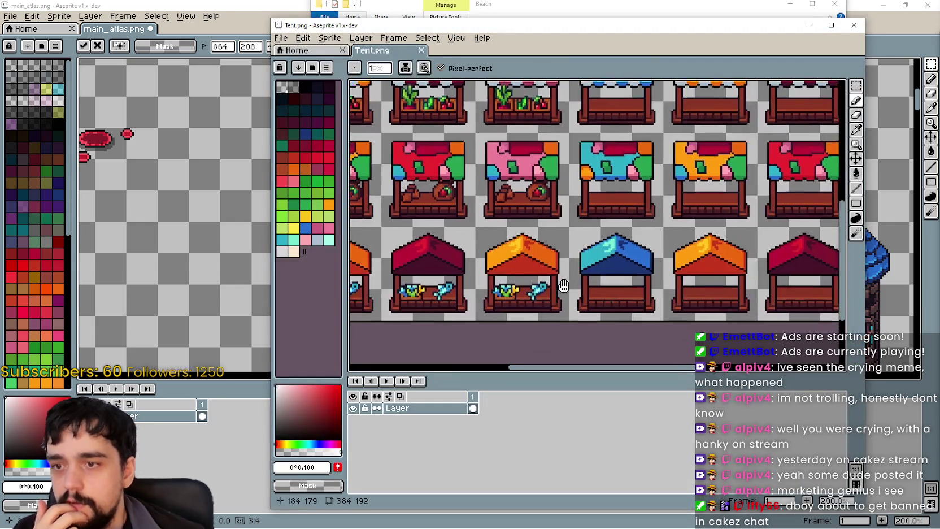
{"action": "left_click_drag", "start_coordinate": [550, 296], "coordinate": [571, 307]}
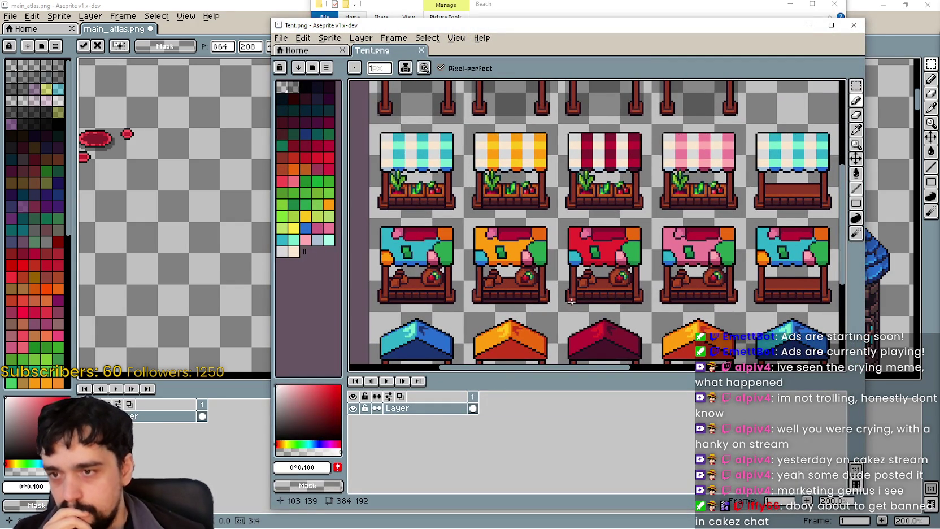
{"action": "mouse_move", "coordinate": [572, 301]}
{"action": "left_mouse_down"}
{"action": "mouse_move", "coordinate": [520, 239]}
{"action": "mouse_move", "coordinate": [448, 209]}
{"action": "mouse_move", "coordinate": [675, 243]}
{"action": "left_mouse_up"}
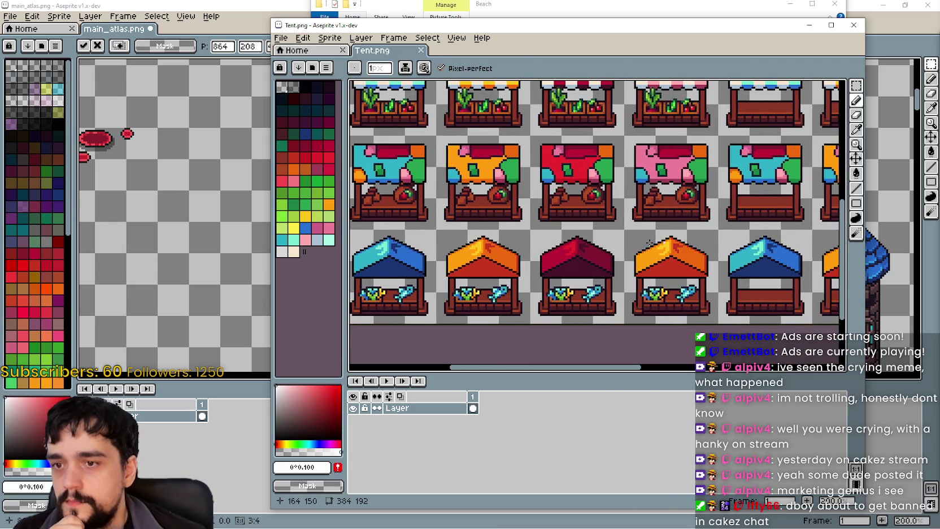
{"action": "scroll", "coordinate": [674, 243], "scroll_direction": "up", "scroll_amount": 1}
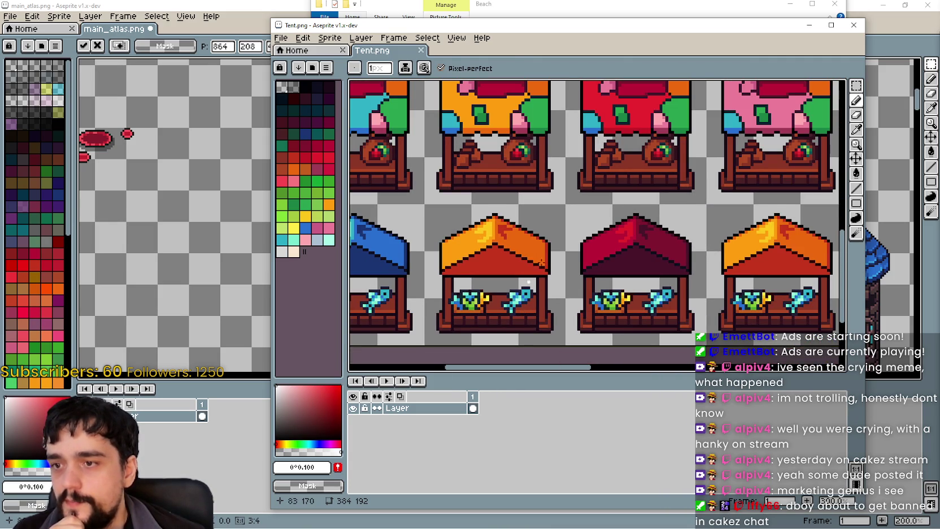
{"action": "scroll", "coordinate": [517, 295], "scroll_direction": "down", "scroll_amount": 2}
{"action": "scroll", "coordinate": [610, 203], "scroll_direction": "down", "scroll_amount": 2}
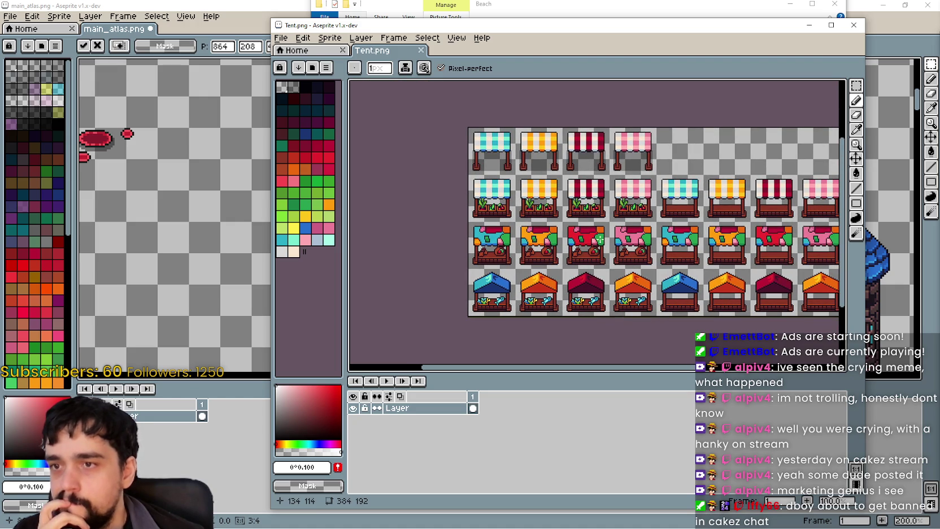
{"action": "scroll", "coordinate": [705, 188], "scroll_direction": "right", "scroll_amount": 3}
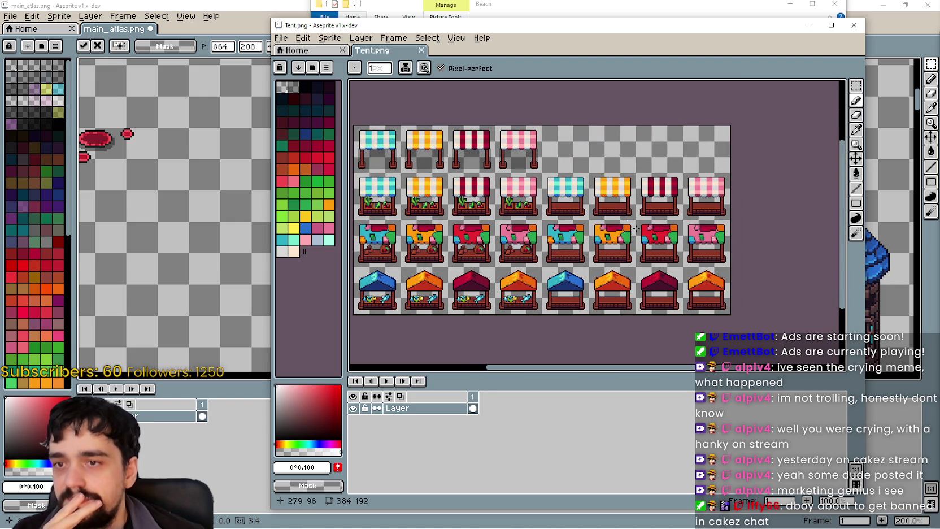
{"action": "scroll", "coordinate": [627, 244], "scroll_direction": "up", "scroll_amount": 1}
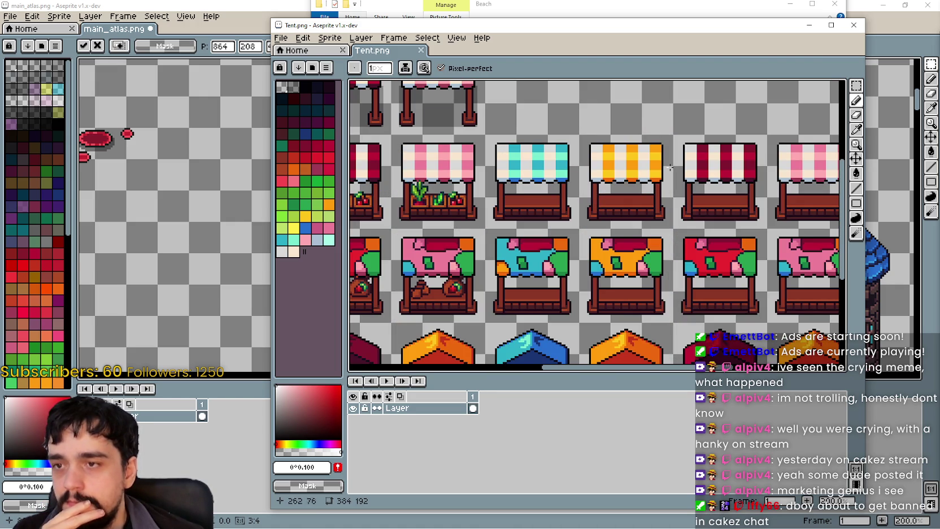
{"action": "mouse_move", "coordinate": [628, 242]}
{"action": "left_mouse_down"}
{"action": "mouse_move", "coordinate": [648, 161]}
{"action": "mouse_move", "coordinate": [774, 156]}
{"action": "left_mouse_up"}
Zoom in close and look across the bottom row of plain-roofed tents
{"action": "scroll", "coordinate": [569, 241], "scroll_direction": "down", "scroll_amount": 1}
{"action": "scroll", "coordinate": [569, 240], "scroll_direction": "down", "scroll_amount": 1}
{"action": "scroll", "coordinate": [568, 241], "scroll_direction": "up", "scroll_amount": 2}
{"action": "scroll", "coordinate": [569, 241], "scroll_direction": "down", "scroll_amount": 2}
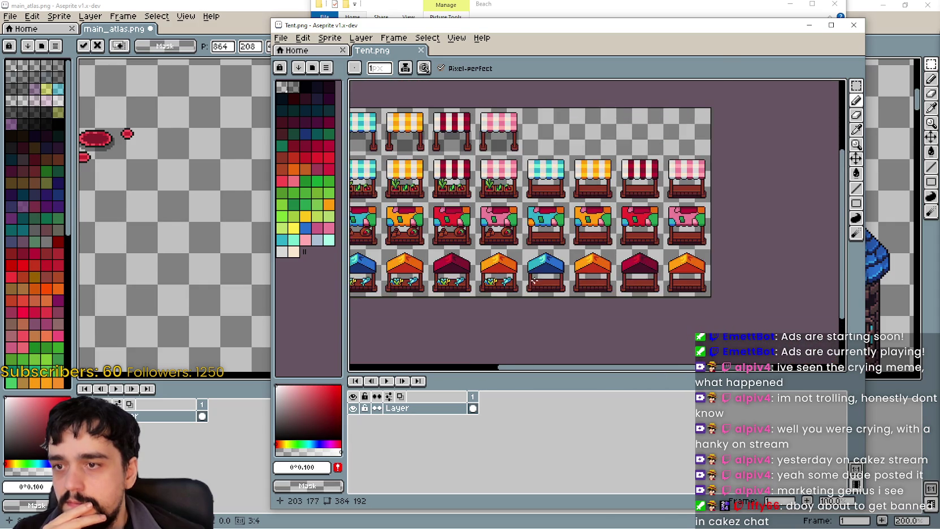
{"action": "scroll", "coordinate": [638, 210], "scroll_direction": "up", "scroll_amount": 1}
{"action": "scroll", "coordinate": [584, 239], "scroll_direction": "up", "scroll_amount": 1}
{"action": "scroll", "coordinate": [570, 238], "scroll_direction": "down", "scroll_amount": 1}
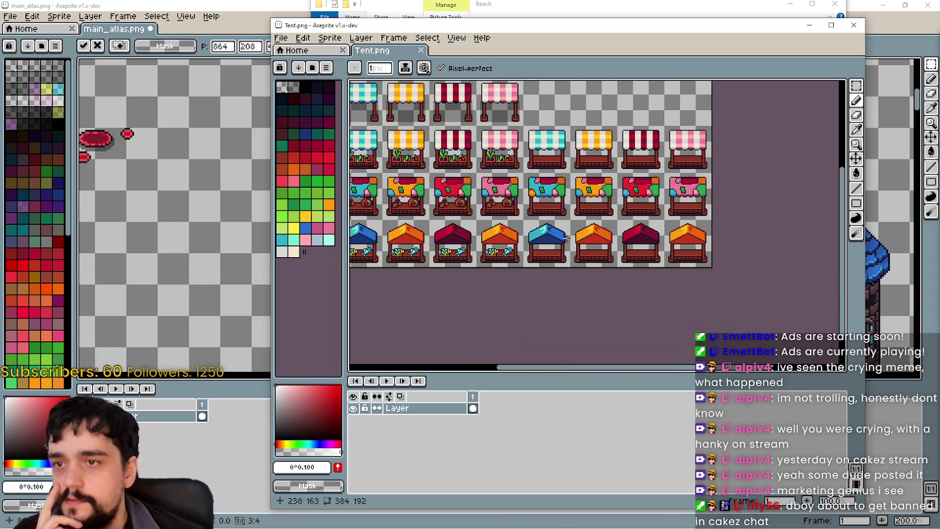
{"action": "left_click_drag", "start_coordinate": [543, 257], "coordinate": [615, 238]}
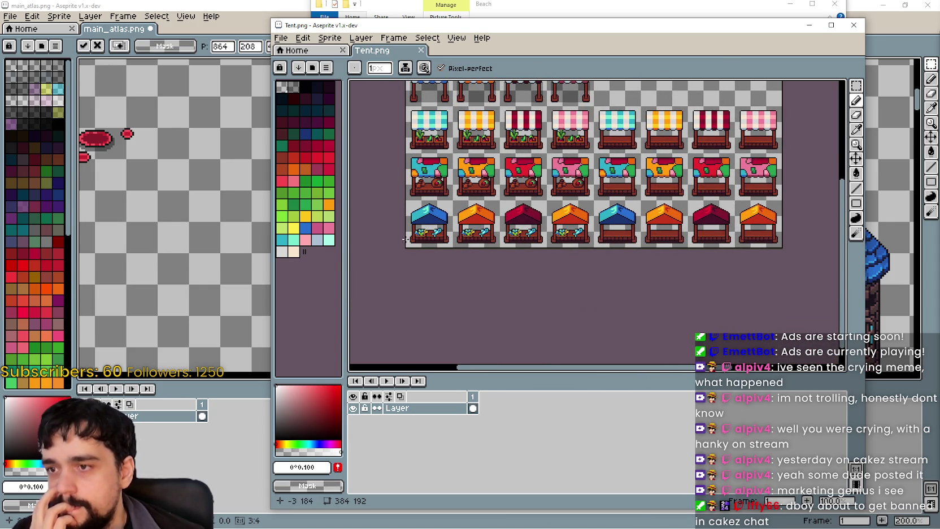
{"action": "mouse_move", "coordinate": [699, 237]}
{"action": "left_mouse_down"}
{"action": "mouse_move", "coordinate": [554, 227]}
{"action": "mouse_move", "coordinate": [663, 228]}
{"action": "left_mouse_up"}
{"action": "scroll", "coordinate": [541, 229], "scroll_direction": "up", "scroll_amount": 2}
{"action": "mouse_move", "coordinate": [501, 224]}
{"action": "left_mouse_down"}
{"action": "mouse_move", "coordinate": [532, 224]}
{"action": "mouse_move", "coordinate": [432, 218]}
{"action": "mouse_move", "coordinate": [558, 227]}
{"action": "mouse_move", "coordinate": [428, 217]}
{"action": "left_mouse_up"}
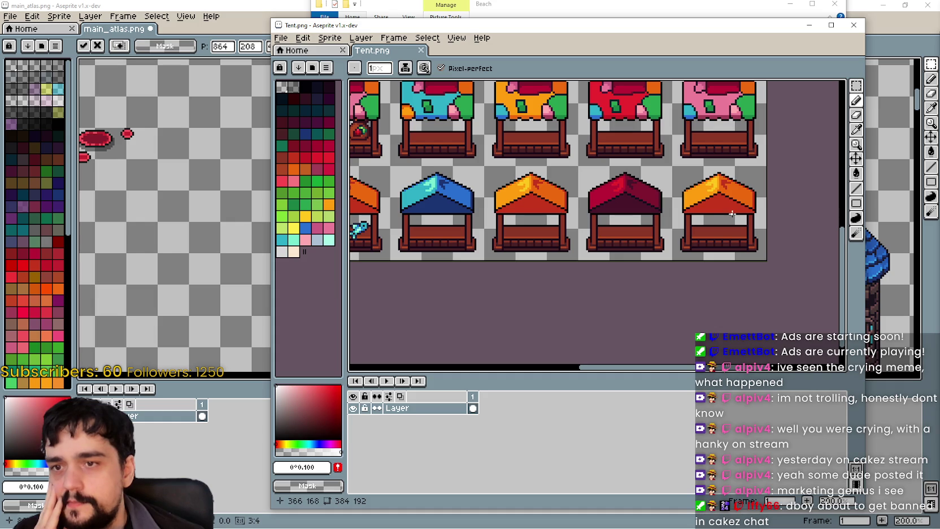
{"action": "mouse_move", "coordinate": [506, 196]}
{"action": "left_mouse_down"}
{"action": "mouse_move", "coordinate": [679, 224]}
{"action": "mouse_move", "coordinate": [836, 232]}
{"action": "mouse_move", "coordinate": [800, 223]}
{"action": "mouse_move", "coordinate": [747, 309]}
{"action": "mouse_move", "coordinate": [836, 240]}
{"action": "mouse_move", "coordinate": [824, 236]}
{"action": "left_mouse_up"}
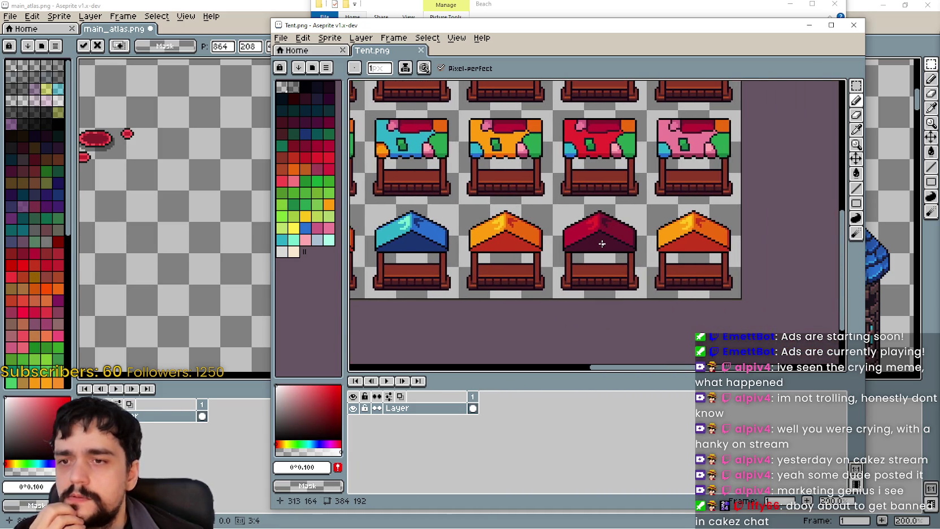
{"action": "scroll", "coordinate": [602, 243], "scroll_direction": "down", "scroll_amount": 1}
{"action": "scroll", "coordinate": [632, 263], "scroll_direction": "down", "scroll_amount": 1}
{"action": "left_click_drag", "start_coordinate": [662, 281], "coordinate": [662, 279]}
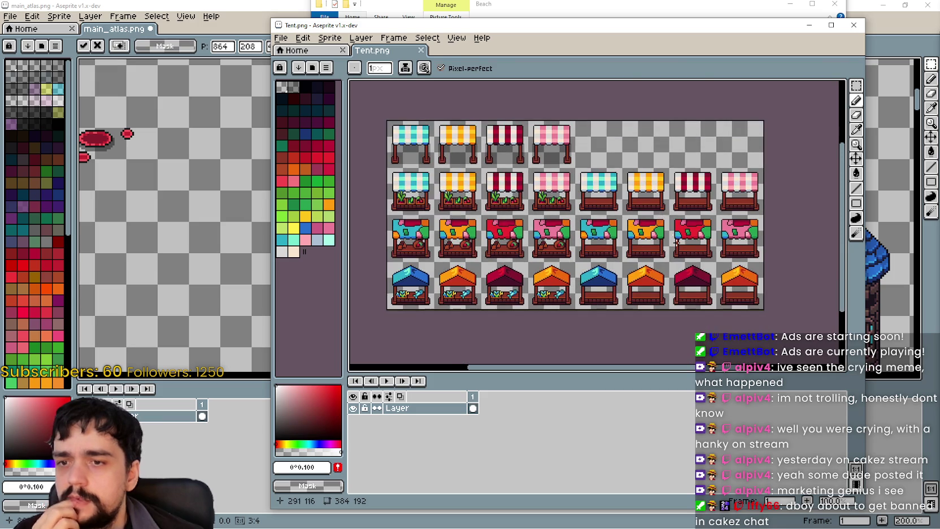
{"action": "scroll", "coordinate": [581, 199], "scroll_direction": "up", "scroll_amount": 1}
{"action": "scroll", "coordinate": [581, 198], "scroll_direction": "up", "scroll_amount": 1}
{"action": "mouse_move", "coordinate": [581, 199]}
{"action": "left_mouse_down"}
{"action": "mouse_move", "coordinate": [803, 195]}
{"action": "mouse_move", "coordinate": [552, 209]}
{"action": "mouse_move", "coordinate": [690, 202]}
{"action": "mouse_move", "coordinate": [633, 215]}
{"action": "mouse_move", "coordinate": [601, 205]}
{"action": "left_mouse_up"}
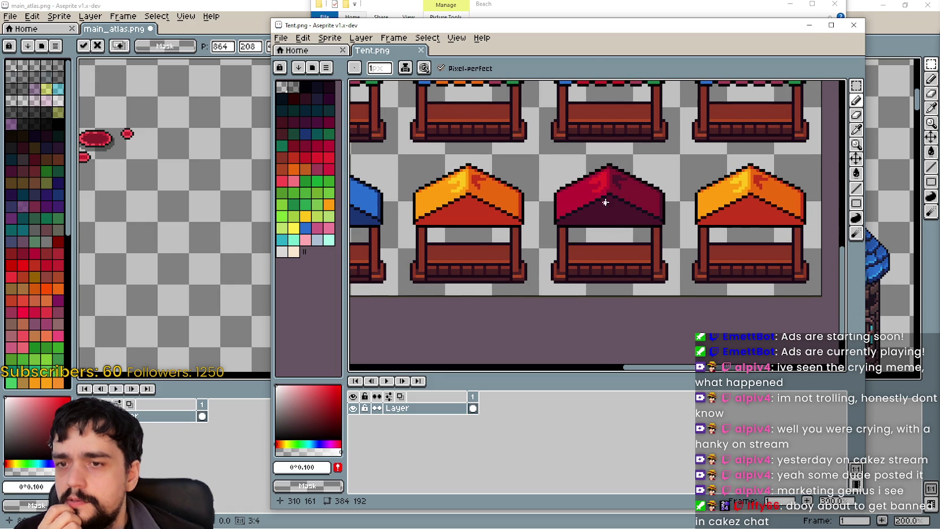
Marquee-select the blue, orange and red tents together in Tent.png
{"action": "left_click", "coordinate": [856, 85]}
{"action": "left_click_drag", "start_coordinate": [398, 154], "coordinate": [540, 297]}
{"action": "left_click_drag", "start_coordinate": [681, 156], "coordinate": [822, 296]}
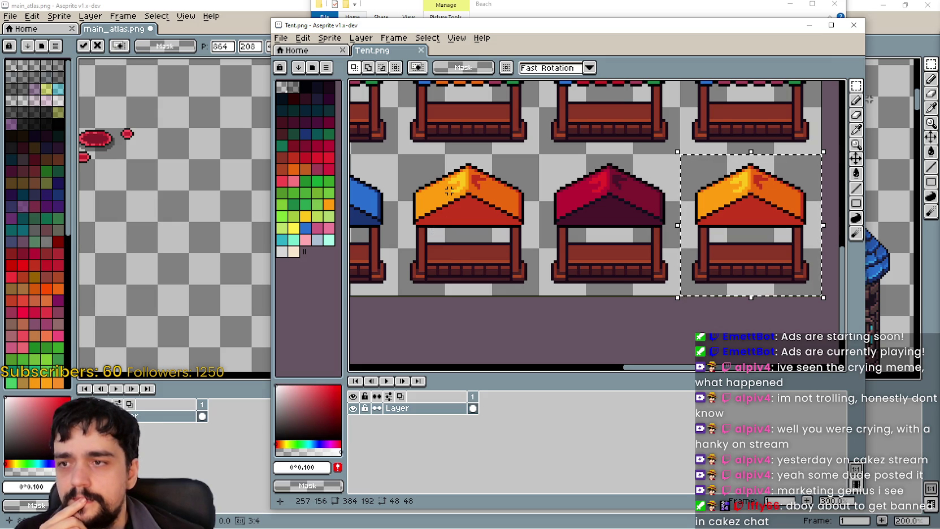
{"action": "scroll", "coordinate": [455, 191], "scroll_direction": "right", "scroll_amount": 1}
{"action": "scroll", "coordinate": [677, 185], "scroll_direction": "left", "scroll_amount": 3}
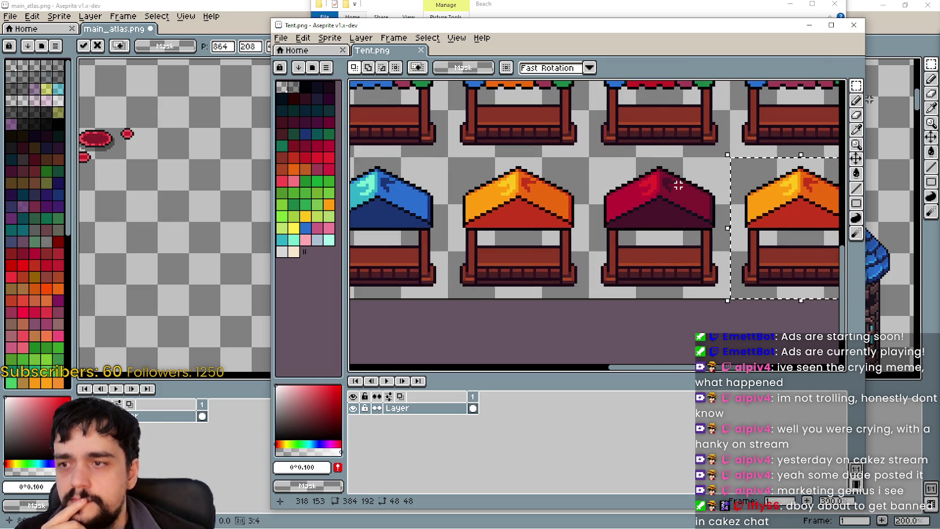
{"action": "scroll", "coordinate": [567, 199], "scroll_direction": "left", "scroll_amount": 3}
{"action": "scroll", "coordinate": [699, 184], "scroll_direction": "right", "scroll_amount": 3}
{"action": "scroll", "coordinate": [545, 209], "scroll_direction": "left", "scroll_amount": 4}
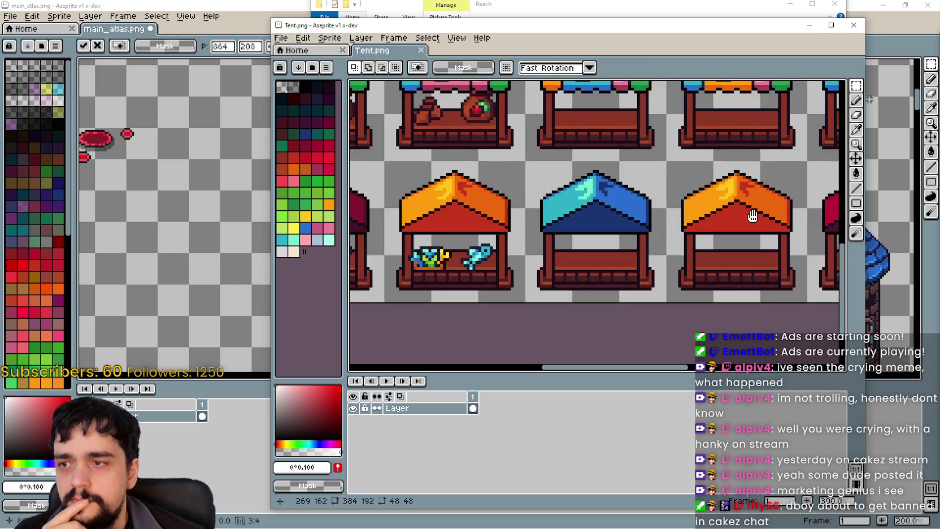
{"action": "scroll", "coordinate": [752, 215], "scroll_direction": "right", "scroll_amount": 5}
{"action": "scroll", "coordinate": [643, 178], "scroll_direction": "down", "scroll_amount": 1}
{"action": "scroll", "coordinate": [624, 193], "scroll_direction": "down", "scroll_amount": 1}
{"action": "scroll", "coordinate": [556, 213], "scroll_direction": "right", "scroll_amount": 2}
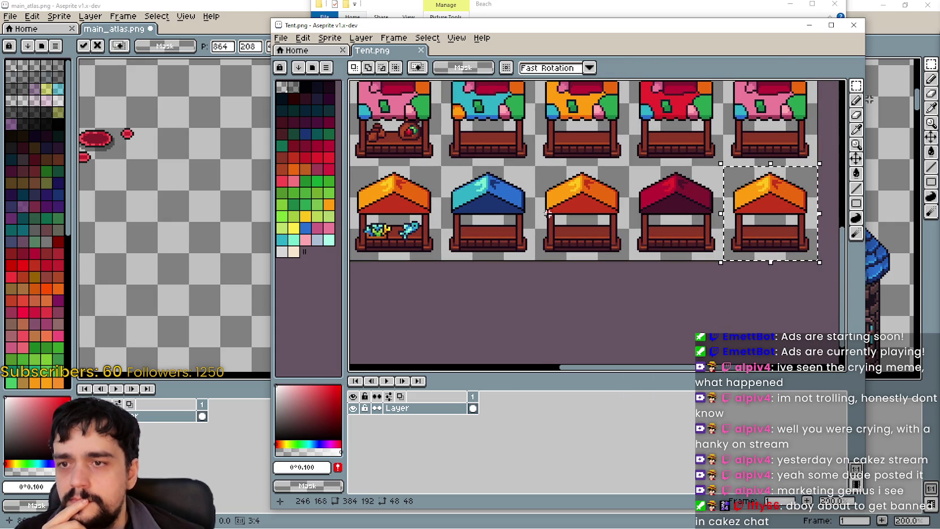
{"action": "left_click_drag", "start_coordinate": [443, 169], "coordinate": [717, 257]}
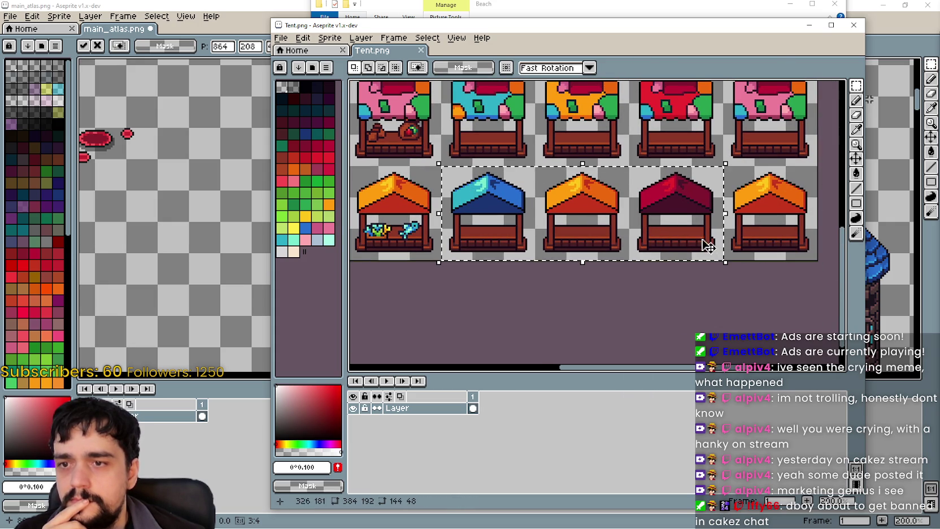
Paste the three tents into main_atlas.png and place them below the shelved stalls
{"action": "left_click", "coordinate": [522, 12]}
{"action": "left_click", "coordinate": [138, 191]}
{"action": "key", "text": "ctrl+v"}
{"action": "scroll", "coordinate": [551, 175], "scroll_direction": "down", "scroll_amount": 1}
{"action": "key", "text": "ctrl+v"}
{"action": "mouse_move", "coordinate": [502, 85]}
{"action": "left_mouse_down"}
{"action": "mouse_move", "coordinate": [551, 244]}
{"action": "mouse_move", "coordinate": [542, 244]}
{"action": "left_mouse_up"}
{"action": "scroll", "coordinate": [533, 248], "scroll_direction": "up", "scroll_amount": 1}
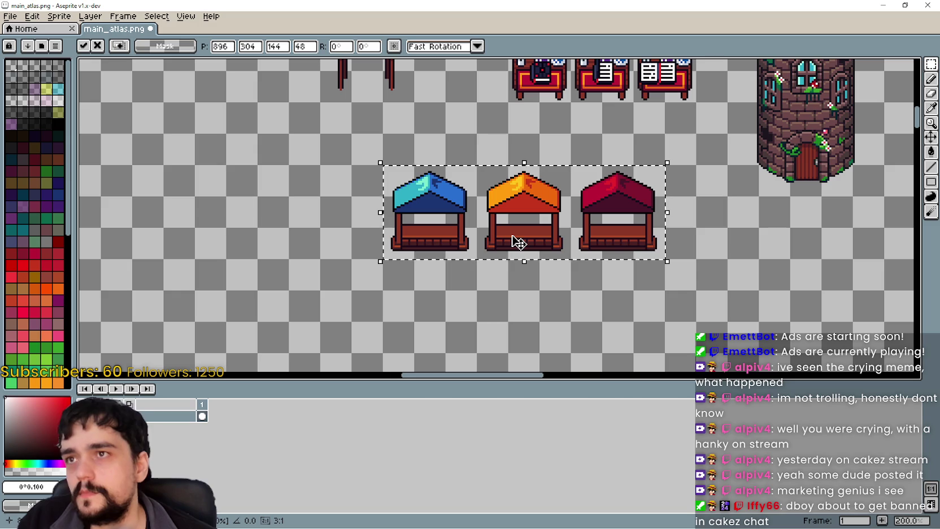
Check the pasted tents, switching between main_atlas.png and the Beach folder window
{"action": "key", "text": "alt+Tab"}
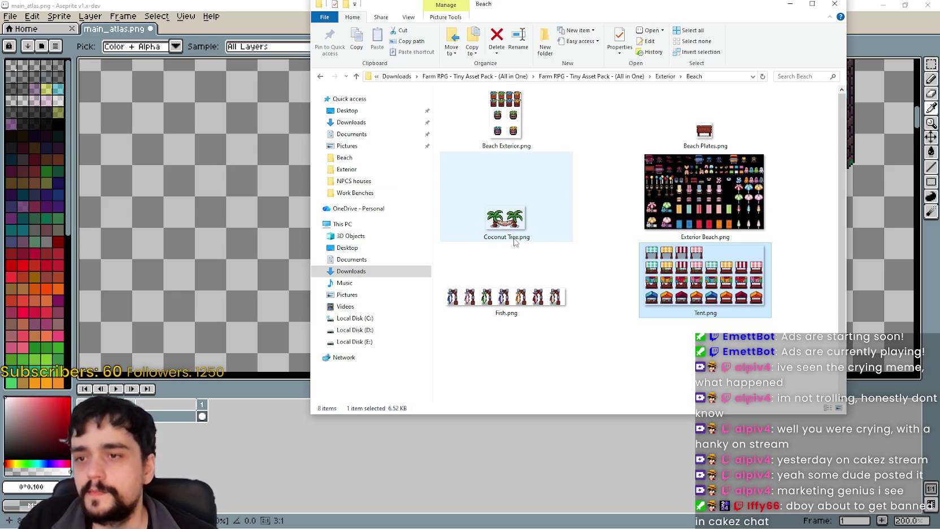
{"action": "scroll", "coordinate": [671, 272], "scroll_direction": "down", "scroll_amount": 1}
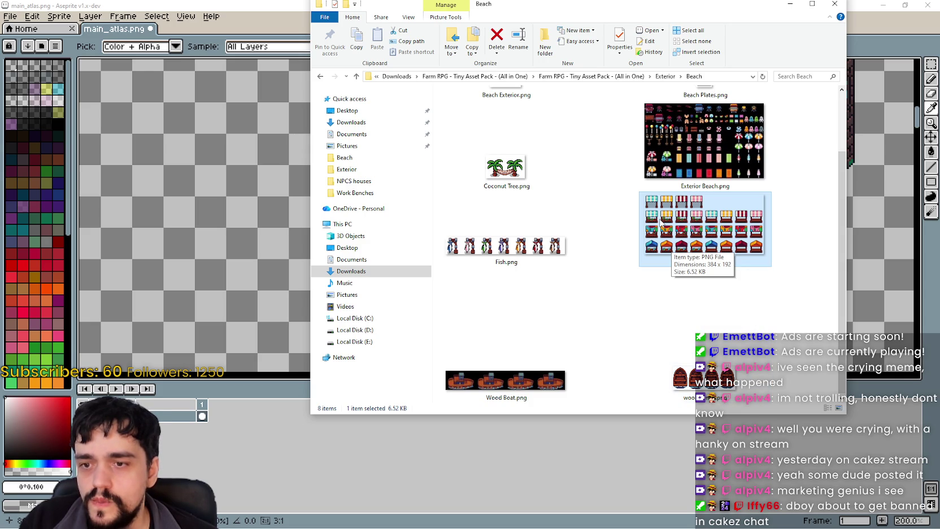
{"action": "left_click", "coordinate": [275, 215]}
{"action": "key", "text": "ctrl+v"}
{"action": "scroll", "coordinate": [467, 237], "scroll_direction": "down", "scroll_amount": 1}
{"action": "scroll", "coordinate": [467, 238], "scroll_direction": "down", "scroll_amount": 2}
{"action": "scroll", "coordinate": [467, 238], "scroll_direction": "up", "scroll_amount": 2}
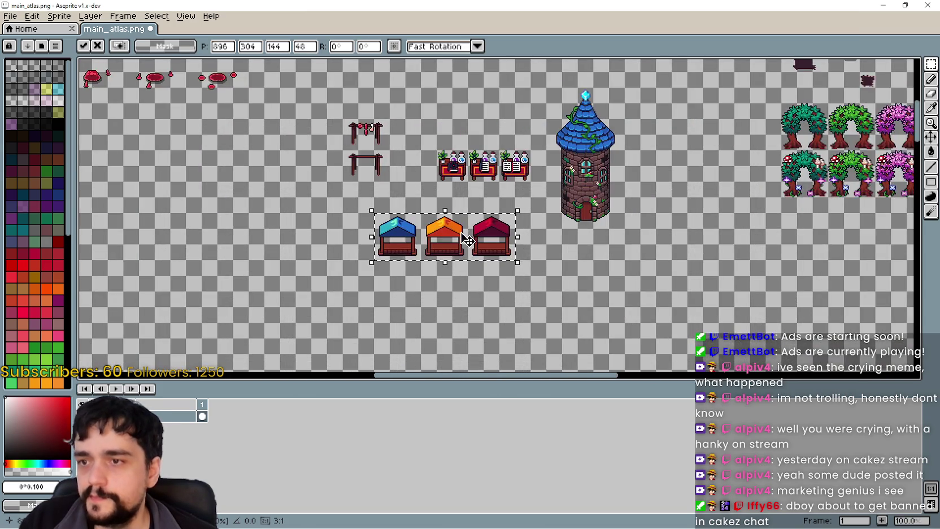
{"action": "scroll", "coordinate": [468, 237], "scroll_direction": "up", "scroll_amount": 1}
{"action": "key", "text": "alt+Tab"}
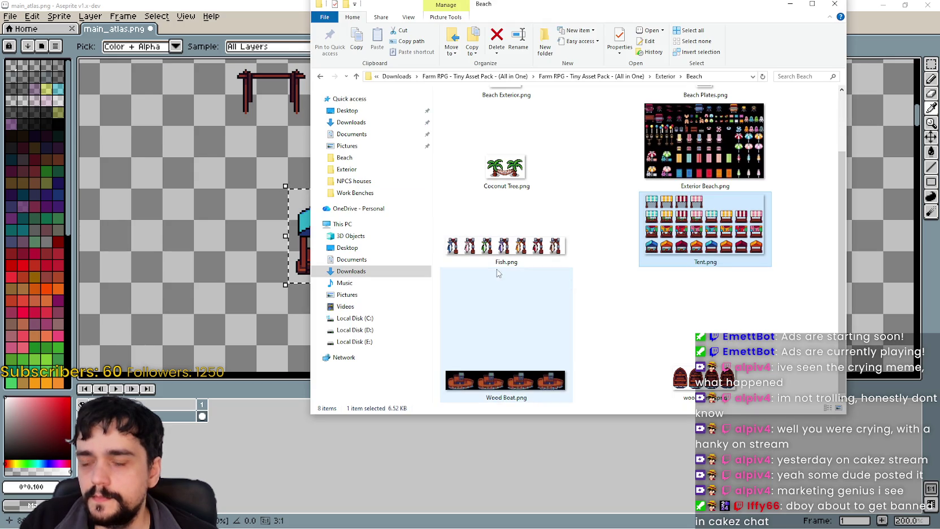
{"action": "left_click", "coordinate": [287, 259]}
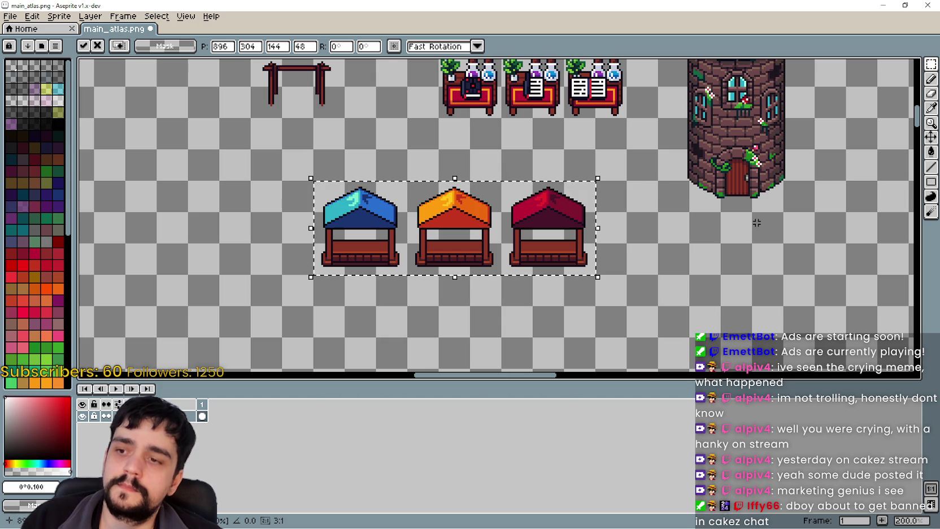
{"action": "key", "text": "i"}
{"action": "key", "text": "alt+Tab"}
Preview Exterior Beach.png, the 384 × 240 beach props sheet, then close it
{"action": "scroll", "coordinate": [646, 330], "scroll_direction": "up", "scroll_amount": 1}
{"action": "scroll", "coordinate": [658, 327], "scroll_direction": "down", "scroll_amount": 1}
{"action": "scroll", "coordinate": [658, 327], "scroll_direction": "up", "scroll_amount": 1}
{"action": "scroll", "coordinate": [657, 326], "scroll_direction": "down", "scroll_amount": 1}
{"action": "scroll", "coordinate": [658, 327], "scroll_direction": "up", "scroll_amount": 1}
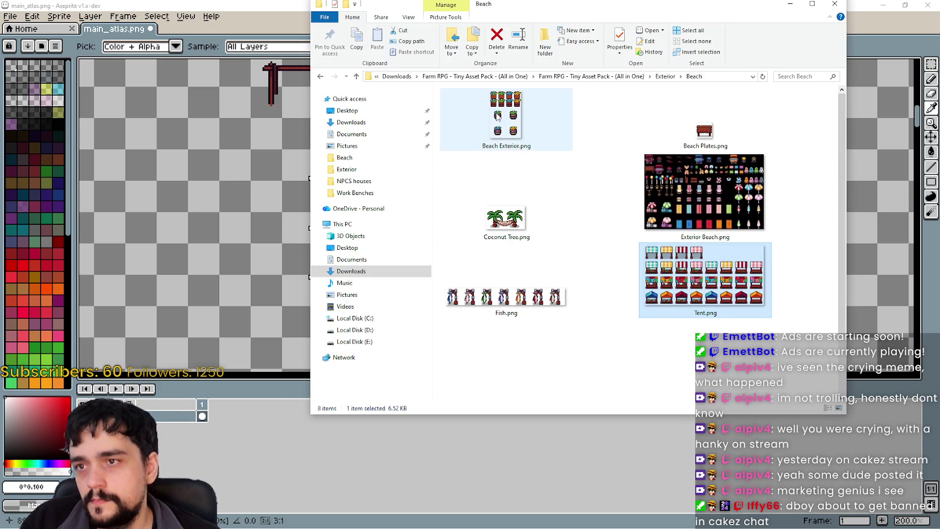
{"action": "scroll", "coordinate": [630, 246], "scroll_direction": "down", "scroll_amount": 1}
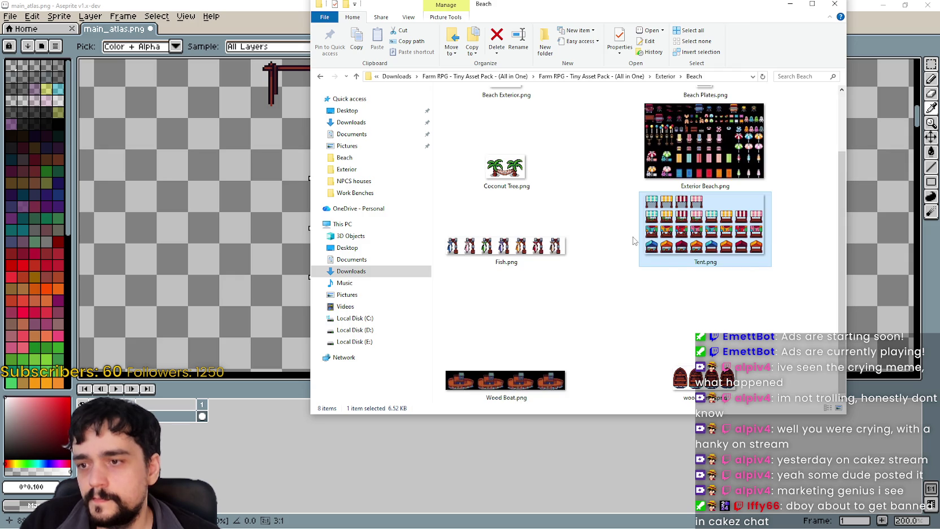
{"action": "scroll", "coordinate": [633, 240], "scroll_direction": "up", "scroll_amount": 1}
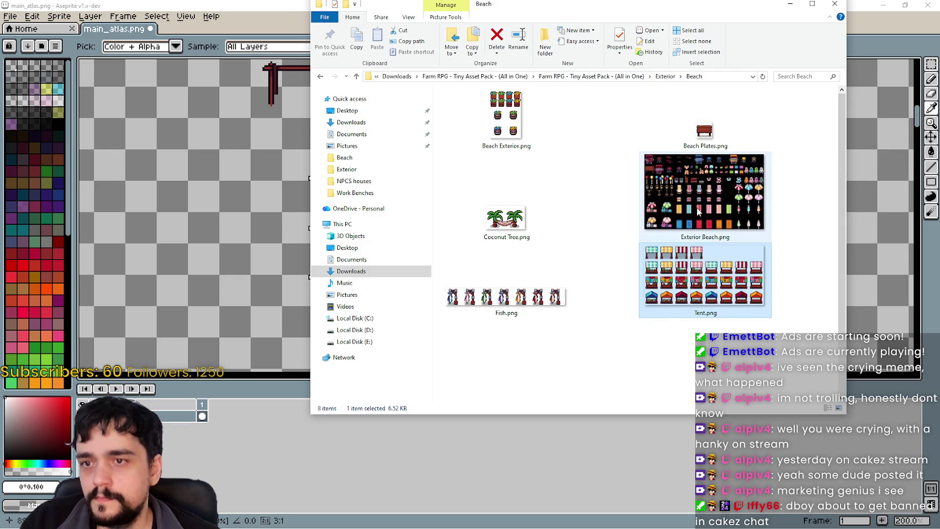
{"action": "left_click", "coordinate": [696, 207]}
{"action": "double_click", "coordinate": [702, 187]}
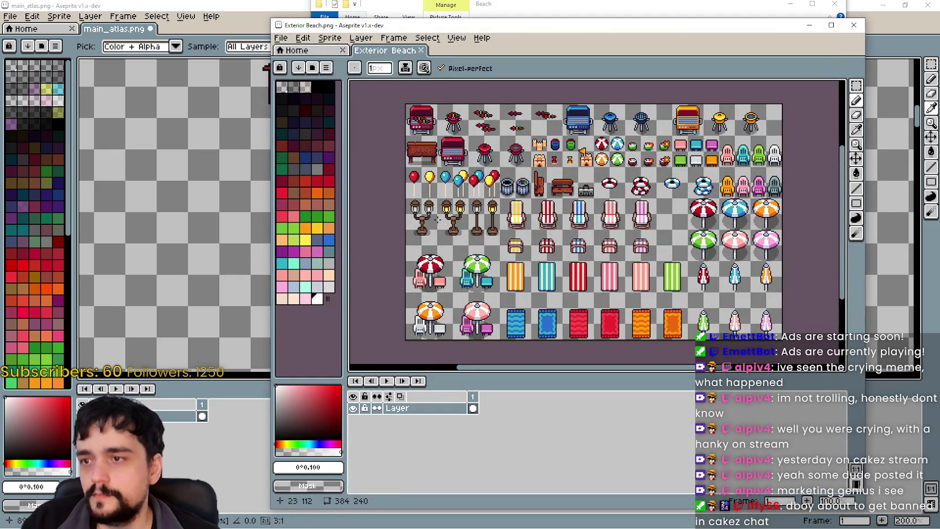
{"action": "left_click_drag", "start_coordinate": [499, 230], "coordinate": [528, 214]}
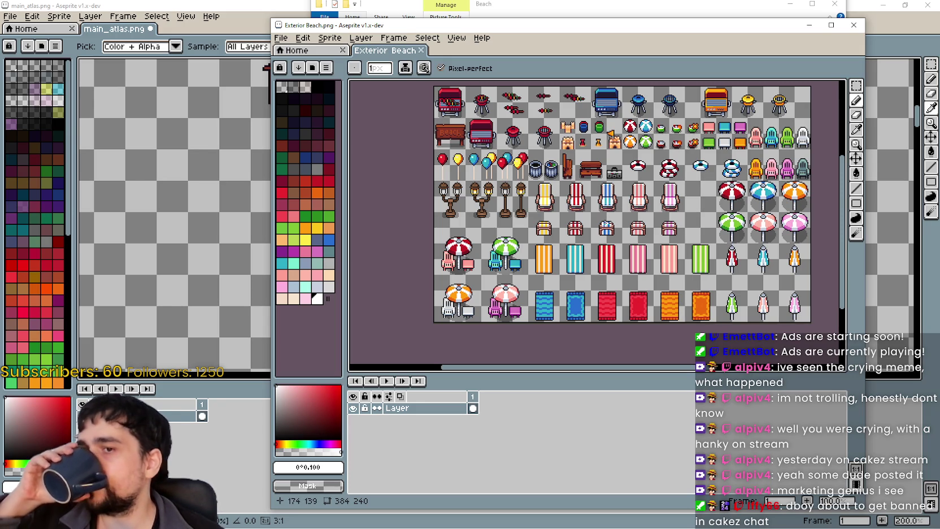
{"action": "left_click", "coordinate": [854, 25]}
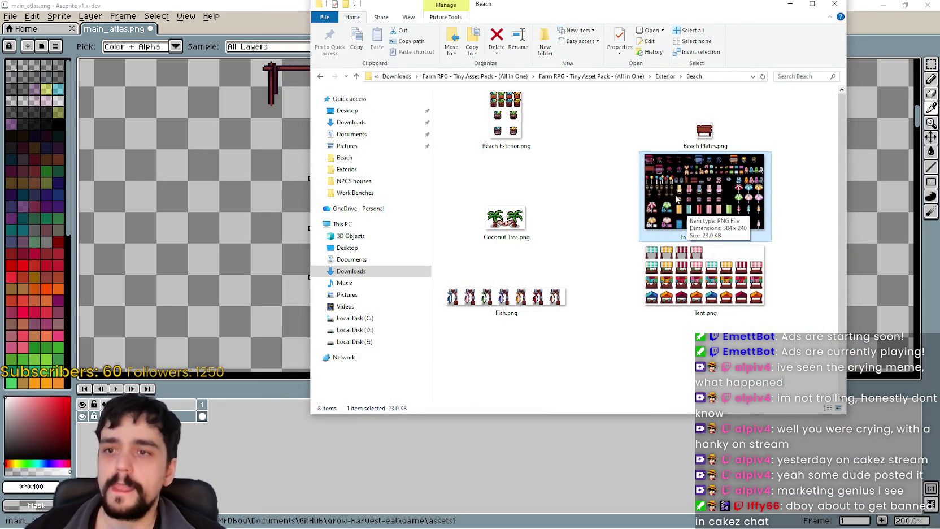
Preview the Beach Plates image, then look inside the Exterior Deep Forest folder
{"action": "double_click", "coordinate": [706, 142]}
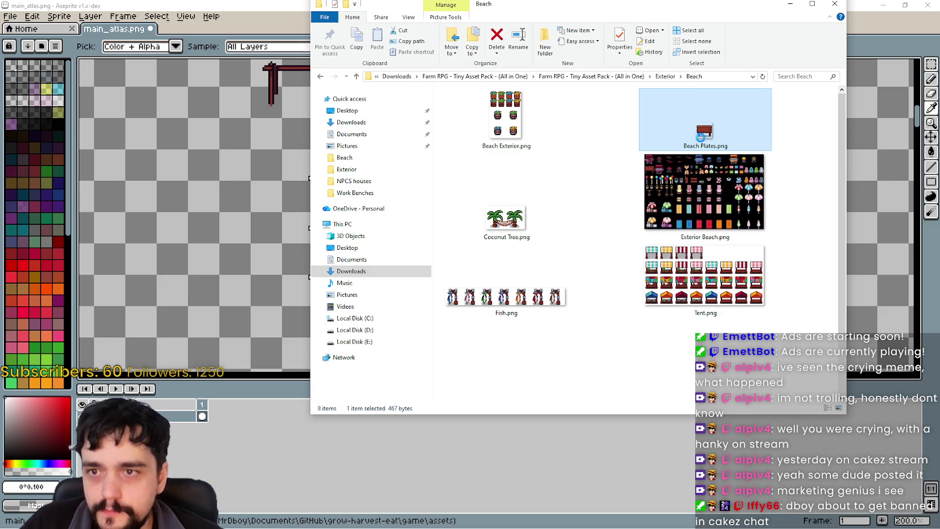
{"action": "left_click", "coordinate": [666, 76]}
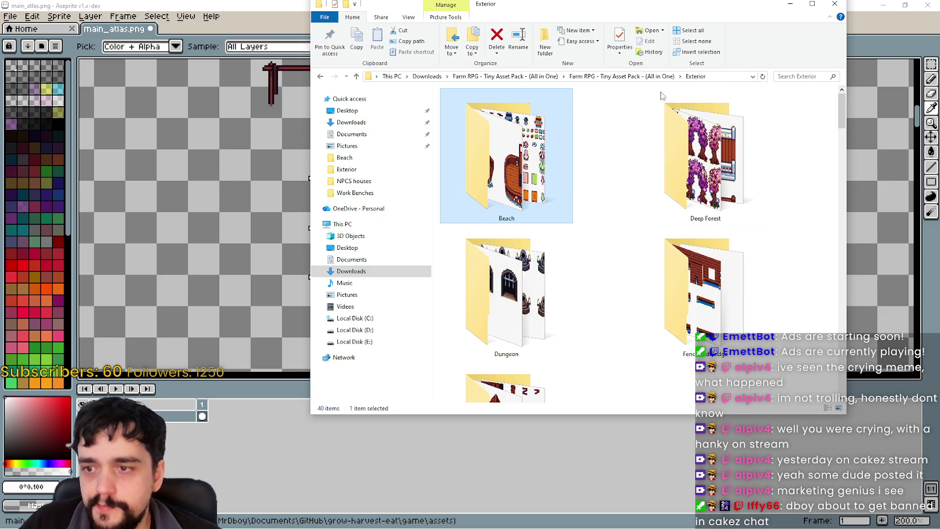
{"action": "double_click", "coordinate": [681, 193]}
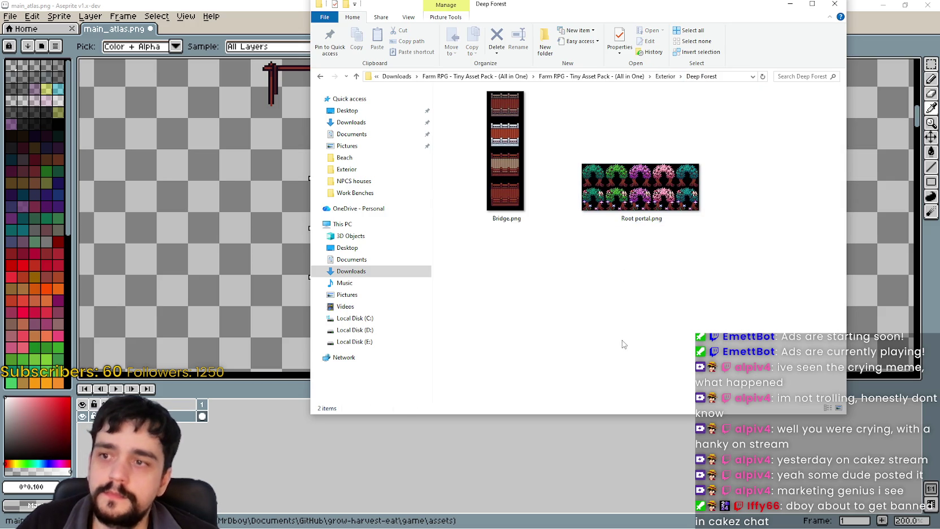
{"action": "left_click", "coordinate": [671, 76]}
{"action": "mouse_move", "coordinate": [701, 294]}
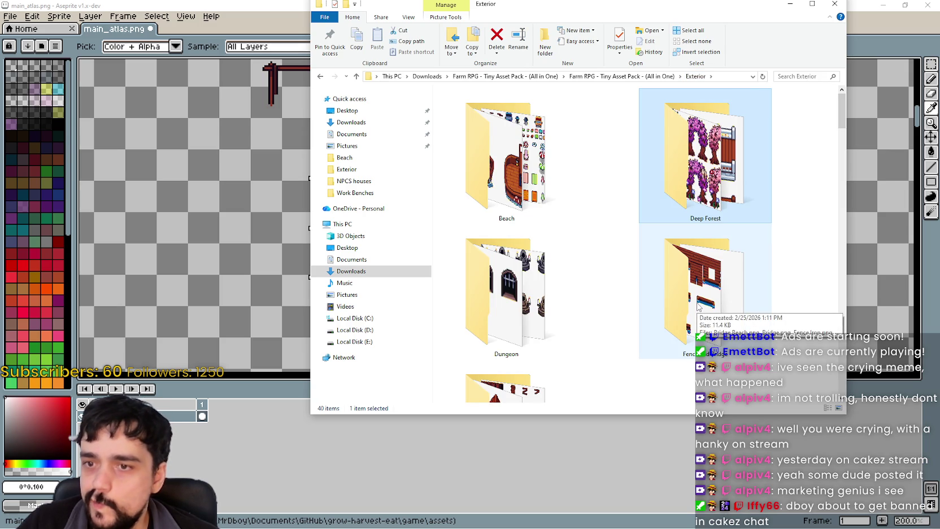
Browse the Dungeon and Fence and Bridge folders, showing files as Extra large icons
{"action": "scroll", "coordinate": [698, 306], "scroll_direction": "down", "scroll_amount": 2}
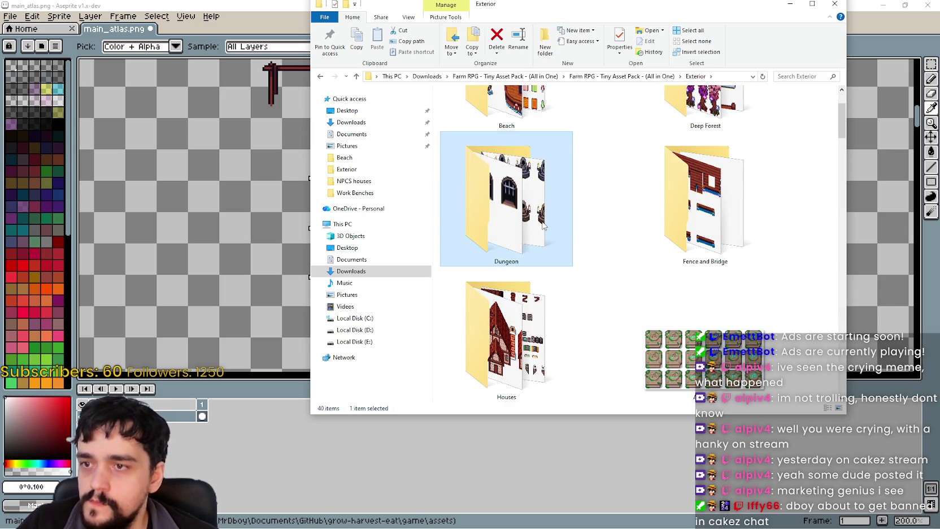
{"action": "double_click", "coordinate": [543, 225]}
{"action": "left_click", "coordinate": [666, 78]}
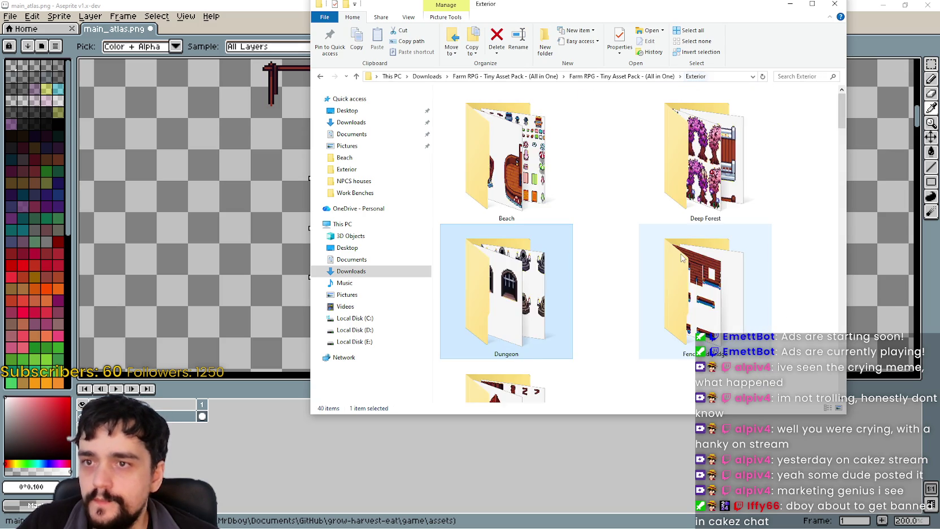
{"action": "scroll", "coordinate": [706, 237], "scroll_direction": "down", "scroll_amount": 2}
{"action": "double_click", "coordinate": [727, 230]}
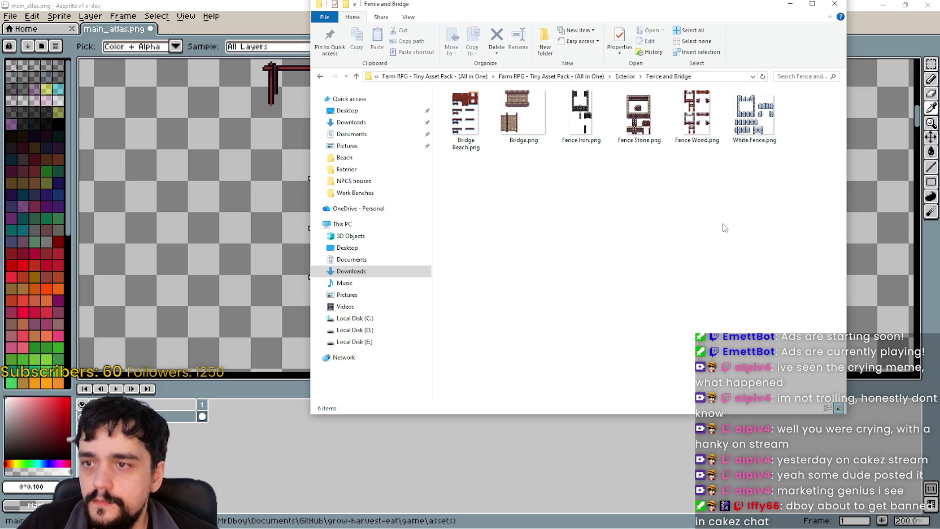
{"action": "right_click", "coordinate": [721, 226]}
{"action": "left_click", "coordinate": [856, 227]}
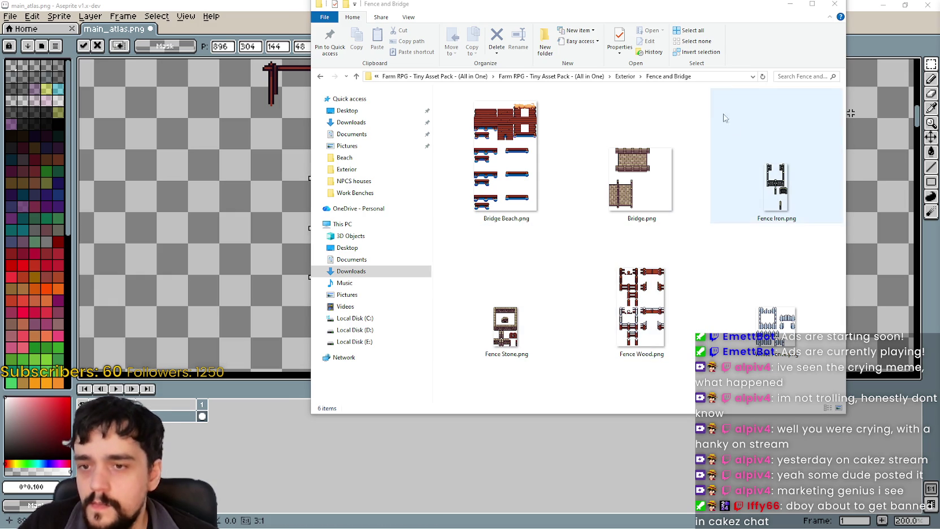
Return to Exterior, open the Houses folder, then the NPCS houses folder
{"action": "left_click", "coordinate": [625, 77]}
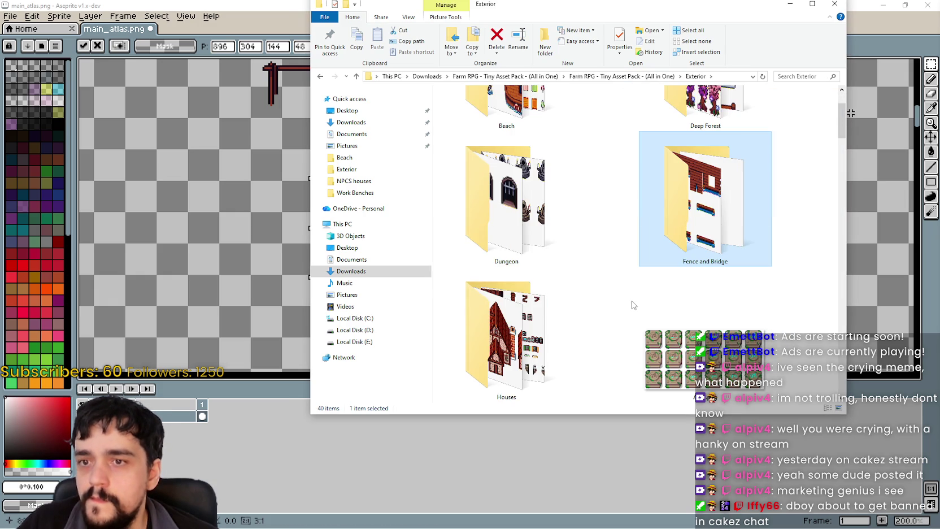
{"action": "scroll", "coordinate": [619, 289], "scroll_direction": "down", "scroll_amount": 2}
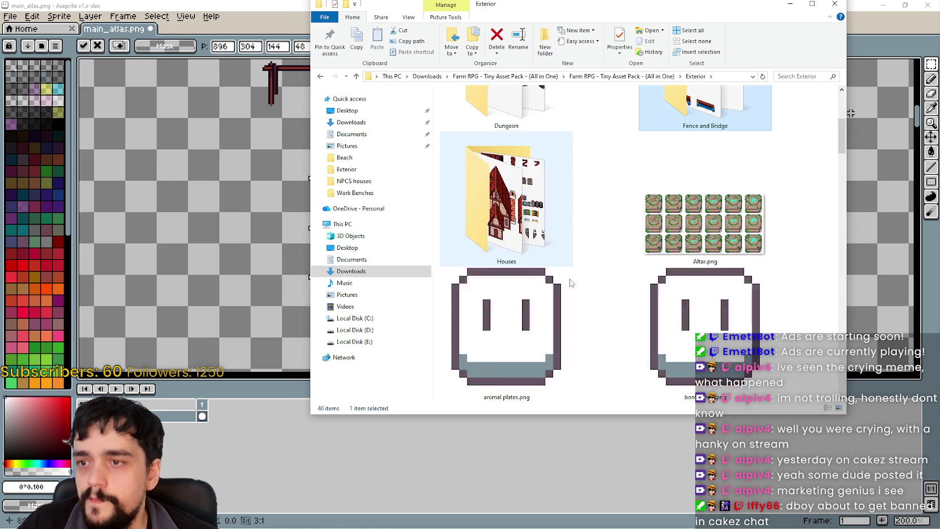
{"action": "double_click", "coordinate": [546, 220]}
{"action": "double_click", "coordinate": [683, 169]}
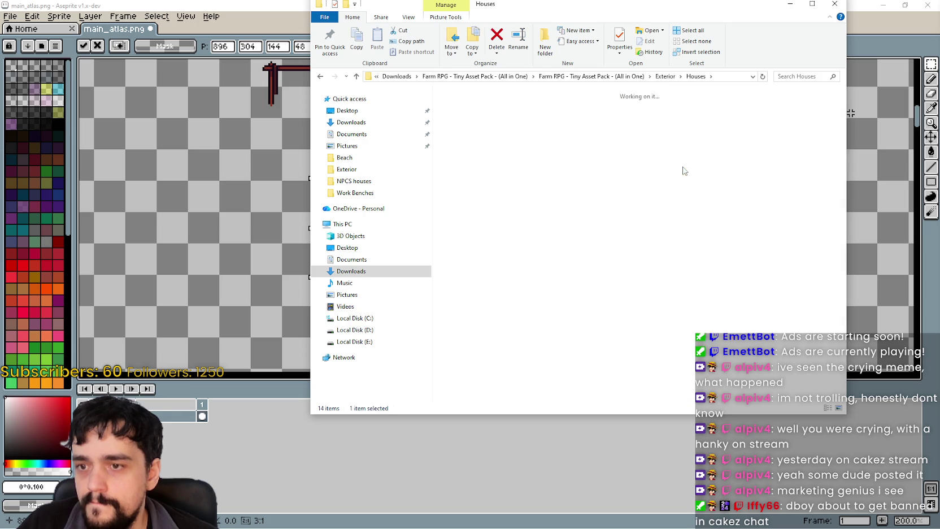
Preview Fishman.png in Aseprite, panning across its sprites, then close it
{"action": "scroll", "coordinate": [664, 306], "scroll_direction": "down", "scroll_amount": 1}
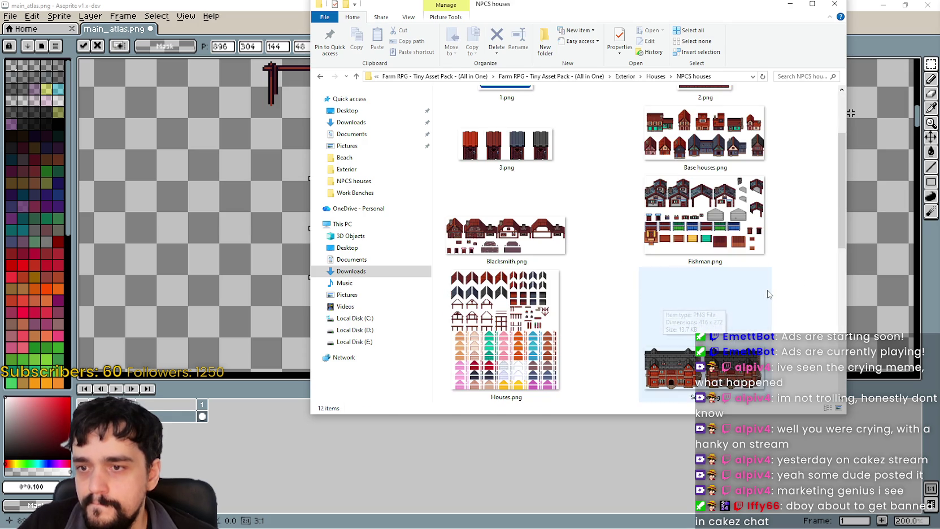
{"action": "left_click", "coordinate": [713, 236]}
{"action": "double_click", "coordinate": [713, 236]}
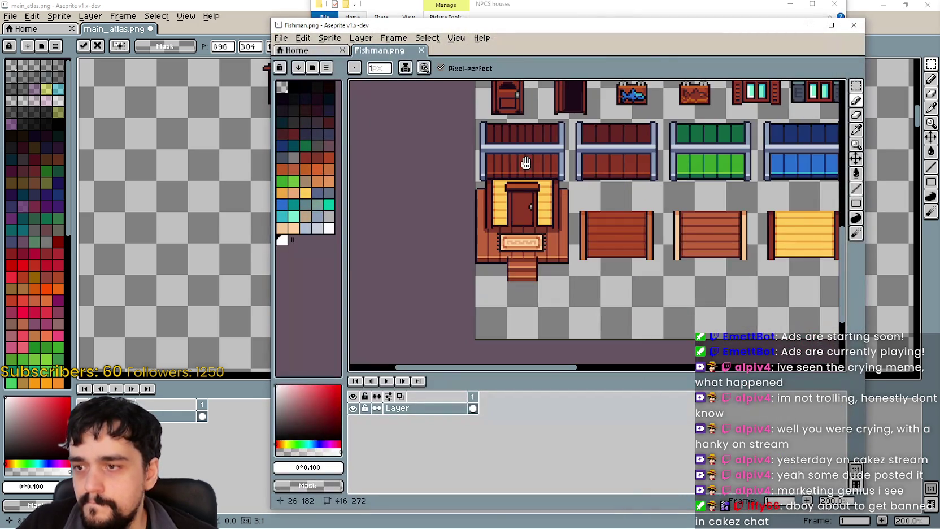
{"action": "scroll", "coordinate": [414, 273], "scroll_direction": "up", "scroll_amount": 1}
{"action": "scroll", "coordinate": [451, 266], "scroll_direction": "down", "scroll_amount": 3}
{"action": "scroll", "coordinate": [481, 263], "scroll_direction": "up", "scroll_amount": 1}
{"action": "left_click_drag", "start_coordinate": [481, 263], "coordinate": [481, 266]}
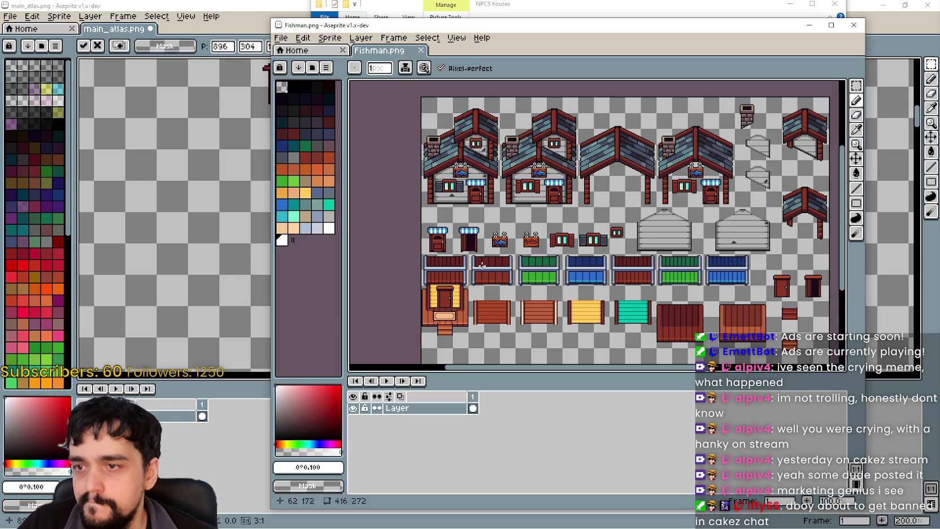
{"action": "left_click_drag", "start_coordinate": [753, 176], "coordinate": [705, 157]}
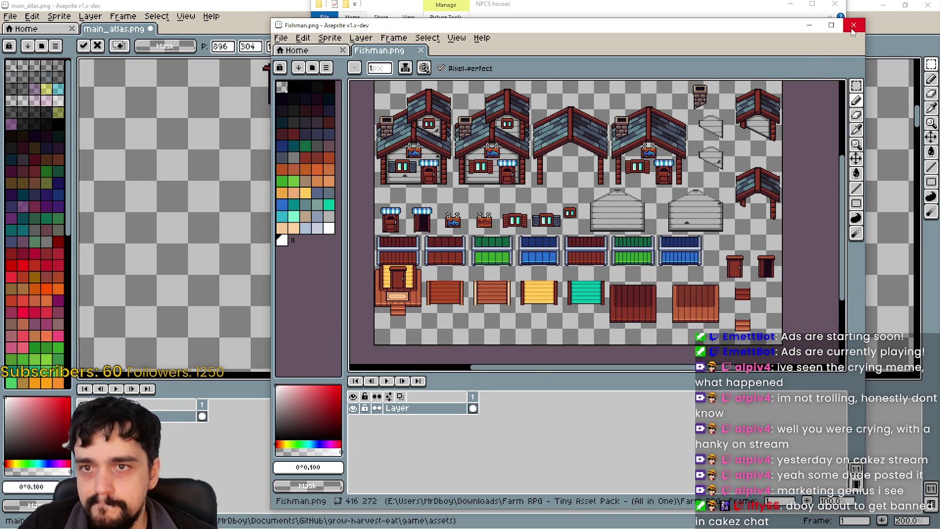
{"action": "left_click", "coordinate": [853, 25]}
Preview Blacksmith.png in Aseprite and close it
{"action": "double_click", "coordinate": [544, 239]}
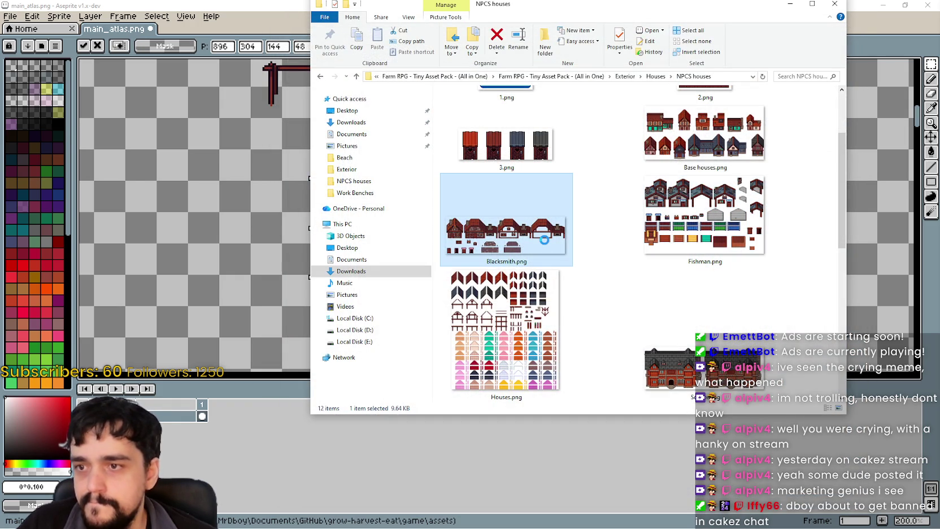
{"action": "scroll", "coordinate": [545, 209], "scroll_direction": "up", "scroll_amount": 1}
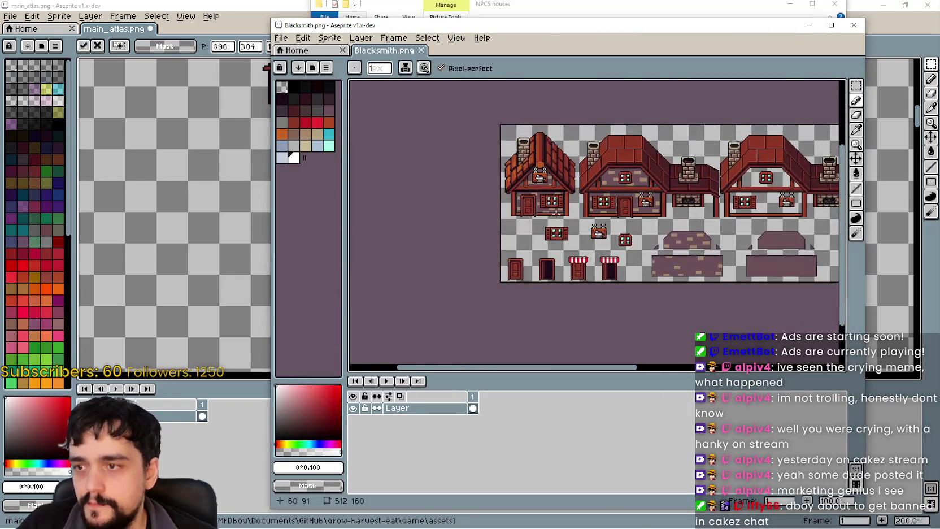
{"action": "scroll", "coordinate": [545, 209], "scroll_direction": "up", "scroll_amount": 2}
{"action": "scroll", "coordinate": [545, 208], "scroll_direction": "down", "scroll_amount": 3}
{"action": "scroll", "coordinate": [621, 226], "scroll_direction": "up", "scroll_amount": 1}
{"action": "scroll", "coordinate": [622, 226], "scroll_direction": "up", "scroll_amount": 1}
{"action": "left_click", "coordinate": [853, 25]}
Select trailer.png, close its preview, and scroll the folder back to the top
{"action": "scroll", "coordinate": [651, 246], "scroll_direction": "down", "scroll_amount": 2}
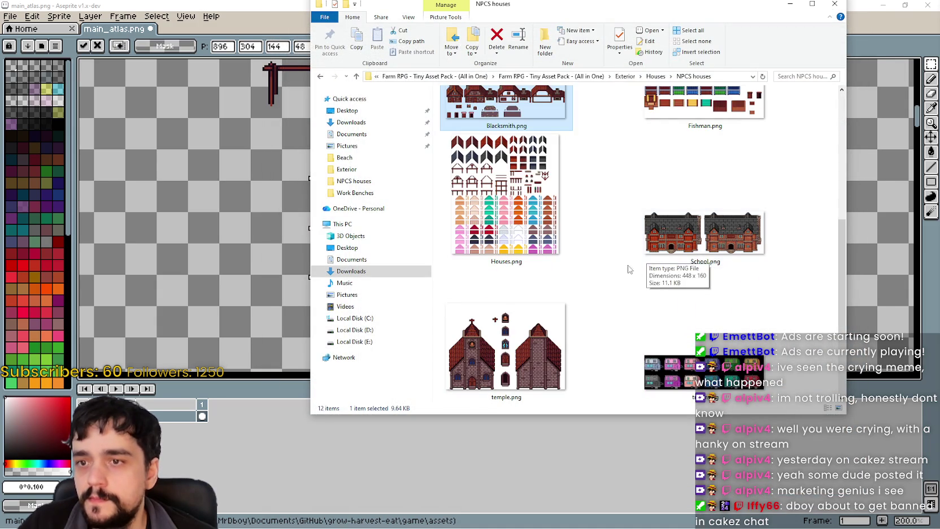
{"action": "scroll", "coordinate": [622, 274], "scroll_direction": "down", "scroll_amount": 2}
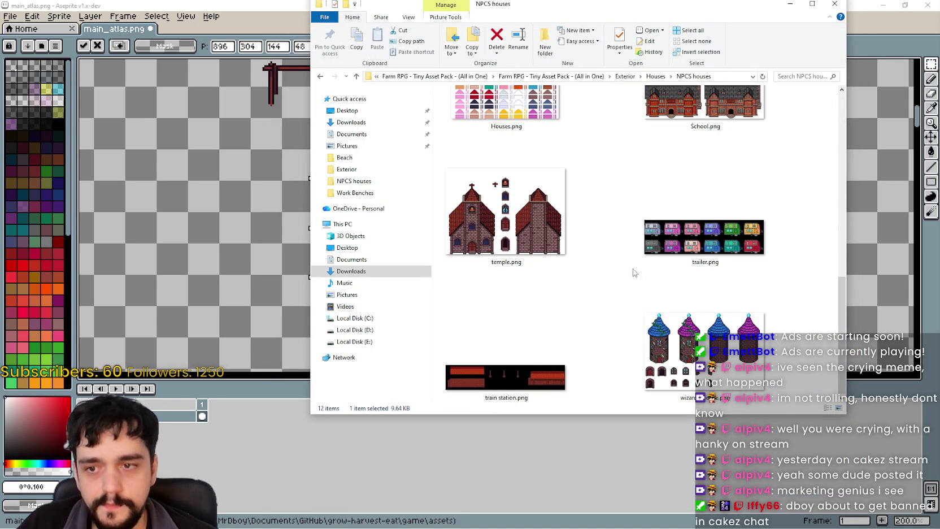
{"action": "left_click", "coordinate": [738, 246]}
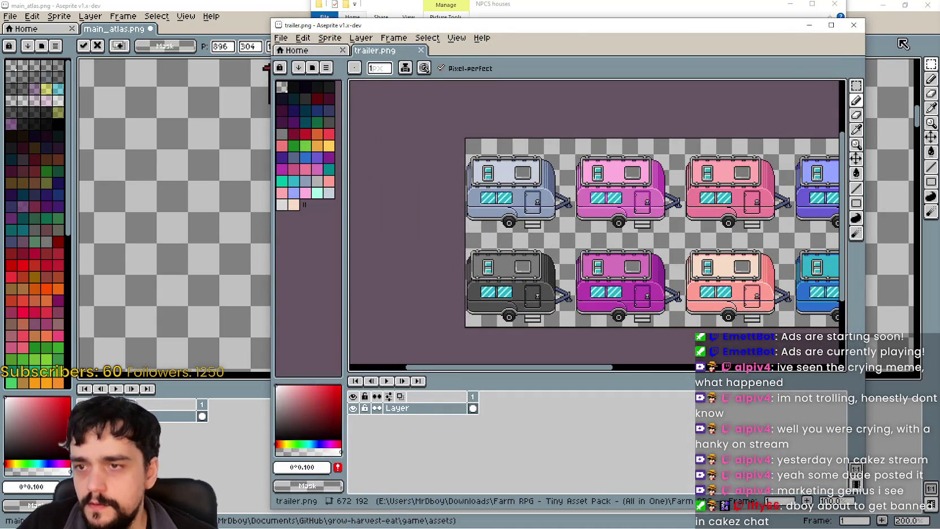
{"action": "left_click", "coordinate": [854, 26]}
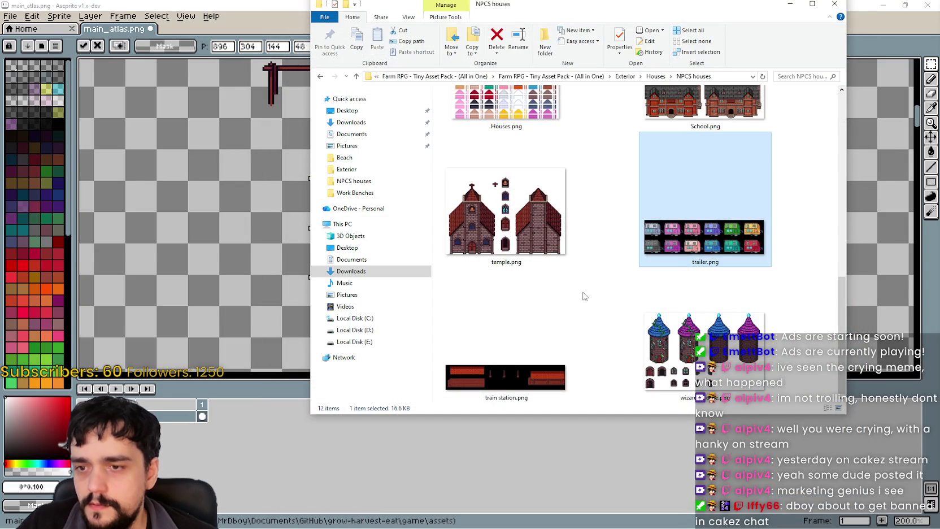
{"action": "scroll", "coordinate": [585, 296], "scroll_direction": "up", "scroll_amount": 4}
{"action": "scroll", "coordinate": [585, 296], "scroll_direction": "down", "scroll_amount": 3}
{"action": "scroll", "coordinate": [584, 296], "scroll_direction": "up", "scroll_amount": 6}
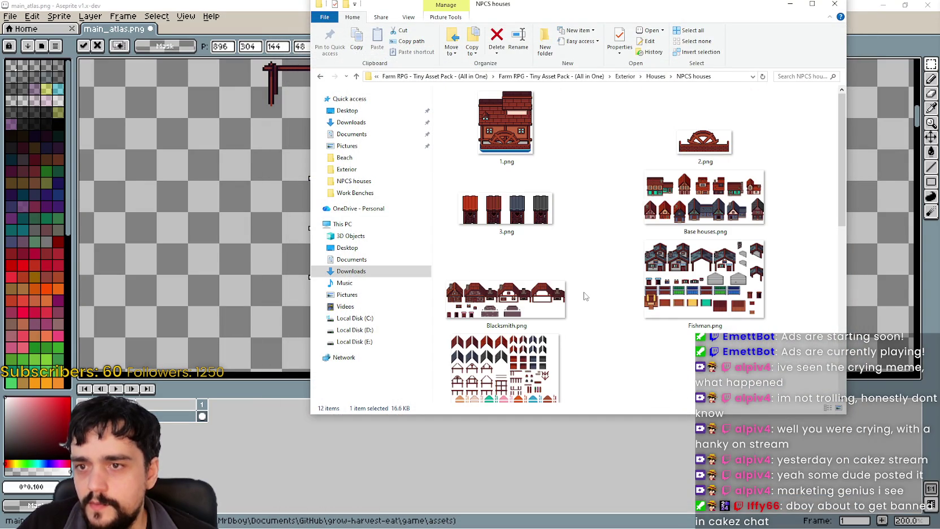
From the Houses folder, preview the Door, windows, and chimney.png sheet, then close it
{"action": "left_click", "coordinate": [655, 76]}
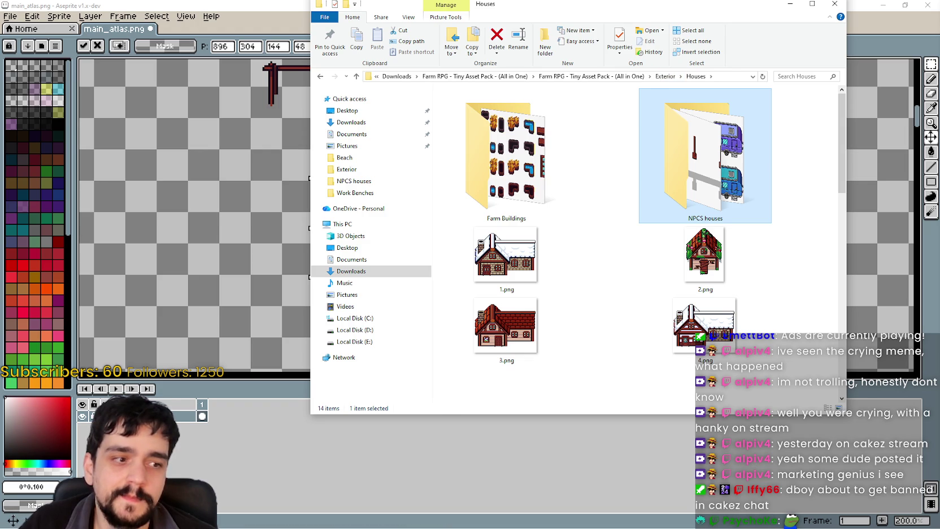
{"action": "scroll", "coordinate": [544, 271], "scroll_direction": "down", "scroll_amount": 5}
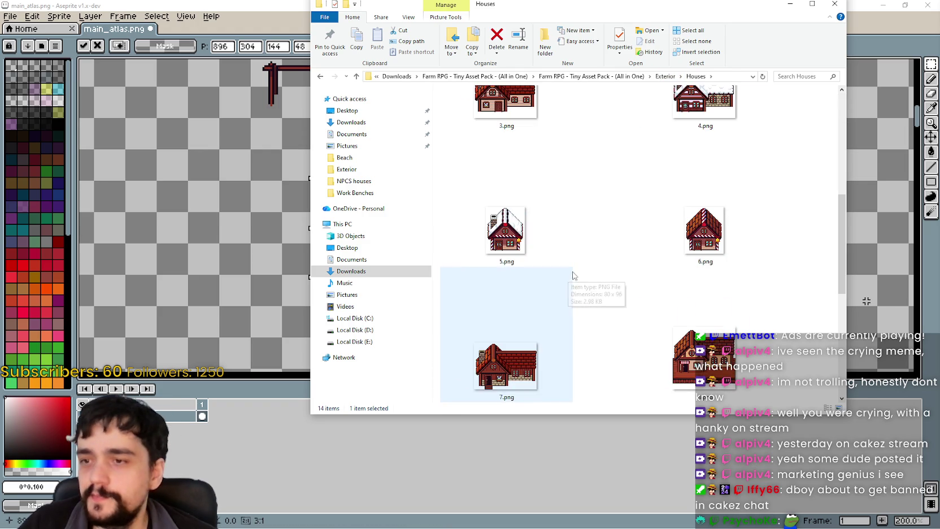
{"action": "scroll", "coordinate": [676, 269], "scroll_direction": "down", "scroll_amount": 2}
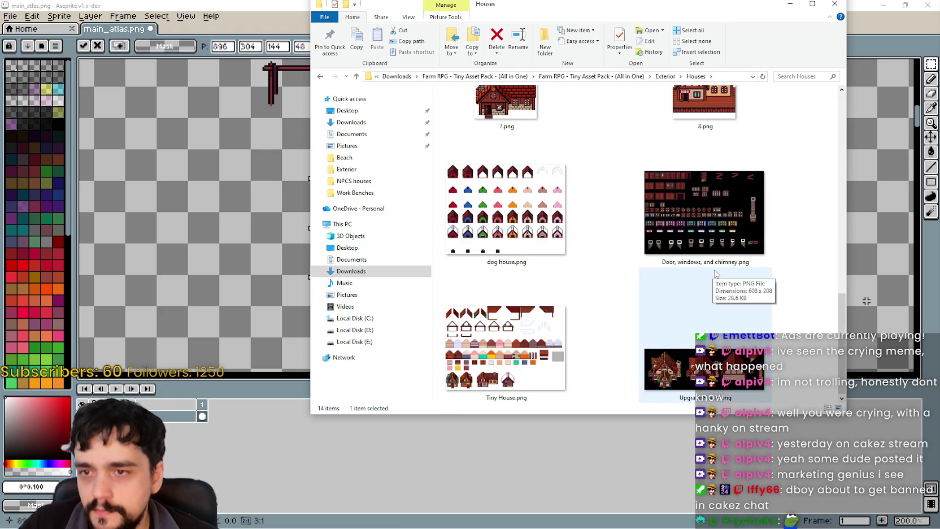
{"action": "left_click", "coordinate": [698, 210]}
{"action": "double_click", "coordinate": [697, 210]}
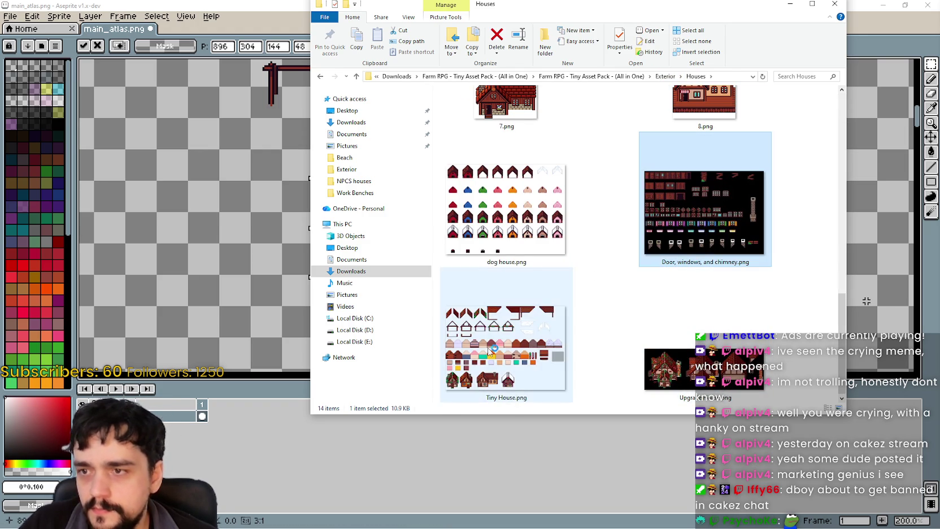
{"action": "scroll", "coordinate": [559, 237], "scroll_direction": "up", "scroll_amount": 1}
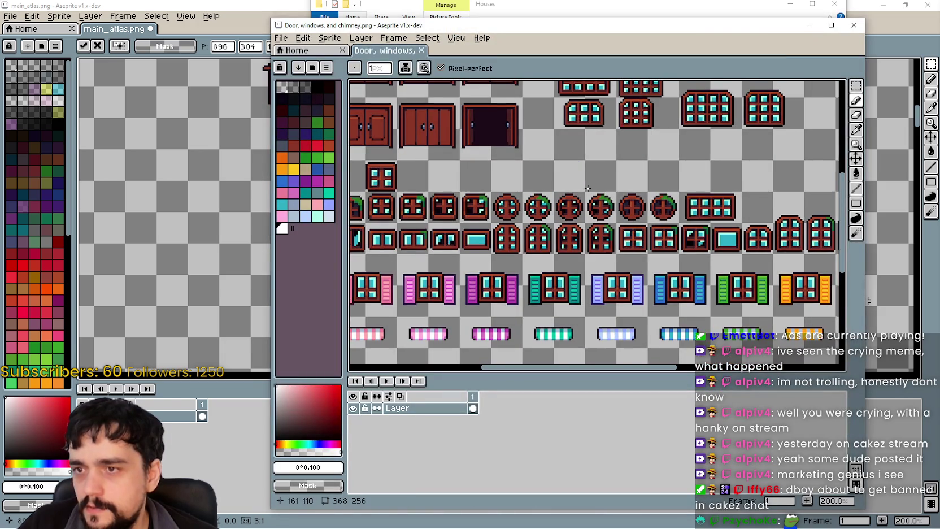
{"action": "scroll", "coordinate": [587, 189], "scroll_direction": "down", "scroll_amount": 1}
{"action": "left_click_drag", "start_coordinate": [586, 201], "coordinate": [601, 193]}
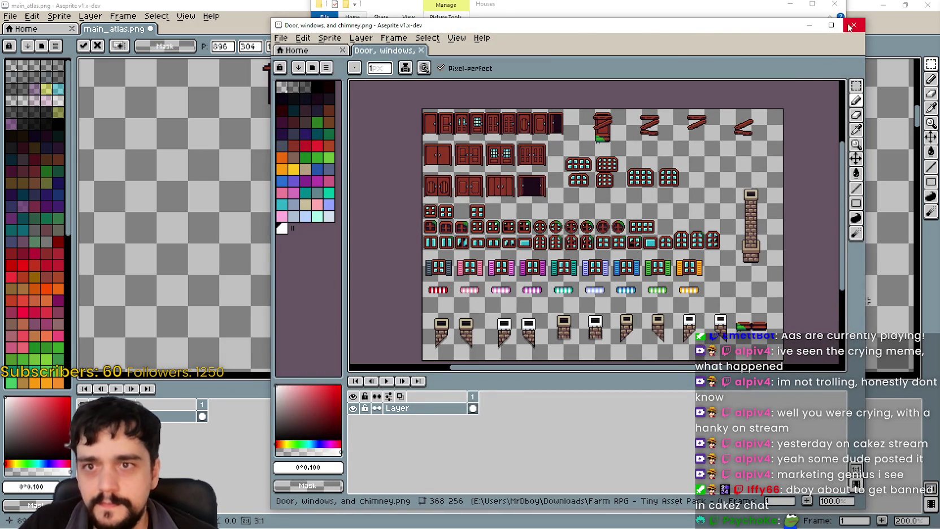
{"action": "left_click", "coordinate": [854, 25]}
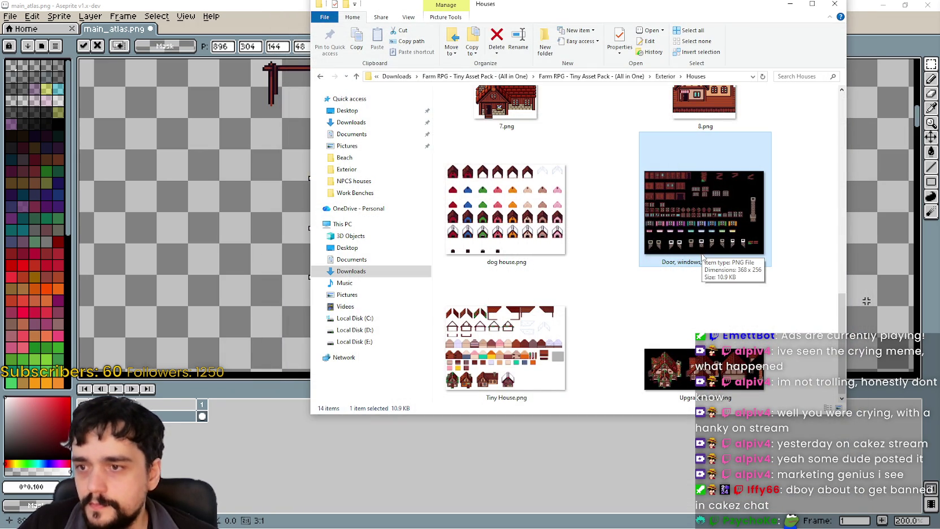
Preview the red-roofed house 7.png, close it, and move the folder window down-left
{"action": "scroll", "coordinate": [591, 348], "scroll_direction": "up", "scroll_amount": 3}
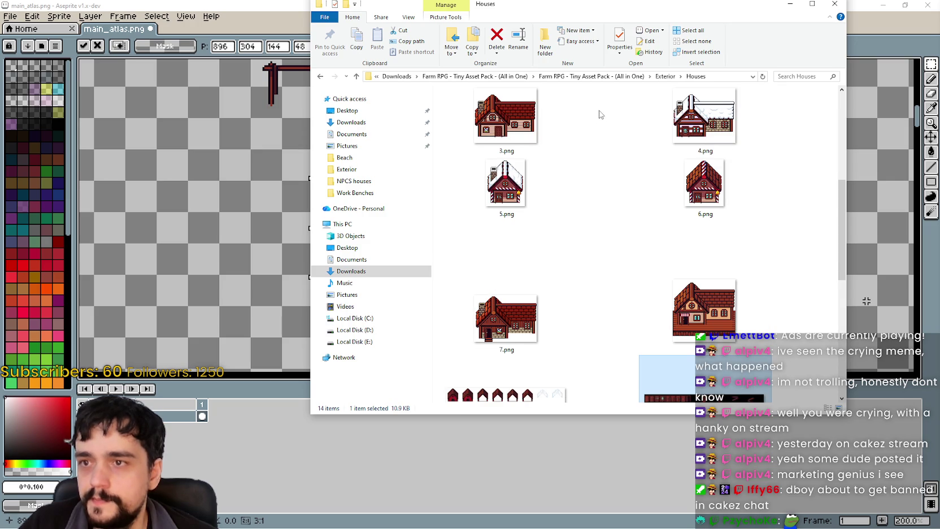
{"action": "left_click", "coordinate": [507, 332]}
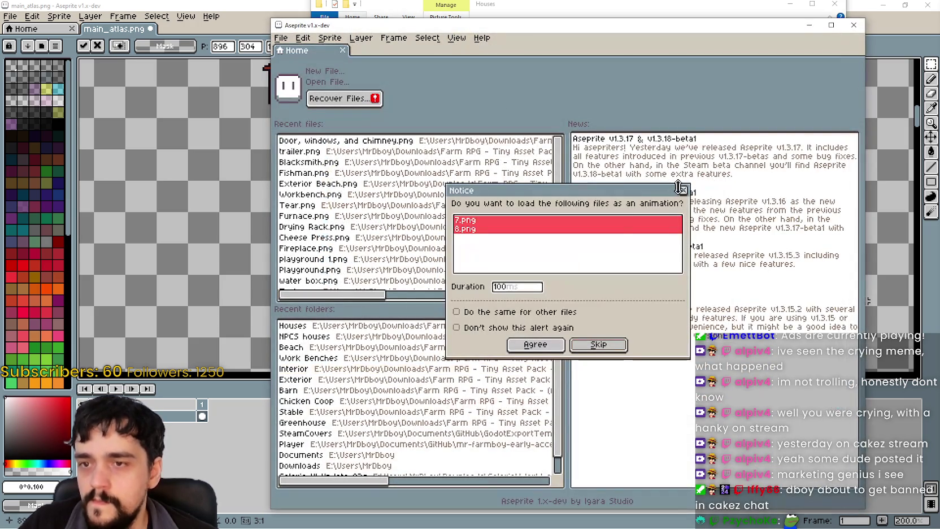
{"action": "left_click", "coordinate": [681, 189]}
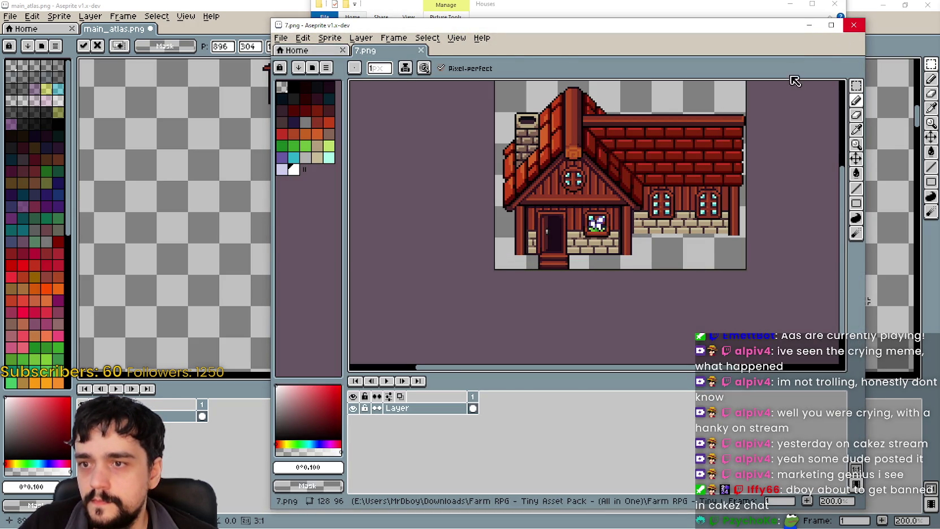
{"action": "scroll", "coordinate": [572, 210], "scroll_direction": "up", "scroll_amount": 2}
{"action": "scroll", "coordinate": [572, 210], "scroll_direction": "up", "scroll_amount": 2}
{"action": "scroll", "coordinate": [662, 237], "scroll_direction": "down", "scroll_amount": 10}
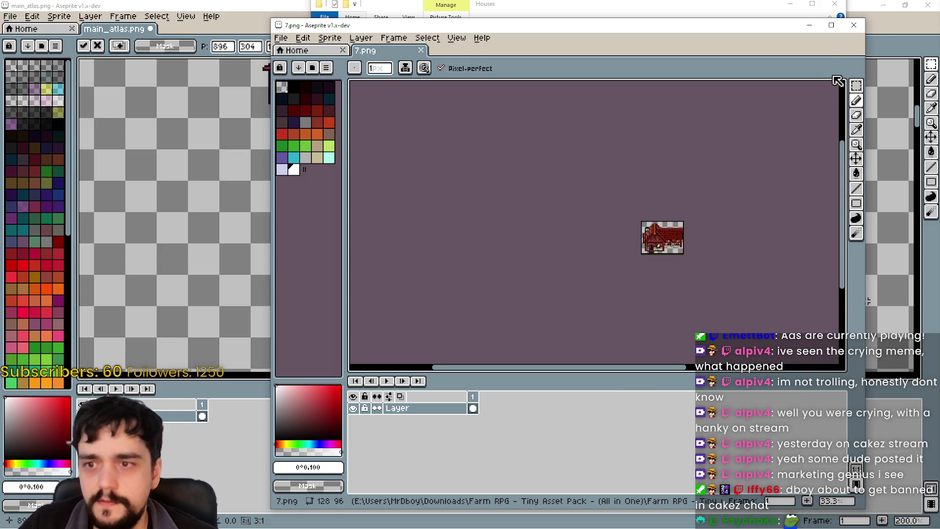
{"action": "left_click", "coordinate": [854, 25]}
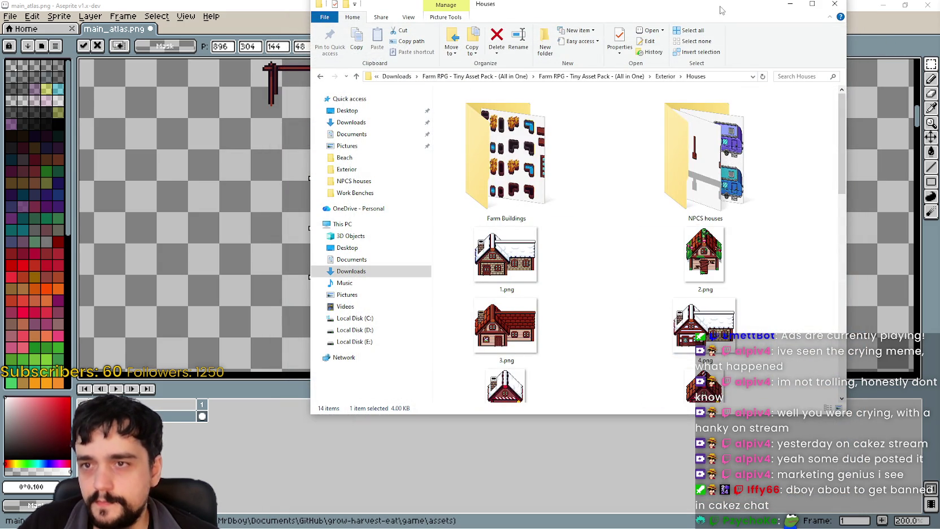
{"action": "left_click_drag", "start_coordinate": [717, 8], "coordinate": [686, 46]}
Open 3.png with the four outhouses from the NPCS houses folder
{"action": "double_click", "coordinate": [665, 183]}
{"action": "scroll", "coordinate": [485, 271], "scroll_direction": "down", "scroll_amount": 3}
{"action": "scroll", "coordinate": [487, 284], "scroll_direction": "up", "scroll_amount": 3}
{"action": "double_click", "coordinate": [485, 255]}
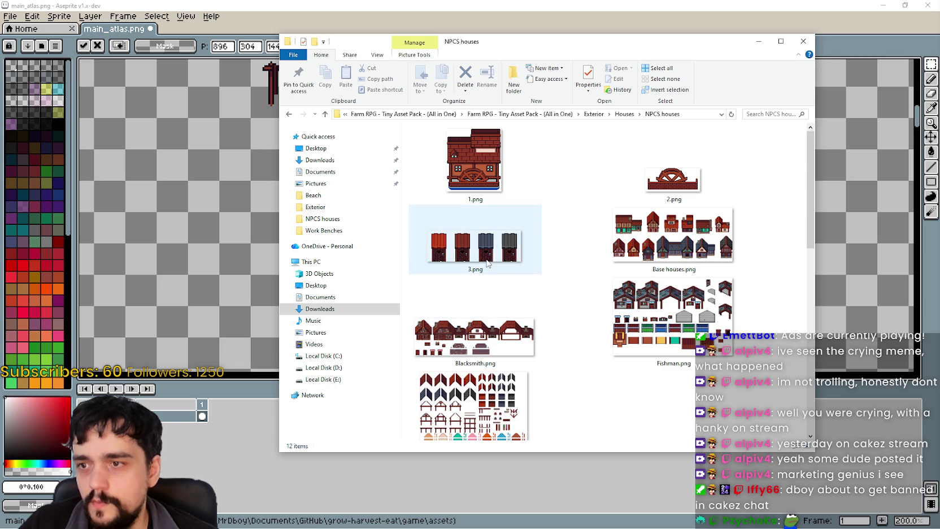
{"action": "scroll", "coordinate": [734, 209], "scroll_direction": "up", "scroll_amount": 1}
{"action": "scroll", "coordinate": [738, 209], "scroll_direction": "right", "scroll_amount": 2}
{"action": "scroll", "coordinate": [751, 210], "scroll_direction": "right", "scroll_amount": 2}
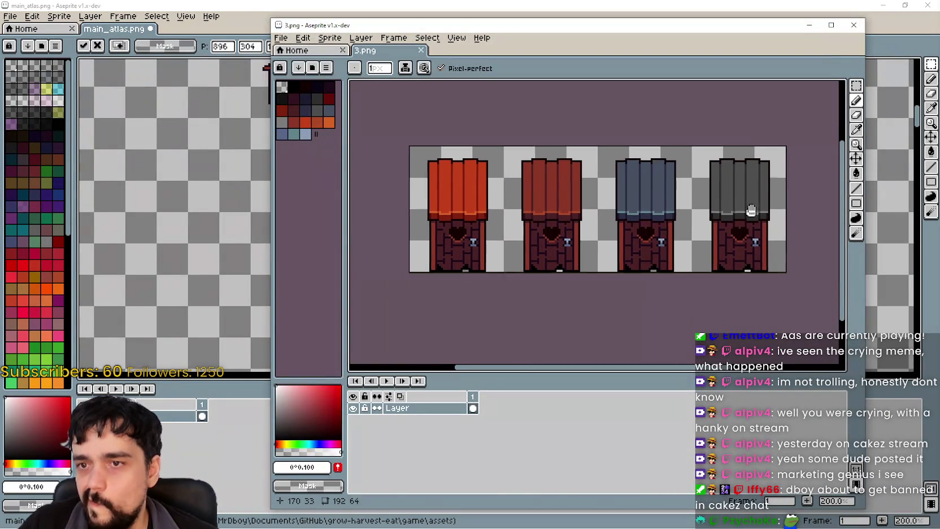
Select the entire 3.png sprite and copy the four outhouses
{"action": "left_click", "coordinate": [856, 85]}
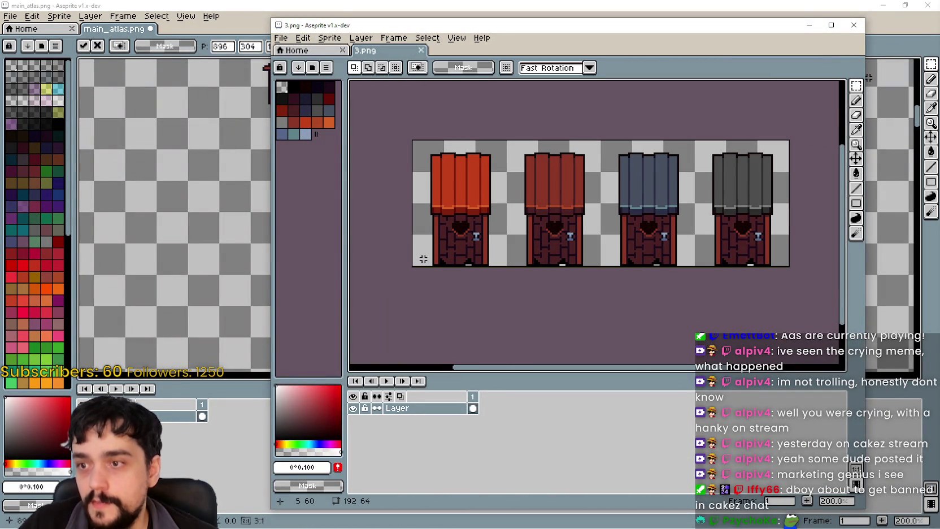
{"action": "left_click_drag", "start_coordinate": [411, 266], "coordinate": [790, 139]}
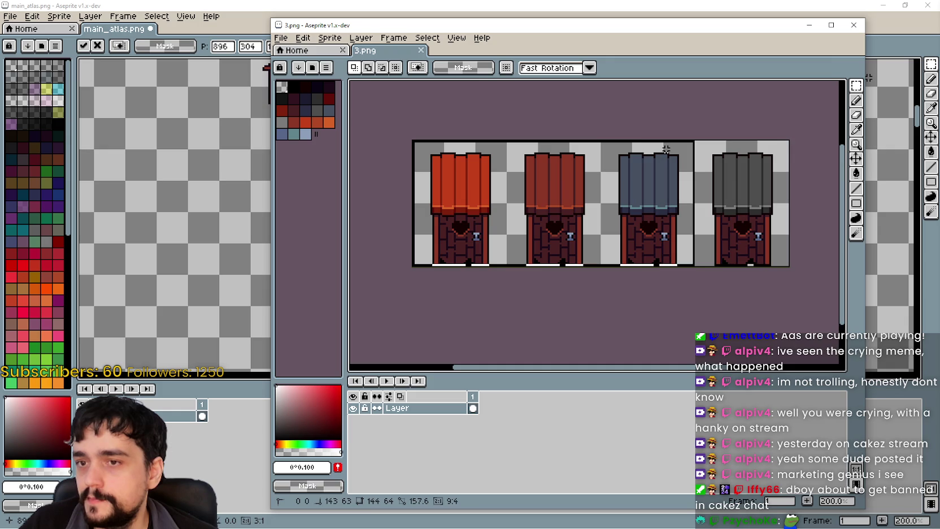
{"action": "key", "text": "ctrl+d"}
{"action": "key", "text": "ctrl+a"}
{"action": "key", "text": "ctrl+c"}
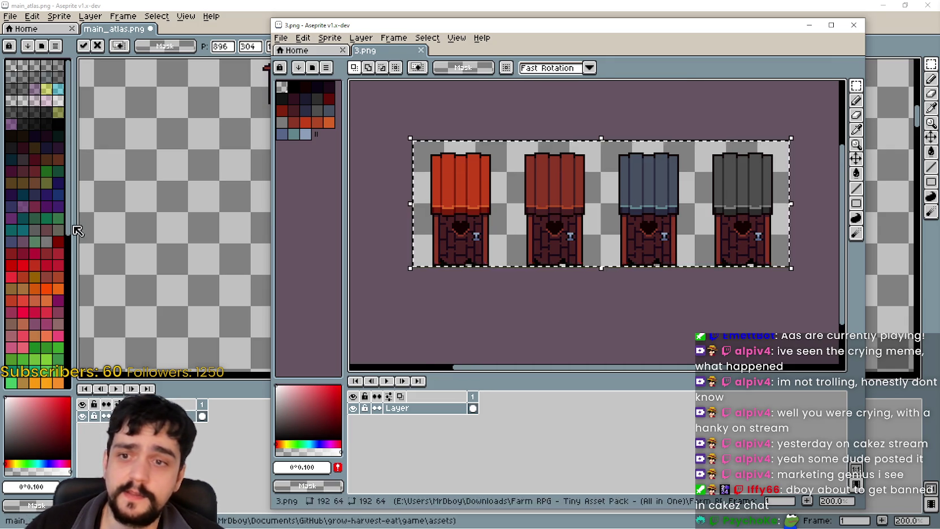
Paste the outhouses into main_atlas.png and drag them beside the market stalls
{"action": "left_click", "coordinate": [76, 233]}
{"action": "key", "text": "ctrl+v"}
{"action": "left_click_drag", "start_coordinate": [406, 279], "coordinate": [266, 298]}
{"action": "left_click_drag", "start_coordinate": [508, 273], "coordinate": [371, 210]}
Commit the pasted outhouses in place and bring them into view
{"action": "left_click", "coordinate": [469, 274]}
{"action": "scroll", "coordinate": [432, 237], "scroll_direction": "up", "scroll_amount": 2}
{"action": "scroll", "coordinate": [361, 210], "scroll_direction": "down", "scroll_amount": 1}
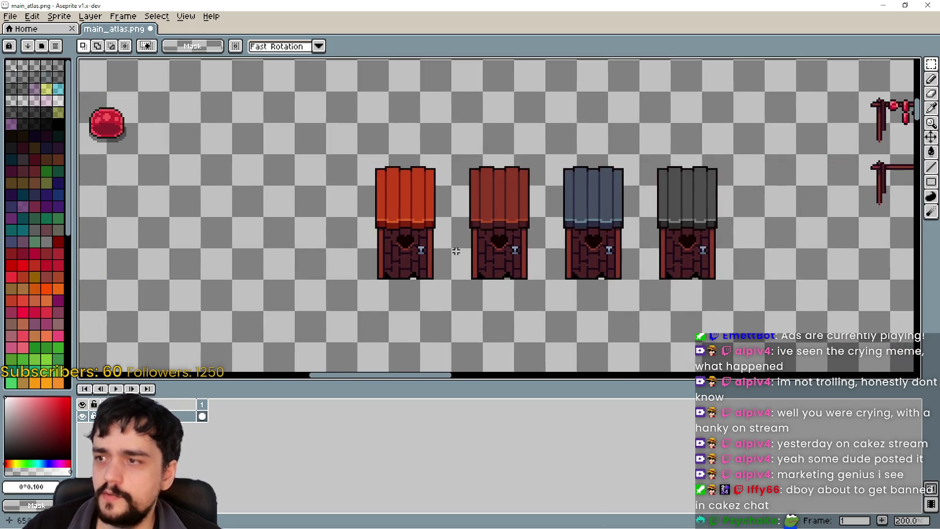
{"action": "scroll", "coordinate": [452, 246], "scroll_direction": "up", "scroll_amount": 2}
{"action": "scroll", "coordinate": [445, 247], "scroll_direction": "down", "scroll_amount": 3}
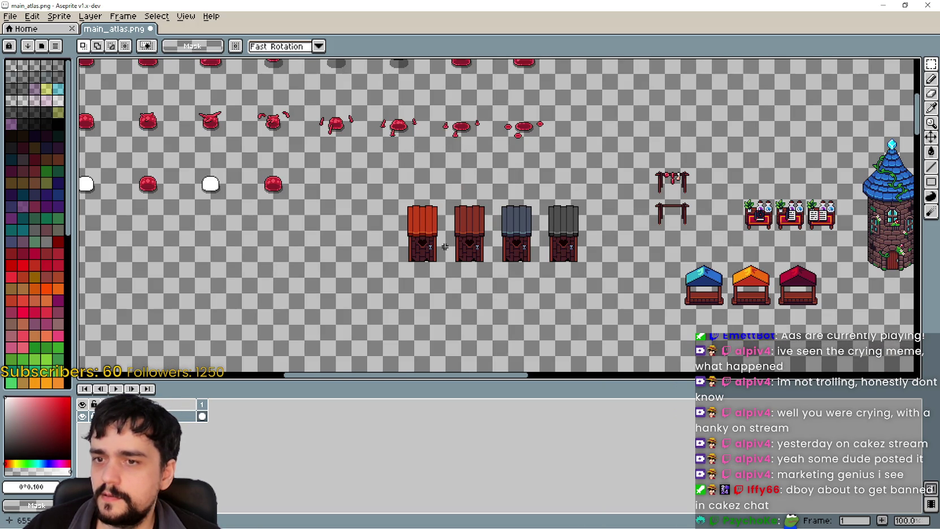
{"action": "left_click_drag", "start_coordinate": [543, 248], "coordinate": [428, 224]}
{"action": "scroll", "coordinate": [428, 225], "scroll_direction": "up", "scroll_amount": 2}
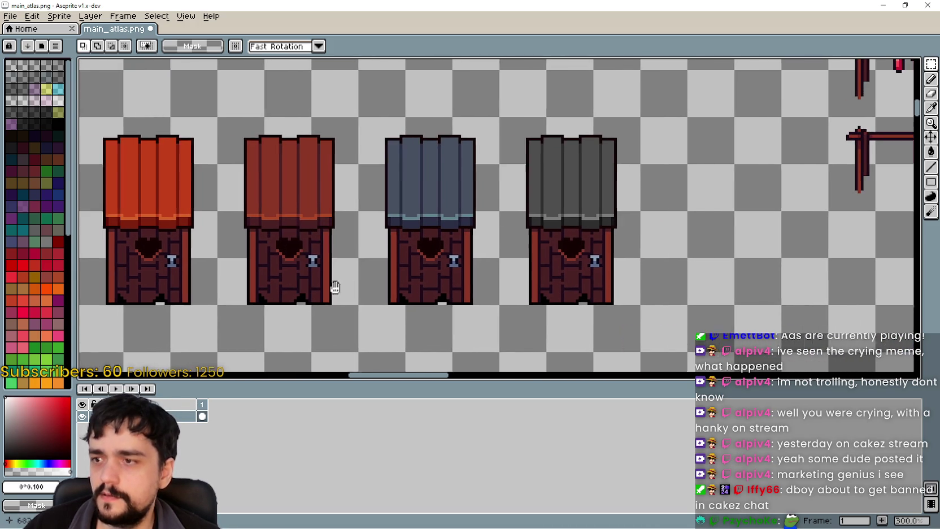
{"action": "left_click_drag", "start_coordinate": [428, 224], "coordinate": [501, 286]}
Select the first orange outhouse and look over the tower and market stalls
{"action": "left_click_drag", "start_coordinate": [286, 305], "coordinate": [423, 115]}
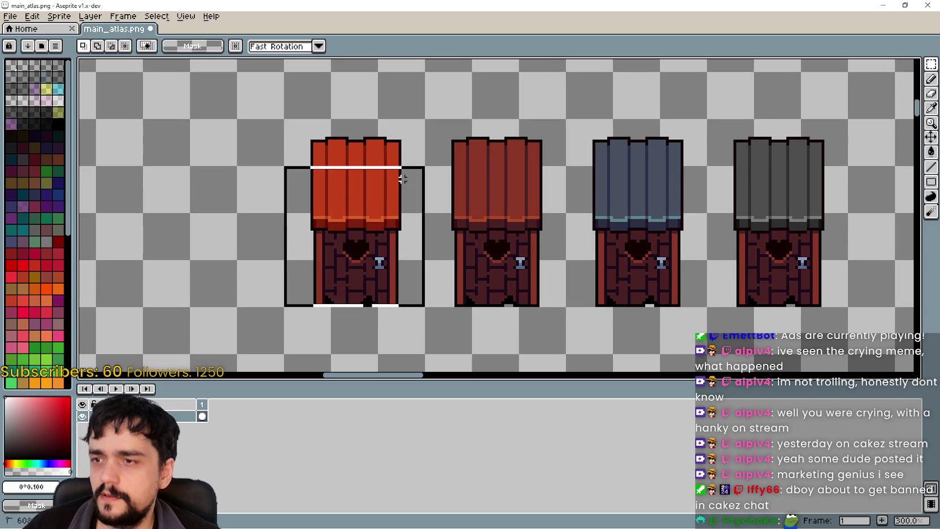
{"action": "scroll", "coordinate": [385, 235], "scroll_direction": "down", "scroll_amount": 1}
{"action": "scroll", "coordinate": [516, 204], "scroll_direction": "down", "scroll_amount": 2}
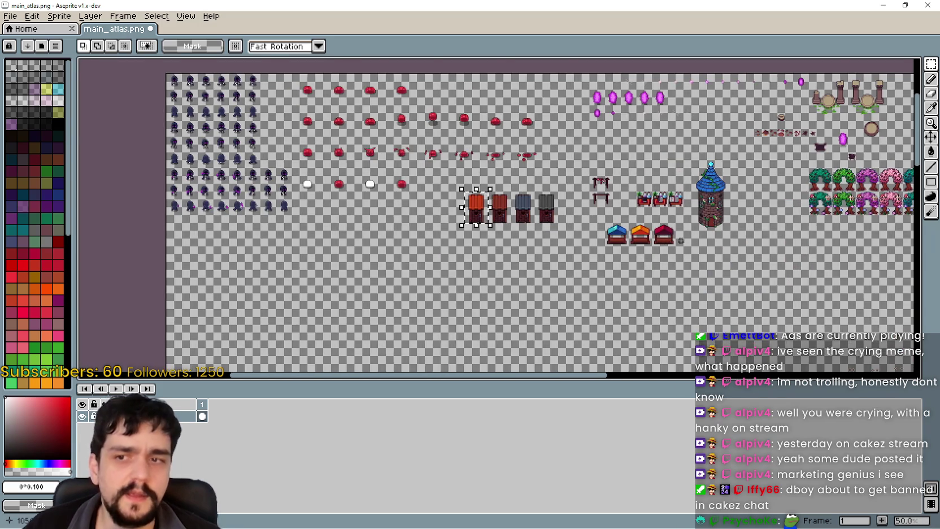
{"action": "scroll", "coordinate": [564, 212], "scroll_direction": "up", "scroll_amount": 2}
{"action": "scroll", "coordinate": [605, 215], "scroll_direction": "up", "scroll_amount": 2}
{"action": "mouse_move", "coordinate": [604, 215]}
{"action": "left_mouse_down"}
{"action": "mouse_move", "coordinate": [795, 234]}
{"action": "mouse_move", "coordinate": [325, 345]}
{"action": "left_mouse_up"}
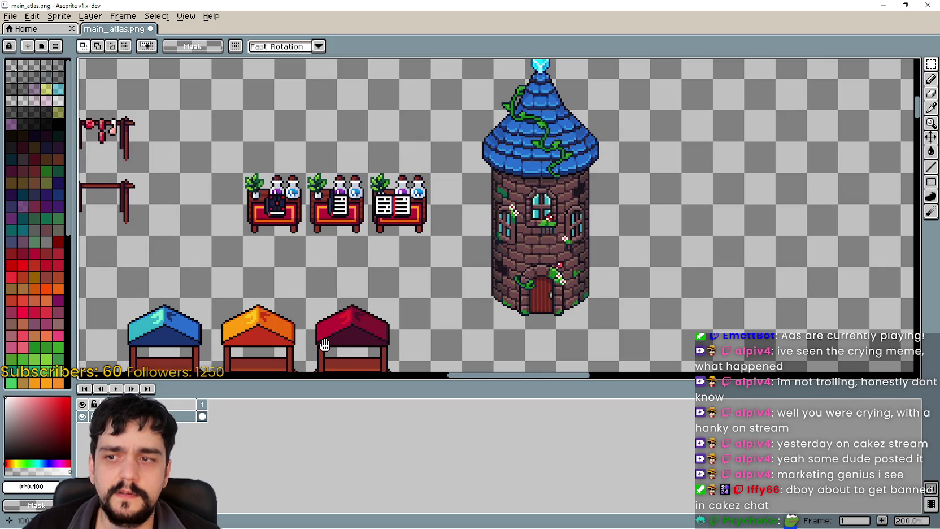
{"action": "mouse_move", "coordinate": [324, 345]}
{"action": "left_mouse_down"}
{"action": "mouse_move", "coordinate": [559, 299]}
{"action": "mouse_move", "coordinate": [733, 305]}
{"action": "left_mouse_up"}
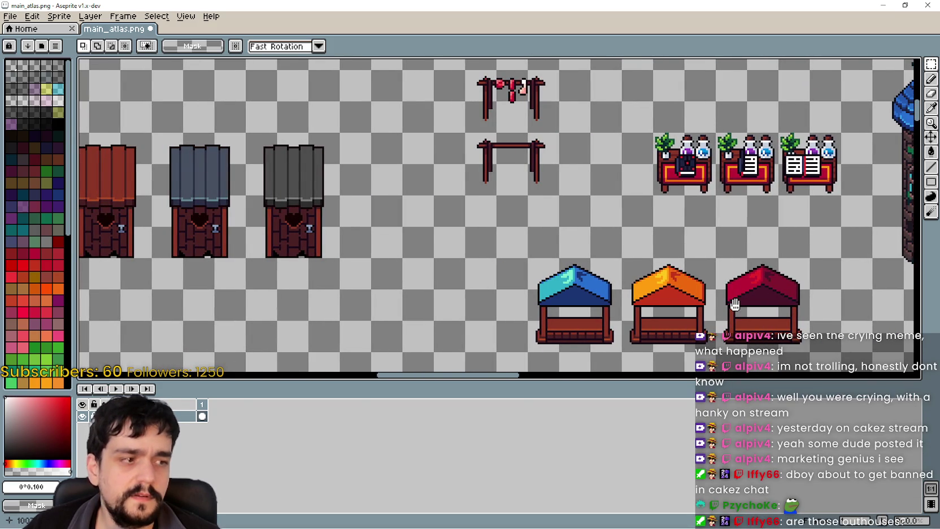
Recentre the four outhouses, try selecting the dark grey one, then clear the selection
{"action": "scroll", "coordinate": [237, 271], "scroll_direction": "up", "scroll_amount": 2}
{"action": "left_click_drag", "start_coordinate": [268, 250], "coordinate": [525, 299]}
{"action": "scroll", "coordinate": [525, 300], "scroll_direction": "down", "scroll_amount": 2}
{"action": "left_click_drag", "start_coordinate": [629, 291], "coordinate": [540, 167]}
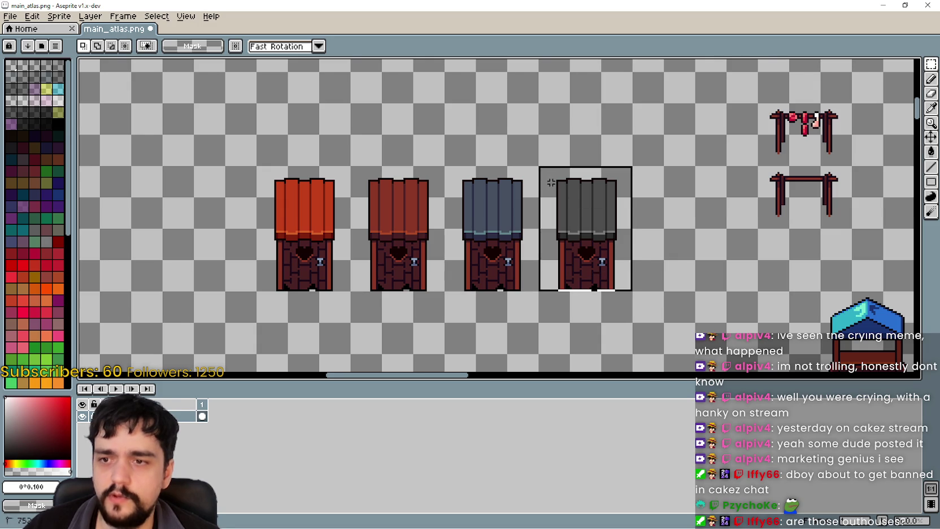
{"action": "scroll", "coordinate": [621, 291], "scroll_direction": "down", "scroll_amount": 2}
{"action": "left_click_drag", "start_coordinate": [672, 284], "coordinate": [555, 256]}
{"action": "left_click", "coordinate": [400, 257]}
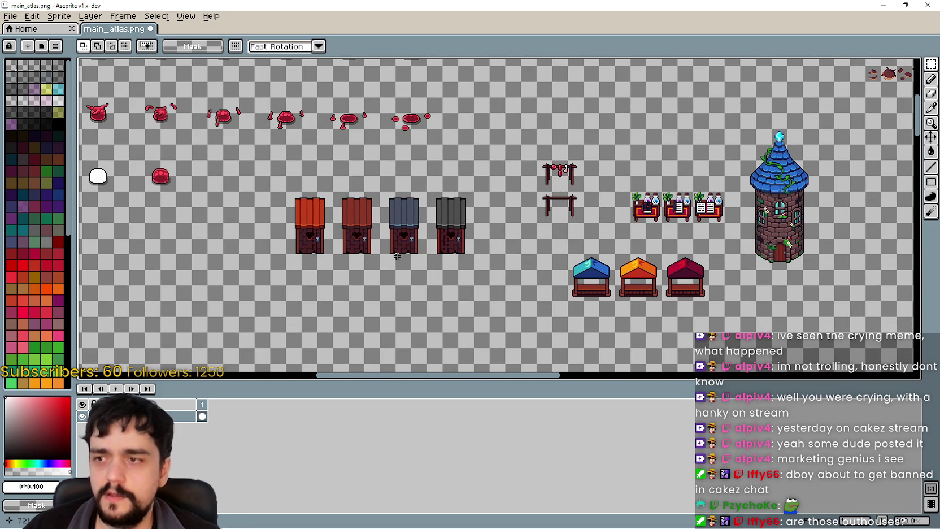
Select the blue-grey outhouse and move it beside the tower
{"action": "left_click_drag", "start_coordinate": [378, 255], "coordinate": [428, 190]}
{"action": "scroll", "coordinate": [414, 214], "scroll_direction": "up", "scroll_amount": 2}
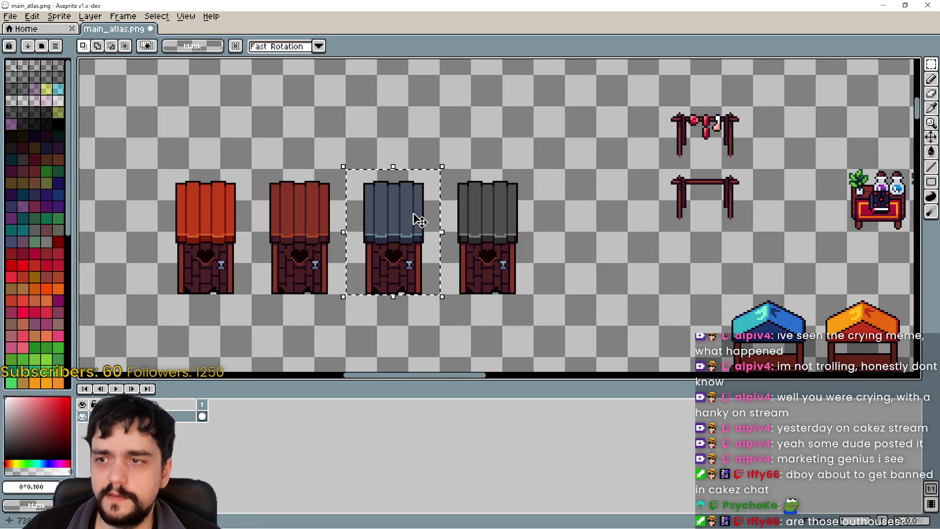
{"action": "scroll", "coordinate": [399, 252], "scroll_direction": "down", "scroll_amount": 2}
{"action": "mouse_move", "coordinate": [400, 252]}
{"action": "left_mouse_down"}
{"action": "mouse_move", "coordinate": [836, 266]}
{"action": "mouse_move", "coordinate": [713, 216]}
{"action": "mouse_move", "coordinate": [684, 172]}
{"action": "left_mouse_up"}
{"action": "scroll", "coordinate": [835, 265], "scroll_direction": "up", "scroll_amount": 2}
{"action": "scroll", "coordinate": [830, 272], "scroll_direction": "up", "scroll_amount": 2}
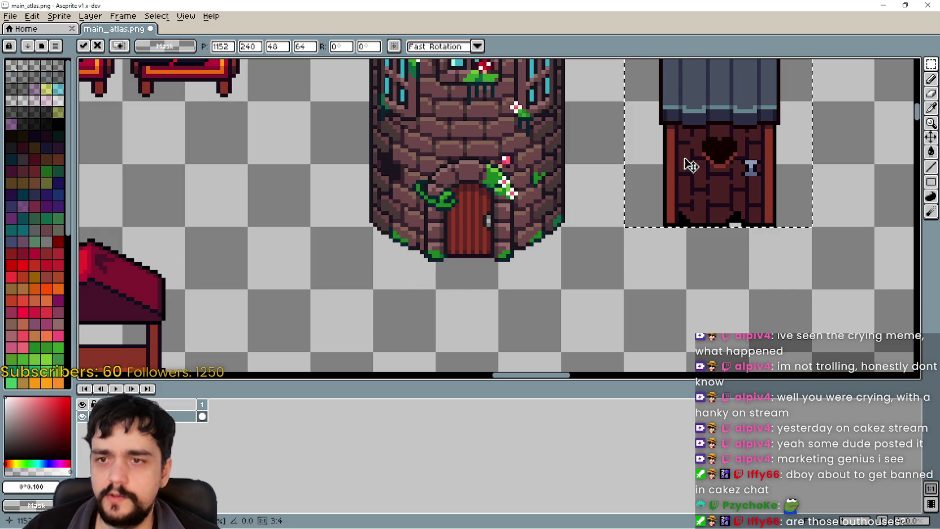
{"action": "left_click_drag", "start_coordinate": [648, 262], "coordinate": [679, 288]}
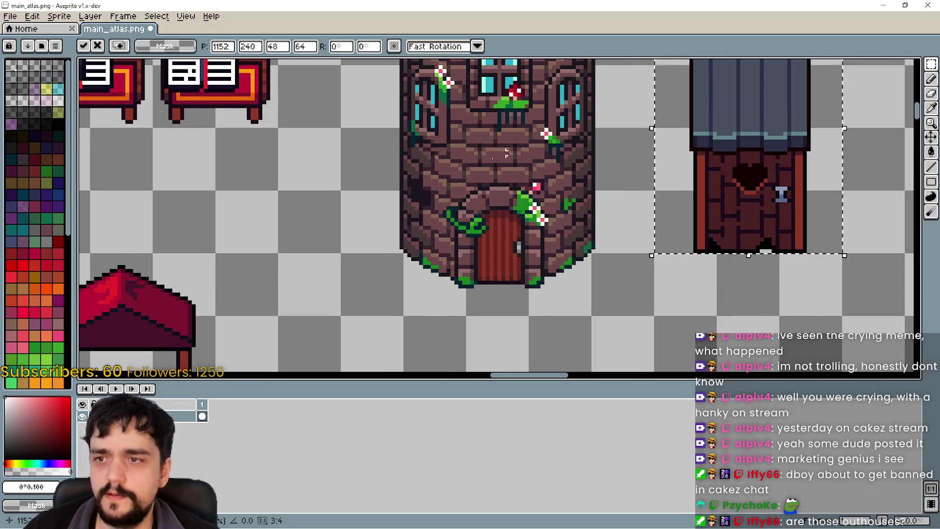
{"action": "scroll", "coordinate": [425, 130], "scroll_direction": "down", "scroll_amount": 1}
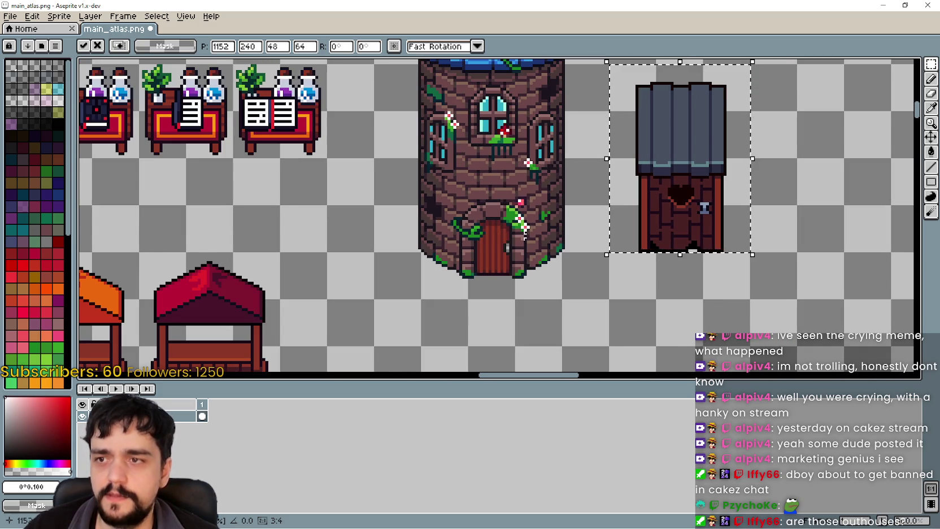
{"action": "scroll", "coordinate": [438, 264], "scroll_direction": "down", "scroll_amount": 1}
Try the blue-grey outhouse beside the red market stall, then undo the move
{"action": "mouse_move", "coordinate": [598, 213]}
{"action": "left_mouse_down"}
{"action": "mouse_move", "coordinate": [369, 305]}
{"action": "mouse_move", "coordinate": [368, 297]}
{"action": "mouse_move", "coordinate": [518, 243]}
{"action": "left_mouse_up"}
{"action": "key", "text": "ctrl+z"}
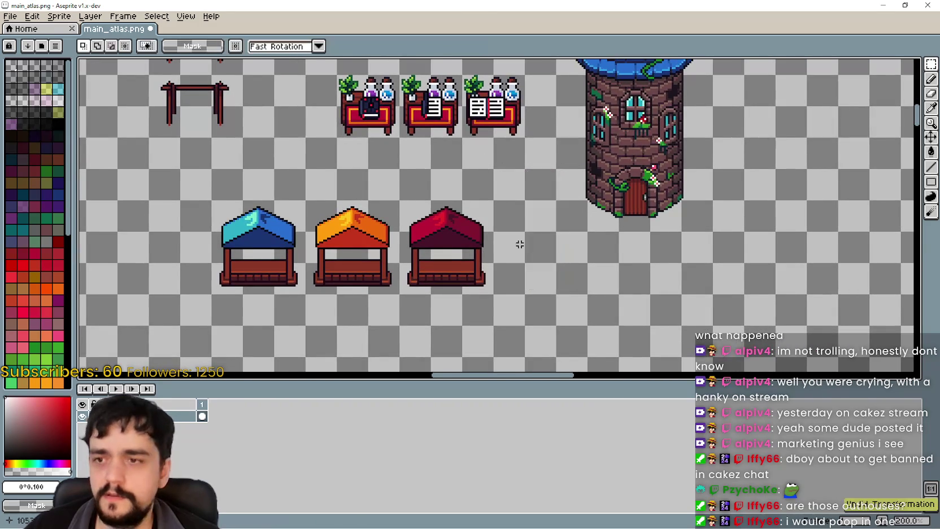
{"action": "scroll", "coordinate": [519, 244], "scroll_direction": "down", "scroll_amount": 1}
{"action": "key", "text": "alt+Tab"}
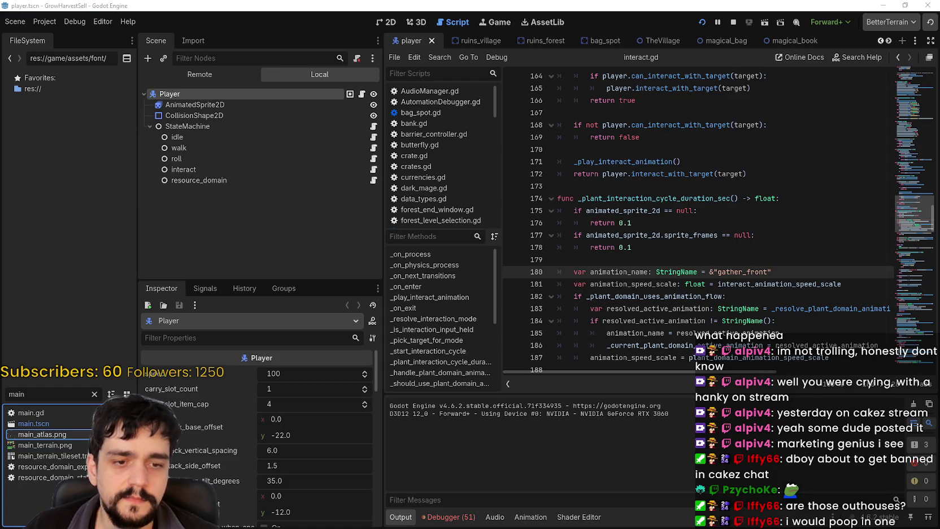
In NPCS houses, look over trailer.png and wizard's house.png, then open Houses.png in Aseprite
{"action": "key", "text": "alt+Tab"}
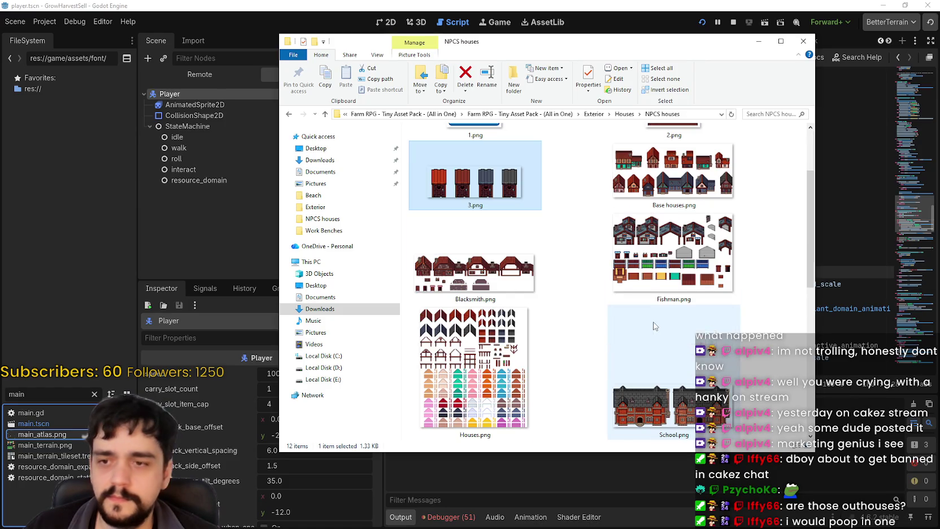
{"action": "scroll", "coordinate": [635, 343], "scroll_direction": "down", "scroll_amount": 3}
{"action": "left_click", "coordinate": [665, 308]}
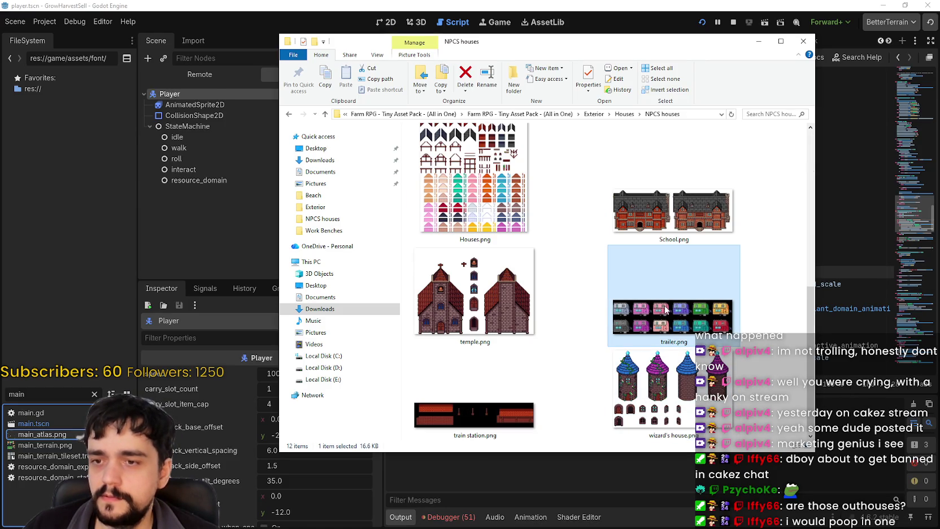
{"action": "left_click", "coordinate": [649, 390]}
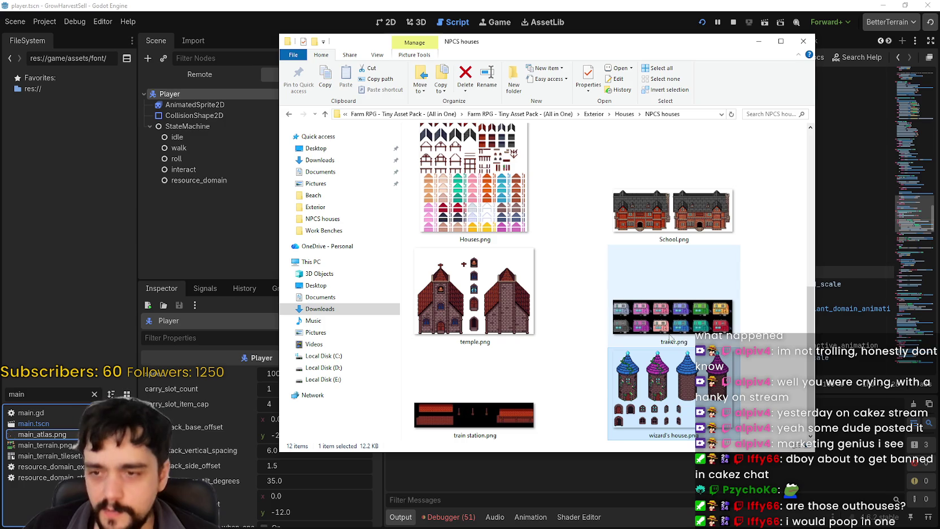
{"action": "scroll", "coordinate": [507, 377], "scroll_direction": "up", "scroll_amount": 5}
{"action": "scroll", "coordinate": [509, 373], "scroll_direction": "down", "scroll_amount": 2}
{"action": "left_click", "coordinate": [511, 370]}
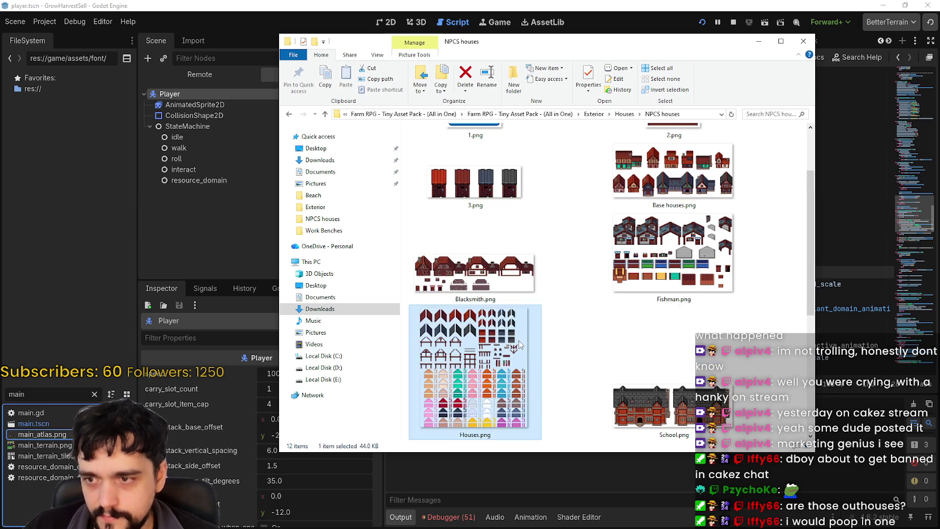
{"action": "scroll", "coordinate": [515, 359], "scroll_direction": "down", "scroll_amount": 3}
{"action": "scroll", "coordinate": [499, 203], "scroll_direction": "up", "scroll_amount": 1}
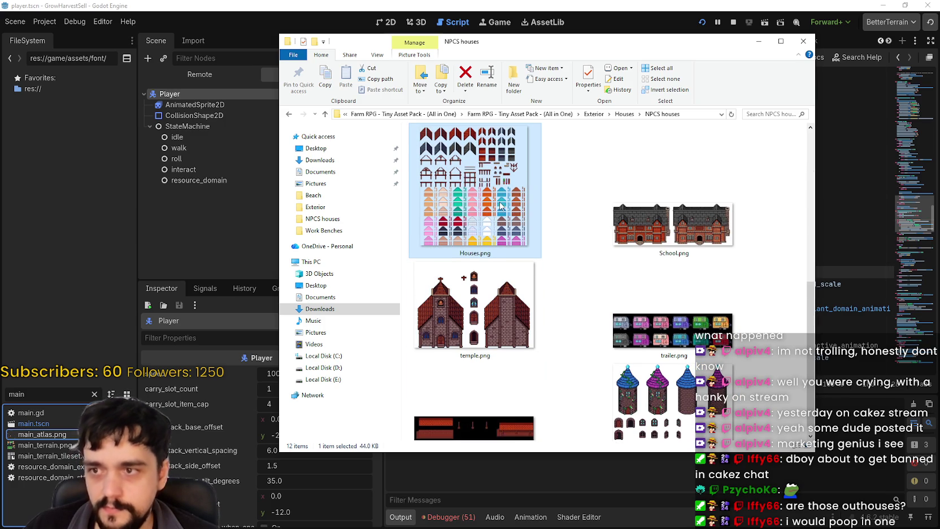
{"action": "double_click", "coordinate": [499, 200]}
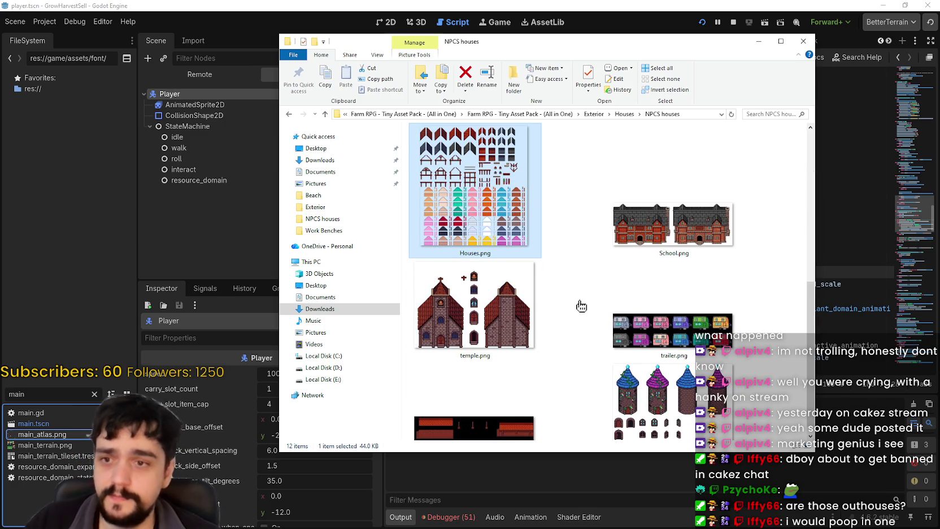
Zoom around Houses.png and view the top-left of the sprite sheet
{"action": "scroll", "coordinate": [566, 290], "scroll_direction": "down", "scroll_amount": 2}
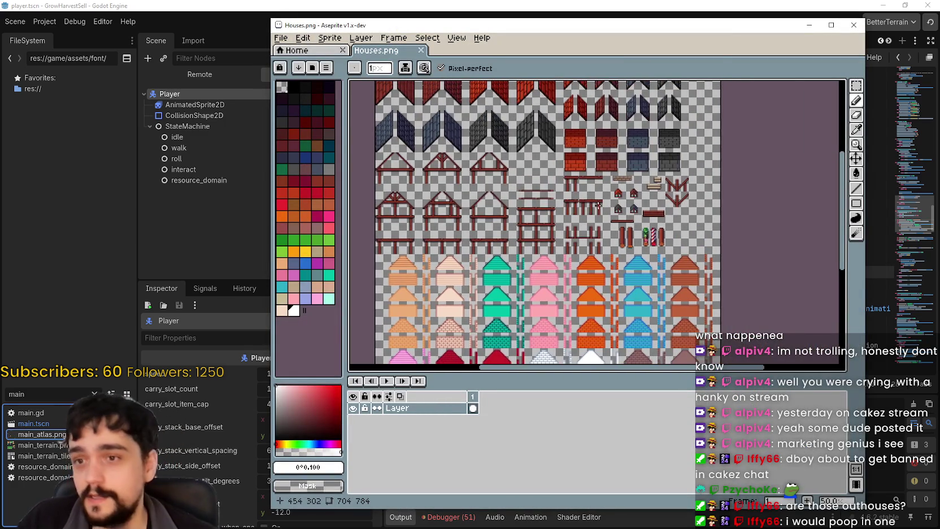
{"action": "scroll", "coordinate": [639, 172], "scroll_direction": "up", "scroll_amount": 1}
{"action": "scroll", "coordinate": [639, 172], "scroll_direction": "up", "scroll_amount": 1}
{"action": "scroll", "coordinate": [523, 202], "scroll_direction": "down", "scroll_amount": 3}
{"action": "scroll", "coordinate": [523, 203], "scroll_direction": "up", "scroll_amount": 1}
{"action": "scroll", "coordinate": [564, 209], "scroll_direction": "up", "scroll_amount": 1}
{"action": "scroll", "coordinate": [587, 218], "scroll_direction": "down", "scroll_amount": 1}
{"action": "mouse_move", "coordinate": [587, 217]}
{"action": "left_mouse_down"}
{"action": "mouse_move", "coordinate": [556, 296]}
{"action": "mouse_move", "coordinate": [620, 222]}
{"action": "left_mouse_up"}
Zoom in on Houses.png to inspect its wooden posts
{"action": "scroll", "coordinate": [556, 295], "scroll_direction": "up", "scroll_amount": 2}
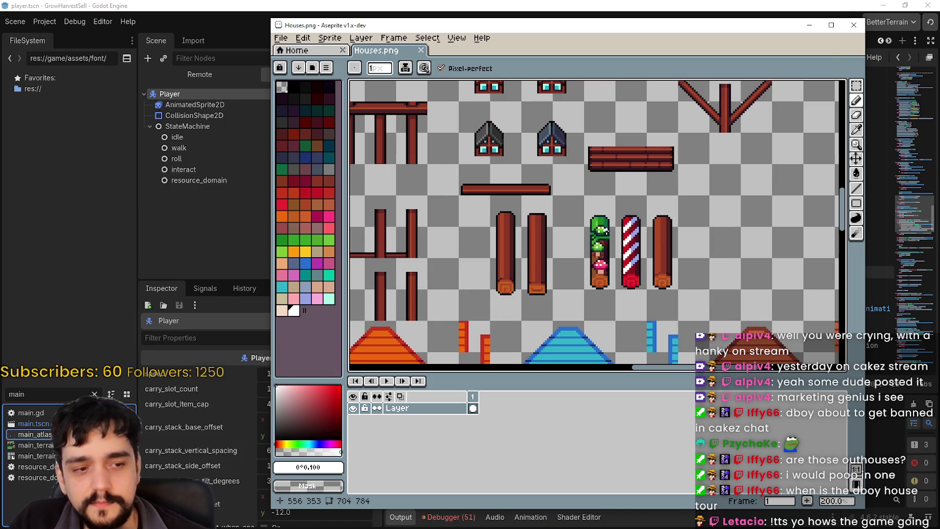
{"action": "scroll", "coordinate": [593, 254], "scroll_direction": "up", "scroll_amount": 1}
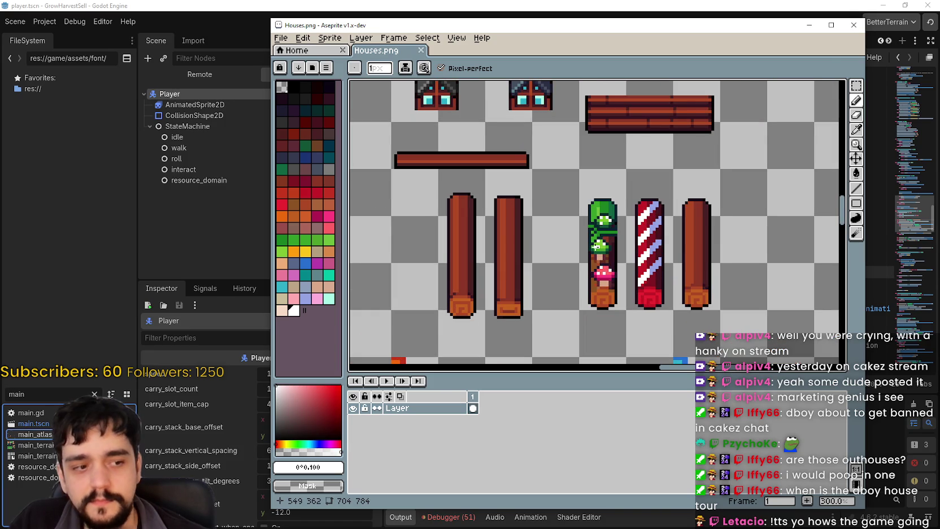
{"action": "left_click_drag", "start_coordinate": [594, 255], "coordinate": [641, 184]}
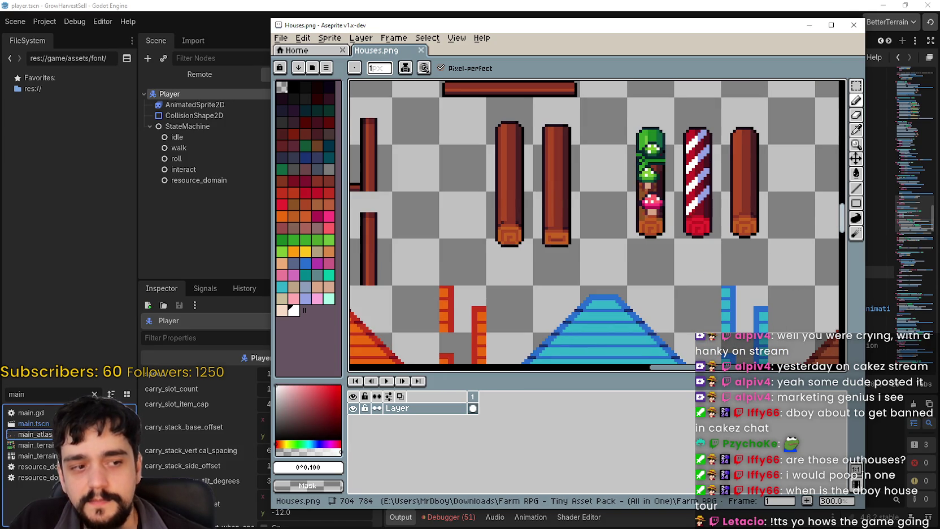
{"action": "scroll", "coordinate": [591, 214], "scroll_direction": "down", "scroll_amount": 2}
{"action": "scroll", "coordinate": [576, 226], "scroll_direction": "down", "scroll_amount": 1}
{"action": "scroll", "coordinate": [568, 235], "scroll_direction": "down", "scroll_amount": 1}
{"action": "scroll", "coordinate": [619, 282], "scroll_direction": "up", "scroll_amount": 1}
{"action": "scroll", "coordinate": [619, 282], "scroll_direction": "up", "scroll_amount": 1}
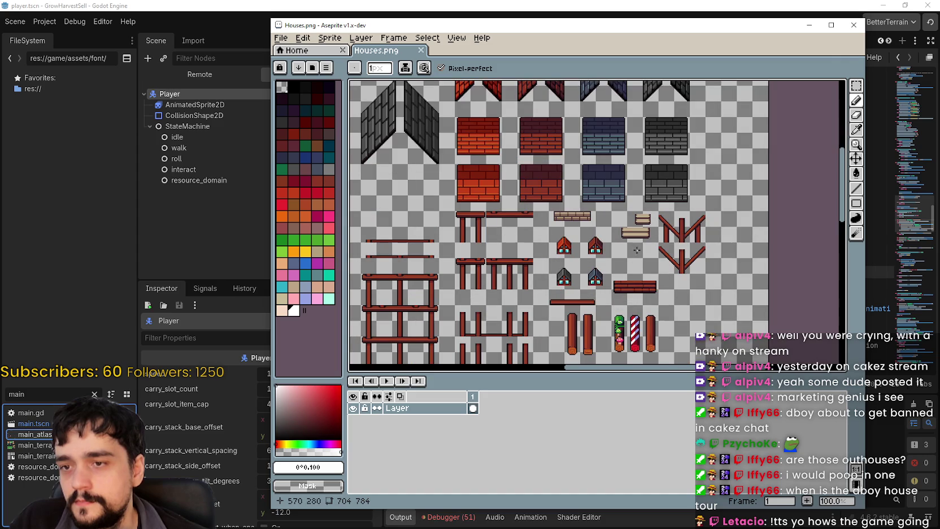
Minimize Aseprite and reload the MR FARMBOY SteamDB page in the browser
{"action": "left_click", "coordinate": [809, 26]}
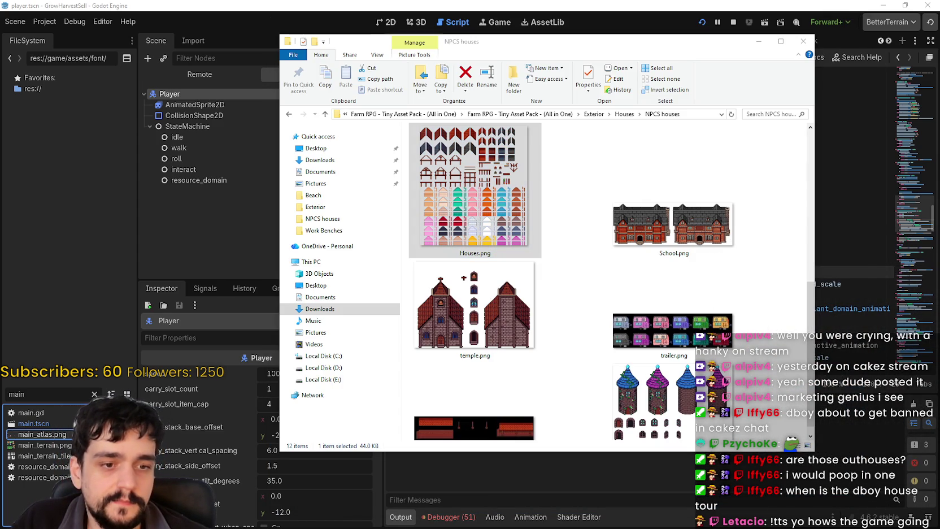
{"action": "key", "text": "alt+Tab"}
{"action": "right_click", "coordinate": [686, 277]}
{"action": "left_click", "coordinate": [734, 311]}
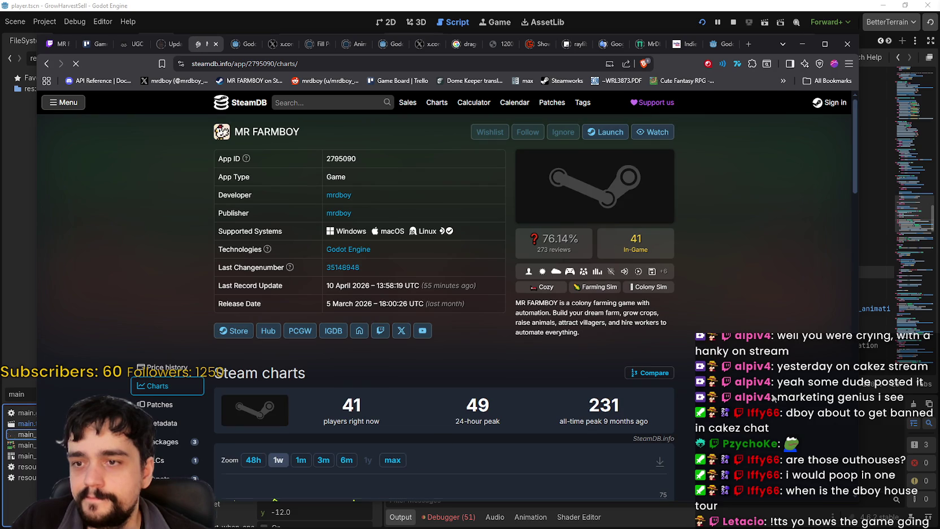
Scroll the SteamDB page down to the player chart, then minimize Chrome
{"action": "scroll", "coordinate": [754, 370], "scroll_direction": "down", "scroll_amount": 3}
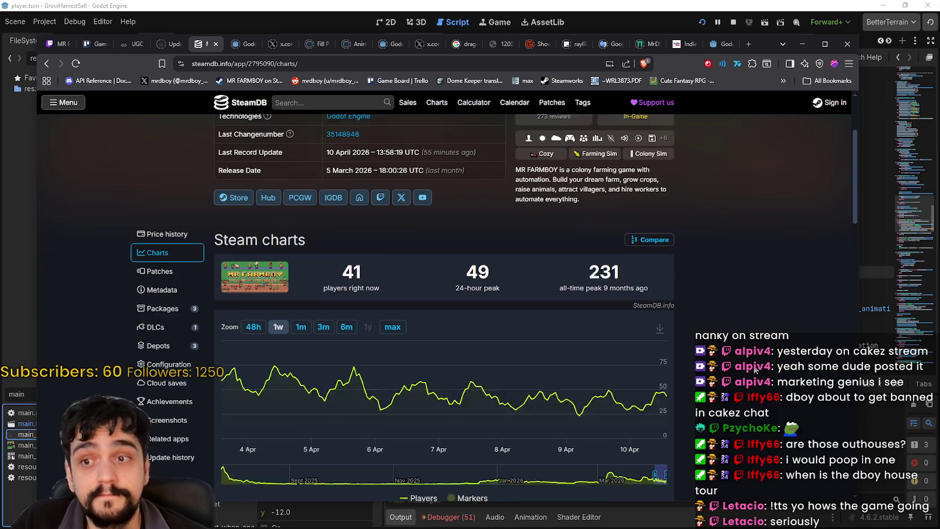
{"action": "left_click", "coordinate": [810, 45]}
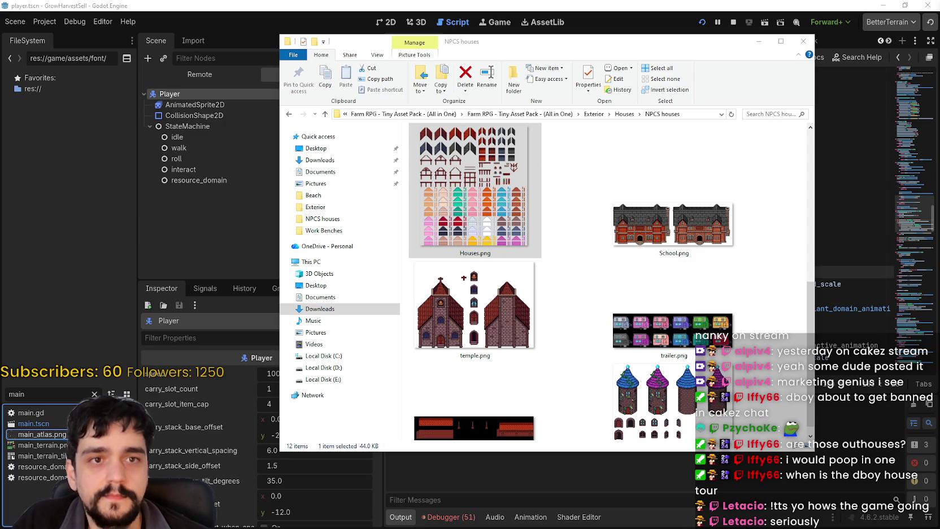
Move up to the Houses folder and open Well.png, the 128×192 sheet of roofed wells
{"action": "left_click", "coordinate": [682, 297]}
{"action": "scroll", "coordinate": [683, 298], "scroll_direction": "down", "scroll_amount": 1}
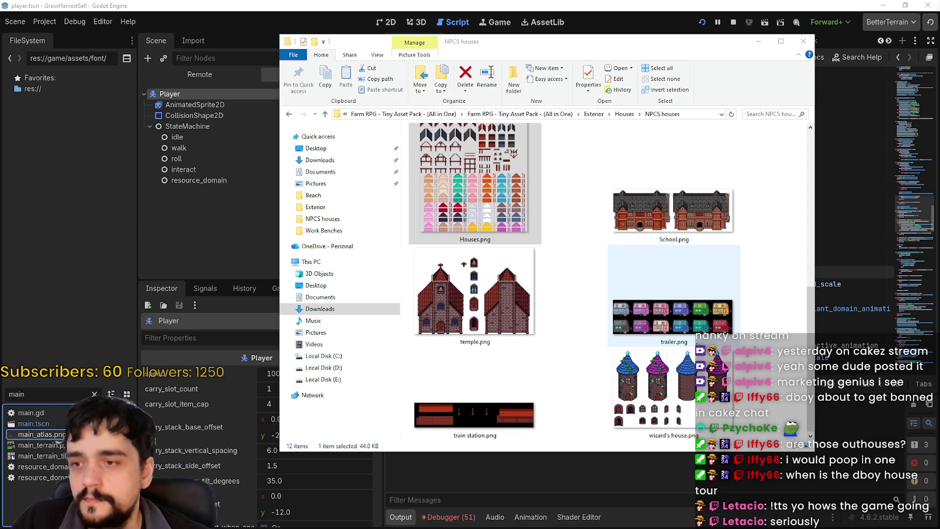
{"action": "double_click", "coordinate": [502, 273]}
{"action": "scroll", "coordinate": [469, 415], "scroll_direction": "up", "scroll_amount": 5}
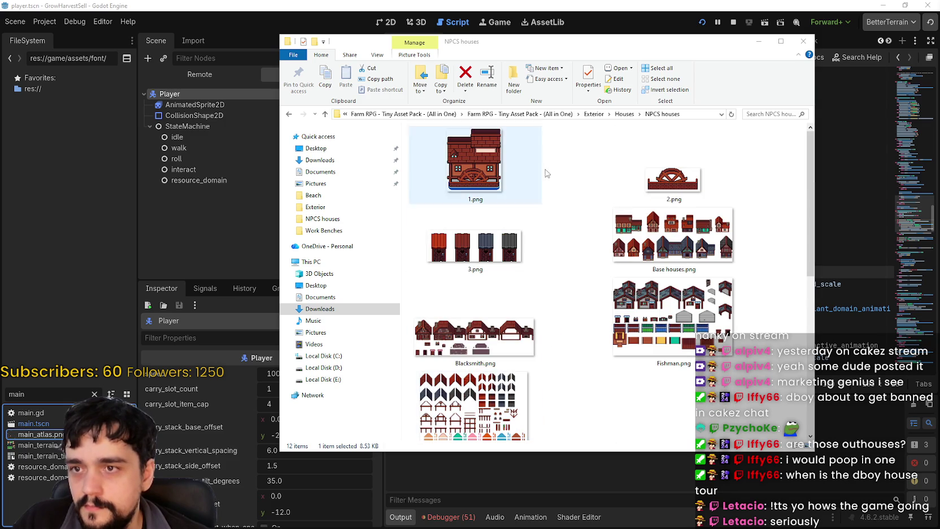
{"action": "left_click", "coordinate": [624, 114]}
{"action": "scroll", "coordinate": [593, 350], "scroll_direction": "down", "scroll_amount": 3}
{"action": "scroll", "coordinate": [595, 350], "scroll_direction": "down", "scroll_amount": 2}
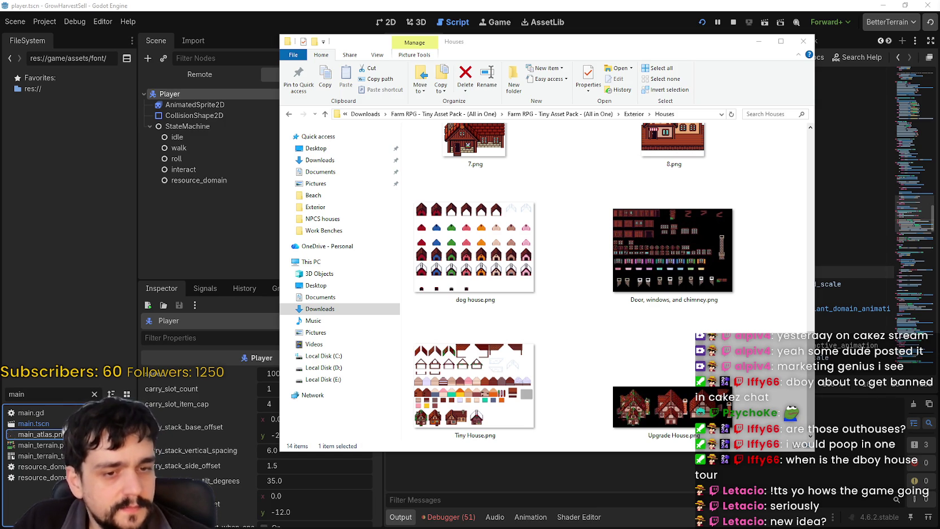
{"action": "scroll", "coordinate": [640, 236], "scroll_direction": "down", "scroll_amount": 2}
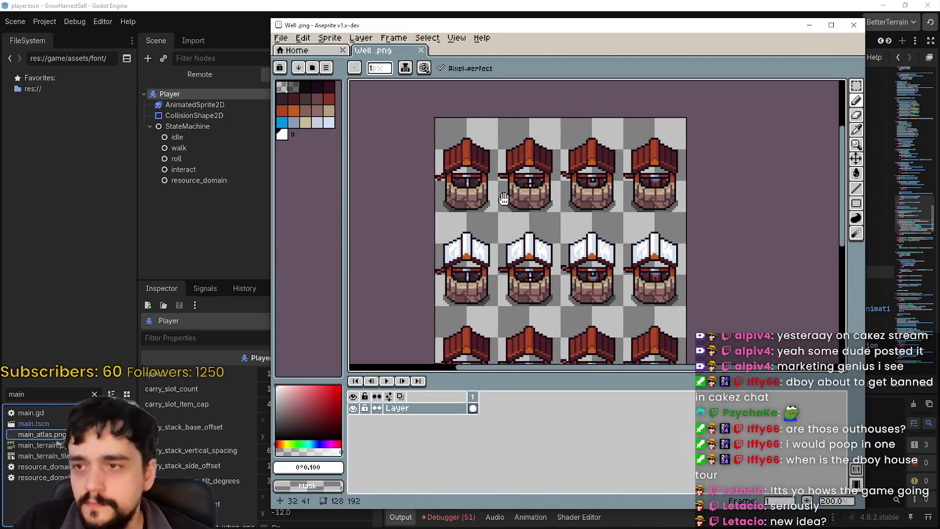
Pan around the well sheet and undo the stray white line drawn across the wells
{"action": "scroll", "coordinate": [640, 236], "scroll_direction": "up", "scroll_amount": 2}
{"action": "scroll", "coordinate": [639, 236], "scroll_direction": "up", "scroll_amount": 1}
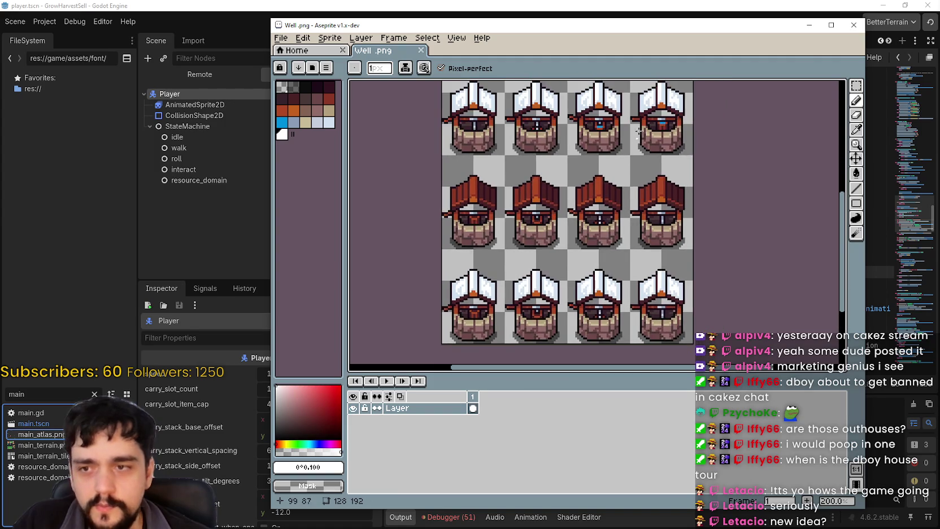
{"action": "scroll", "coordinate": [632, 215], "scroll_direction": "down", "scroll_amount": 2}
{"action": "scroll", "coordinate": [625, 191], "scroll_direction": "up", "scroll_amount": 1}
{"action": "mouse_move", "coordinate": [626, 192]}
{"action": "left_mouse_down"}
{"action": "mouse_move", "coordinate": [641, 173]}
{"action": "mouse_move", "coordinate": [641, 152]}
{"action": "left_mouse_up"}
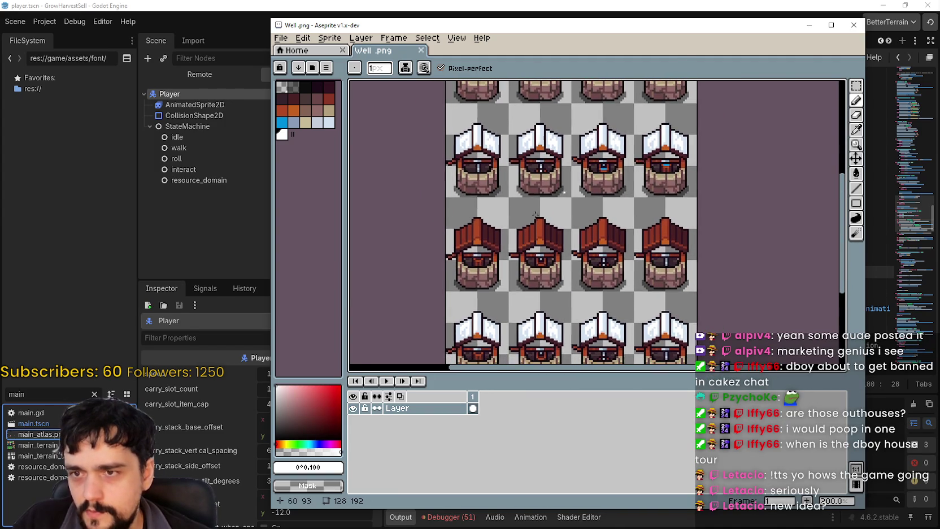
{"action": "scroll", "coordinate": [502, 221], "scroll_direction": "up", "scroll_amount": 2}
{"action": "scroll", "coordinate": [502, 220], "scroll_direction": "down", "scroll_amount": 1}
{"action": "scroll", "coordinate": [507, 194], "scroll_direction": "down", "scroll_amount": 1}
{"action": "mouse_move", "coordinate": [507, 195]}
{"action": "left_mouse_down"}
{"action": "mouse_move", "coordinate": [542, 271]}
{"action": "mouse_move", "coordinate": [557, 266]}
{"action": "left_mouse_up"}
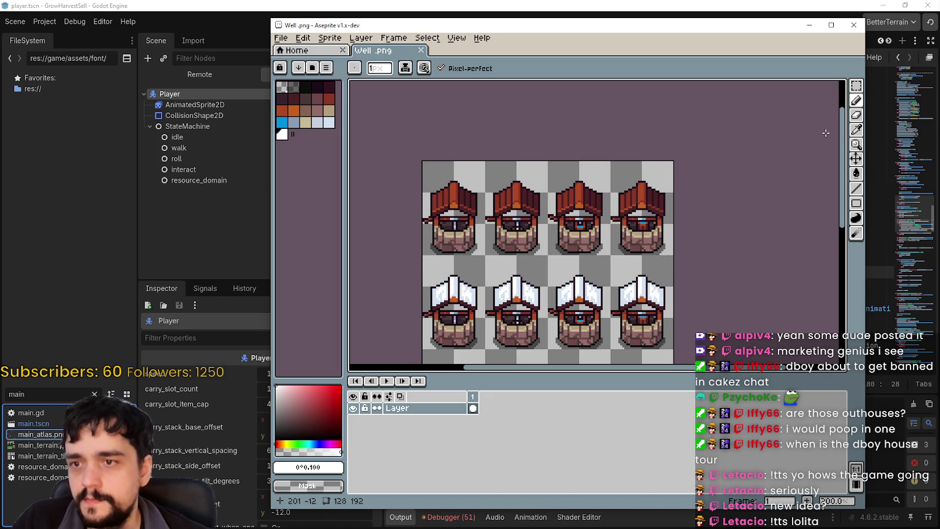
{"action": "mouse_move", "coordinate": [575, 199]}
{"action": "left_mouse_down"}
{"action": "mouse_move", "coordinate": [584, 186]}
{"action": "mouse_move", "coordinate": [521, 209]}
{"action": "left_mouse_up"}
{"action": "left_click_drag", "start_coordinate": [392, 252], "coordinate": [532, 155]}
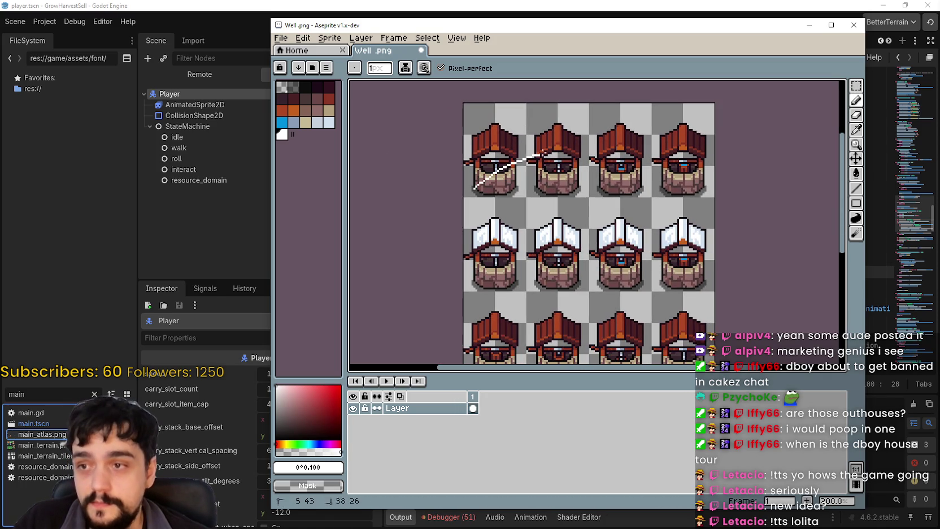
{"action": "key", "text": "ctrl+z"}
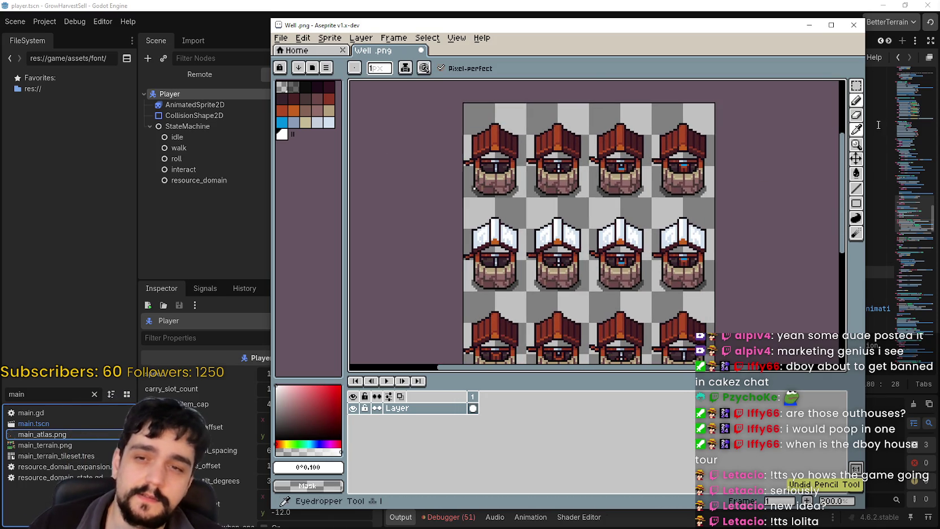
Select the top row of four brown-roofed wells with the Rectangular Marquee
{"action": "left_click", "coordinate": [856, 85]}
{"action": "left_click_drag", "start_coordinate": [726, 106], "coordinate": [413, 193]}
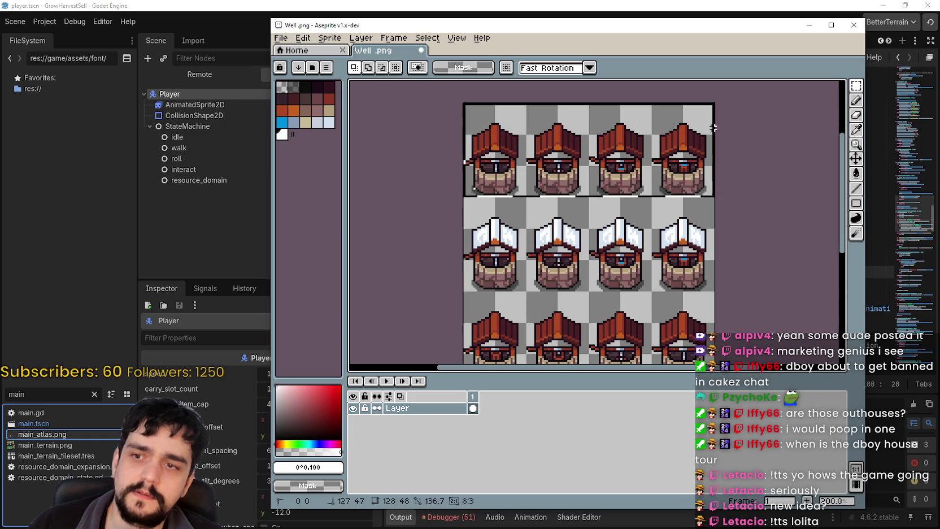
{"action": "scroll", "coordinate": [413, 193], "scroll_direction": "up", "scroll_amount": 3}
{"action": "key", "text": "ctrl+z"}
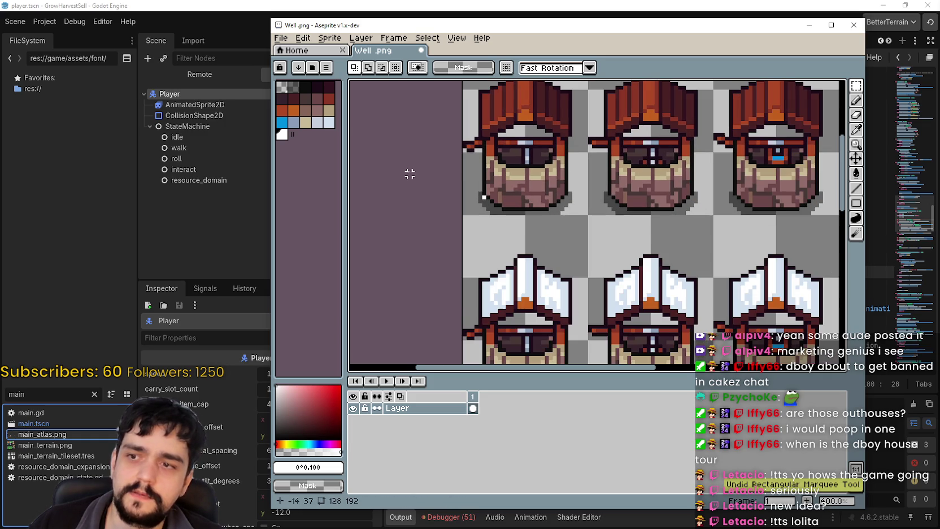
{"action": "scroll", "coordinate": [409, 173], "scroll_direction": "down", "scroll_amount": 1}
{"action": "scroll", "coordinate": [507, 252], "scroll_direction": "down", "scroll_amount": 1}
{"action": "left_click_drag", "start_coordinate": [472, 222], "coordinate": [700, 66]}
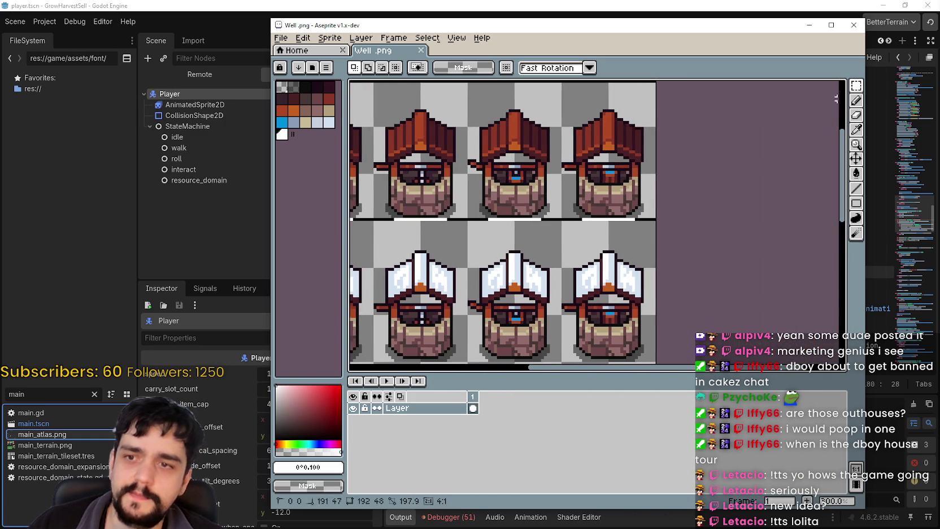
{"action": "left_click_drag", "start_coordinate": [655, 298], "coordinate": [658, 304]}
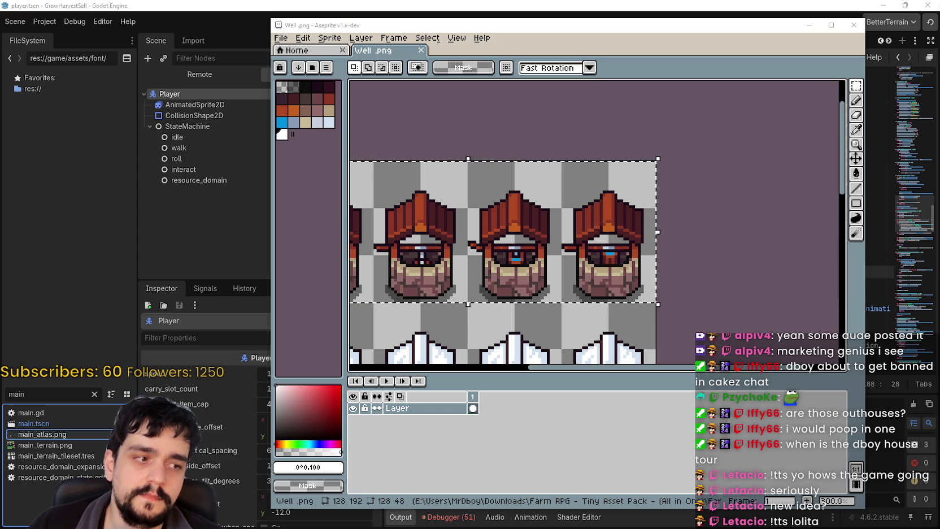
{"action": "scroll", "coordinate": [419, 189], "scroll_direction": "down", "scroll_amount": 2}
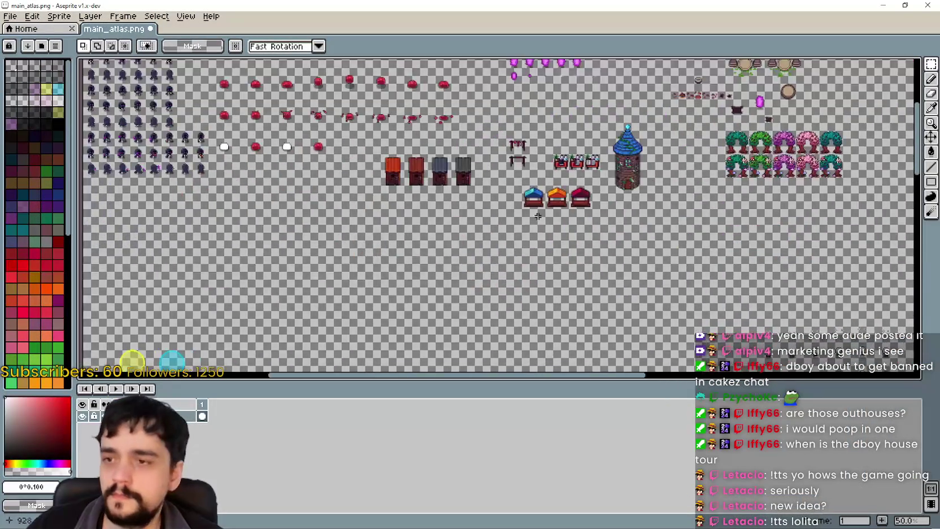
Paste the four wells into main_atlas.png and drop them just below the outhouses
{"action": "scroll", "coordinate": [419, 189], "scroll_direction": "up", "scroll_amount": 4}
{"action": "key", "text": "ctrl+v"}
{"action": "left_click_drag", "start_coordinate": [482, 216], "coordinate": [702, 261]}
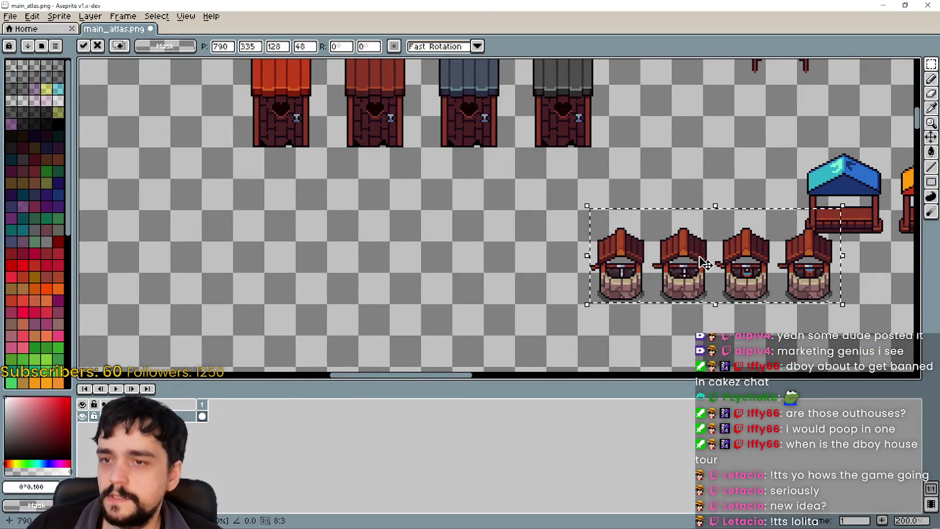
{"action": "scroll", "coordinate": [703, 262], "scroll_direction": "right", "scroll_amount": 3}
{"action": "scroll", "coordinate": [553, 240], "scroll_direction": "down", "scroll_amount": 1}
{"action": "mouse_move", "coordinate": [552, 240]}
{"action": "left_mouse_down"}
{"action": "mouse_move", "coordinate": [692, 268]}
{"action": "mouse_move", "coordinate": [504, 257]}
{"action": "left_mouse_up"}
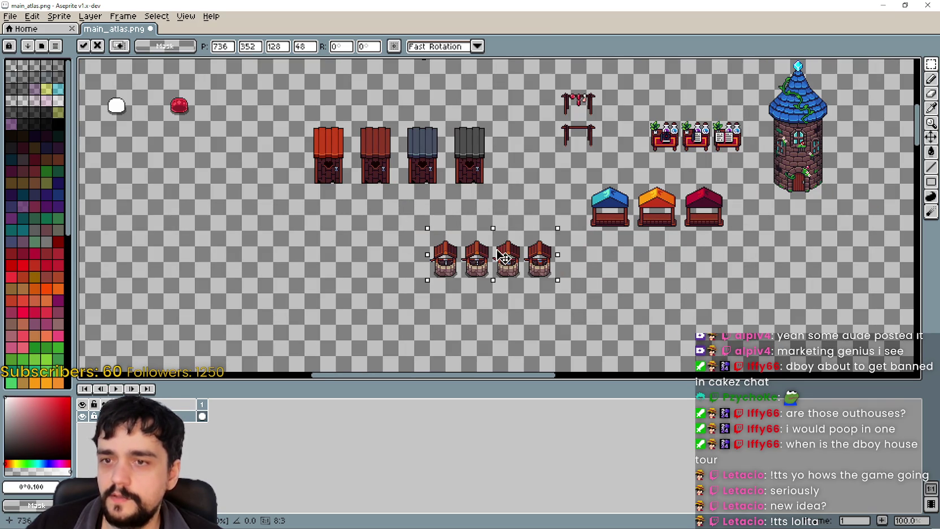
{"action": "scroll", "coordinate": [500, 248], "scroll_direction": "up", "scroll_amount": 2}
{"action": "scroll", "coordinate": [435, 231], "scroll_direction": "up", "scroll_amount": 2}
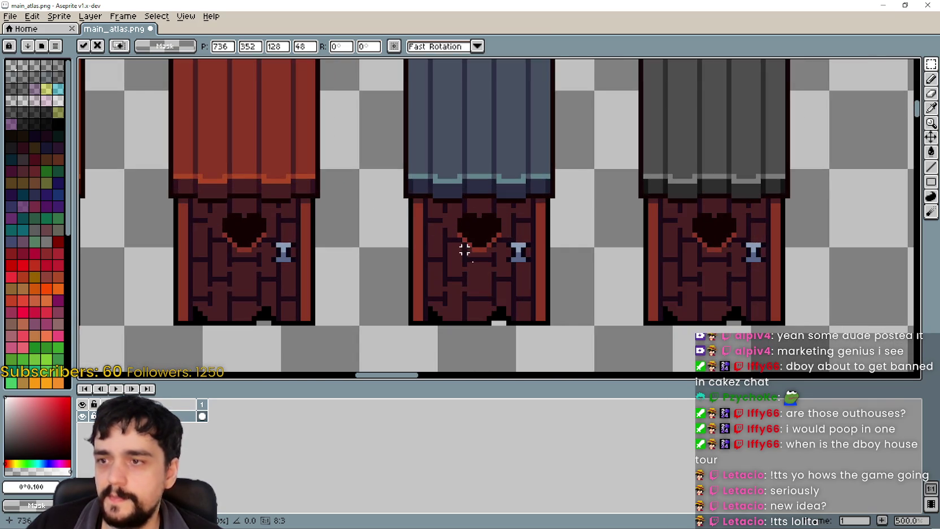
{"action": "scroll", "coordinate": [484, 278], "scroll_direction": "down", "scroll_amount": 3}
{"action": "scroll", "coordinate": [488, 237], "scroll_direction": "down", "scroll_amount": 2}
{"action": "scroll", "coordinate": [488, 225], "scroll_direction": "up", "scroll_amount": 2}
{"action": "key", "text": "Return"}
Close the Well.png window and bring the File Explorer folder back to the front
{"action": "key", "text": "alt+Tab"}
{"action": "scroll", "coordinate": [696, 260], "scroll_direction": "down", "scroll_amount": 3}
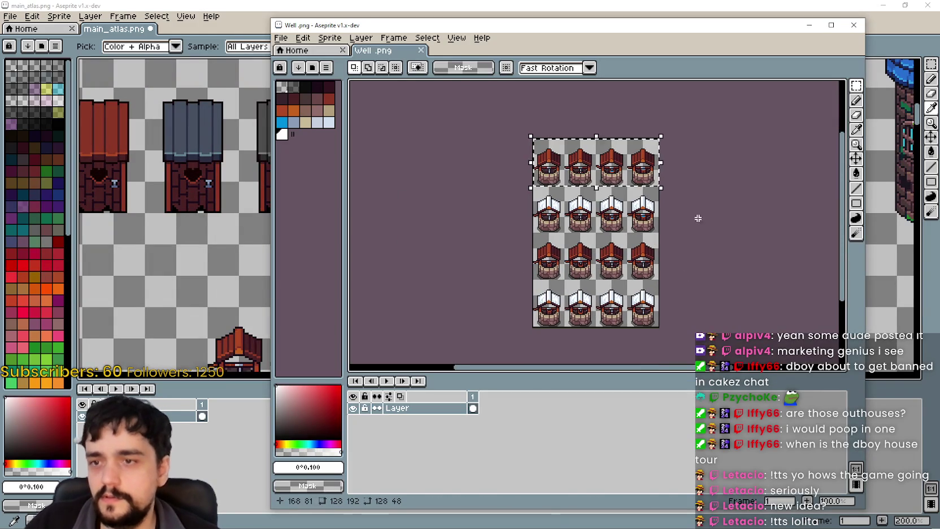
{"action": "left_click", "coordinate": [854, 25]}
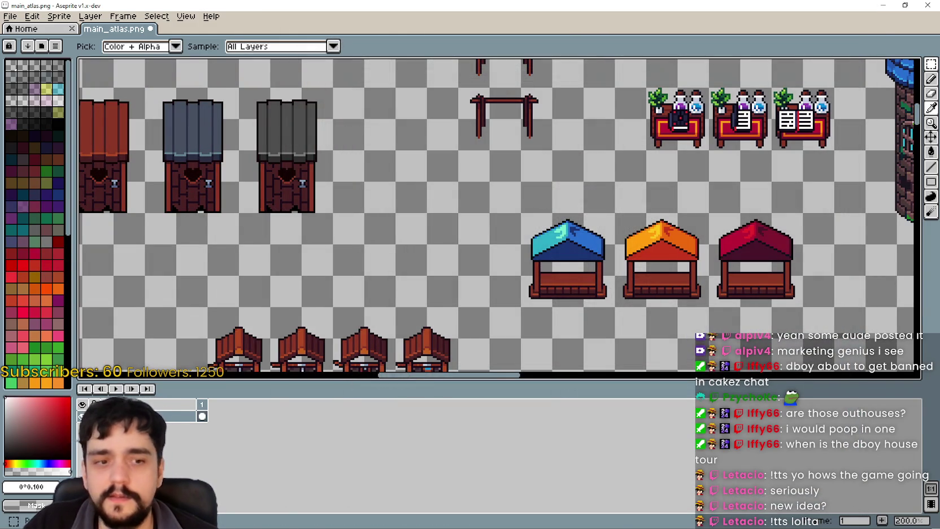
{"action": "key", "text": "alt+Tab"}
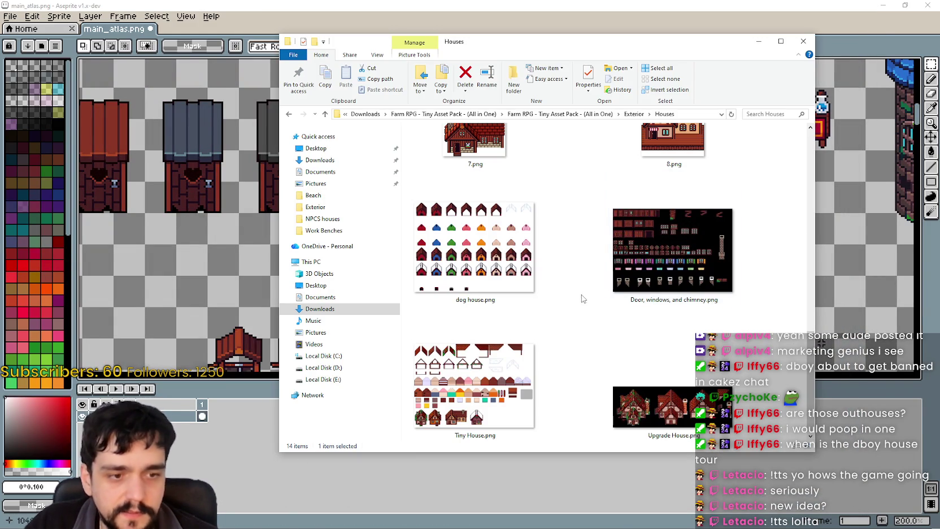
Open the Door, windows, and chimney image, browse Exterior and Fence and Bridge, then return to Aseprite
{"action": "double_click", "coordinate": [655, 259]}
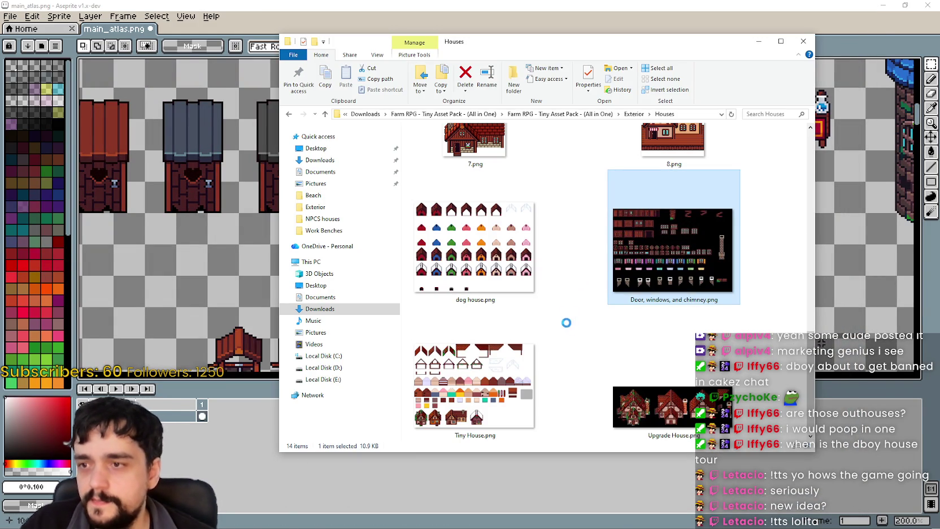
{"action": "scroll", "coordinate": [579, 335], "scroll_direction": "up", "scroll_amount": 5}
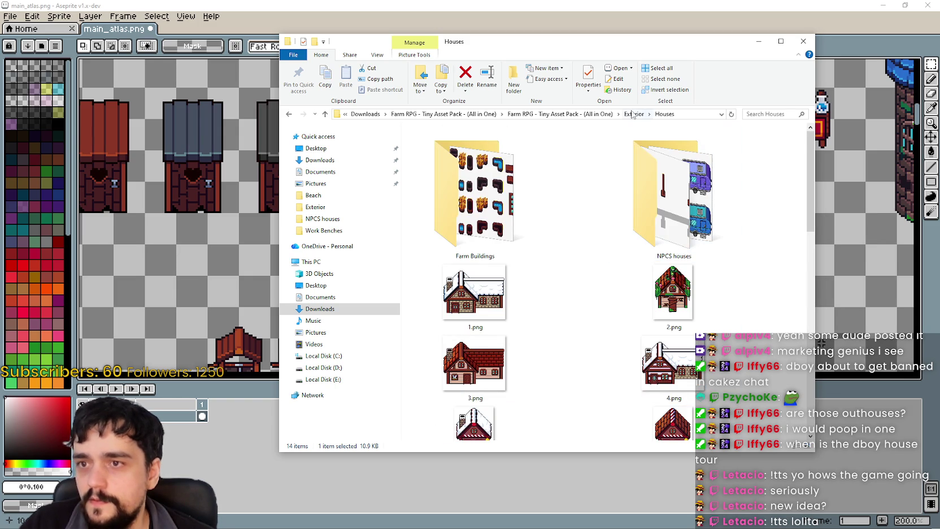
{"action": "left_click", "coordinate": [628, 116]}
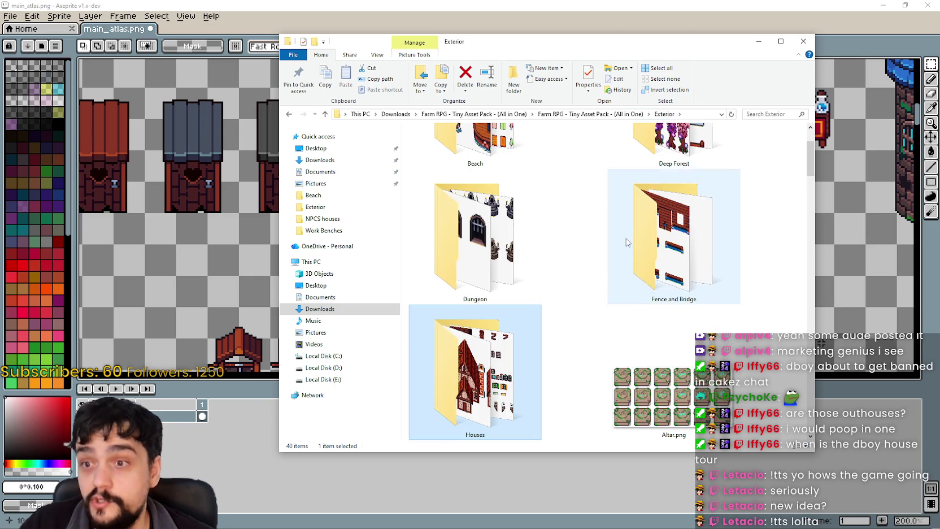
{"action": "double_click", "coordinate": [676, 253]}
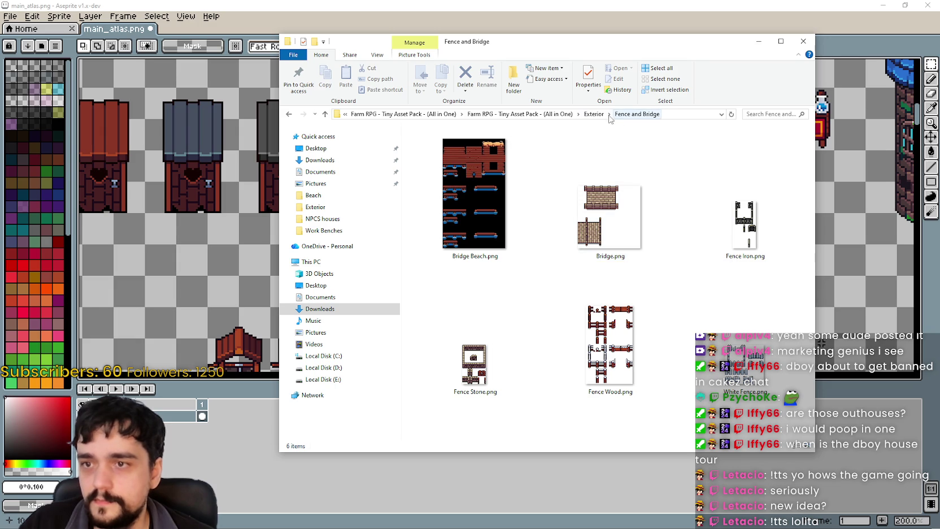
{"action": "left_click", "coordinate": [593, 114]}
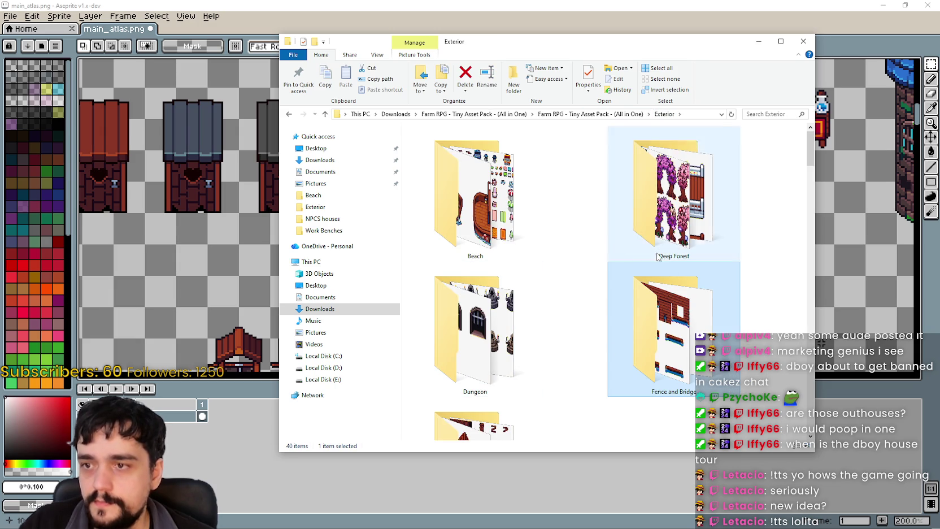
{"action": "key", "text": "alt+Tab"}
{"action": "scroll", "coordinate": [593, 163], "scroll_direction": "down", "scroll_amount": 2}
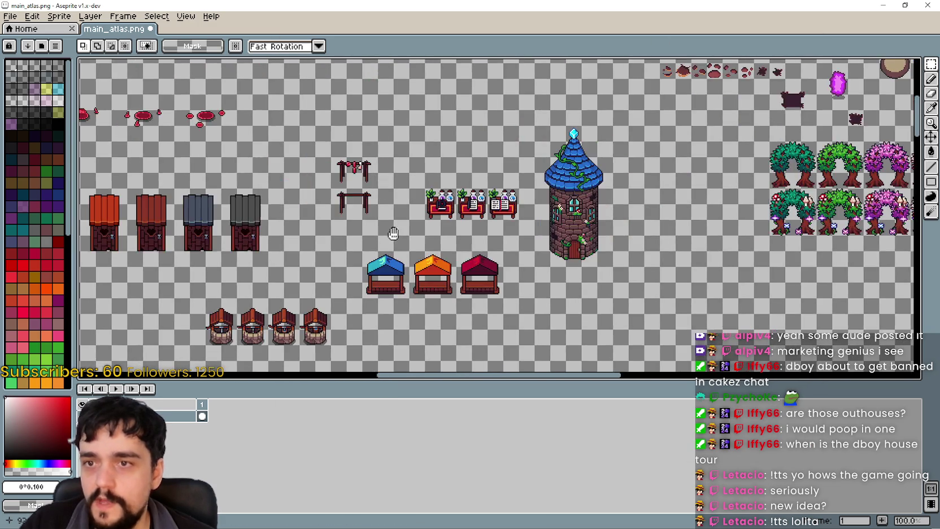
{"action": "scroll", "coordinate": [477, 200], "scroll_direction": "up", "scroll_amount": 2}
{"action": "left_click_drag", "start_coordinate": [824, 157], "coordinate": [653, 284]}
{"action": "scroll", "coordinate": [652, 284], "scroll_direction": "down", "scroll_amount": 1}
{"action": "scroll", "coordinate": [621, 282], "scroll_direction": "down", "scroll_amount": 3}
{"action": "mouse_move", "coordinate": [576, 282]}
{"action": "left_mouse_down"}
{"action": "mouse_move", "coordinate": [751, 288]}
{"action": "mouse_move", "coordinate": [716, 209]}
{"action": "left_mouse_up"}
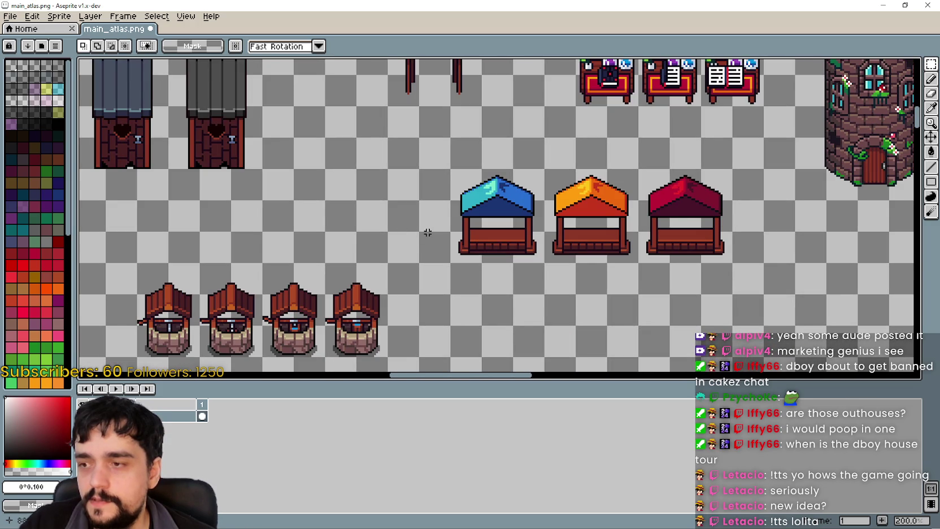
{"action": "left_click_drag", "start_coordinate": [363, 310], "coordinate": [581, 245]}
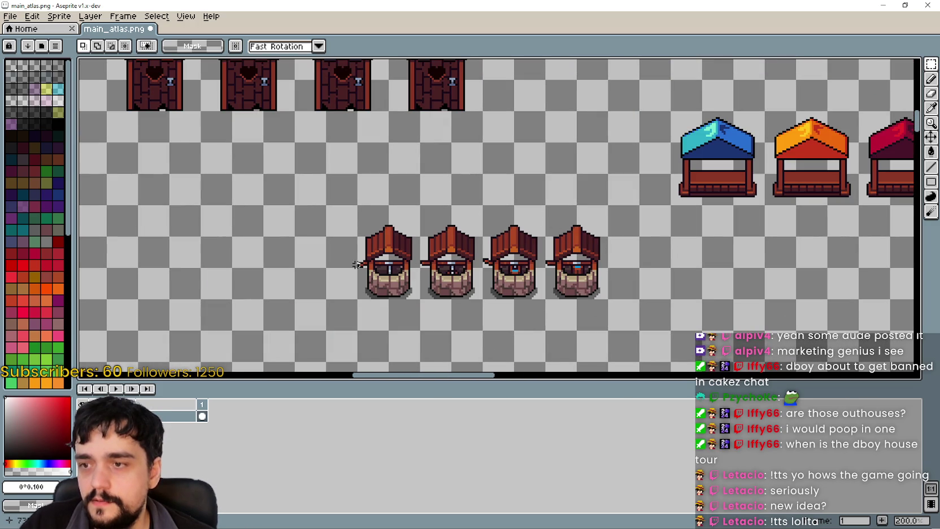
{"action": "scroll", "coordinate": [424, 257], "scroll_direction": "down", "scroll_amount": 1}
{"action": "scroll", "coordinate": [424, 257], "scroll_direction": "down", "scroll_amount": 1}
{"action": "scroll", "coordinate": [369, 209], "scroll_direction": "up", "scroll_amount": 3}
{"action": "mouse_move", "coordinate": [327, 158]}
{"action": "left_mouse_down"}
{"action": "mouse_move", "coordinate": [296, 230]}
{"action": "mouse_move", "coordinate": [290, 325]}
{"action": "left_mouse_up"}
{"action": "scroll", "coordinate": [296, 248], "scroll_direction": "down", "scroll_amount": 1}
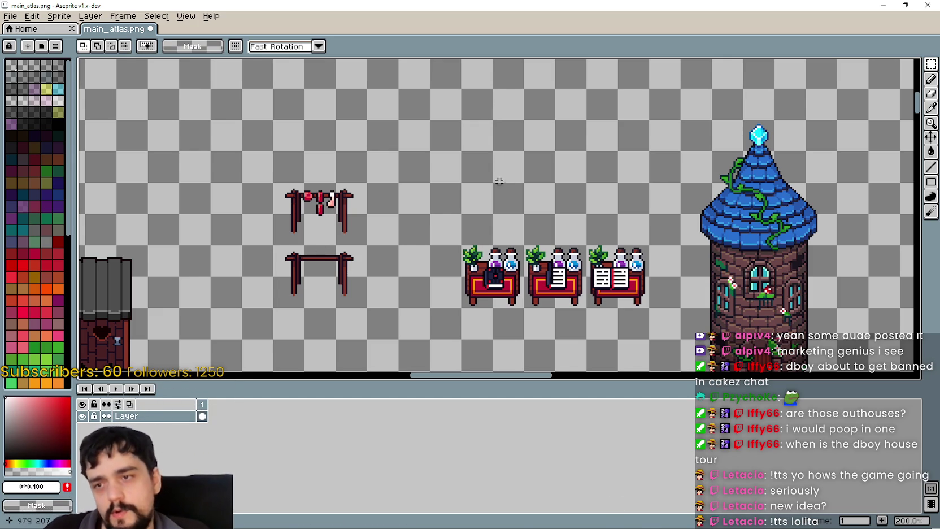
{"action": "scroll", "coordinate": [564, 305], "scroll_direction": "down", "scroll_amount": 2}
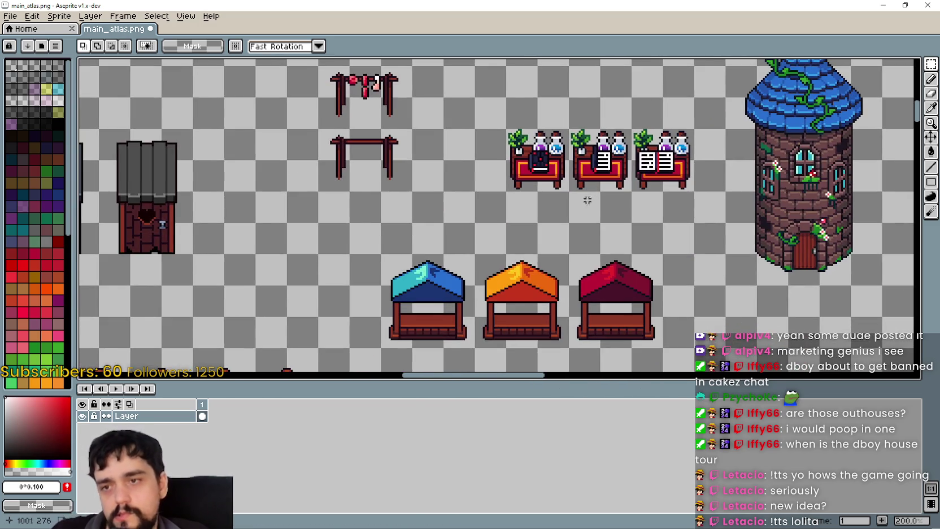
{"action": "left_click_drag", "start_coordinate": [542, 275], "coordinate": [628, 292]}
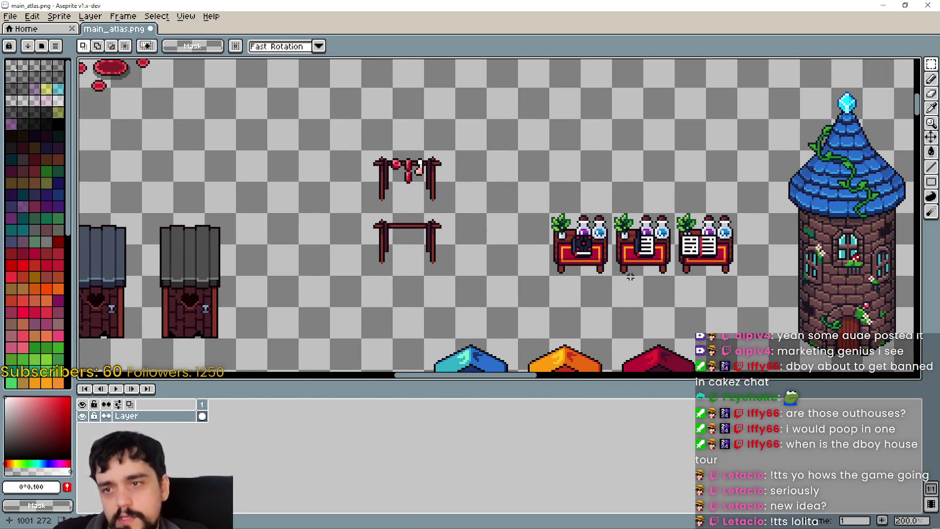
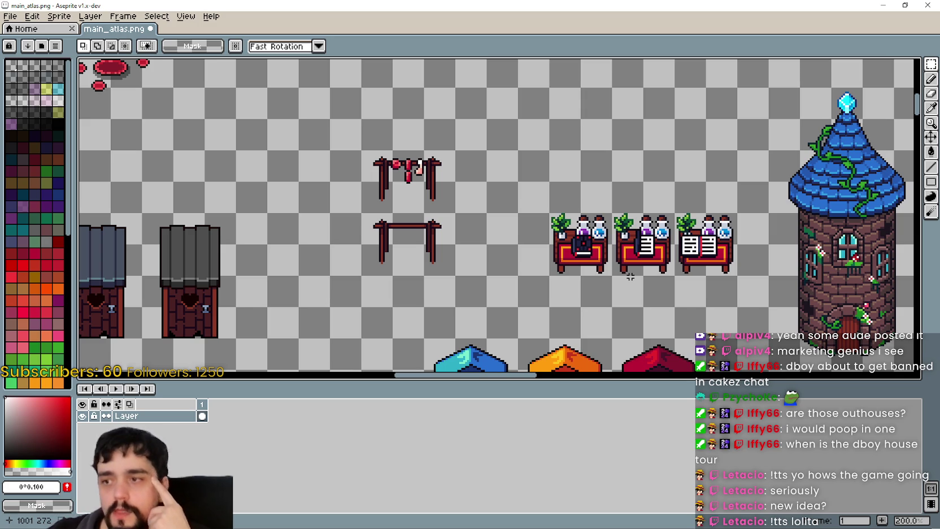
Scroll over the atlas's outhouses, wells, stalls and tower, then bring up the Exterior folder
{"action": "scroll", "coordinate": [510, 138], "scroll_direction": "down", "scroll_amount": 1}
{"action": "scroll", "coordinate": [485, 237], "scroll_direction": "down", "scroll_amount": 3}
{"action": "scroll", "coordinate": [499, 288], "scroll_direction": "down", "scroll_amount": 3}
{"action": "scroll", "coordinate": [500, 269], "scroll_direction": "up", "scroll_amount": 1}
{"action": "scroll", "coordinate": [620, 297], "scroll_direction": "down", "scroll_amount": 2}
{"action": "scroll", "coordinate": [565, 265], "scroll_direction": "up", "scroll_amount": 1}
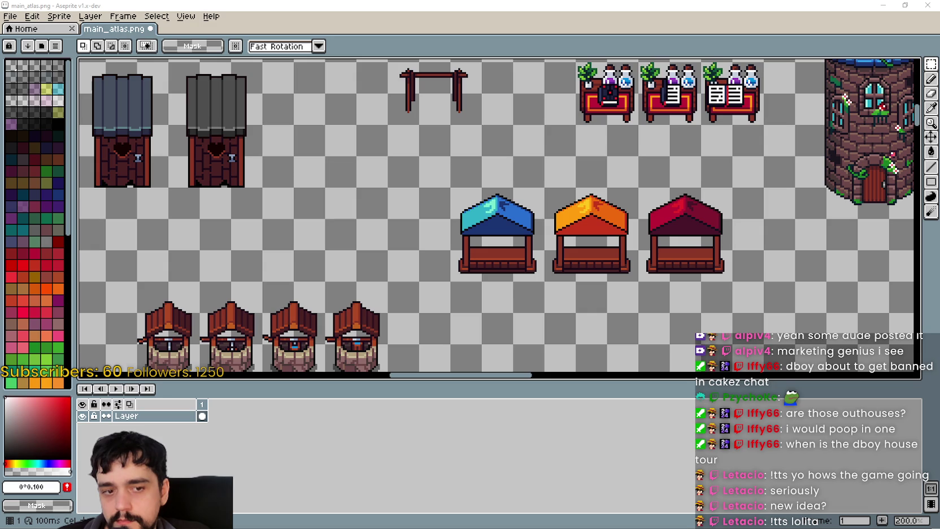
{"action": "key", "text": "alt+Tab"}
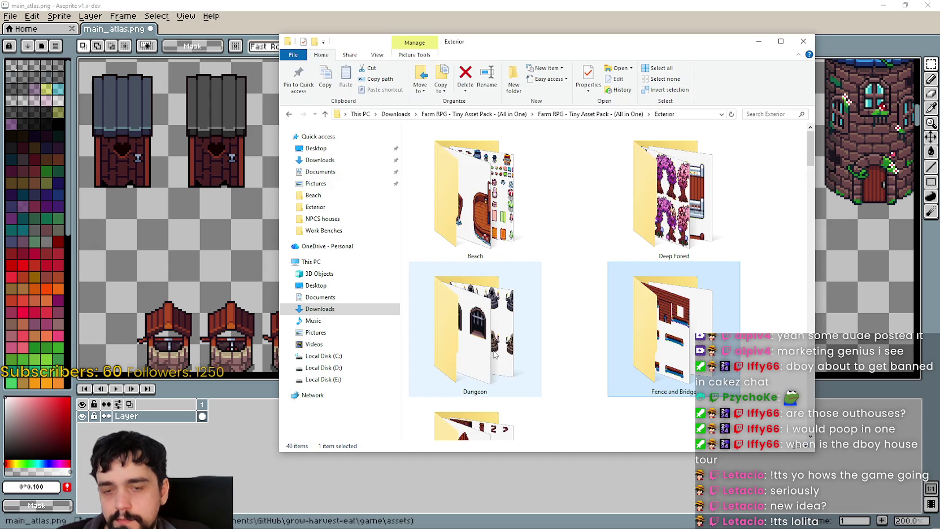
Preview the Altar.png sprite sheet in Aseprite, then close it
{"action": "scroll", "coordinate": [558, 392], "scroll_direction": "down", "scroll_amount": 2}
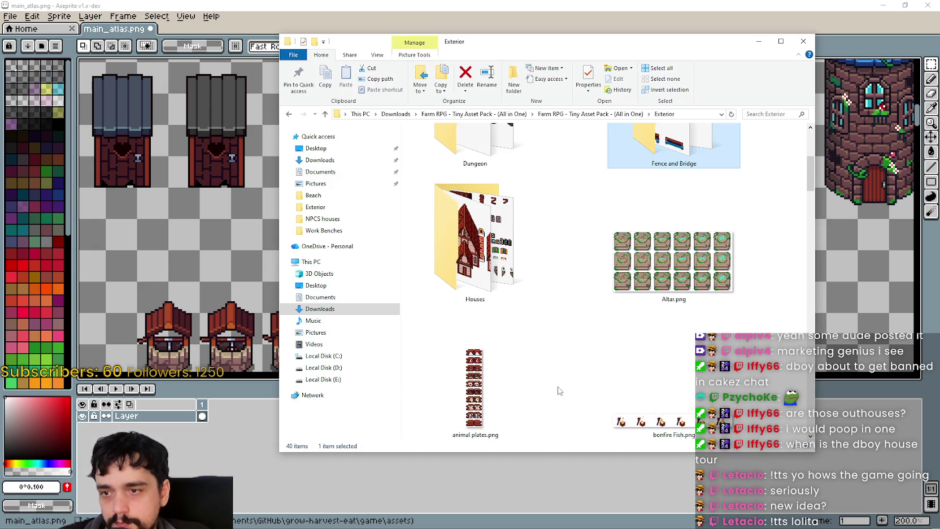
{"action": "scroll", "coordinate": [559, 383], "scroll_direction": "down", "scroll_amount": 2}
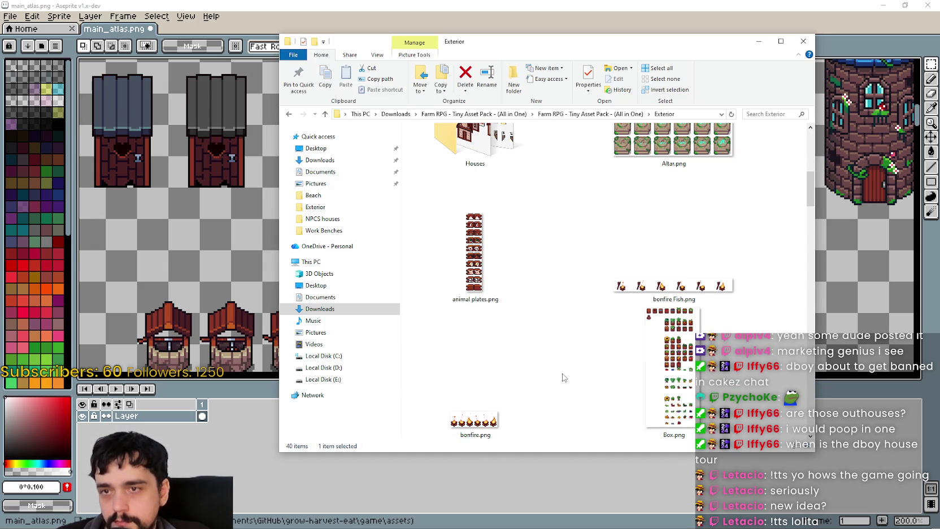
{"action": "scroll", "coordinate": [562, 378], "scroll_direction": "up", "scroll_amount": 2}
{"action": "left_click", "coordinate": [700, 234]}
{"action": "double_click", "coordinate": [661, 249]}
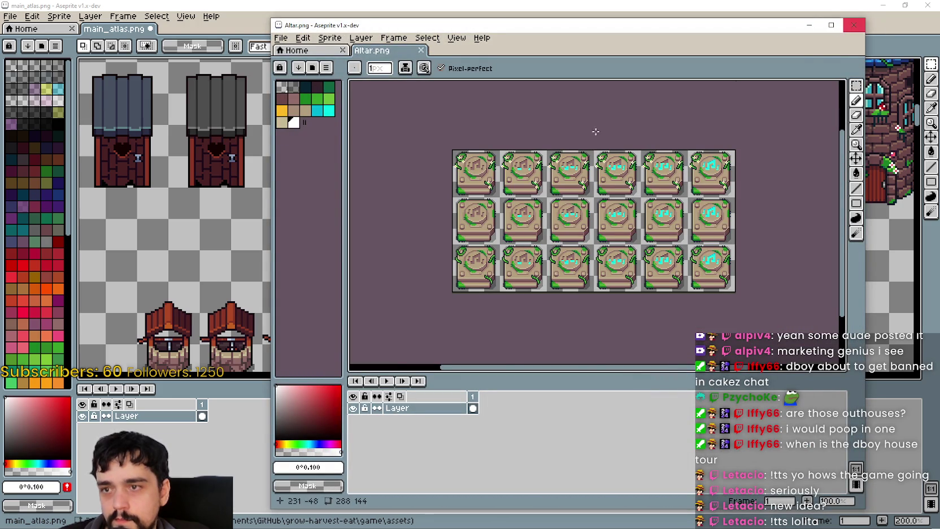
{"action": "scroll", "coordinate": [741, 86], "scroll_direction": "up", "scroll_amount": 2}
{"action": "scroll", "coordinate": [740, 85], "scroll_direction": "down", "scroll_amount": 2}
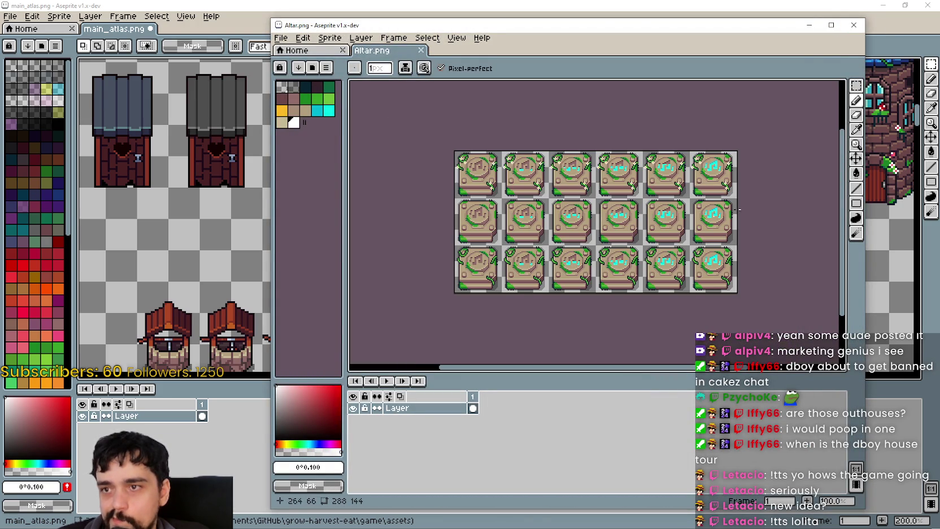
{"action": "left_click", "coordinate": [854, 30]}
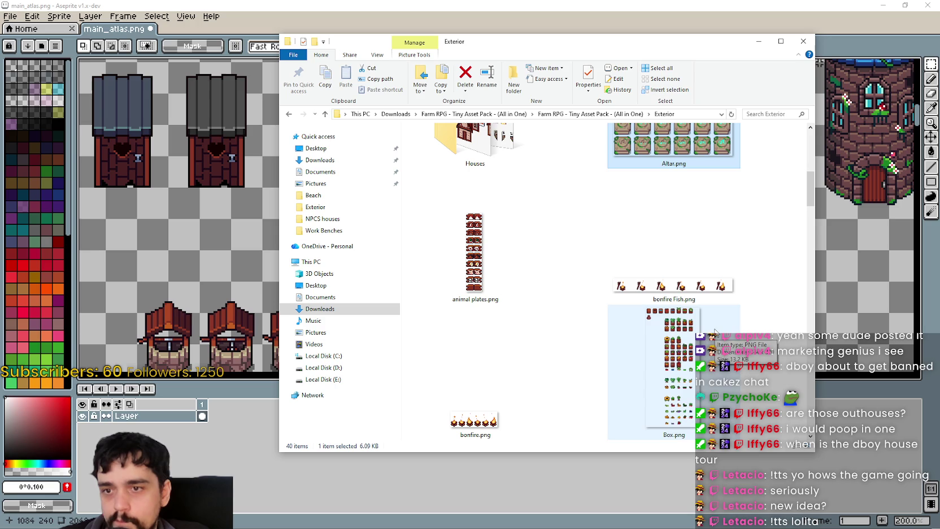
Preview the bonfire Fish.png sheet, then close it
{"action": "left_click", "coordinate": [700, 280]}
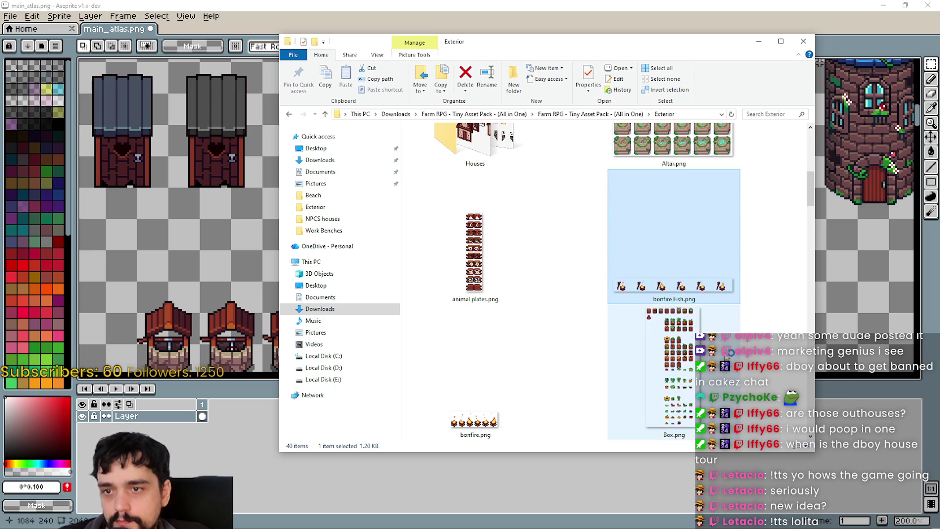
{"action": "key", "text": "Return"}
{"action": "scroll", "coordinate": [656, 215], "scroll_direction": "up", "scroll_amount": 1}
{"action": "scroll", "coordinate": [655, 215], "scroll_direction": "up", "scroll_amount": 1}
{"action": "scroll", "coordinate": [656, 215], "scroll_direction": "right", "scroll_amount": 2}
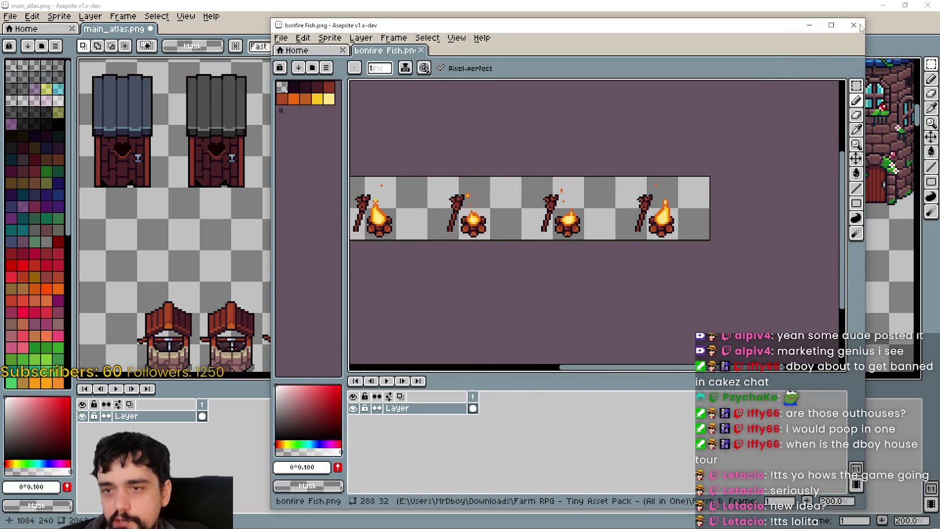
{"action": "left_click", "coordinate": [854, 25]}
{"action": "right_click", "coordinate": [627, 221]}
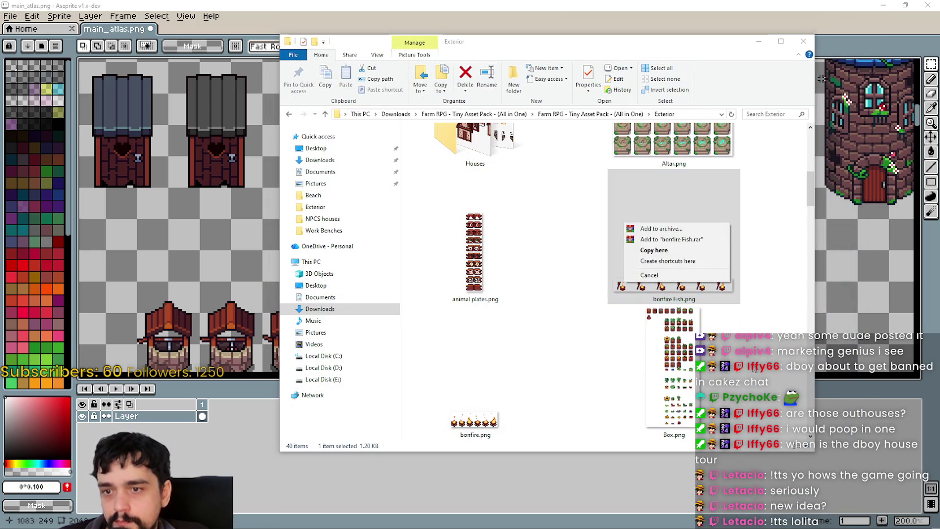
{"action": "key", "text": "Escape"}
Preview Box.png, inspecting its pots, then close it
{"action": "double_click", "coordinate": [672, 367]}
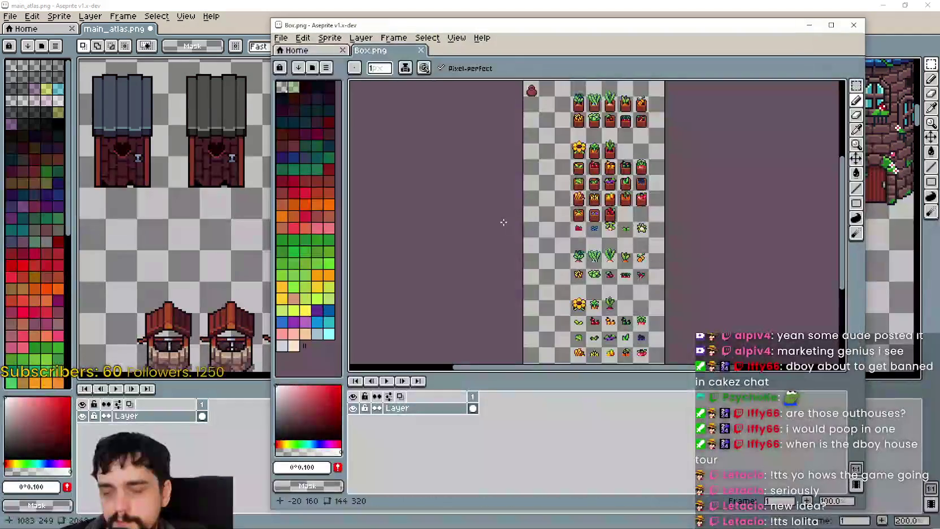
{"action": "scroll", "coordinate": [617, 297], "scroll_direction": "up", "scroll_amount": 3}
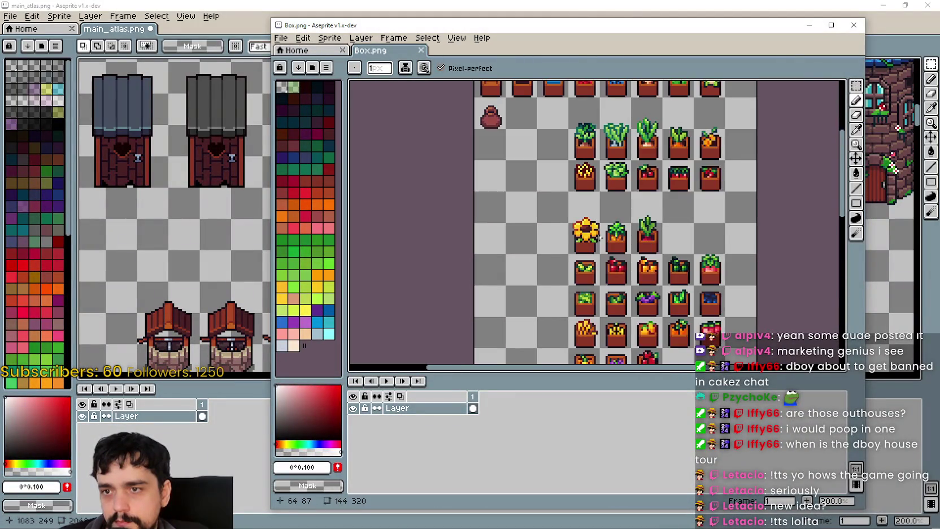
{"action": "scroll", "coordinate": [593, 258], "scroll_direction": "down", "scroll_amount": 2}
{"action": "scroll", "coordinate": [596, 181], "scroll_direction": "down", "scroll_amount": 2}
{"action": "scroll", "coordinate": [589, 171], "scroll_direction": "up", "scroll_amount": 1, "text": "ctrl"}
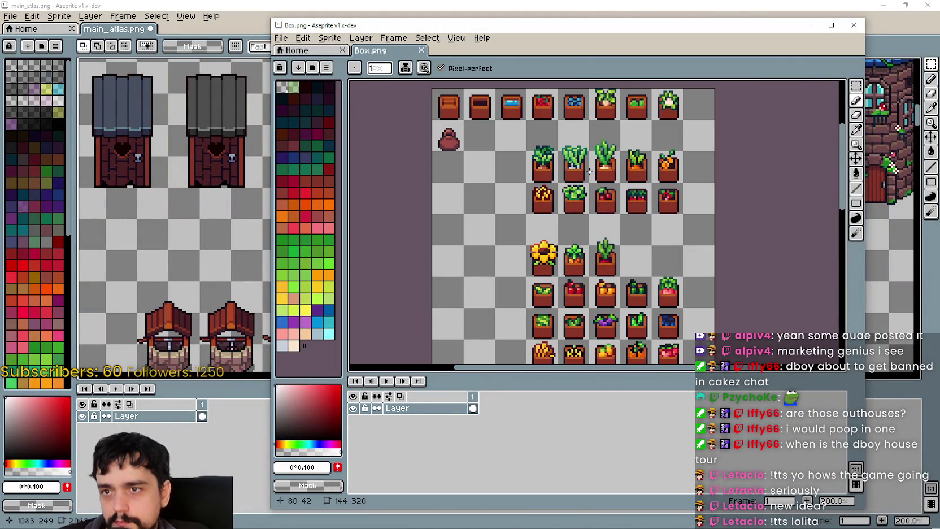
{"action": "mouse_move", "coordinate": [580, 262]}
{"action": "left_mouse_down"}
{"action": "mouse_move", "coordinate": [585, 196]}
{"action": "mouse_move", "coordinate": [592, 312]}
{"action": "mouse_move", "coordinate": [605, 236]}
{"action": "left_mouse_up"}
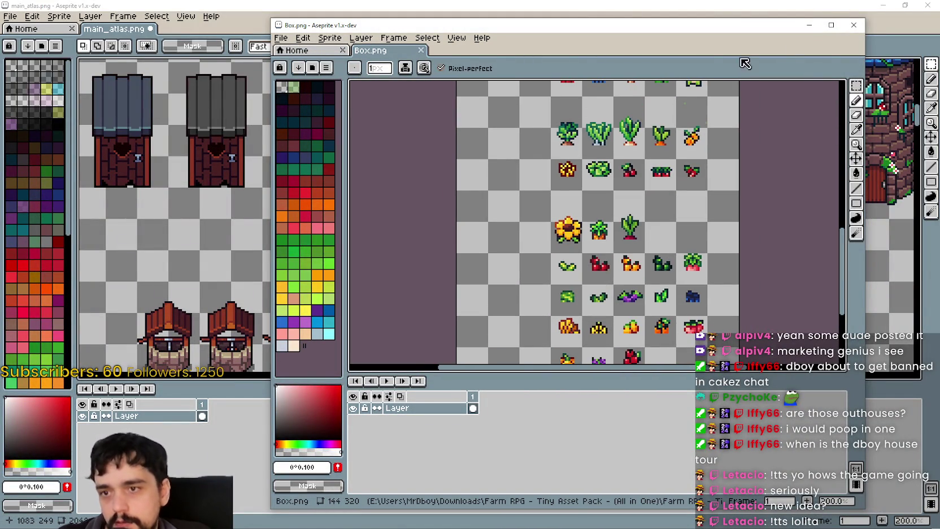
{"action": "left_click", "coordinate": [853, 25]}
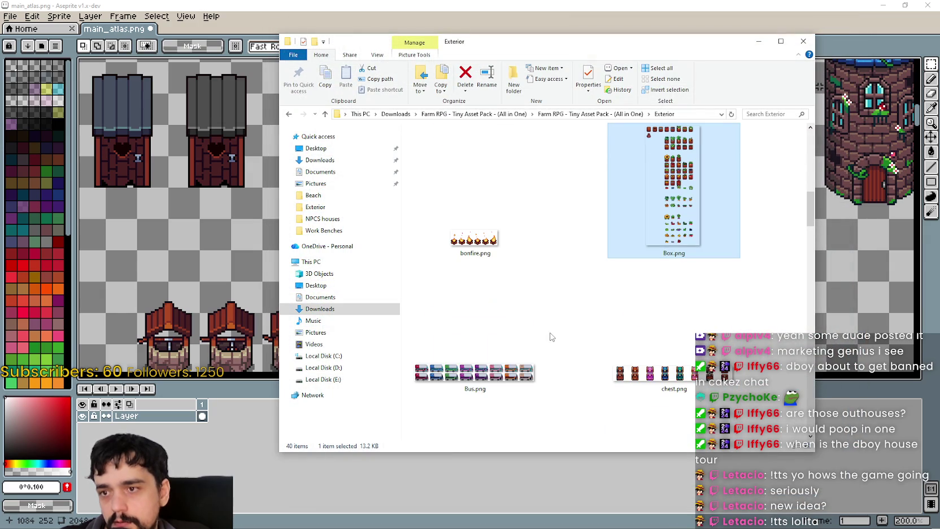
Browse past chest.png and Construction area.png to open Exterior.png
{"action": "scroll", "coordinate": [581, 336], "scroll_direction": "down", "scroll_amount": 2}
{"action": "left_click", "coordinate": [658, 292]}
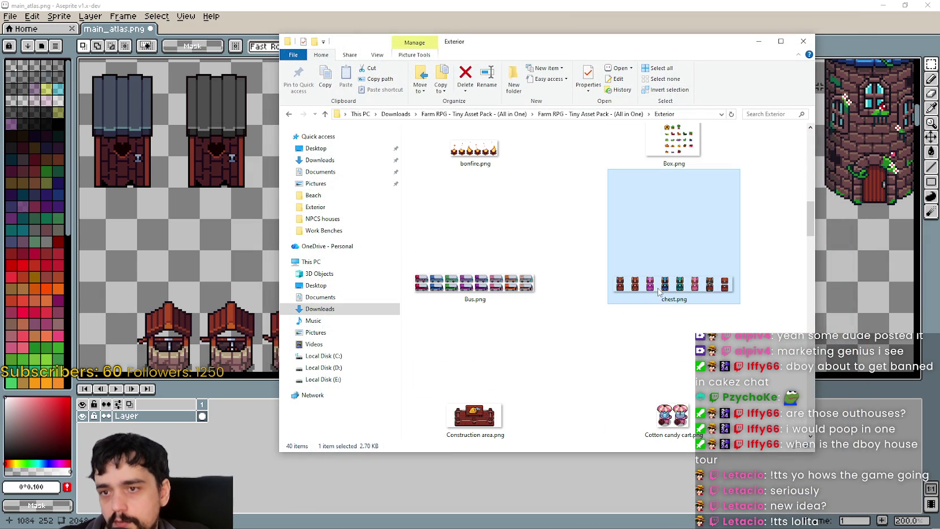
{"action": "scroll", "coordinate": [637, 358], "scroll_direction": "down", "scroll_amount": 3}
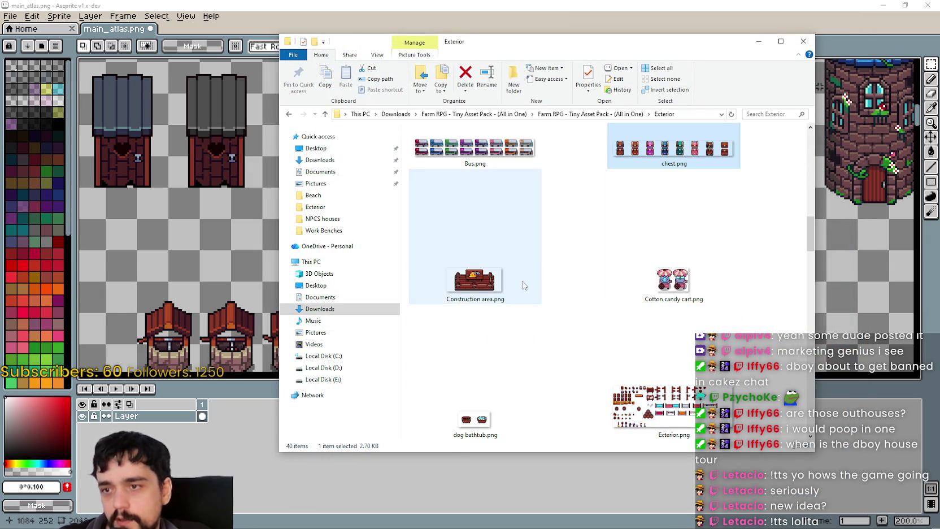
{"action": "left_click", "coordinate": [493, 268]}
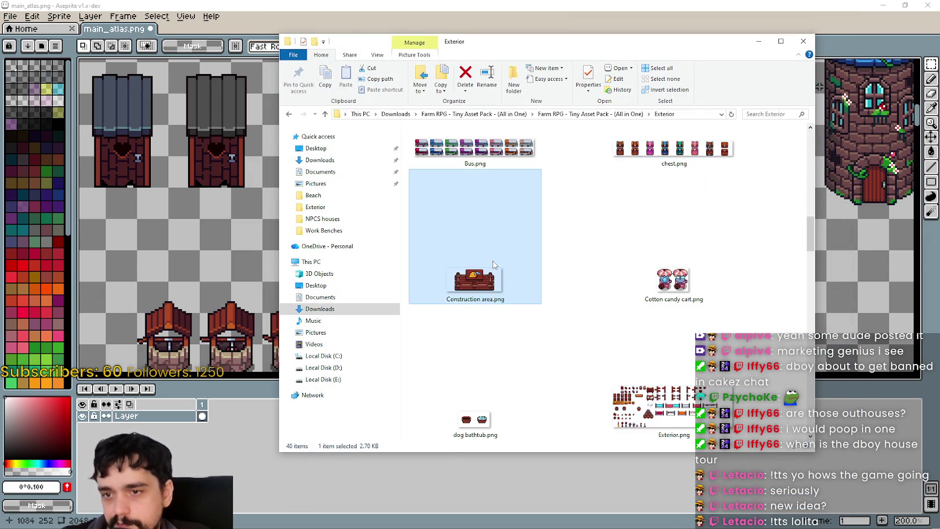
{"action": "scroll", "coordinate": [603, 275], "scroll_direction": "down", "scroll_amount": 3}
{"action": "left_click", "coordinate": [667, 270]}
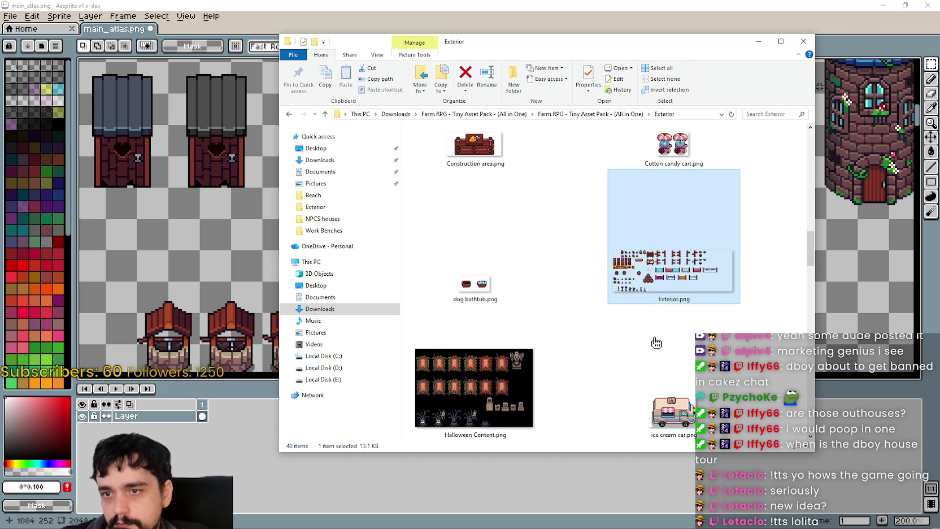
{"action": "scroll", "coordinate": [384, 277], "scroll_direction": "up", "scroll_amount": 1}
{"action": "scroll", "coordinate": [384, 276], "scroll_direction": "up", "scroll_amount": 1}
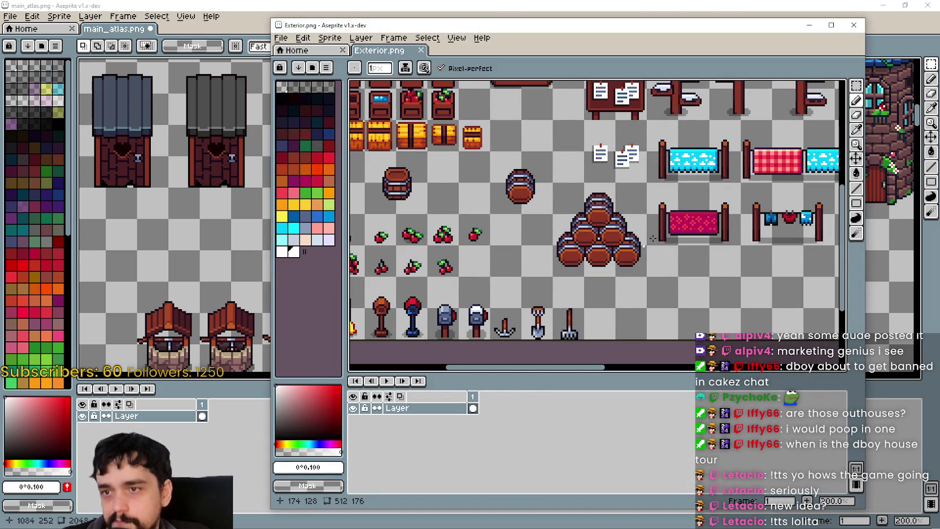
Select the barrel pyramid with the Rectangular Marquee and paste it into main_atlas
{"action": "left_click", "coordinate": [855, 86]}
{"action": "scroll", "coordinate": [501, 290], "scroll_direction": "up", "scroll_amount": 1}
{"action": "left_click_drag", "start_coordinate": [551, 284], "coordinate": [648, 188]}
{"action": "left_click", "coordinate": [212, 278]}
{"action": "scroll", "coordinate": [495, 294], "scroll_direction": "down", "scroll_amount": 3}
{"action": "key", "text": "ctrl+v"}
{"action": "mouse_move", "coordinate": [493, 245]}
{"action": "left_mouse_down"}
{"action": "mouse_move", "coordinate": [437, 321]}
{"action": "mouse_move", "coordinate": [297, 311]}
{"action": "mouse_move", "coordinate": [379, 265]}
{"action": "mouse_move", "coordinate": [367, 276]}
{"action": "left_mouse_up"}
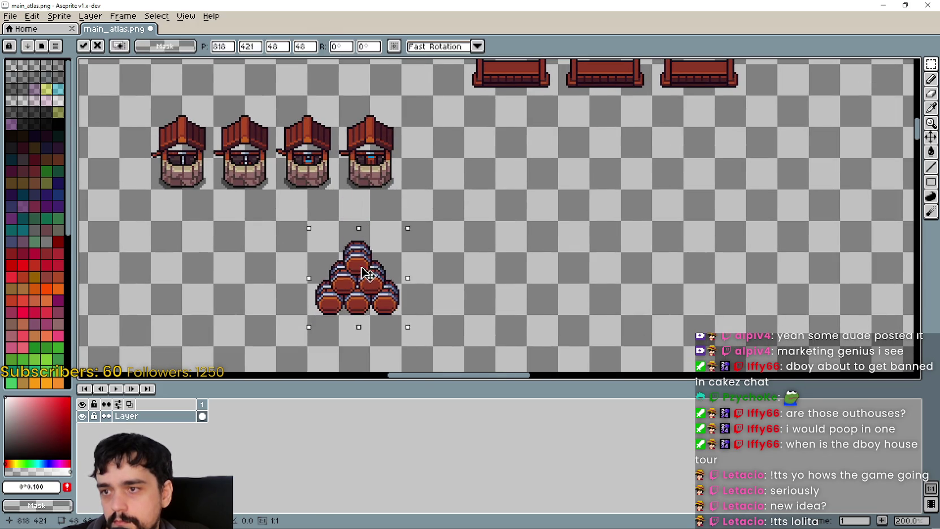
Copy the bottom row of lamps and tools and place it left of the barrel pyramid
{"action": "key", "text": "alt+Tab"}
{"action": "scroll", "coordinate": [524, 241], "scroll_direction": "left", "scroll_amount": 3}
{"action": "scroll", "coordinate": [524, 242], "scroll_direction": "right", "scroll_amount": 2}
{"action": "scroll", "coordinate": [508, 254], "scroll_direction": "down", "scroll_amount": 2}
{"action": "scroll", "coordinate": [470, 282], "scroll_direction": "up", "scroll_amount": 1}
{"action": "left_click_drag", "start_coordinate": [471, 282], "coordinate": [537, 215]}
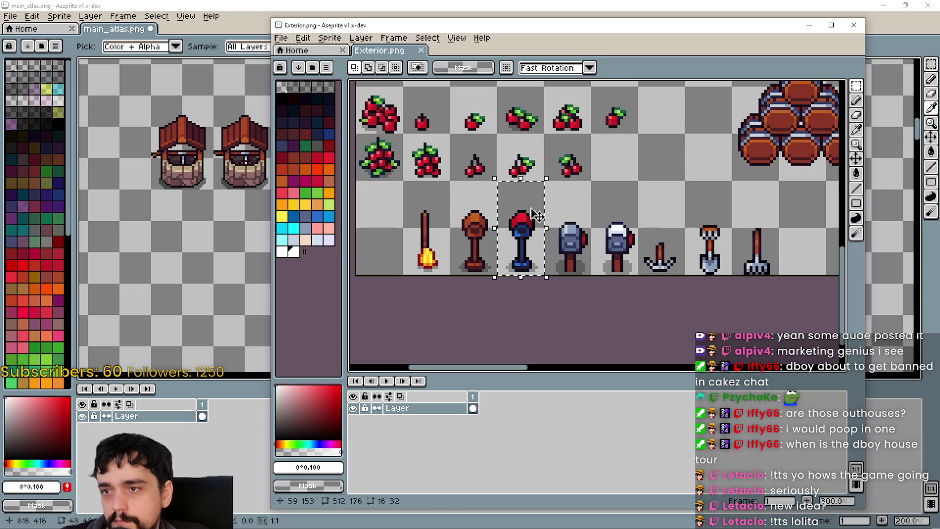
{"action": "left_click_drag", "start_coordinate": [418, 273], "coordinate": [748, 214]}
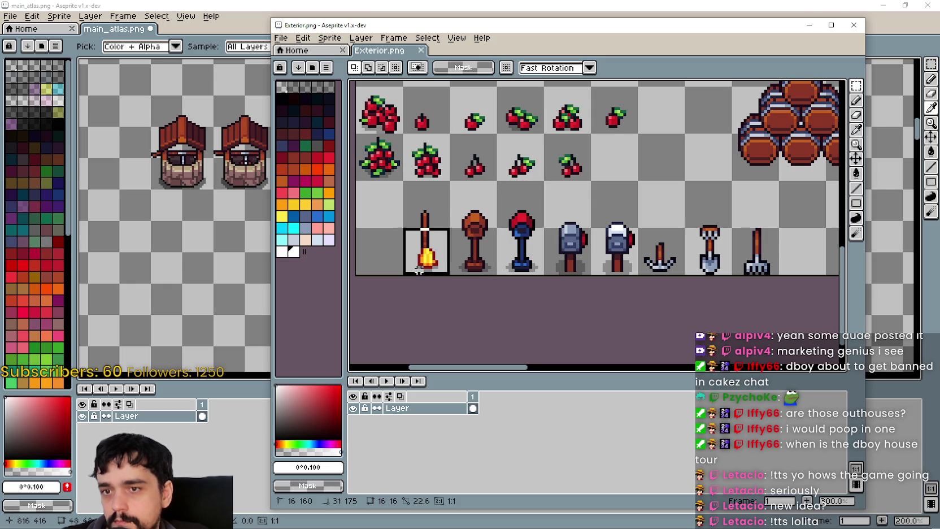
{"action": "key", "text": "ctrl+c"}
{"action": "left_click", "coordinate": [204, 287]}
{"action": "key", "text": "ctrl+v"}
{"action": "left_click_drag", "start_coordinate": [551, 228], "coordinate": [268, 259]}
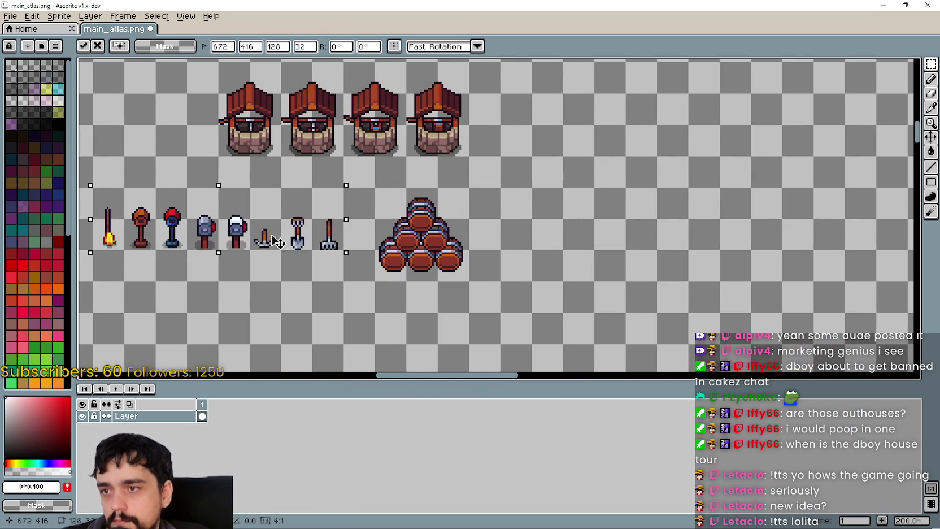
Back in Exterior.png, clear the selection around the tools
{"action": "scroll", "coordinate": [560, 264], "scroll_direction": "left", "scroll_amount": 5}
{"action": "key", "text": "alt+Tab"}
{"action": "scroll", "coordinate": [561, 264], "scroll_direction": "down", "scroll_amount": 2}
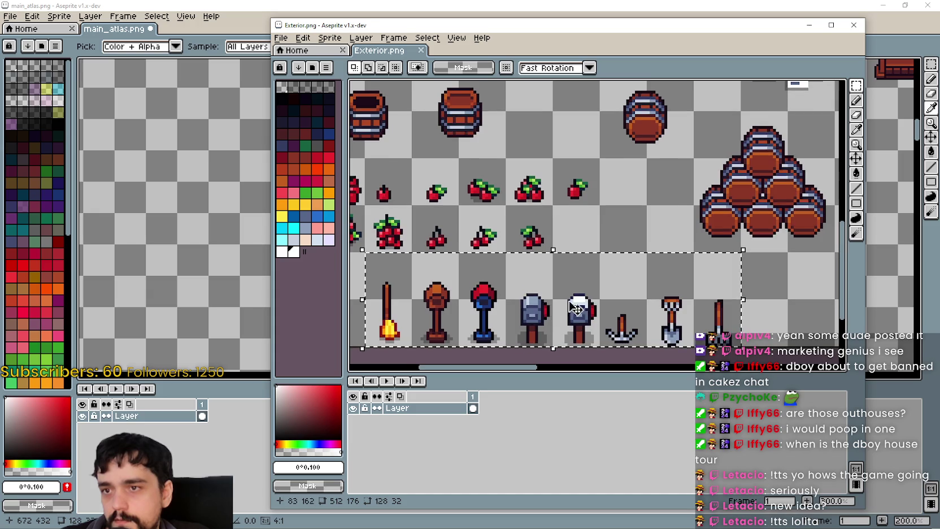
{"action": "scroll", "coordinate": [561, 263], "scroll_direction": "down", "scroll_amount": 1}
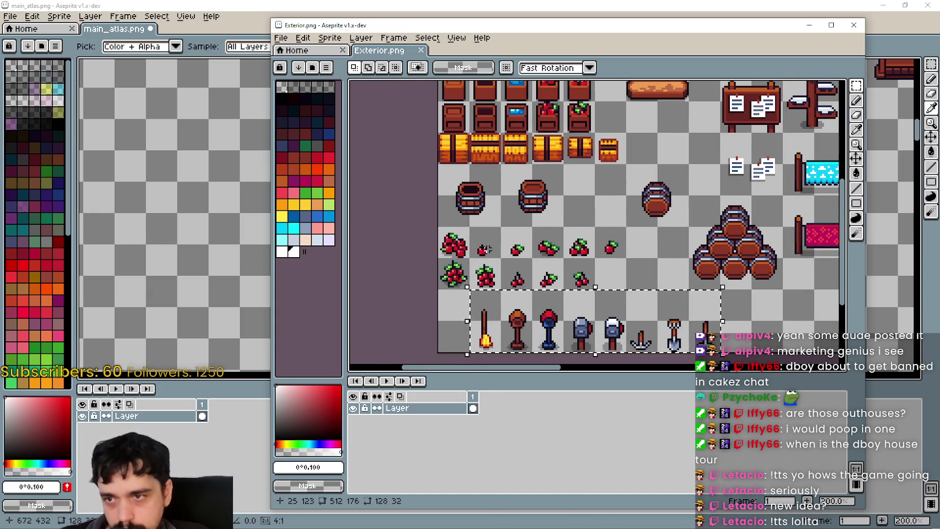
{"action": "scroll", "coordinate": [553, 246], "scroll_direction": "up", "scroll_amount": 1}
{"action": "left_click", "coordinate": [510, 242]}
{"action": "scroll", "coordinate": [510, 242], "scroll_direction": "down", "scroll_amount": 2}
{"action": "scroll", "coordinate": [517, 263], "scroll_direction": "up", "scroll_amount": 1}
{"action": "scroll", "coordinate": [523, 282], "scroll_direction": "up", "scroll_amount": 1}
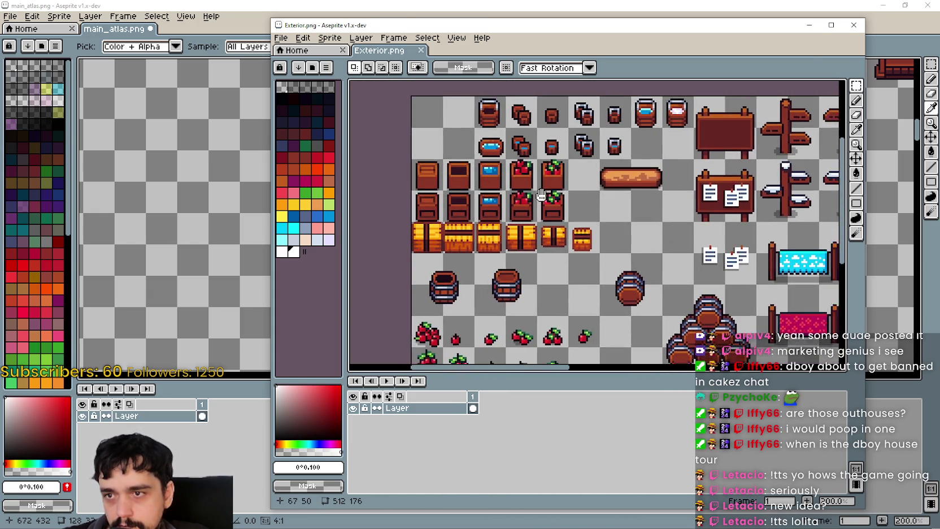
{"action": "scroll", "coordinate": [565, 265], "scroll_direction": "down", "scroll_amount": 1}
{"action": "scroll", "coordinate": [649, 242], "scroll_direction": "up", "scroll_amount": 1}
Copy the notice board with papers into main_atlas and move it into place
{"action": "left_click_drag", "start_coordinate": [683, 230], "coordinate": [558, 217]}
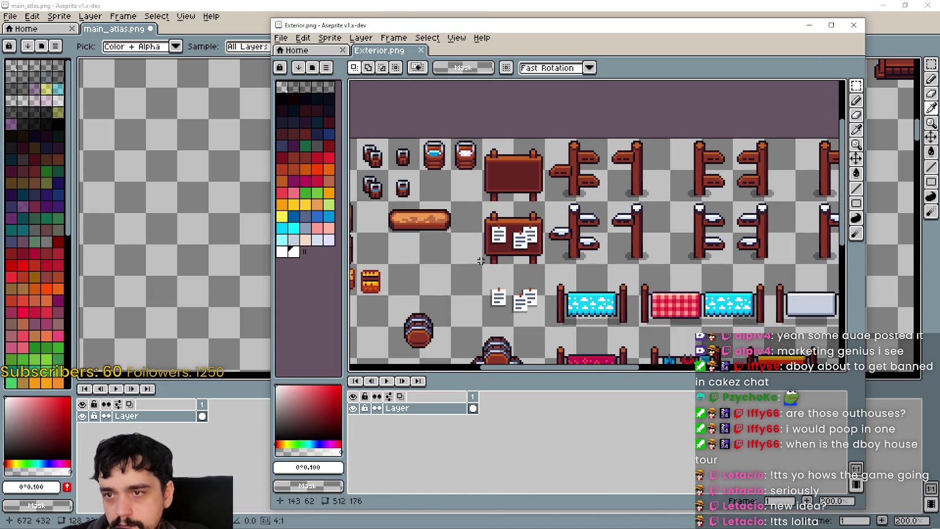
{"action": "left_click_drag", "start_coordinate": [448, 199], "coordinate": [547, 266]}
{"action": "key", "text": "ctrl+d"}
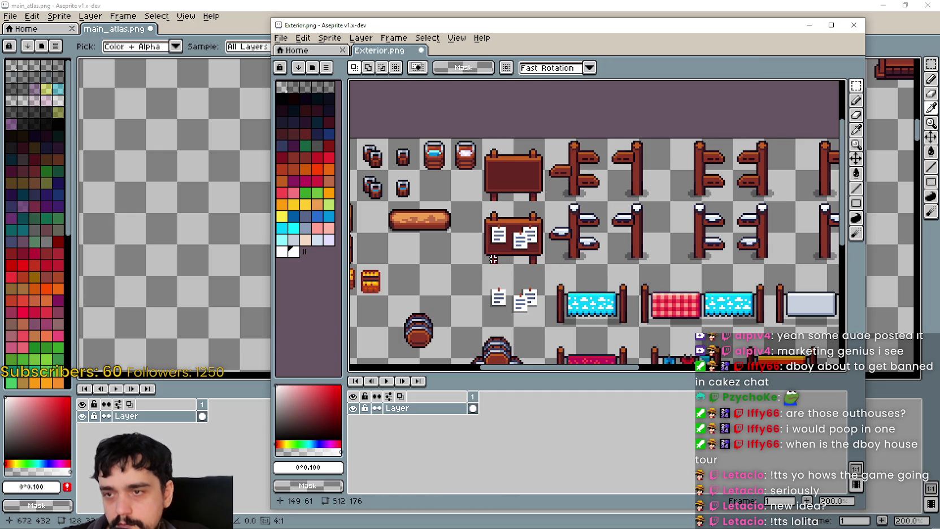
{"action": "key", "text": "ctrl+c"}
{"action": "key", "text": "alt+Tab"}
{"action": "key", "text": "ctrl+v"}
{"action": "mouse_move", "coordinate": [507, 243]}
{"action": "left_mouse_down"}
{"action": "mouse_move", "coordinate": [411, 291]}
{"action": "mouse_move", "coordinate": [633, 311]}
{"action": "mouse_move", "coordinate": [688, 216]}
{"action": "mouse_move", "coordinate": [661, 214]}
{"action": "left_mouse_up"}
Copy the wooden signpost strip into main_atlas and position it
{"action": "key", "text": "alt+Tab"}
{"action": "left_click_drag", "start_coordinate": [638, 257], "coordinate": [500, 235]}
{"action": "mouse_move", "coordinate": [393, 190]}
{"action": "left_mouse_down"}
{"action": "mouse_move", "coordinate": [834, 134]}
{"action": "mouse_move", "coordinate": [688, 209]}
{"action": "left_mouse_up"}
{"action": "key", "text": "ctrl+c"}
{"action": "key", "text": "alt+Tab"}
{"action": "key", "text": "ctrl+v"}
{"action": "left_click_drag", "start_coordinate": [576, 223], "coordinate": [734, 269]}
{"action": "scroll", "coordinate": [562, 242], "scroll_direction": "down", "scroll_amount": 1}
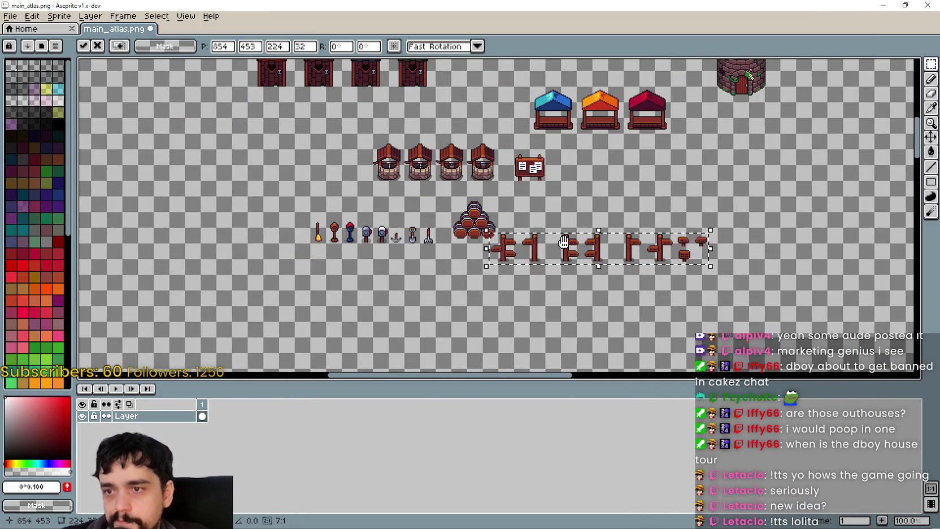
Shift the pasted signpost strip left and down, then return to Exterior.png
{"action": "left_click_drag", "start_coordinate": [562, 242], "coordinate": [459, 256]}
{"action": "key", "text": "alt+Tab"}
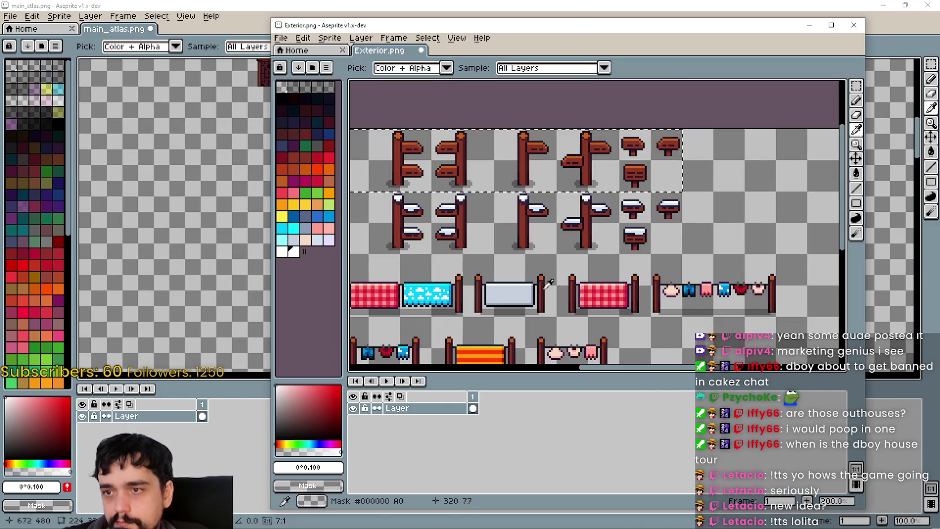
{"action": "scroll", "coordinate": [523, 272], "scroll_direction": "down", "scroll_amount": 2}
{"action": "scroll", "coordinate": [574, 243], "scroll_direction": "down", "scroll_amount": 1}
{"action": "scroll", "coordinate": [573, 243], "scroll_direction": "up", "scroll_amount": 1}
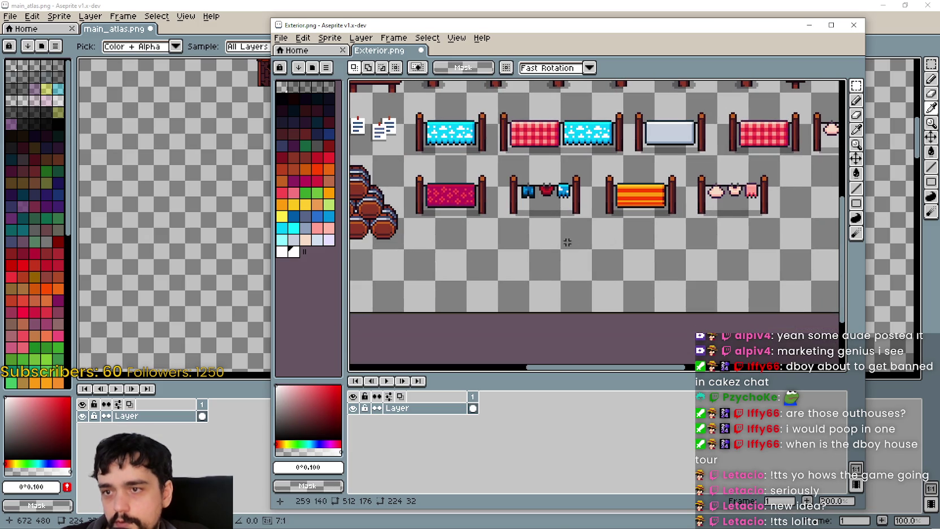
Copy the clothesline into main_atlas and move it to the top above the market stalls
{"action": "mouse_move", "coordinate": [495, 151]}
{"action": "left_mouse_down"}
{"action": "mouse_move", "coordinate": [592, 218]}
{"action": "mouse_move", "coordinate": [525, 260]}
{"action": "mouse_move", "coordinate": [643, 283]}
{"action": "left_mouse_up"}
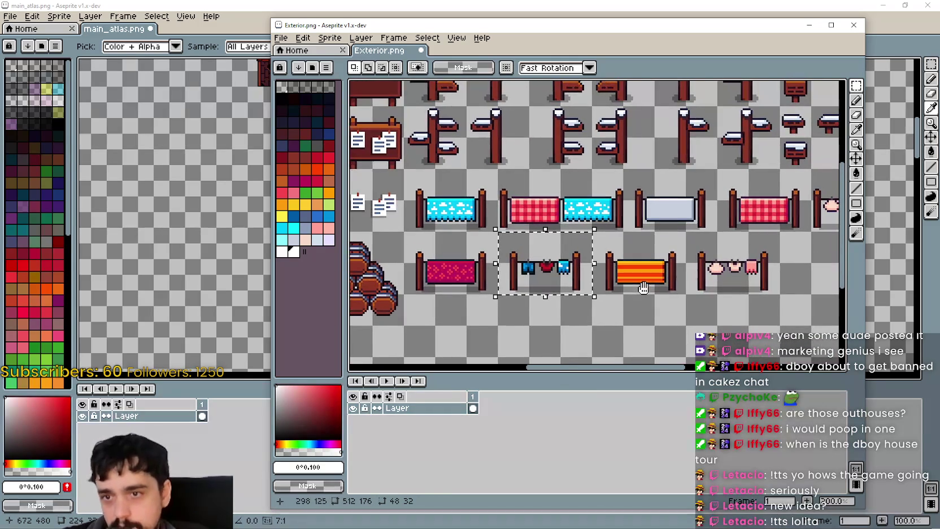
{"action": "key", "text": "i"}
{"action": "key", "text": "ctrl+c"}
{"action": "key", "text": "alt+Tab"}
{"action": "scroll", "coordinate": [452, 226], "scroll_direction": "down", "scroll_amount": 2}
{"action": "key", "text": "ctrl+v"}
{"action": "left_click_drag", "start_coordinate": [503, 201], "coordinate": [485, 210]}
{"action": "scroll", "coordinate": [541, 228], "scroll_direction": "up", "scroll_amount": 1}
{"action": "mouse_move", "coordinate": [454, 244]}
{"action": "left_mouse_down"}
{"action": "mouse_move", "coordinate": [476, 296]}
{"action": "mouse_move", "coordinate": [445, 286]}
{"action": "left_mouse_up"}
{"action": "scroll", "coordinate": [445, 287], "scroll_direction": "up", "scroll_amount": 1}
{"action": "left_click_drag", "start_coordinate": [375, 332], "coordinate": [587, 120]}
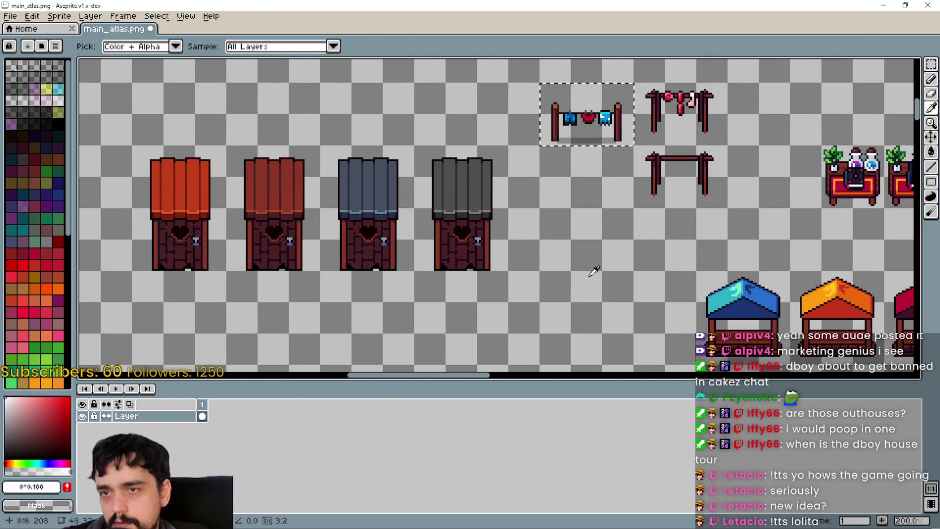
Go back to Exterior.png and bring the upper-left crate tiles into view
{"action": "key", "text": "alt+Tab"}
{"action": "scroll", "coordinate": [559, 209], "scroll_direction": "down", "scroll_amount": 2}
{"action": "scroll", "coordinate": [559, 210], "scroll_direction": "up", "scroll_amount": 1}
{"action": "left_click_drag", "start_coordinate": [421, 175], "coordinate": [526, 248]}
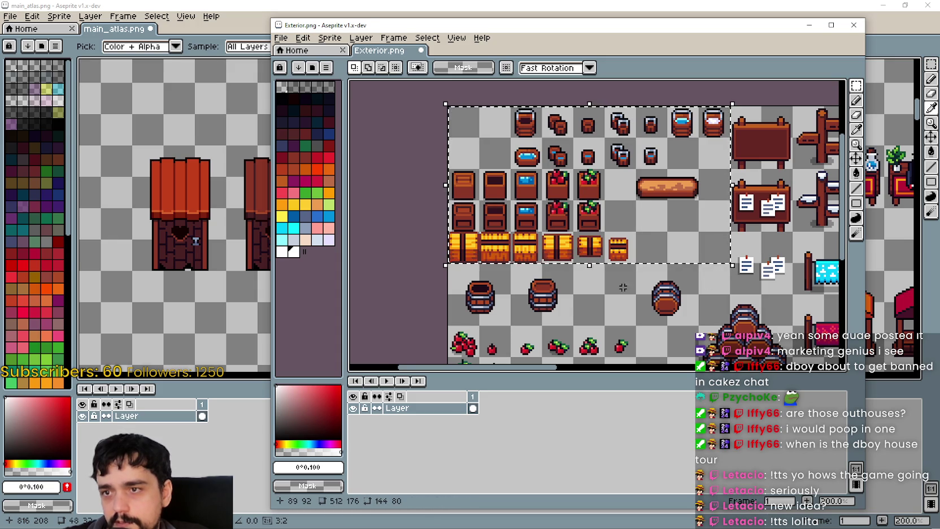
Paste the crates and boxes block from the Exterior sheet into main_atlas and position it
{"action": "left_click_drag", "start_coordinate": [665, 284], "coordinate": [556, 170]}
{"action": "scroll", "coordinate": [484, 211], "scroll_direction": "down", "scroll_amount": 1}
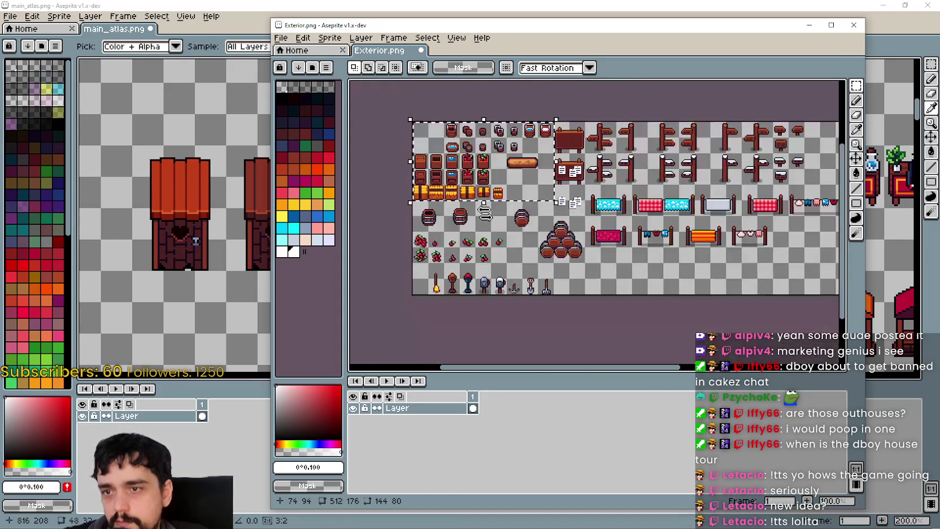
{"action": "key", "text": "alt+Tab"}
{"action": "key", "text": "ctrl+v"}
{"action": "scroll", "coordinate": [325, 242], "scroll_direction": "down", "scroll_amount": 1}
{"action": "scroll", "coordinate": [513, 266], "scroll_direction": "down", "scroll_amount": 5}
{"action": "scroll", "coordinate": [497, 243], "scroll_direction": "up", "scroll_amount": 1}
{"action": "mouse_move", "coordinate": [497, 243]}
{"action": "left_mouse_down"}
{"action": "mouse_move", "coordinate": [517, 225]}
{"action": "mouse_move", "coordinate": [492, 210]}
{"action": "left_mouse_up"}
Copy the row of barrels into main_atlas, moving it down into an empty area
{"action": "key", "text": "alt+Tab"}
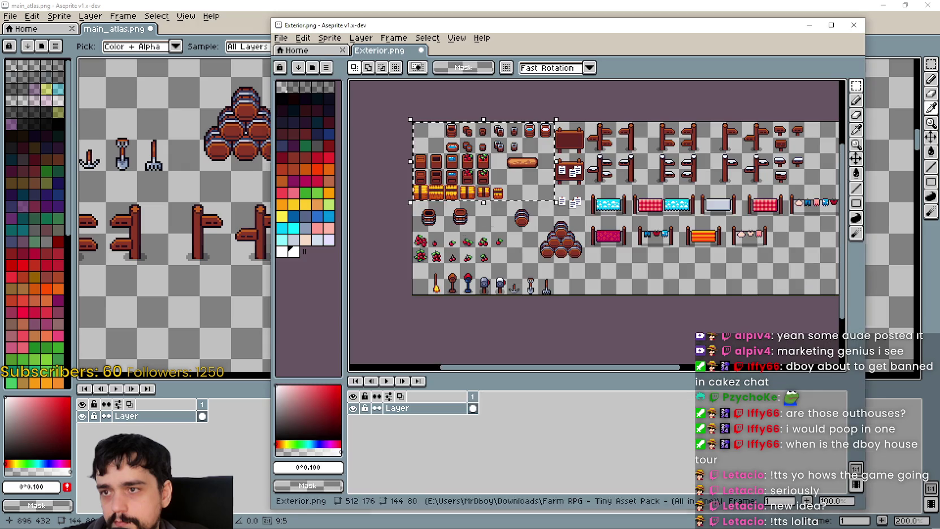
{"action": "key", "text": "ctrl+c"}
{"action": "key", "text": "alt+Tab"}
{"action": "key", "text": "ctrl+v"}
{"action": "mouse_move", "coordinate": [405, 246]}
{"action": "left_mouse_down"}
{"action": "mouse_move", "coordinate": [388, 300]}
{"action": "mouse_move", "coordinate": [377, 288]}
{"action": "left_mouse_up"}
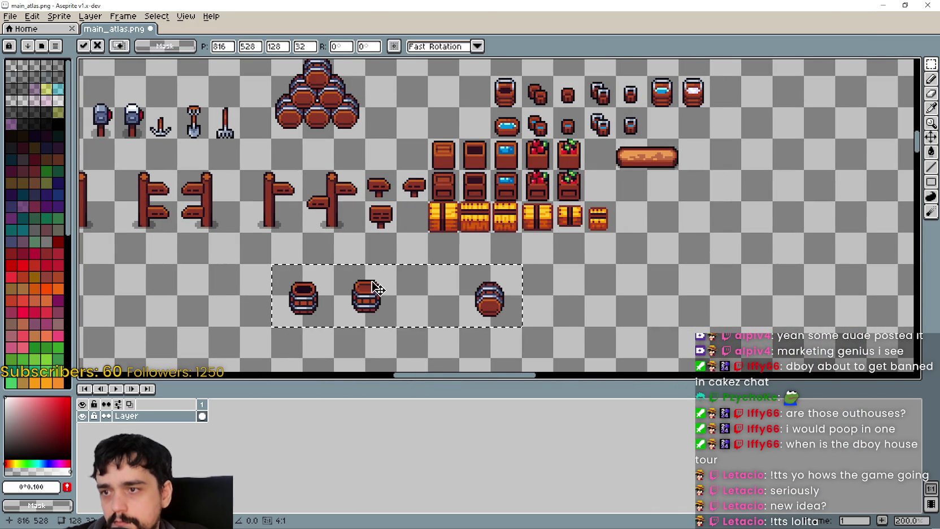
Copy the cherry sprites into main_atlas and commit them left of the barrels
{"action": "key", "text": "alt+Tab"}
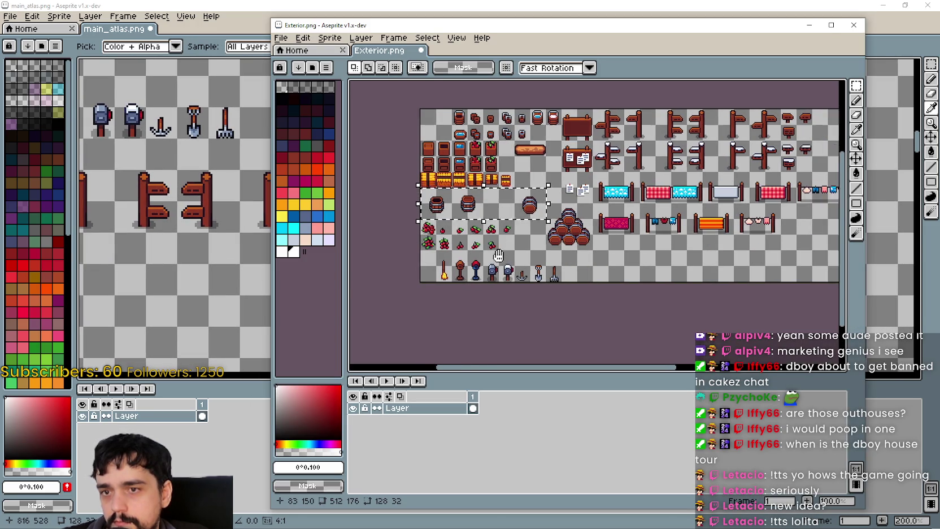
{"action": "left_click_drag", "start_coordinate": [514, 255], "coordinate": [455, 274]}
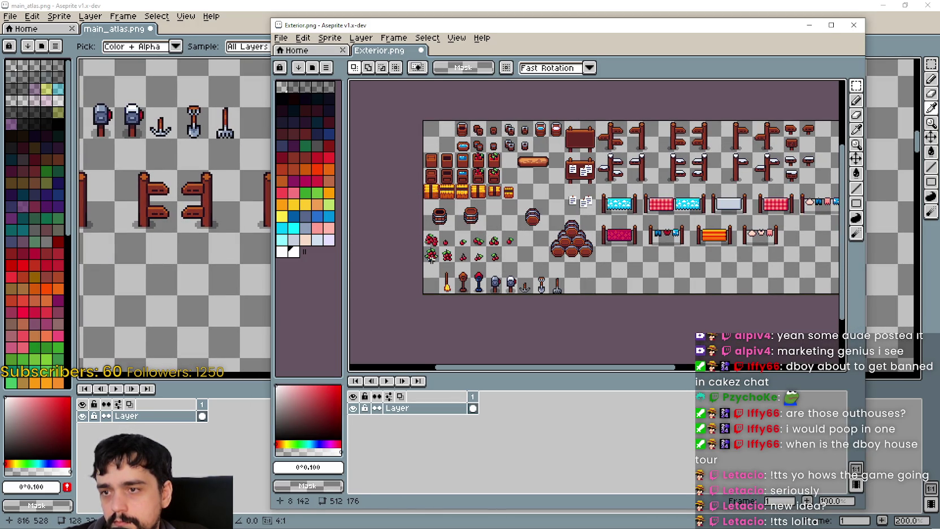
{"action": "key", "text": "ctrl+c"}
{"action": "key", "text": "alt+Tab"}
{"action": "key", "text": "ctrl+v"}
{"action": "mouse_move", "coordinate": [513, 240]}
{"action": "left_mouse_down"}
{"action": "mouse_move", "coordinate": [289, 273]}
{"action": "mouse_move", "coordinate": [220, 260]}
{"action": "left_mouse_up"}
{"action": "key", "text": "Return"}
Paste a further group of Exterior sprites into main_atlas and commit it in place
{"action": "key", "text": "alt+Tab"}
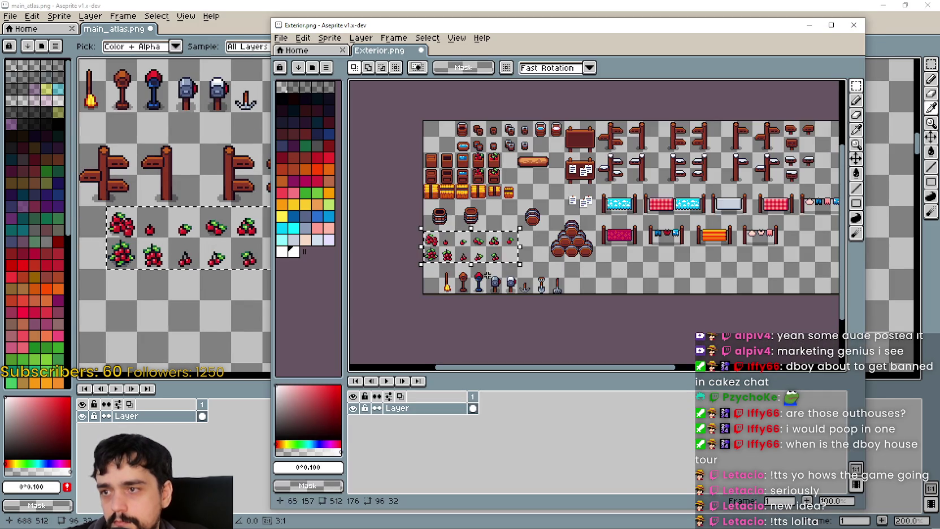
{"action": "scroll", "coordinate": [675, 210], "scroll_direction": "down", "scroll_amount": 2}
{"action": "scroll", "coordinate": [675, 210], "scroll_direction": "up", "scroll_amount": 5}
{"action": "scroll", "coordinate": [675, 210], "scroll_direction": "down", "scroll_amount": 2}
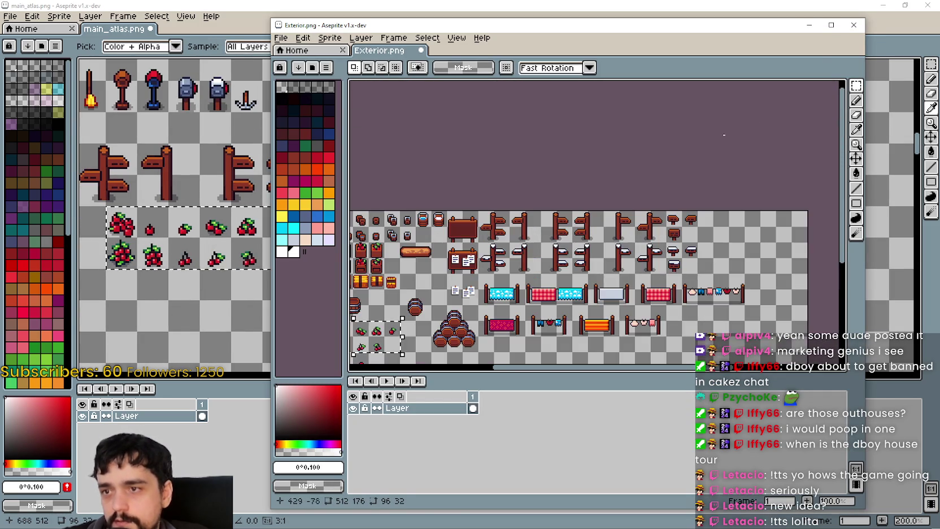
{"action": "key", "text": "ctrl+c"}
{"action": "key", "text": "alt+Tab"}
{"action": "key", "text": "ctrl+v"}
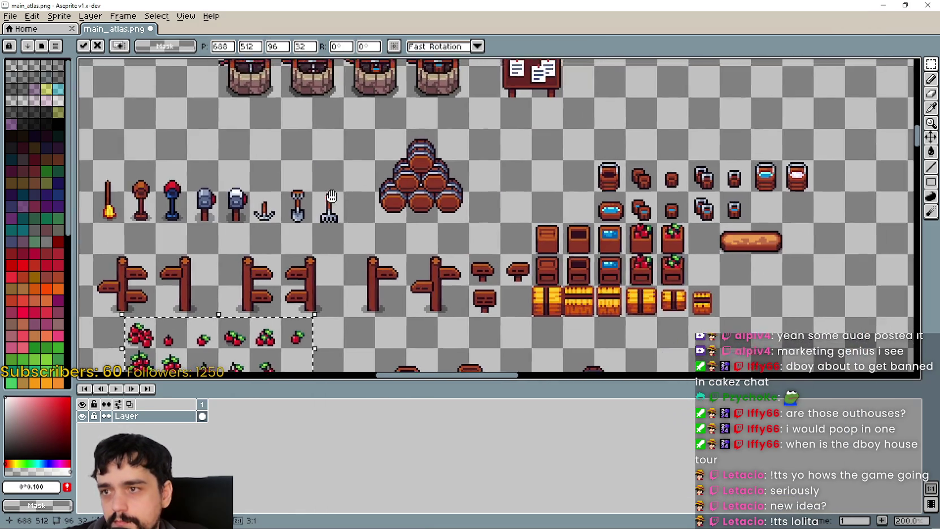
{"action": "scroll", "coordinate": [415, 154], "scroll_direction": "up", "scroll_amount": 2}
{"action": "scroll", "coordinate": [541, 256], "scroll_direction": "up", "scroll_amount": 2}
{"action": "scroll", "coordinate": [541, 256], "scroll_direction": "up", "scroll_amount": 1}
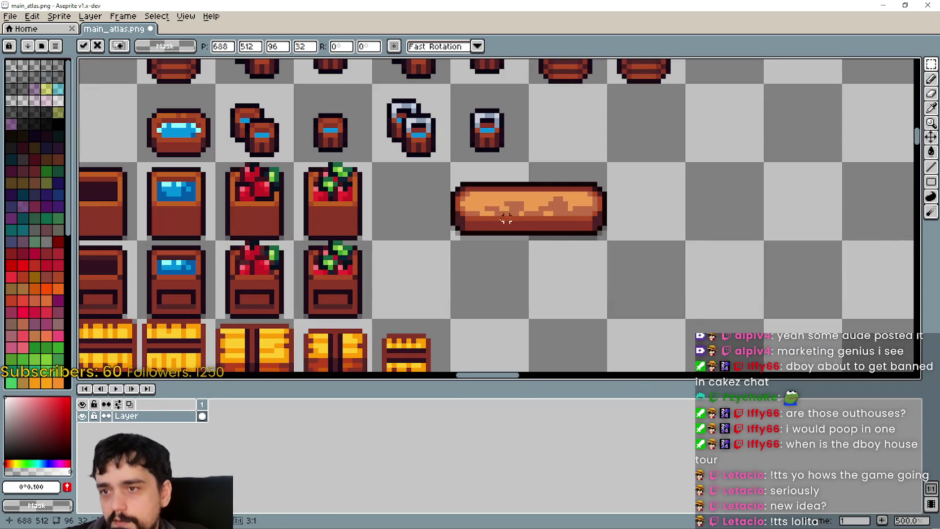
{"action": "key", "text": "Return"}
{"action": "scroll", "coordinate": [525, 295], "scroll_direction": "down", "scroll_amount": 2}
{"action": "scroll", "coordinate": [546, 309], "scroll_direction": "down", "scroll_amount": 1}
{"action": "scroll", "coordinate": [573, 266], "scroll_direction": "down", "scroll_amount": 1}
Close Exterior.png, choosing Don't Save to discard its changes
{"action": "key", "text": "alt+Tab"}
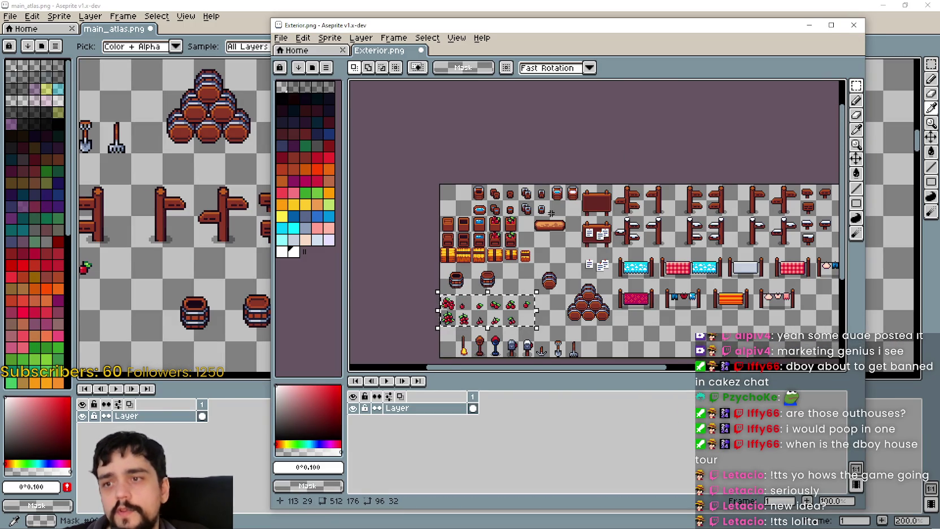
{"action": "scroll", "coordinate": [542, 244], "scroll_direction": "up", "scroll_amount": 5}
{"action": "scroll", "coordinate": [542, 244], "scroll_direction": "up", "scroll_amount": 3}
{"action": "scroll", "coordinate": [543, 244], "scroll_direction": "down", "scroll_amount": 3}
{"action": "scroll", "coordinate": [542, 244], "scroll_direction": "down", "scroll_amount": 4}
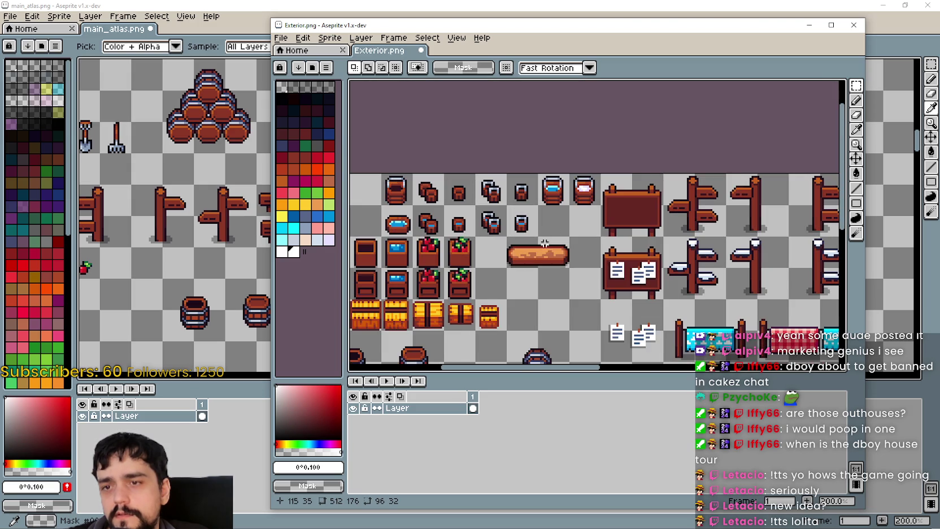
{"action": "left_click", "coordinate": [854, 26]}
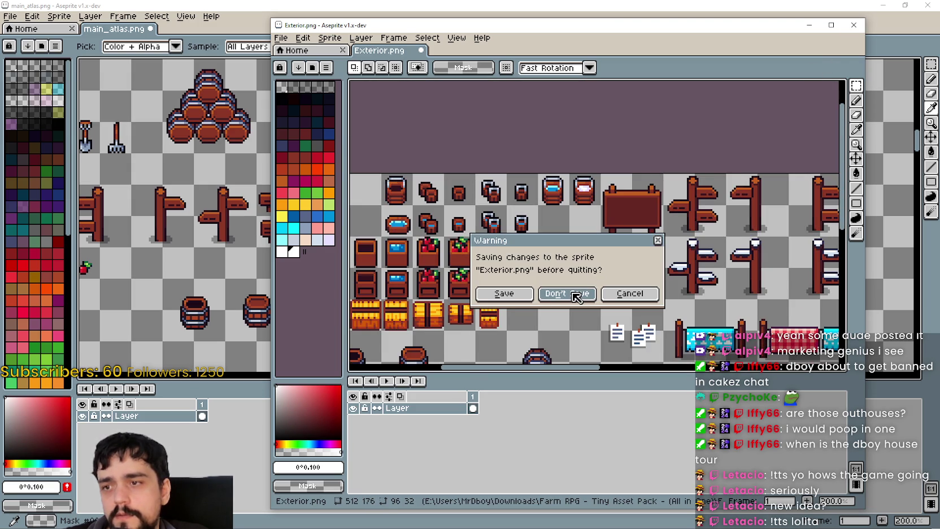
{"action": "left_click", "coordinate": [576, 294]}
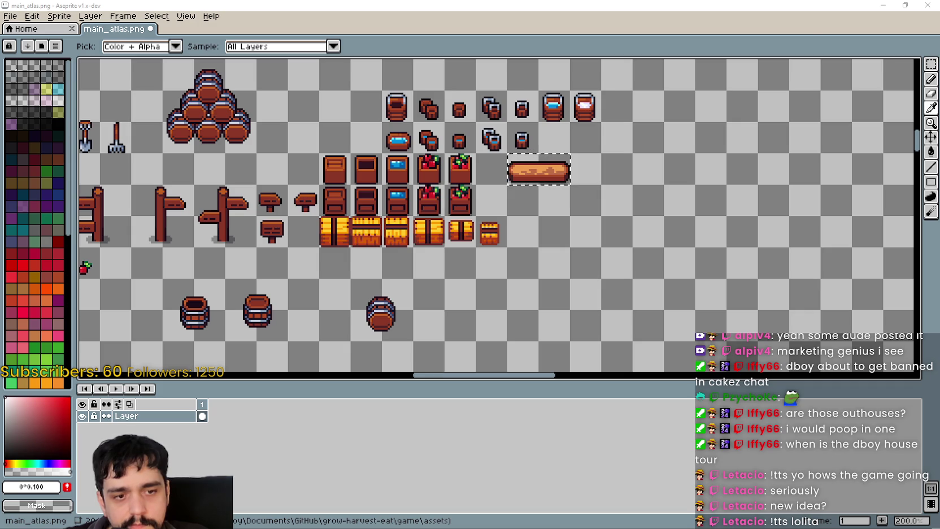
{"action": "key", "text": "alt+Tab"}
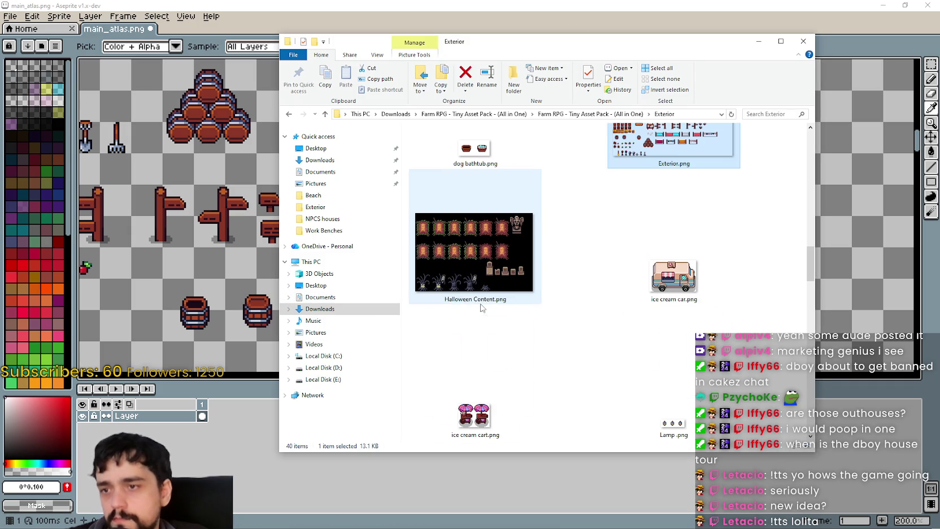
Preview dog bathtub.png and Lamp .png in Aseprite, closing each afterwards
{"action": "left_click", "coordinate": [486, 165]}
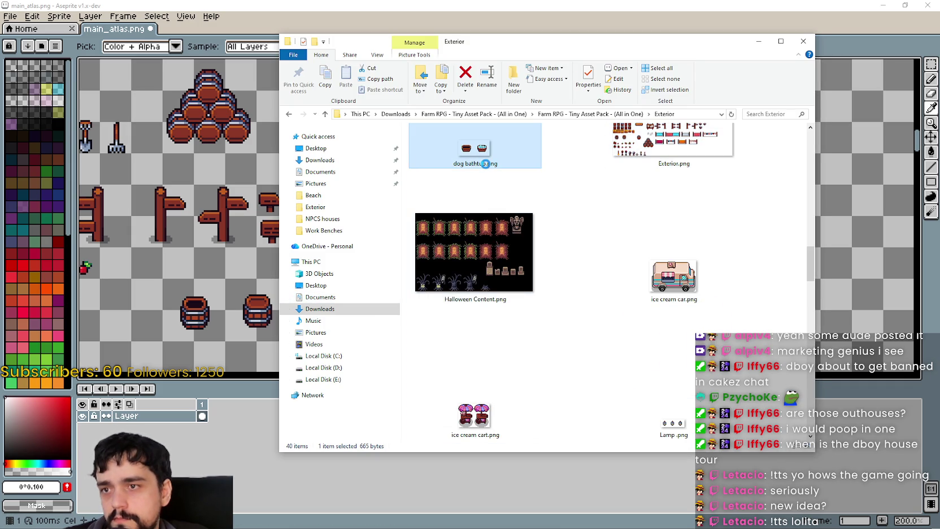
{"action": "double_click", "coordinate": [464, 259]}
{"action": "scroll", "coordinate": [587, 209], "scroll_direction": "up", "scroll_amount": 4}
{"action": "left_click", "coordinate": [855, 23]}
{"action": "scroll", "coordinate": [598, 316], "scroll_direction": "down", "scroll_amount": 5}
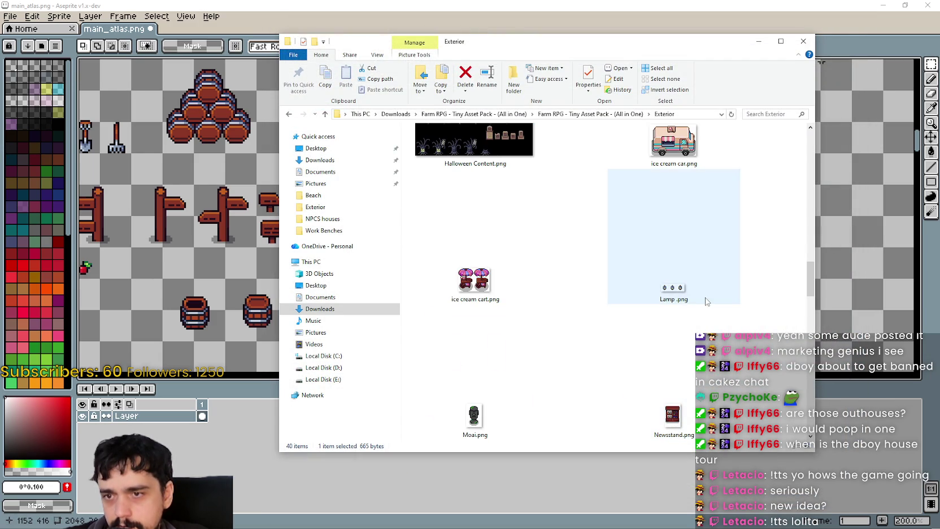
{"action": "double_click", "coordinate": [693, 289]}
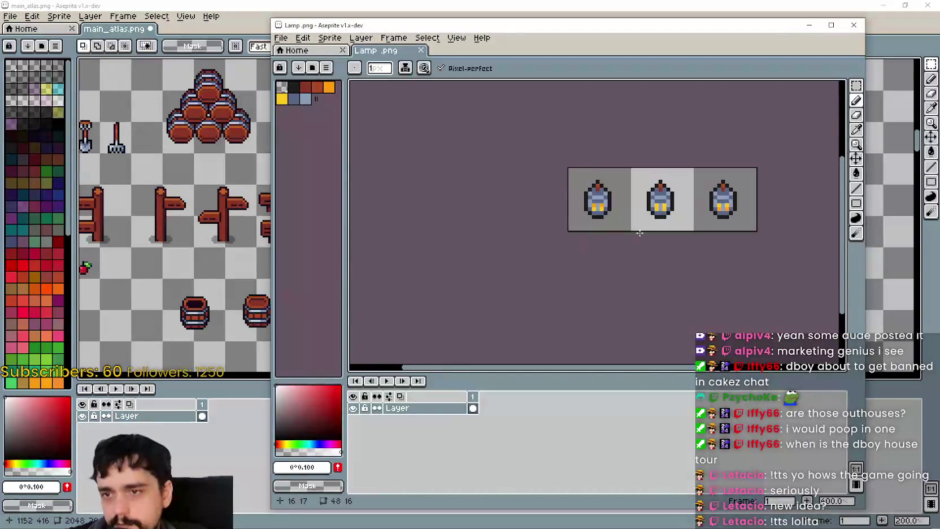
{"action": "left_click", "coordinate": [853, 26]}
Browse past playground 1.png and shipping box.png, then inspect the Road.png tileset
{"action": "scroll", "coordinate": [561, 323], "scroll_direction": "down", "scroll_amount": 5}
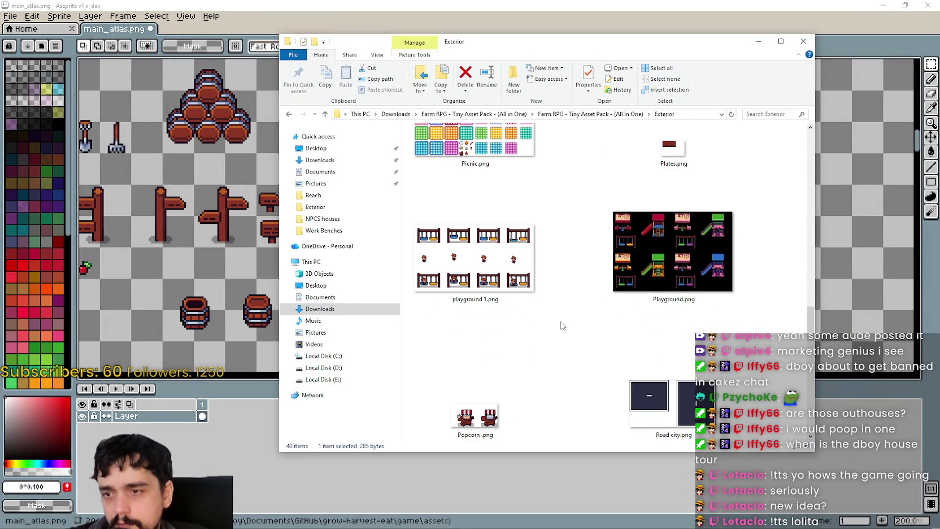
{"action": "left_click", "coordinate": [526, 288]}
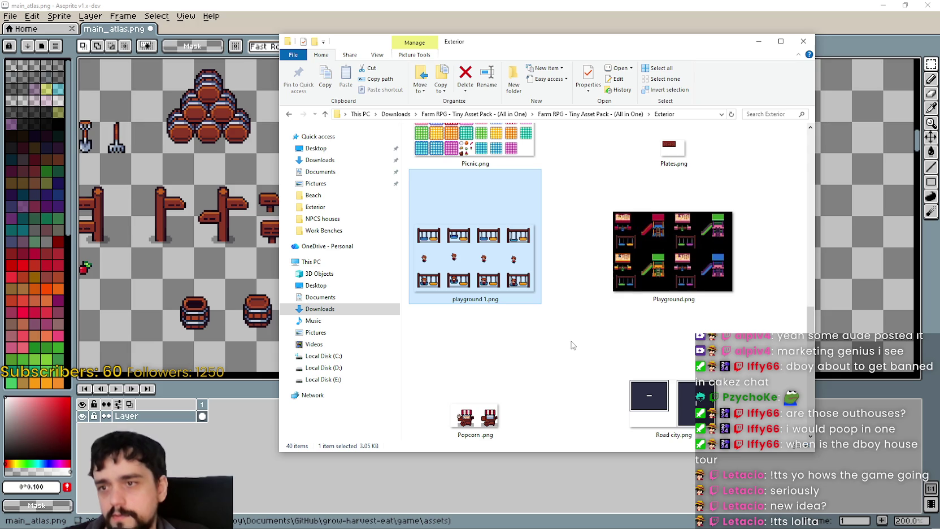
{"action": "scroll", "coordinate": [569, 377], "scroll_direction": "down", "scroll_amount": 2}
{"action": "scroll", "coordinate": [569, 377], "scroll_direction": "up", "scroll_amount": 2}
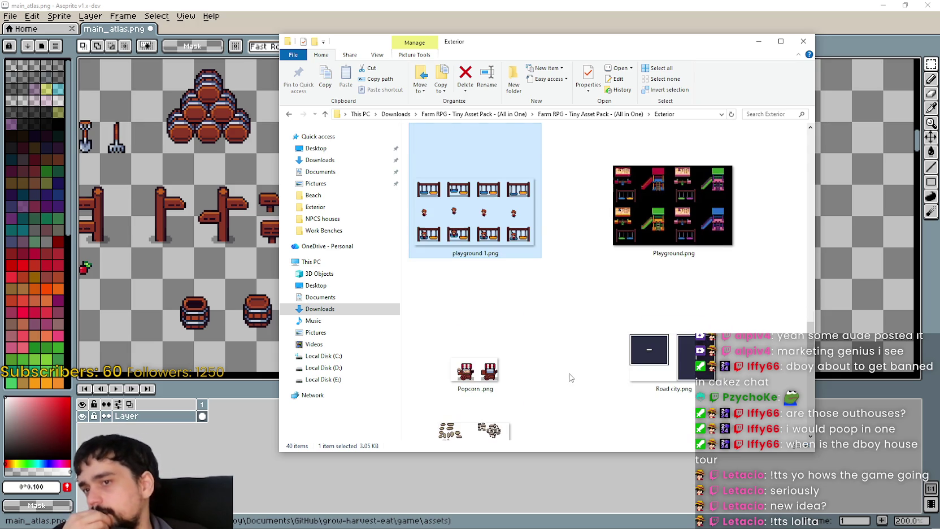
{"action": "scroll", "coordinate": [569, 377], "scroll_direction": "down", "scroll_amount": 3}
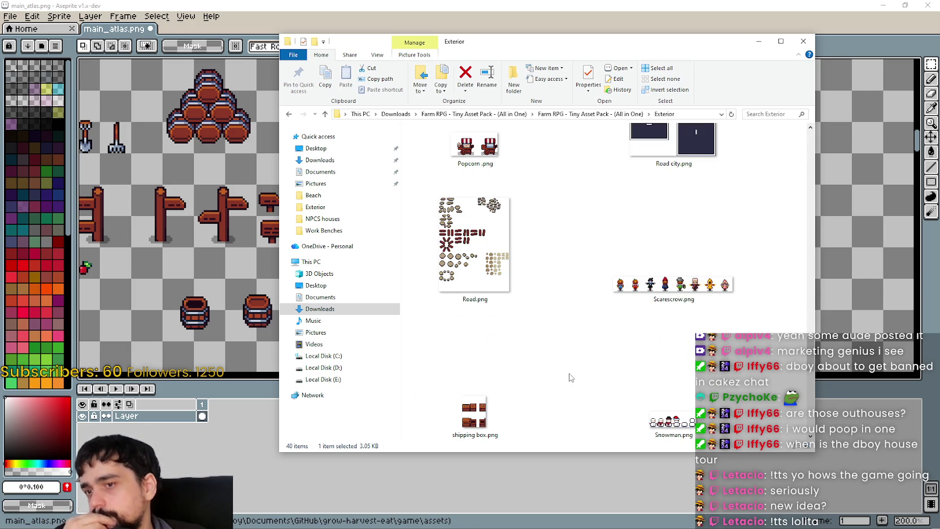
{"action": "left_click", "coordinate": [487, 411]}
{"action": "double_click", "coordinate": [473, 248]}
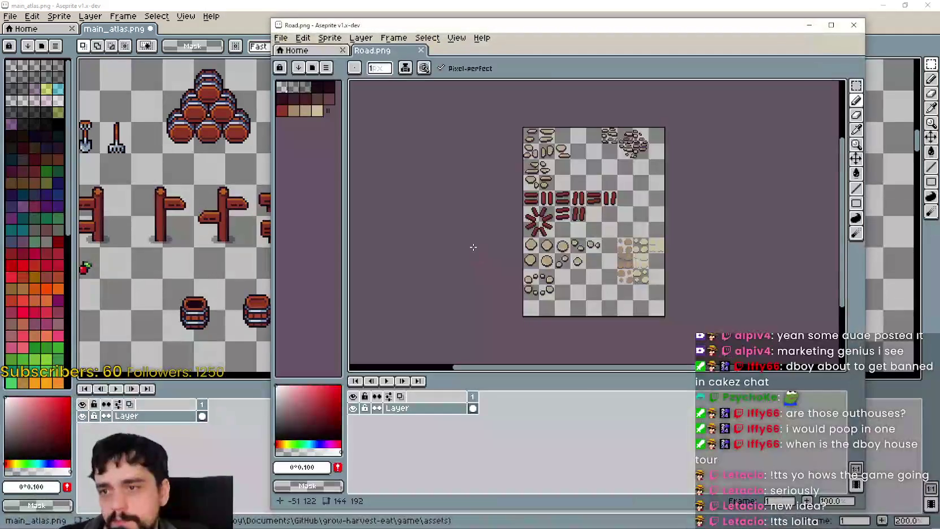
{"action": "scroll", "coordinate": [474, 247], "scroll_direction": "up", "scroll_amount": 2}
{"action": "scroll", "coordinate": [473, 247], "scroll_direction": "down", "scroll_amount": 2}
{"action": "mouse_move", "coordinate": [586, 147]}
{"action": "left_mouse_down"}
{"action": "mouse_move", "coordinate": [523, 167]}
{"action": "mouse_move", "coordinate": [548, 310]}
{"action": "mouse_move", "coordinate": [698, 245]}
{"action": "mouse_move", "coordinate": [635, 121]}
{"action": "mouse_move", "coordinate": [624, 303]}
{"action": "mouse_move", "coordinate": [738, 239]}
{"action": "left_mouse_up"}
{"action": "scroll", "coordinate": [523, 167], "scroll_direction": "up", "scroll_amount": 1}
{"action": "left_click", "coordinate": [809, 25]}
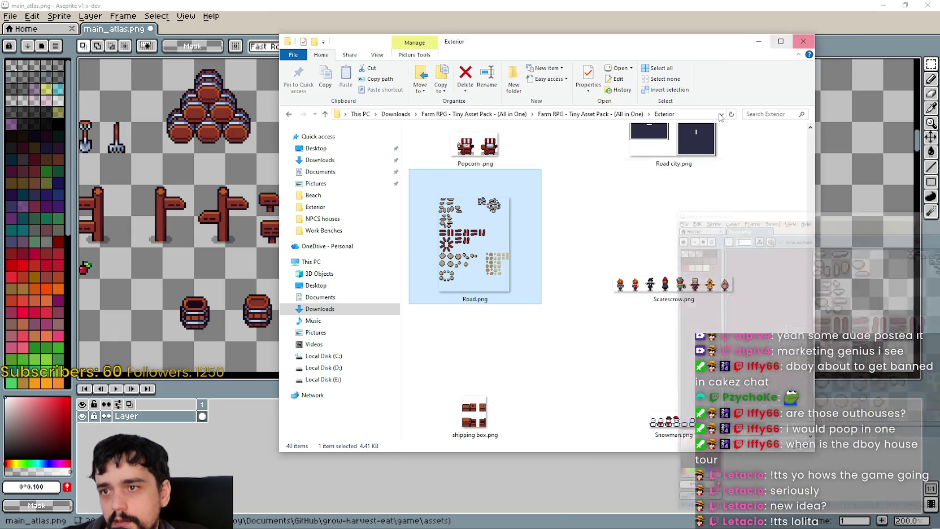
Preview Telephone.png, then open Table.png in Aseprite
{"action": "scroll", "coordinate": [582, 288], "scroll_direction": "down", "scroll_amount": 3}
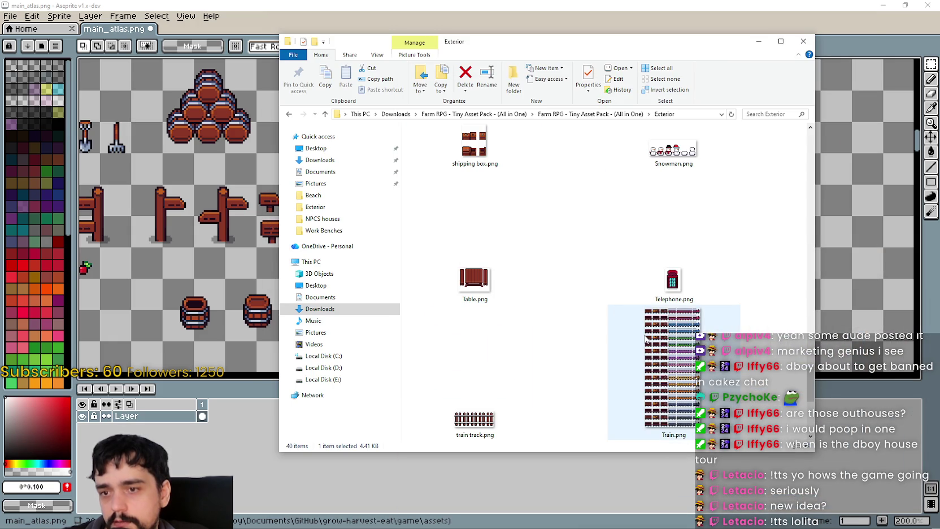
{"action": "scroll", "coordinate": [708, 344], "scroll_direction": "down", "scroll_amount": 2}
{"action": "double_click", "coordinate": [709, 146]}
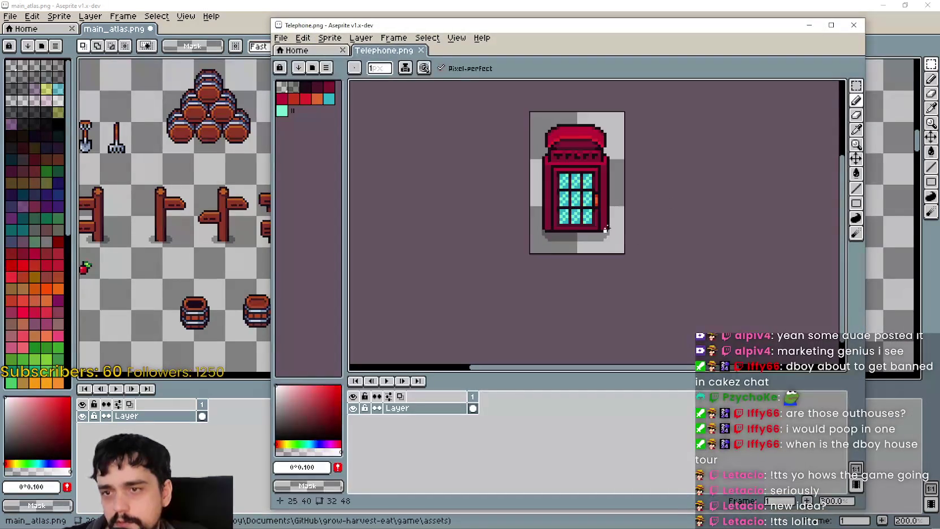
{"action": "left_click", "coordinate": [853, 25]}
{"action": "left_click", "coordinate": [498, 237]}
{"action": "double_click", "coordinate": [498, 237]}
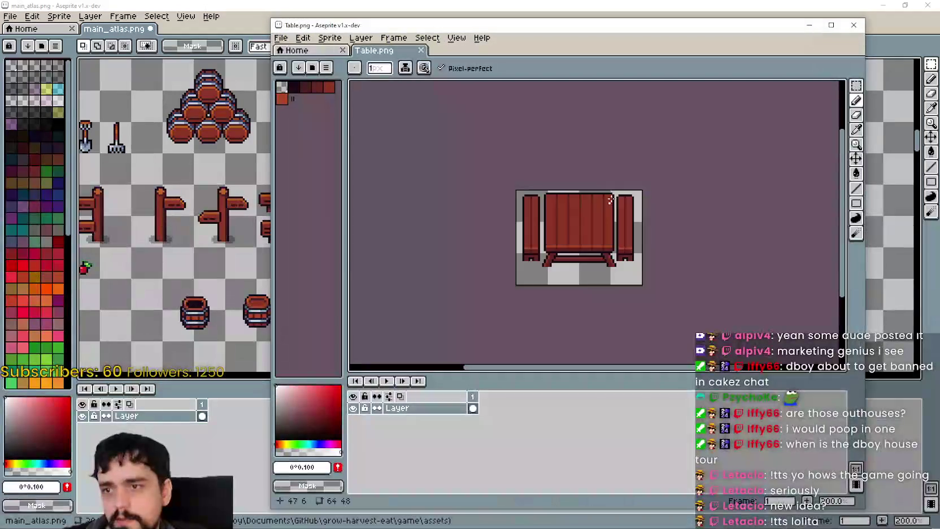
Copy the whole table sprite from Table.png into main_atlas, right of the crates
{"action": "left_click", "coordinate": [856, 90]}
{"action": "left_click_drag", "start_coordinate": [524, 201], "coordinate": [636, 278]}
{"action": "key", "text": "ctrl+c"}
{"action": "left_click", "coordinate": [182, 325]}
{"action": "key", "text": "ctrl+v"}
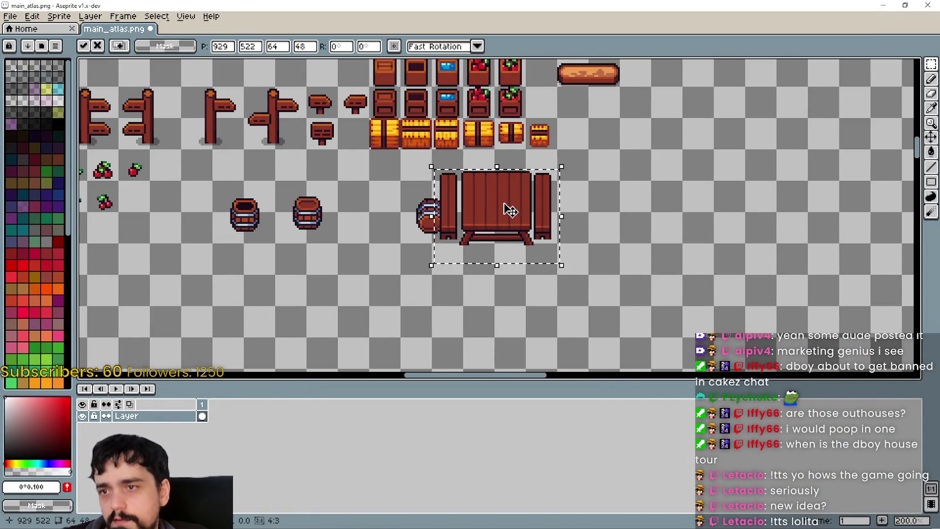
{"action": "scroll", "coordinate": [511, 210], "scroll_direction": "up", "scroll_amount": 3}
{"action": "left_click_drag", "start_coordinate": [472, 294], "coordinate": [676, 237]}
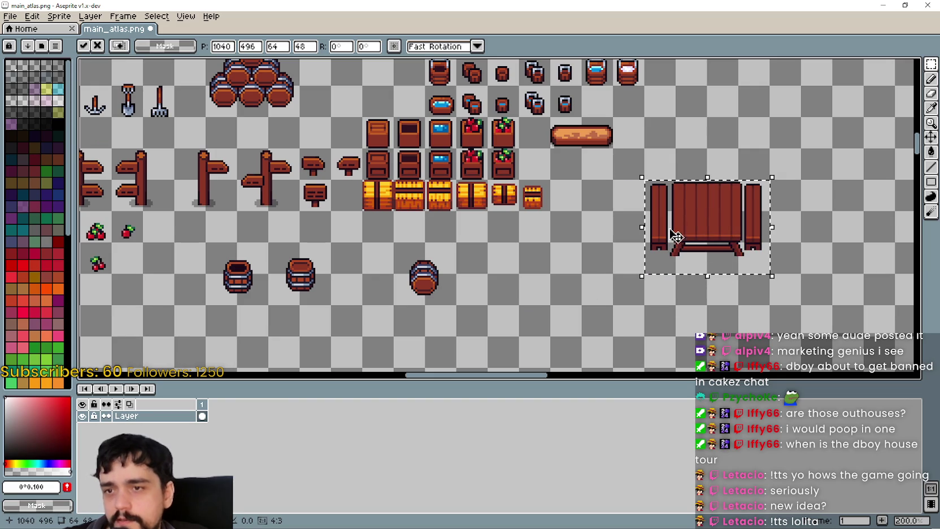
{"action": "scroll", "coordinate": [631, 242], "scroll_direction": "down", "scroll_amount": 3}
{"action": "scroll", "coordinate": [598, 231], "scroll_direction": "up", "scroll_amount": 1}
{"action": "key", "text": "Return"}
Select a standing character sprite and paste a copy in front of the table
{"action": "scroll", "coordinate": [591, 227], "scroll_direction": "up", "scroll_amount": 1}
{"action": "scroll", "coordinate": [591, 227], "scroll_direction": "down", "scroll_amount": 3}
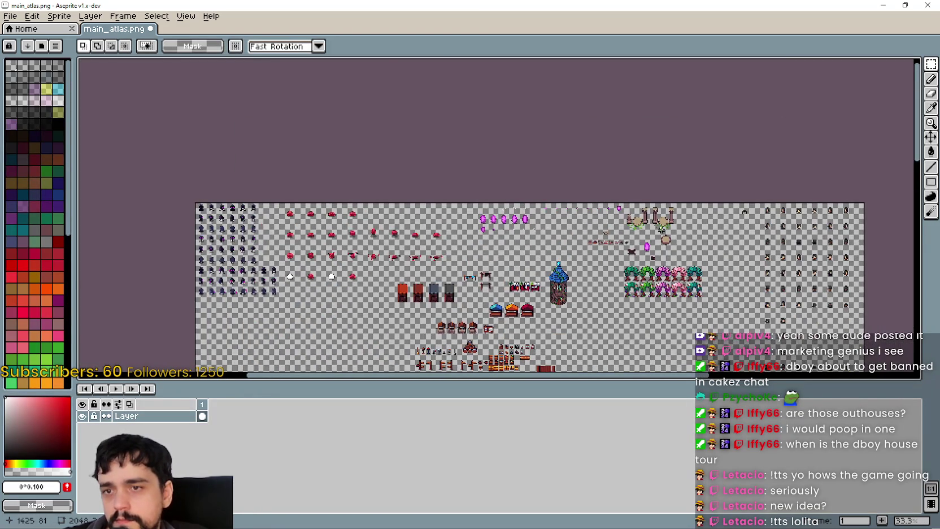
{"action": "scroll", "coordinate": [599, 234], "scroll_direction": "up", "scroll_amount": 3}
{"action": "scroll", "coordinate": [598, 243], "scroll_direction": "up", "scroll_amount": 2}
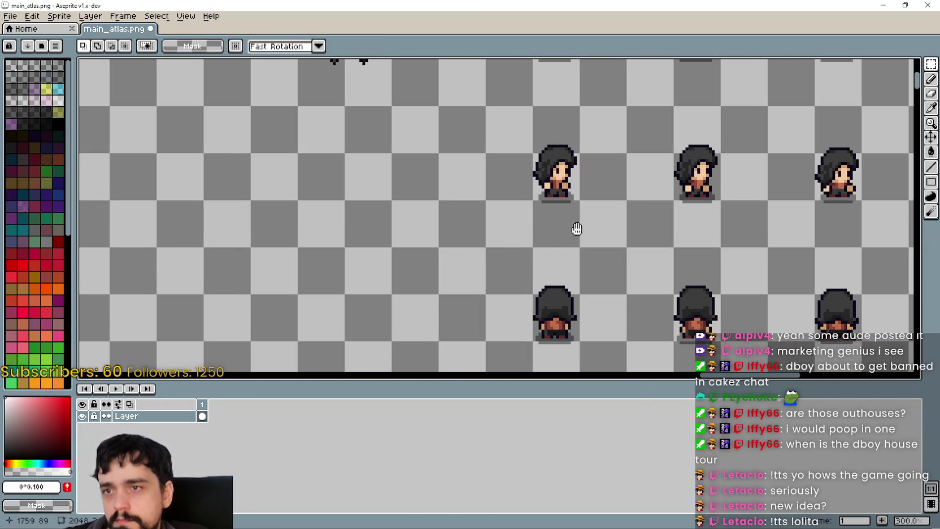
{"action": "left_click_drag", "start_coordinate": [485, 248], "coordinate": [624, 113]}
{"action": "left_click_drag", "start_coordinate": [504, 222], "coordinate": [599, 126]}
{"action": "scroll", "coordinate": [575, 155], "scroll_direction": "down", "scroll_amount": 4}
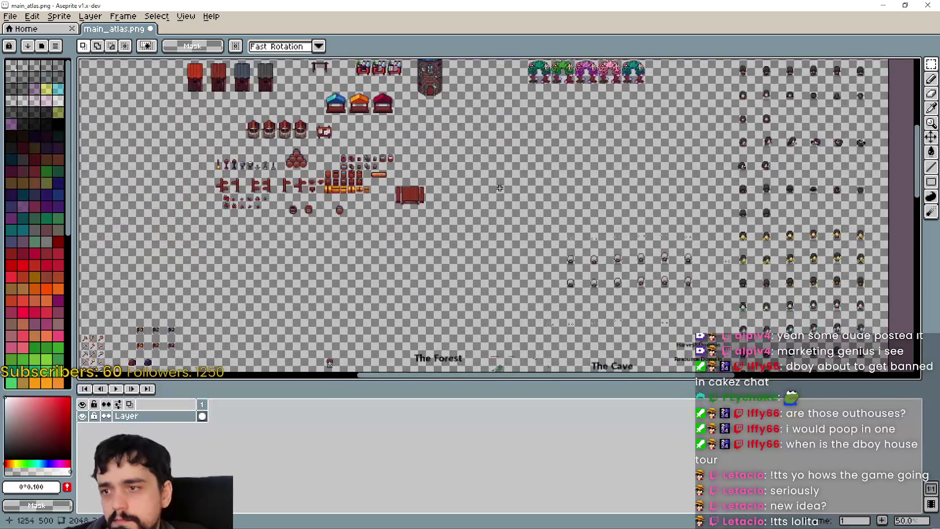
{"action": "scroll", "coordinate": [381, 207], "scroll_direction": "up", "scroll_amount": 4}
{"action": "key", "text": "ctrl+v"}
{"action": "left_click_drag", "start_coordinate": [518, 229], "coordinate": [446, 150]}
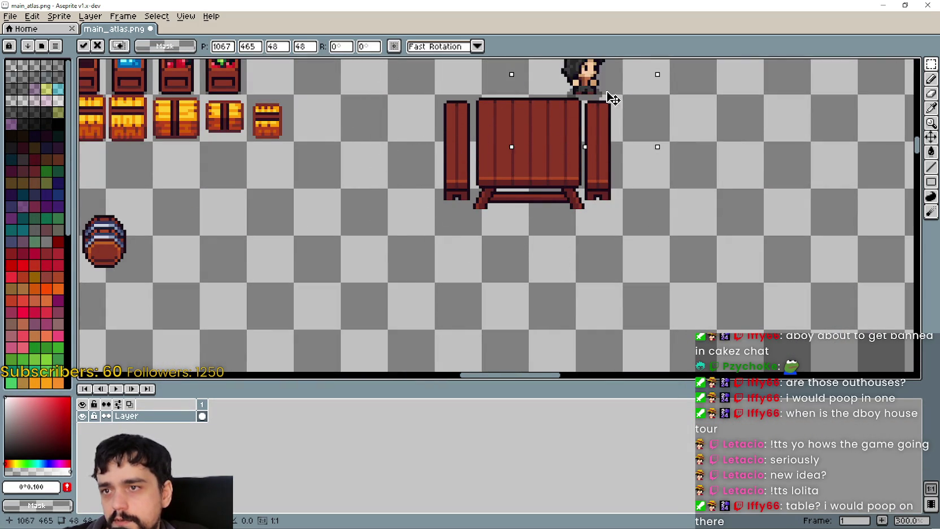
{"action": "mouse_move", "coordinate": [446, 150]}
{"action": "left_mouse_down"}
{"action": "mouse_move", "coordinate": [540, 227]}
{"action": "mouse_move", "coordinate": [487, 186]}
{"action": "mouse_move", "coordinate": [539, 220]}
{"action": "left_mouse_up"}
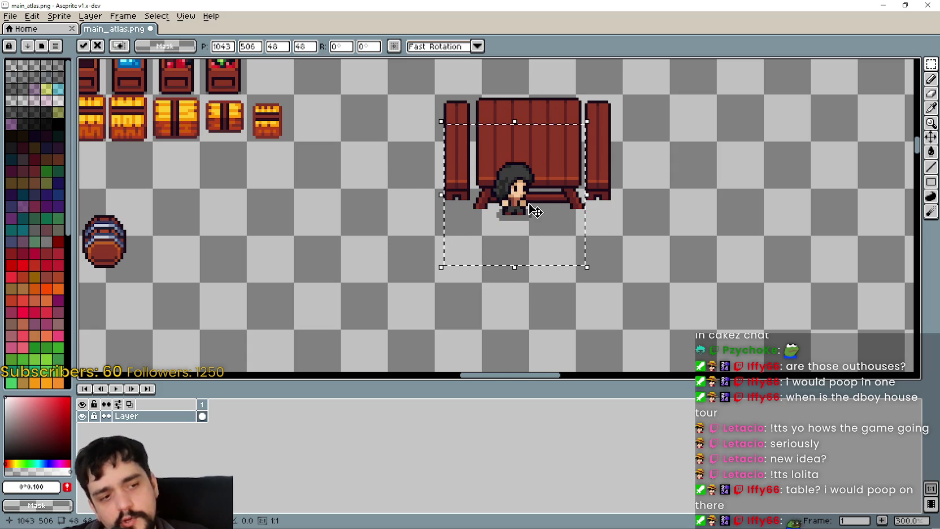
Reposition the character copy down beside the barrels
{"action": "mouse_move", "coordinate": [531, 206]}
{"action": "left_mouse_down"}
{"action": "mouse_move", "coordinate": [550, 249]}
{"action": "mouse_move", "coordinate": [705, 325]}
{"action": "mouse_move", "coordinate": [233, 171]}
{"action": "mouse_move", "coordinate": [213, 188]}
{"action": "mouse_move", "coordinate": [423, 223]}
{"action": "mouse_move", "coordinate": [446, 195]}
{"action": "mouse_move", "coordinate": [277, 248]}
{"action": "mouse_move", "coordinate": [207, 248]}
{"action": "mouse_move", "coordinate": [336, 228]}
{"action": "mouse_move", "coordinate": [236, 95]}
{"action": "mouse_move", "coordinate": [319, 207]}
{"action": "mouse_move", "coordinate": [658, 158]}
{"action": "mouse_move", "coordinate": [760, 160]}
{"action": "mouse_move", "coordinate": [367, 221]}
{"action": "mouse_move", "coordinate": [249, 132]}
{"action": "mouse_move", "coordinate": [493, 222]}
{"action": "mouse_move", "coordinate": [411, 248]}
{"action": "mouse_move", "coordinate": [305, 245]}
{"action": "mouse_move", "coordinate": [262, 226]}
{"action": "mouse_move", "coordinate": [671, 259]}
{"action": "left_mouse_up"}
{"action": "scroll", "coordinate": [682, 222], "scroll_direction": "down", "scroll_amount": 1}
{"action": "mouse_move", "coordinate": [681, 223]}
{"action": "left_mouse_down"}
{"action": "mouse_move", "coordinate": [586, 255]}
{"action": "mouse_move", "coordinate": [485, 258]}
{"action": "left_mouse_up"}
{"action": "mouse_move", "coordinate": [412, 198]}
{"action": "left_mouse_down"}
{"action": "mouse_move", "coordinate": [373, 111]}
{"action": "mouse_move", "coordinate": [543, 261]}
{"action": "mouse_move", "coordinate": [463, 112]}
{"action": "mouse_move", "coordinate": [590, 283]}
{"action": "mouse_move", "coordinate": [480, 90]}
{"action": "mouse_move", "coordinate": [480, 271]}
{"action": "mouse_move", "coordinate": [466, 205]}
{"action": "mouse_move", "coordinate": [466, 240]}
{"action": "mouse_move", "coordinate": [513, 260]}
{"action": "mouse_move", "coordinate": [506, 329]}
{"action": "mouse_move", "coordinate": [593, 294]}
{"action": "mouse_move", "coordinate": [558, 281]}
{"action": "mouse_move", "coordinate": [336, 268]}
{"action": "mouse_move", "coordinate": [230, 247]}
{"action": "mouse_move", "coordinate": [324, 235]}
{"action": "left_mouse_up"}
{"action": "scroll", "coordinate": [465, 205], "scroll_direction": "up", "scroll_amount": 2}
{"action": "scroll", "coordinate": [324, 235], "scroll_direction": "down", "scroll_amount": 1}
{"action": "scroll", "coordinate": [473, 217], "scroll_direction": "down", "scroll_amount": 1}
{"action": "left_click_drag", "start_coordinate": [473, 216], "coordinate": [412, 310]}
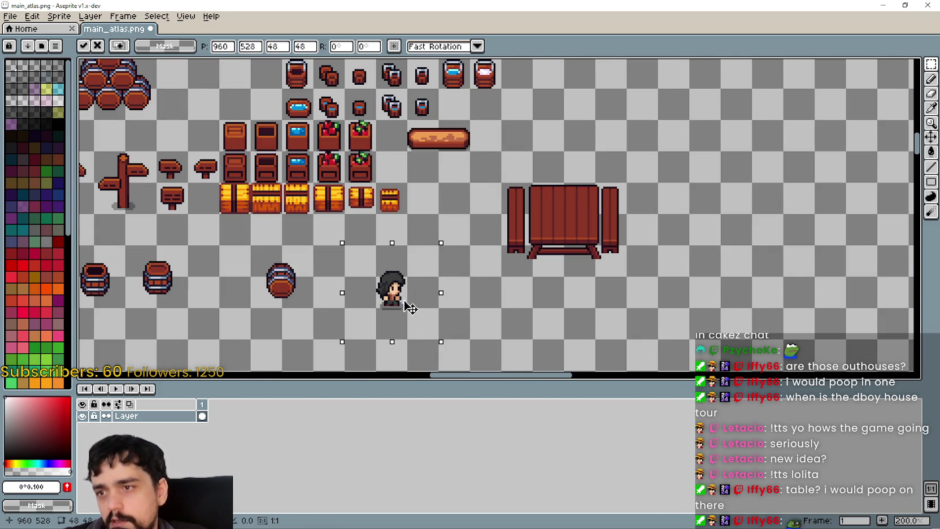
{"action": "left_click_drag", "start_coordinate": [579, 313], "coordinate": [673, 224]}
{"action": "key", "text": "alt+Tab"}
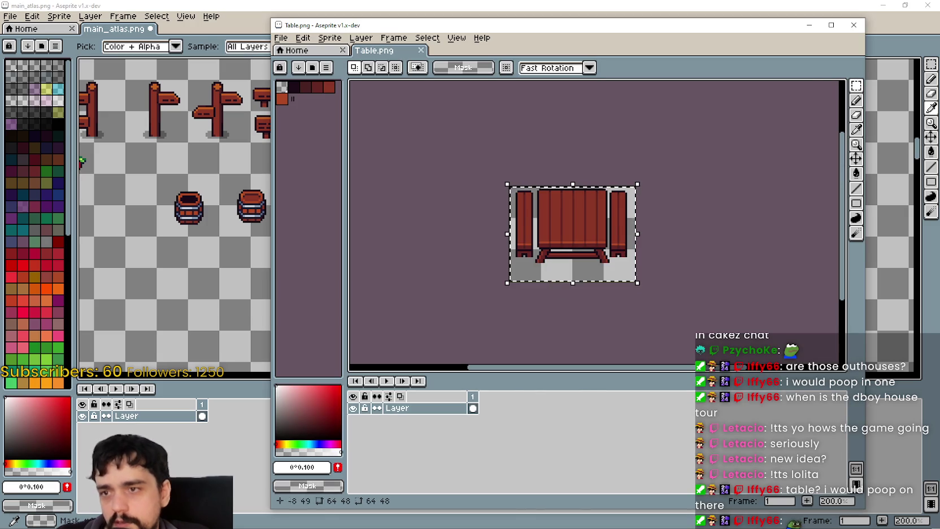
Close Table.png and open Water fountain.png from the Exterior folder
{"action": "left_click", "coordinate": [853, 25]}
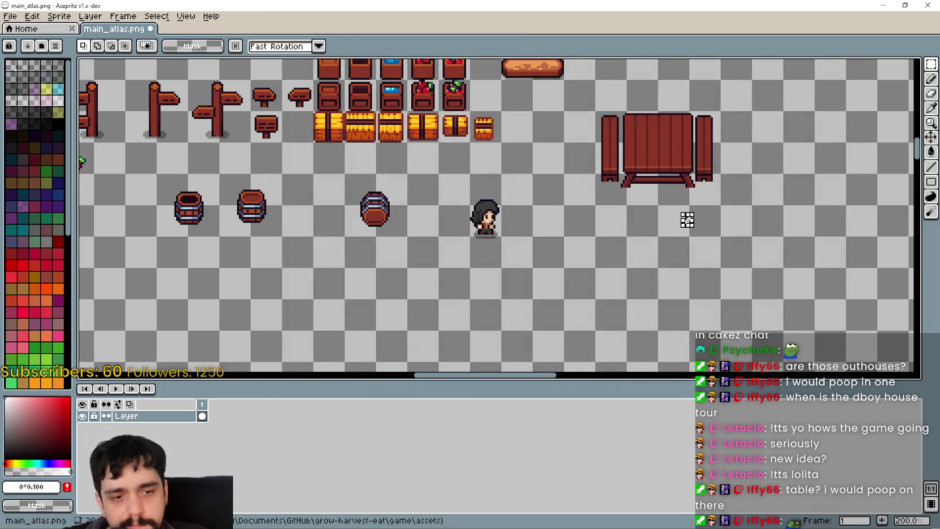
{"action": "key", "text": "alt+Tab"}
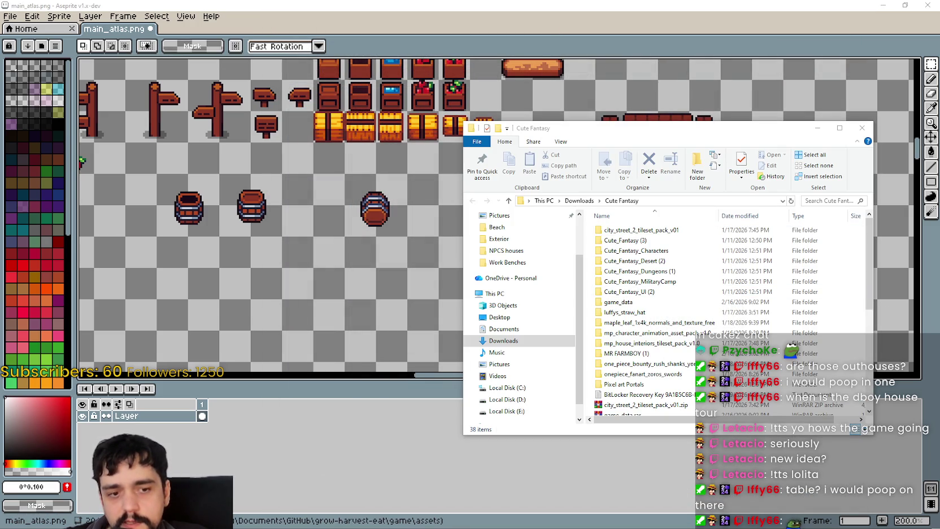
{"action": "key", "text": "alt+Tab"}
{"action": "scroll", "coordinate": [588, 279], "scroll_direction": "down", "scroll_amount": 3}
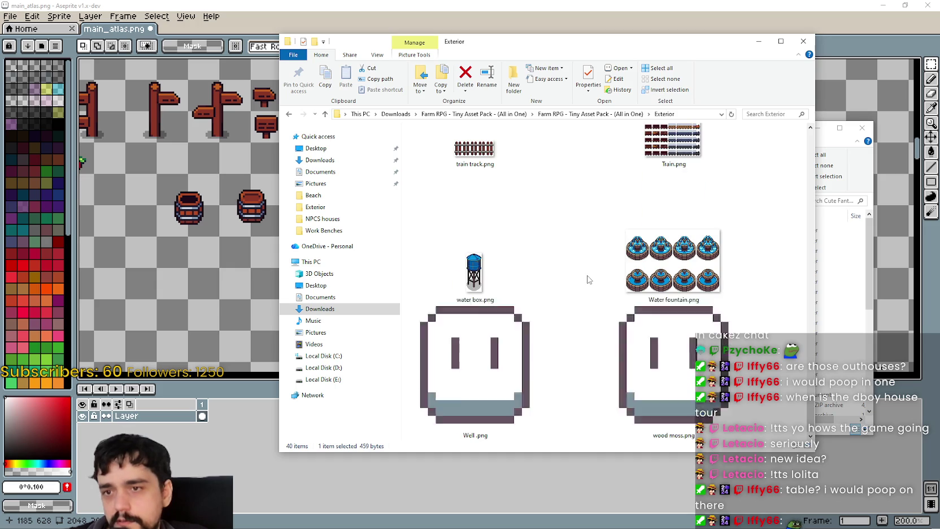
{"action": "left_click", "coordinate": [637, 248]}
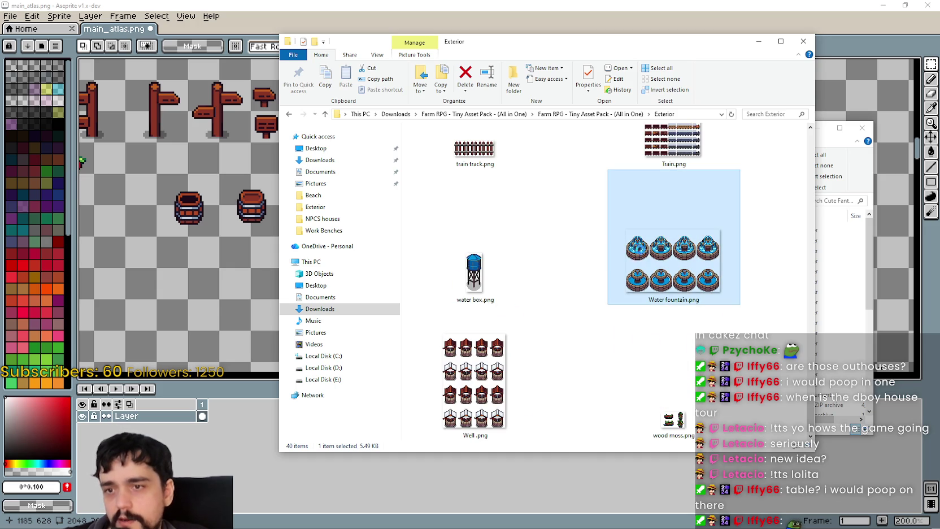
{"action": "double_click", "coordinate": [657, 270]}
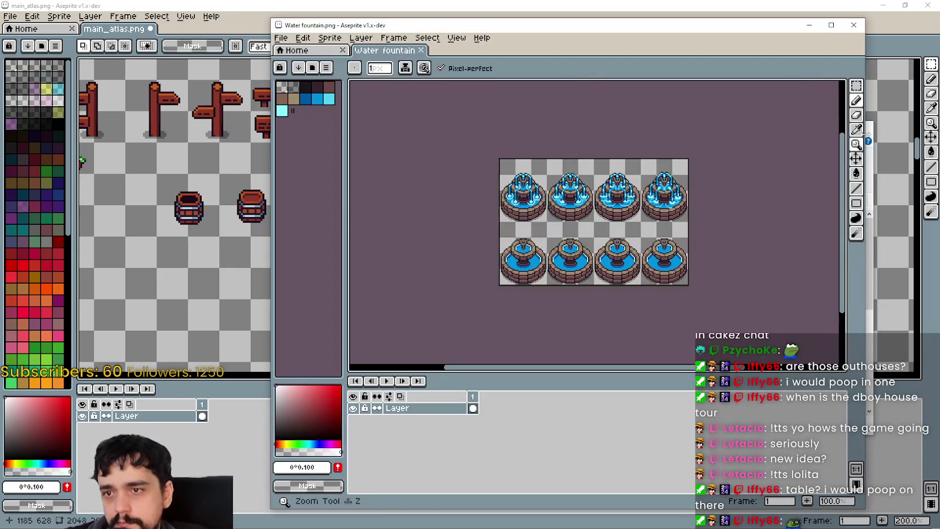
{"action": "left_click_drag", "start_coordinate": [557, 225], "coordinate": [539, 213]}
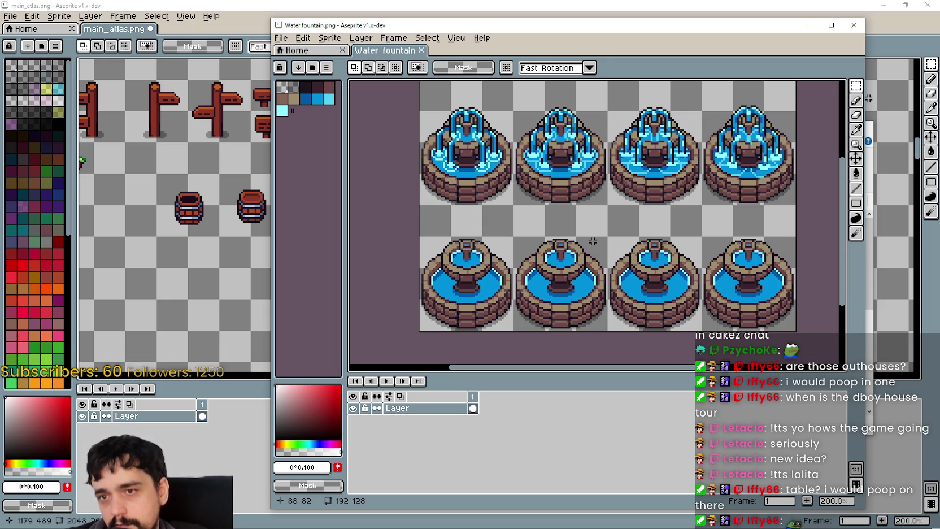
{"action": "scroll", "coordinate": [592, 240], "scroll_direction": "right", "scroll_amount": 2}
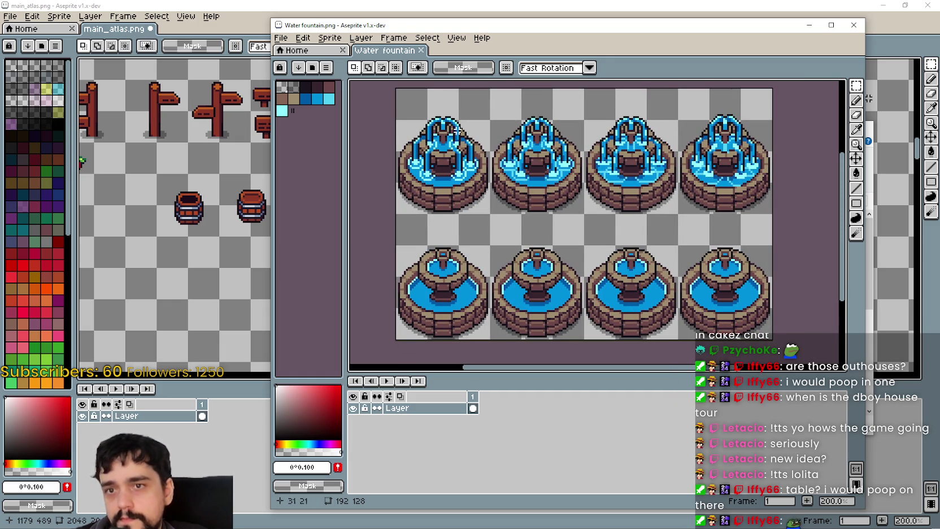
Paste all eight fountain sprites below the barrels, then close Water fountain.png
{"action": "key", "text": "ctrl+a"}
{"action": "key", "text": "ctrl+c"}
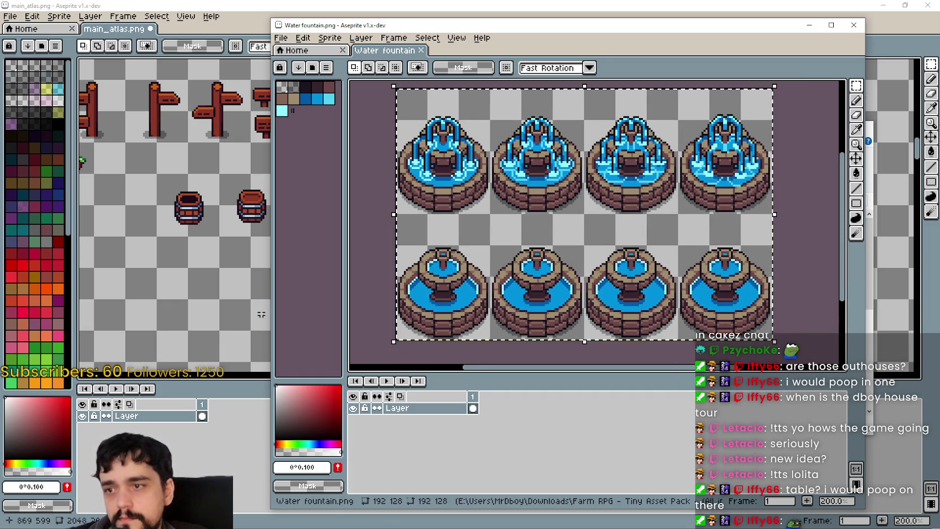
{"action": "key", "text": "alt+Tab"}
{"action": "key", "text": "ctrl+v"}
{"action": "left_click_drag", "start_coordinate": [486, 275], "coordinate": [371, 296]}
{"action": "scroll", "coordinate": [371, 296], "scroll_direction": "down", "scroll_amount": 3}
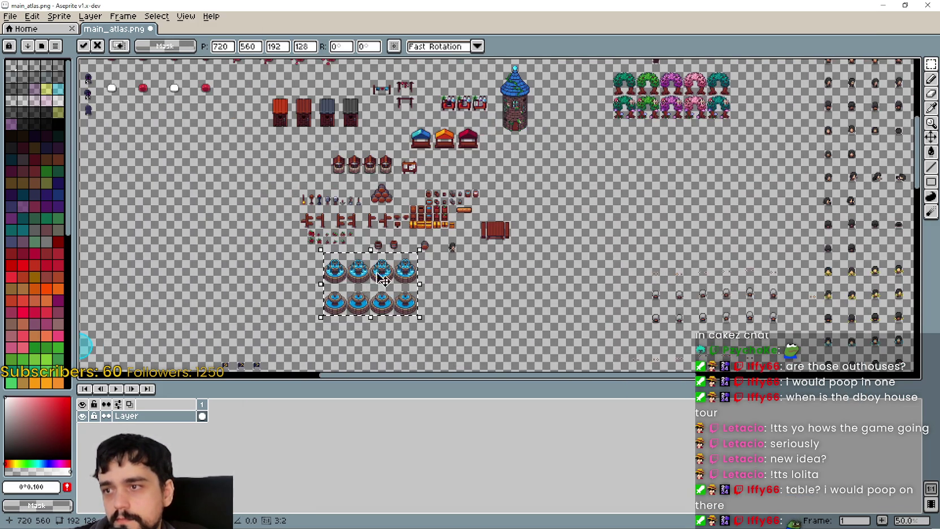
{"action": "key", "text": "alt+Tab"}
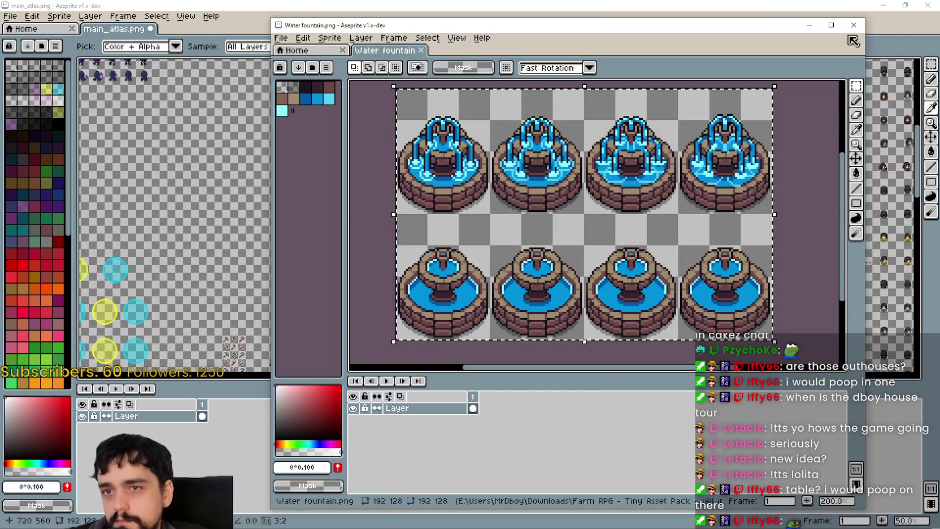
{"action": "left_click", "coordinate": [853, 26]}
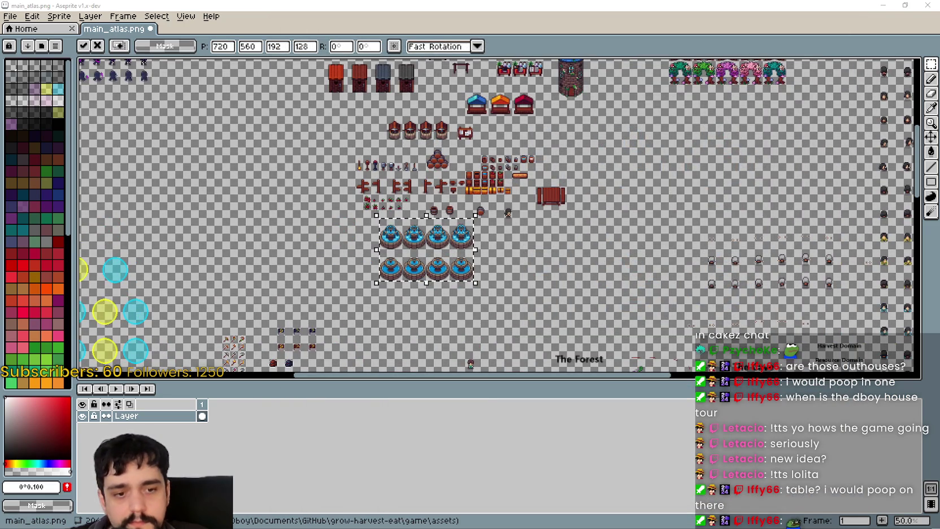
{"action": "key", "text": "alt+Tab"}
{"action": "scroll", "coordinate": [621, 370], "scroll_direction": "up", "scroll_amount": 2}
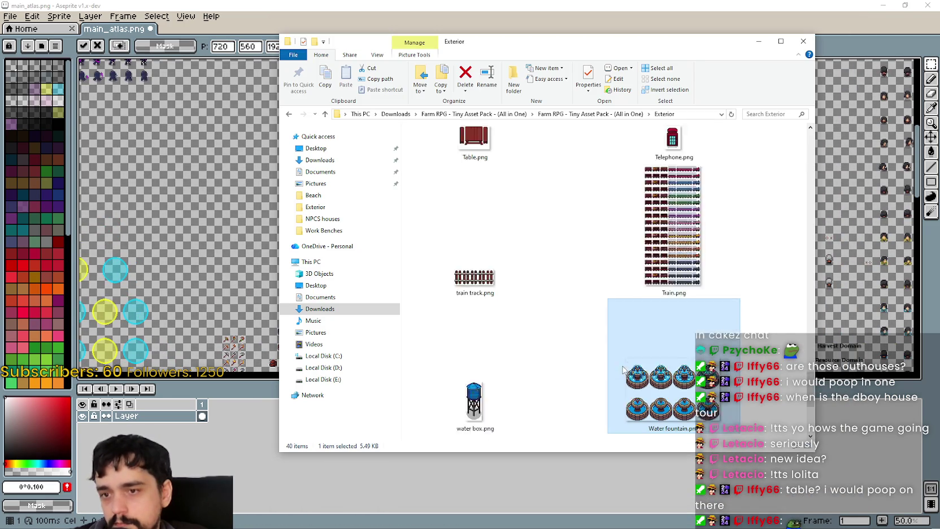
Copy the four mossy logs from wood moss.png and place them among the props in main_atlas
{"action": "scroll", "coordinate": [642, 373], "scroll_direction": "down", "scroll_amount": 2}
{"action": "left_click", "coordinate": [652, 381]}
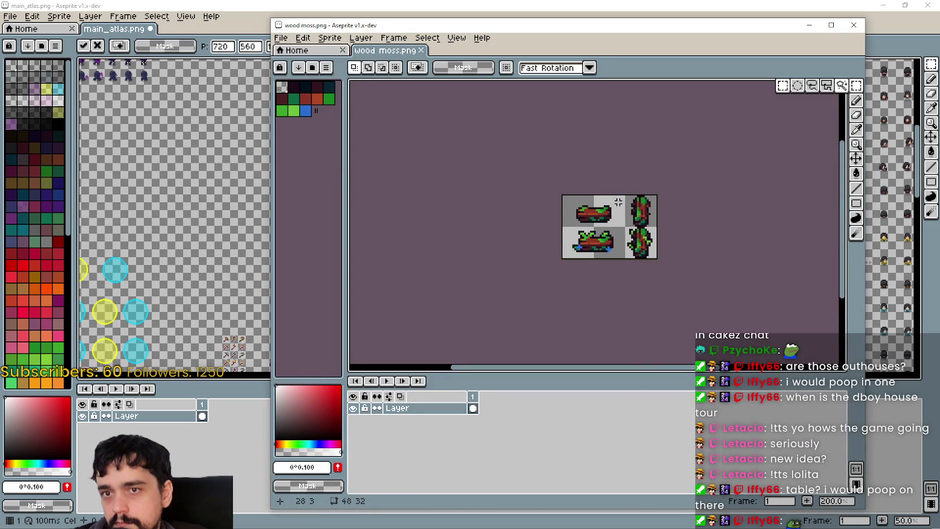
{"action": "scroll", "coordinate": [623, 248], "scroll_direction": "up", "scroll_amount": 1}
{"action": "left_click_drag", "start_coordinate": [544, 186], "coordinate": [676, 253]}
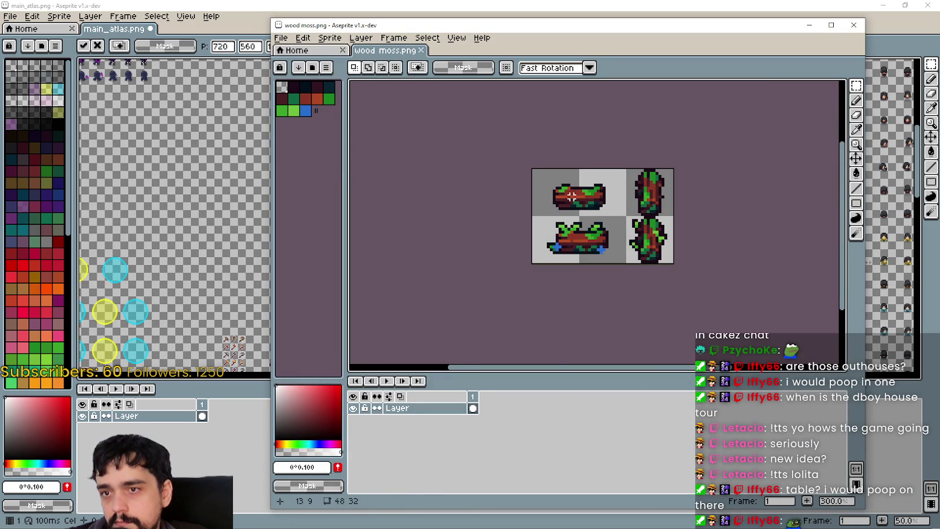
{"action": "key", "text": "ctrl+c"}
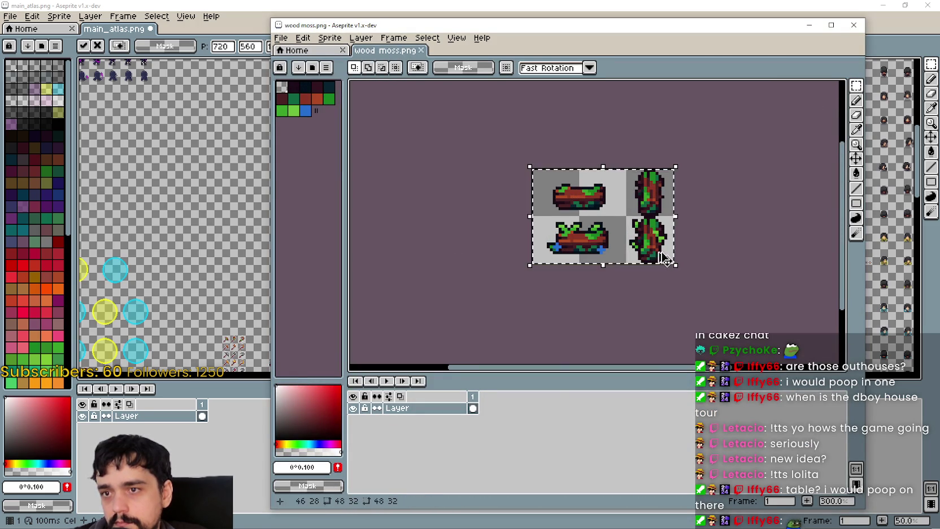
{"action": "left_click", "coordinate": [216, 231]}
{"action": "key", "text": "ctrl+v"}
{"action": "left_click_drag", "start_coordinate": [130, 223], "coordinate": [449, 126]}
{"action": "key", "text": "alt+Tab"}
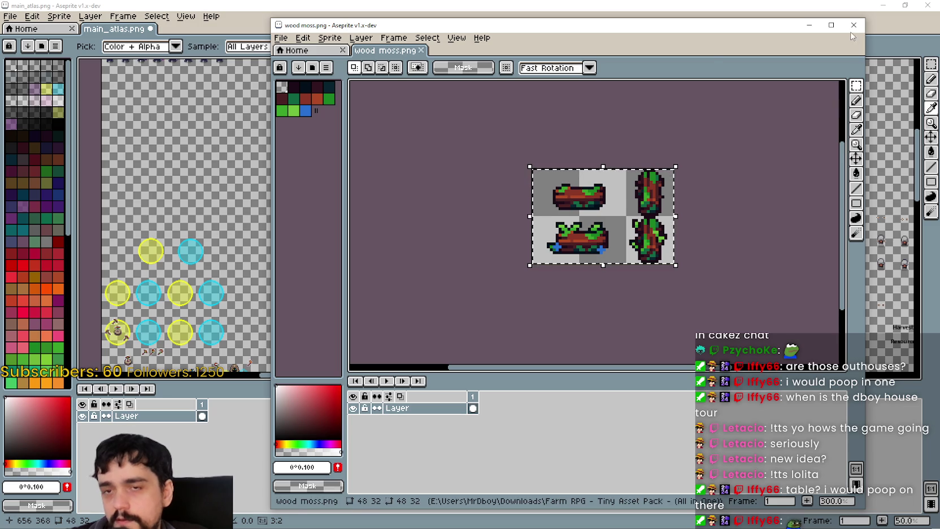
{"action": "key", "text": "alt+Tab"}
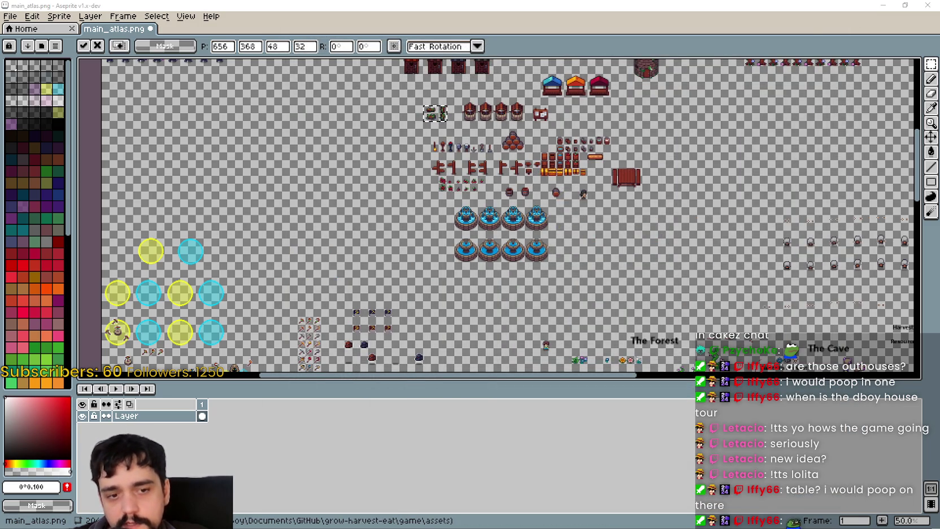
{"action": "key", "text": "alt+Tab"}
{"action": "scroll", "coordinate": [593, 321], "scroll_direction": "up", "scroll_amount": 5}
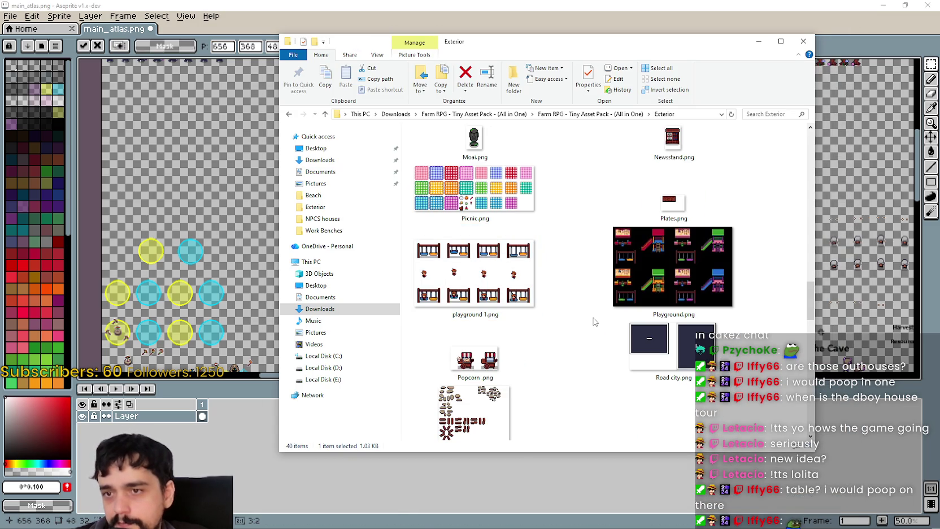
Preview Plates.png in Aseprite, then close it and scroll back through the Exterior folder
{"action": "double_click", "coordinate": [689, 212]}
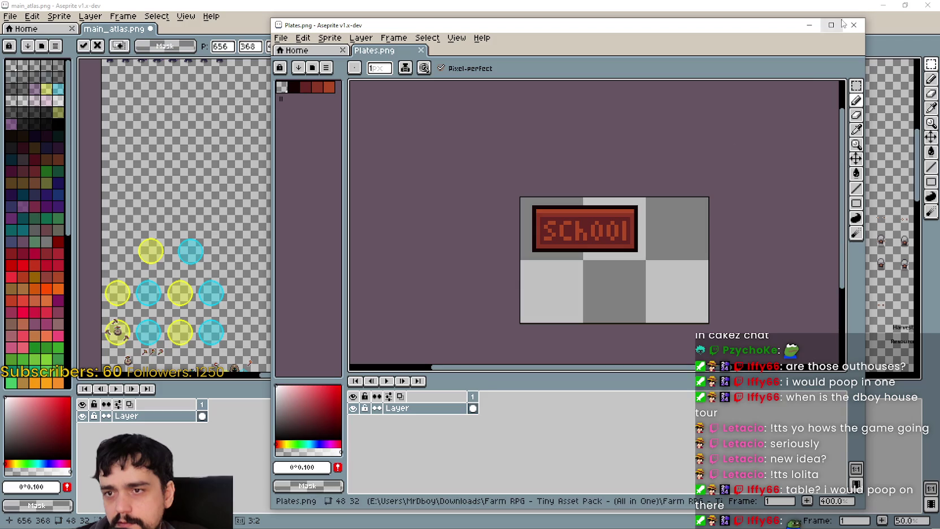
{"action": "left_click", "coordinate": [858, 33]}
{"action": "scroll", "coordinate": [678, 273], "scroll_direction": "up", "scroll_amount": 3}
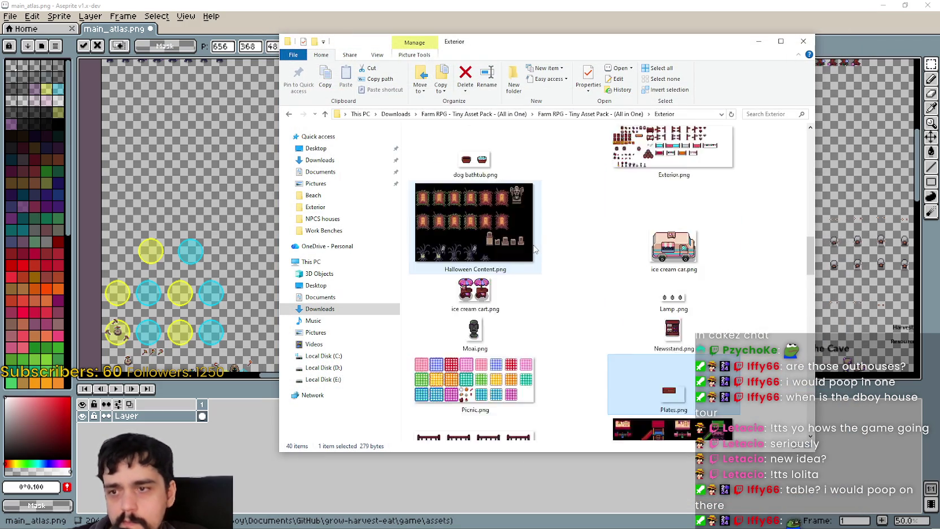
{"action": "scroll", "coordinate": [678, 274], "scroll_direction": "up", "scroll_amount": 3}
{"action": "scroll", "coordinate": [757, 305], "scroll_direction": "up", "scroll_amount": 2}
{"action": "scroll", "coordinate": [746, 355], "scroll_direction": "up", "scroll_amount": 2}
{"action": "scroll", "coordinate": [747, 355], "scroll_direction": "down", "scroll_amount": 2}
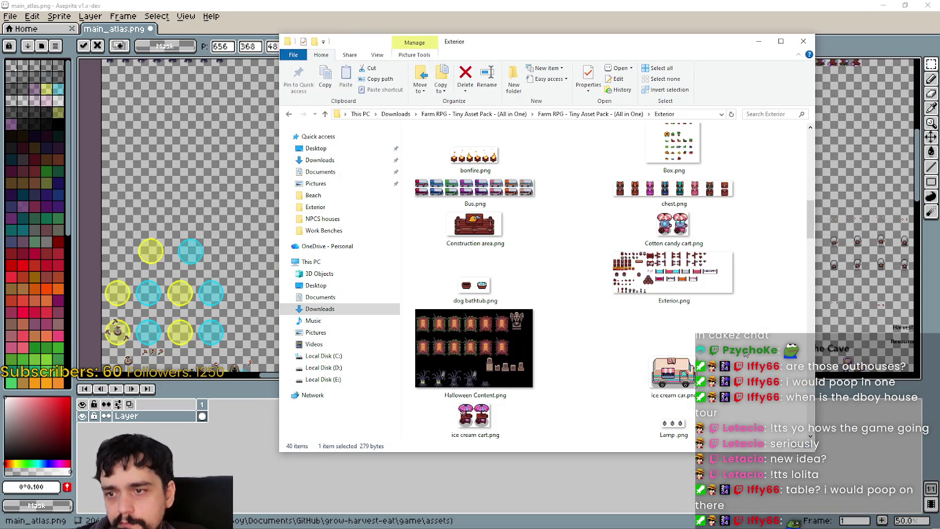
Preview the bus sprite sheet, panning across all its colour variants
{"action": "left_click", "coordinate": [510, 198]}
{"action": "left_click", "coordinate": [515, 284]}
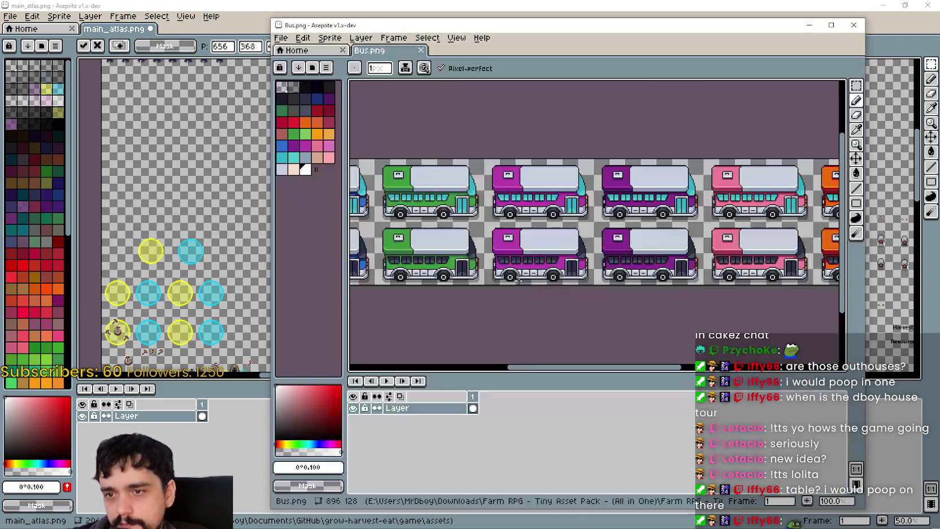
{"action": "scroll", "coordinate": [509, 226], "scroll_direction": "up", "scroll_amount": 3}
{"action": "mouse_move", "coordinate": [621, 251]}
{"action": "left_mouse_down"}
{"action": "mouse_move", "coordinate": [405, 251]}
{"action": "mouse_move", "coordinate": [715, 272]}
{"action": "mouse_move", "coordinate": [793, 246]}
{"action": "left_mouse_up"}
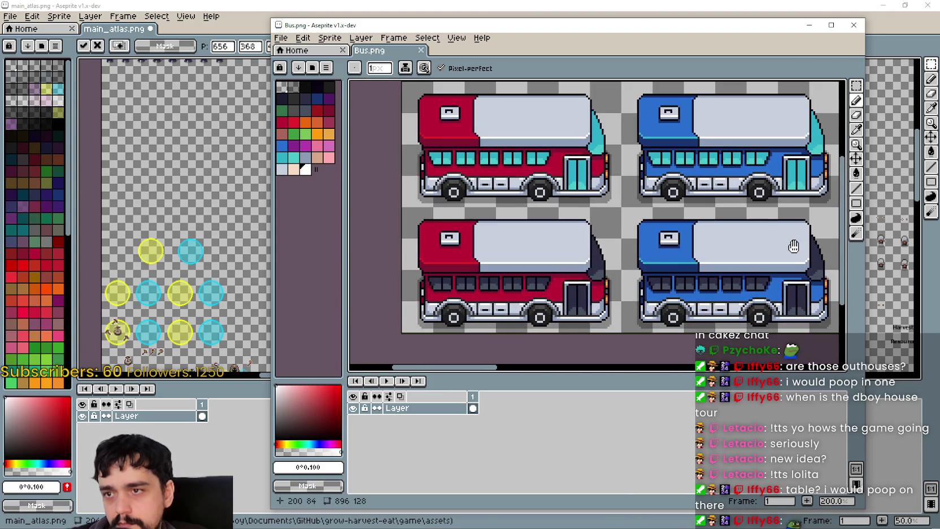
{"action": "left_click_drag", "start_coordinate": [576, 259], "coordinate": [514, 228]}
{"action": "scroll", "coordinate": [514, 228], "scroll_direction": "down", "scroll_amount": 1}
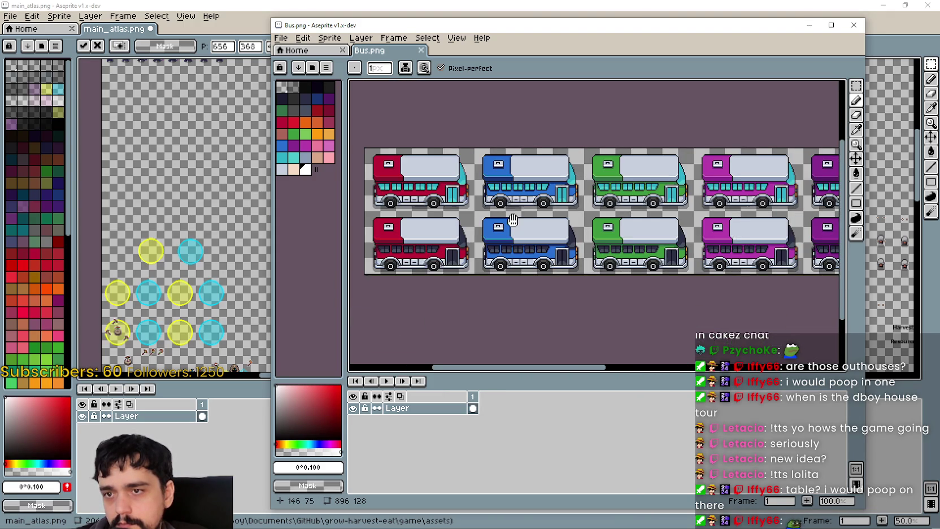
Close the bus preview and open Construction area.png in Aseprite
{"action": "left_click", "coordinate": [853, 28]}
{"action": "left_click", "coordinate": [681, 365]}
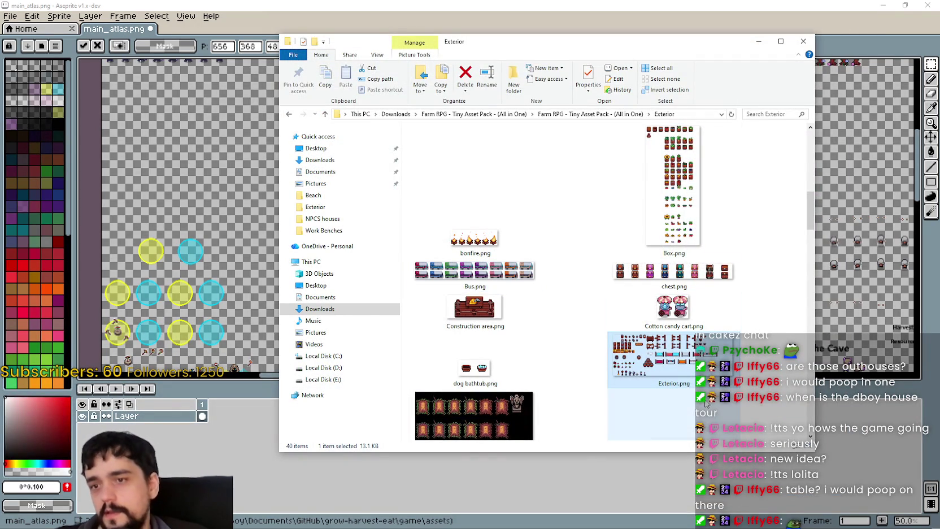
{"action": "double_click", "coordinate": [513, 324]}
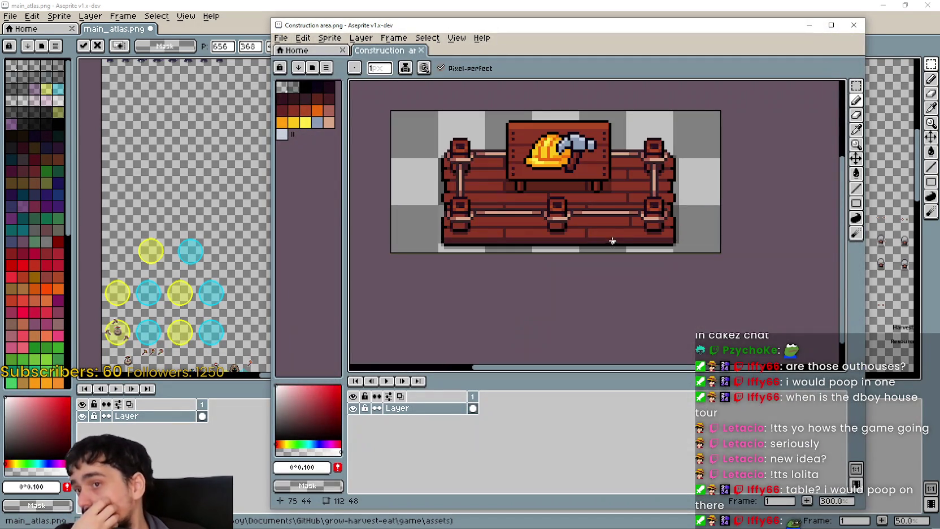
Copy the whole construction-area sprite and paste it into an empty spot in main_atlas
{"action": "mouse_move", "coordinate": [612, 241]}
{"action": "left_mouse_down"}
{"action": "mouse_move", "coordinate": [629, 295]}
{"action": "mouse_move", "coordinate": [594, 227]}
{"action": "left_mouse_up"}
{"action": "left_click", "coordinate": [856, 86]}
{"action": "left_click_drag", "start_coordinate": [417, 281], "coordinate": [410, 269]}
{"action": "key", "text": "ctrl+a"}
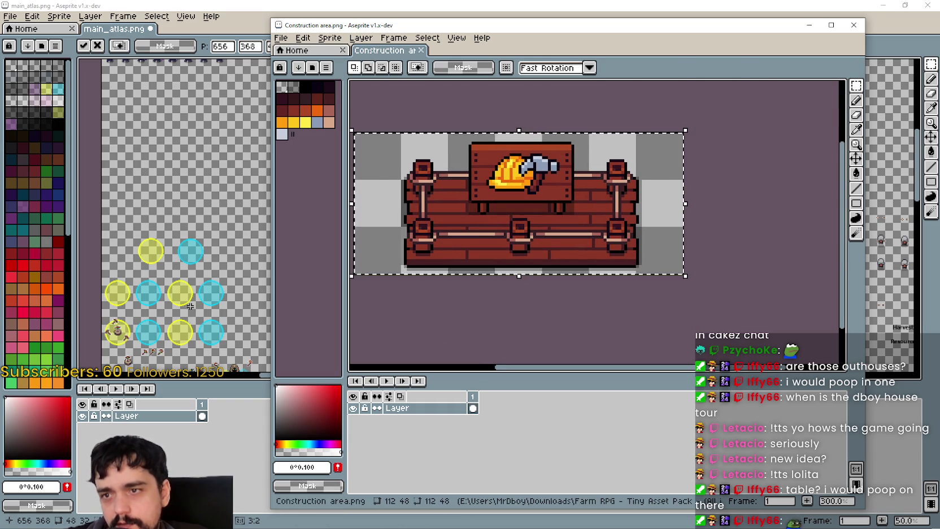
{"action": "key", "text": "ctrl+c"}
{"action": "key", "text": "alt+Tab"}
{"action": "key", "text": "ctrl+v"}
{"action": "left_click_drag", "start_coordinate": [624, 138], "coordinate": [830, 296]}
{"action": "key", "text": "ctrl+v"}
{"action": "left_click_drag", "start_coordinate": [511, 217], "coordinate": [445, 164]}
Close the Construction area window, open bonfire.png and copy the whole bonfire sheet
{"action": "key", "text": "alt+Tab"}
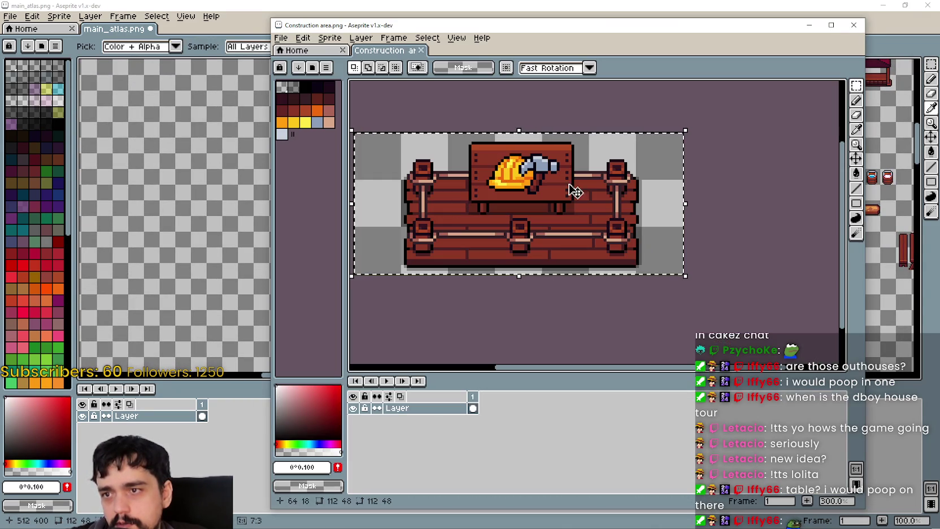
{"action": "left_click", "coordinate": [852, 25]}
{"action": "key", "text": "alt+Tab"}
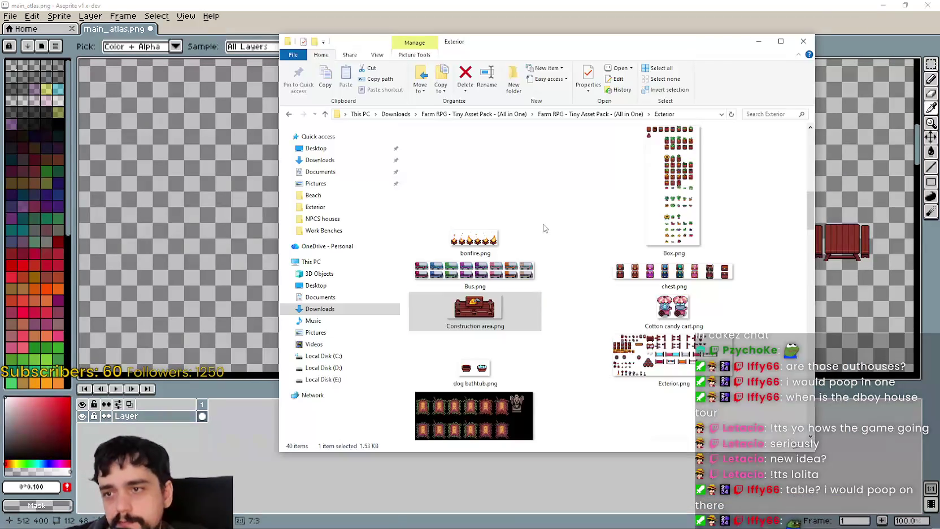
{"action": "double_click", "coordinate": [482, 233]}
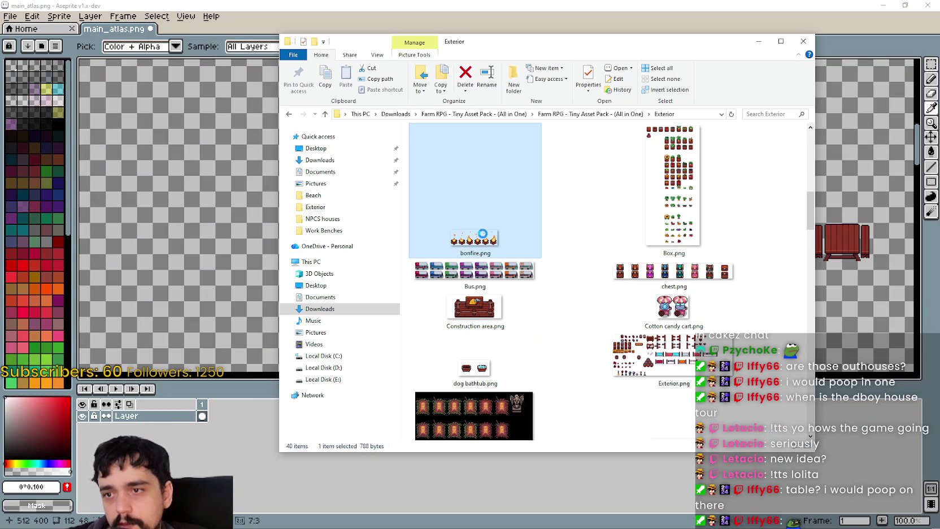
{"action": "scroll", "coordinate": [539, 247], "scroll_direction": "up", "scroll_amount": 2}
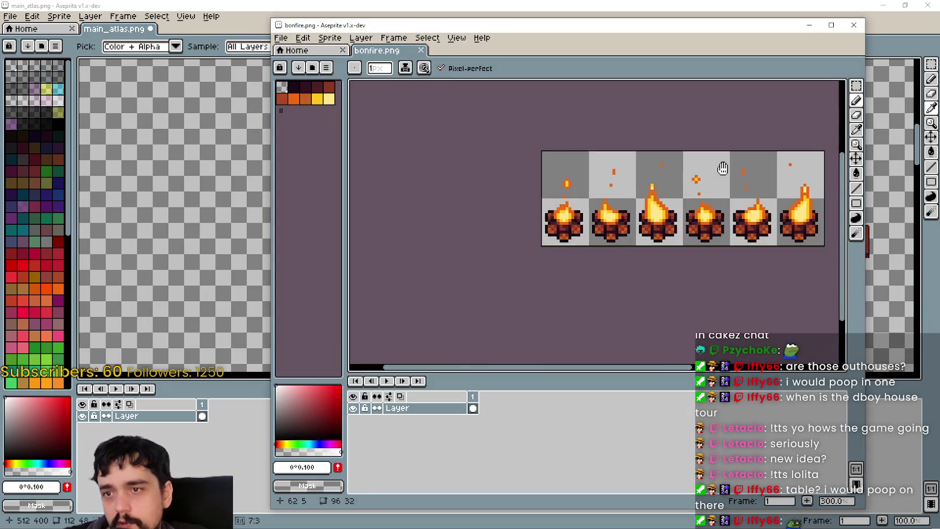
{"action": "scroll", "coordinate": [678, 170], "scroll_direction": "right", "scroll_amount": 3}
{"action": "key", "text": "ctrl+a"}
{"action": "key", "text": "ctrl+c"}
Paste the six-frame bonfire strip into main_atlas beside the market stalls
{"action": "left_click", "coordinate": [143, 242]}
{"action": "key", "text": "ctrl+v"}
{"action": "scroll", "coordinate": [435, 234], "scroll_direction": "up", "scroll_amount": 1}
{"action": "scroll", "coordinate": [435, 234], "scroll_direction": "up", "scroll_amount": 1}
{"action": "scroll", "coordinate": [435, 234], "scroll_direction": "right", "scroll_amount": 2}
{"action": "left_click_drag", "start_coordinate": [358, 265], "coordinate": [681, 155]}
{"action": "key", "text": "alt+Tab"}
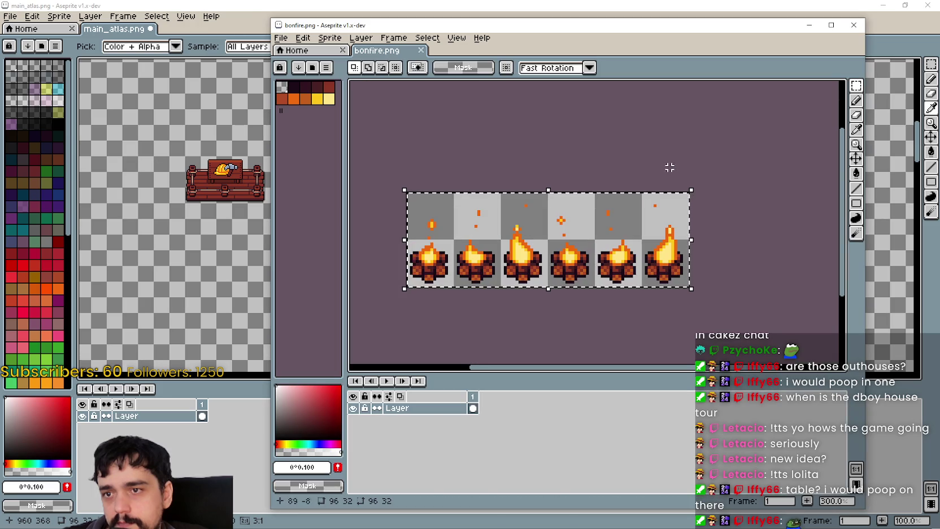
{"action": "key", "text": "alt+Tab"}
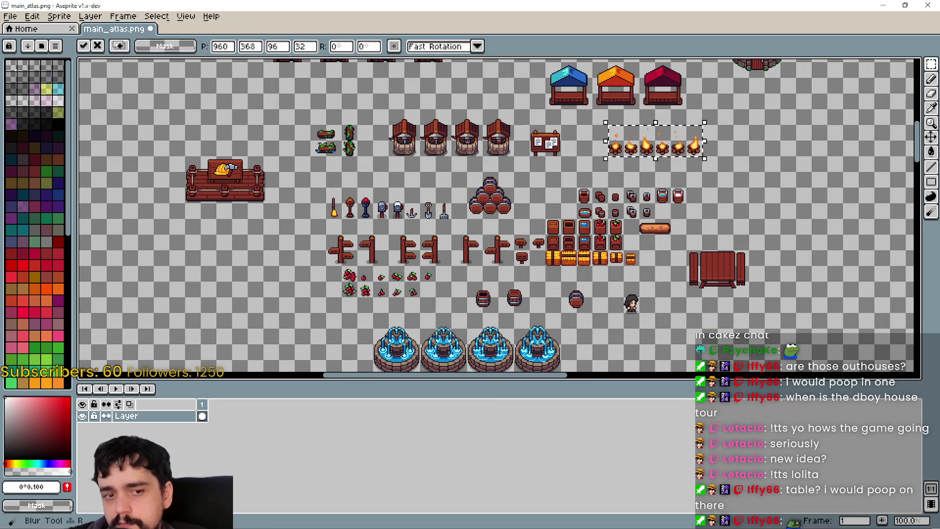
{"action": "key", "text": "alt+Tab"}
{"action": "scroll", "coordinate": [659, 282], "scroll_direction": "up", "scroll_amount": 2}
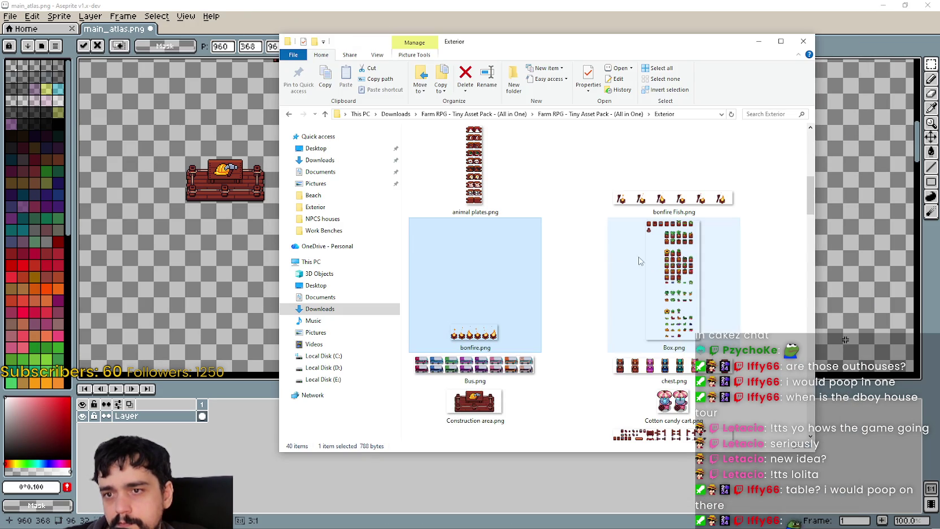
Preview Box.png in Aseprite, then close it
{"action": "left_click", "coordinate": [659, 294]}
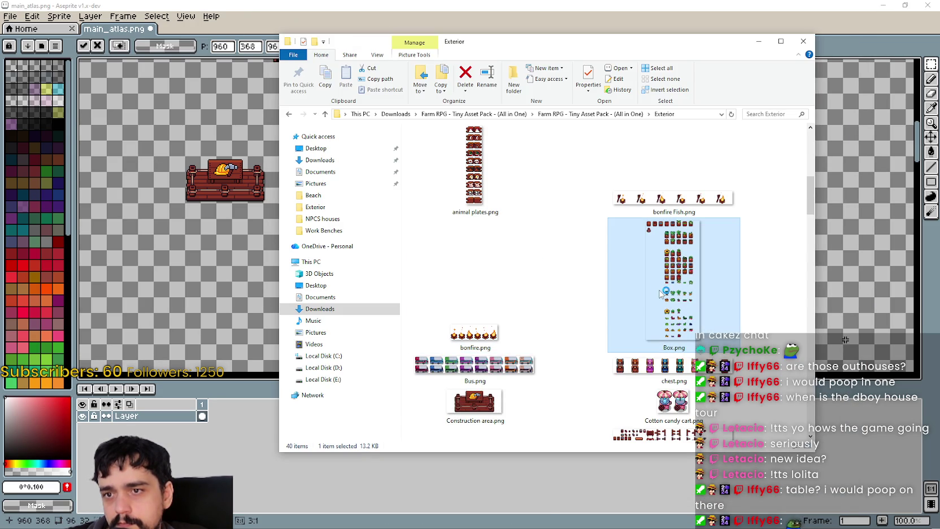
{"action": "double_click", "coordinate": [659, 294]}
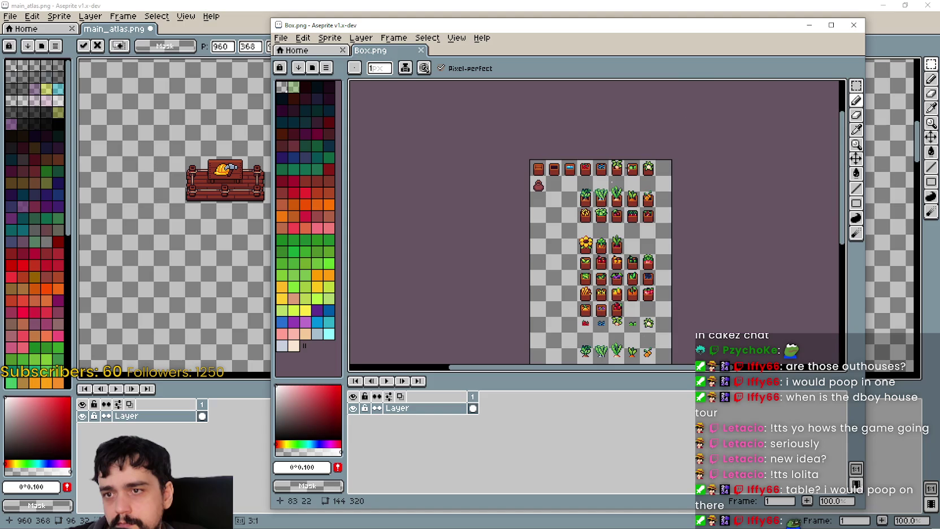
{"action": "scroll", "coordinate": [632, 191], "scroll_direction": "up", "scroll_amount": 1}
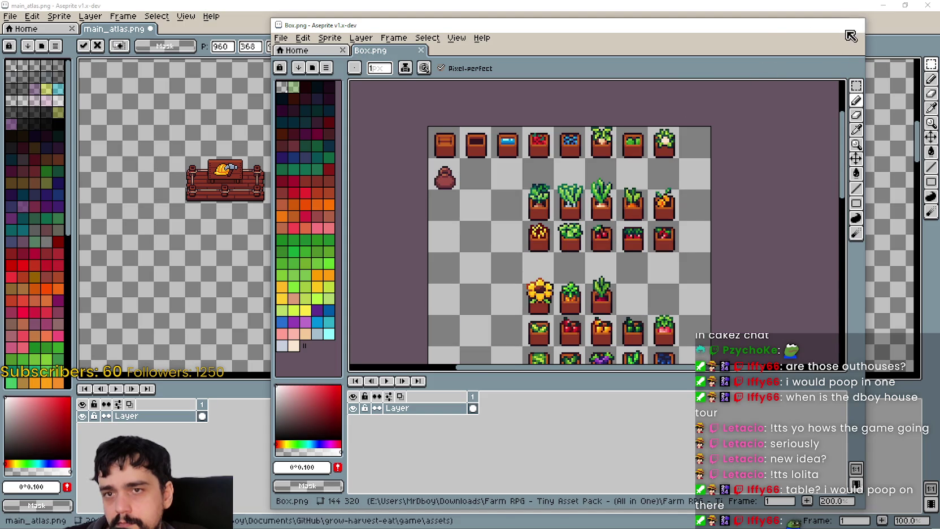
{"action": "left_click", "coordinate": [850, 28]}
Open chest.png and copy the whole strip of coloured chests
{"action": "left_click", "coordinate": [732, 374]}
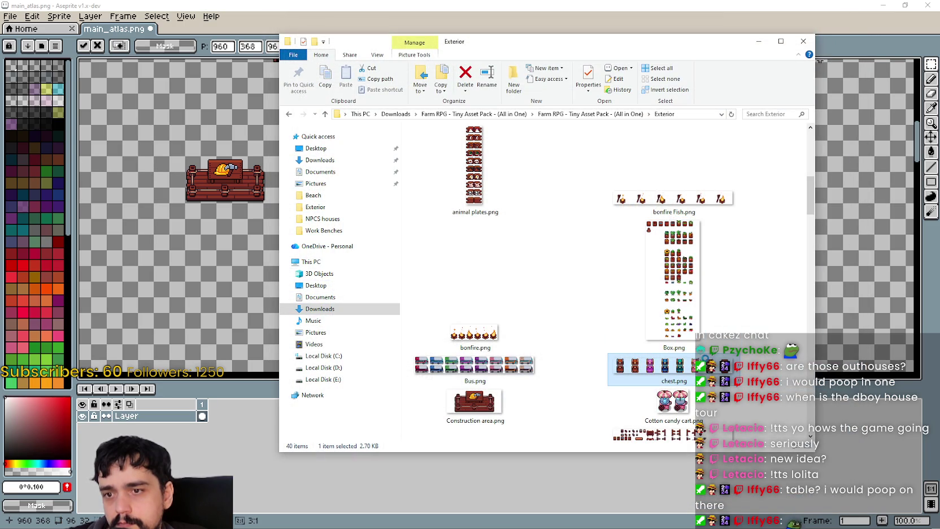
{"action": "scroll", "coordinate": [669, 216], "scroll_direction": "up", "scroll_amount": 1}
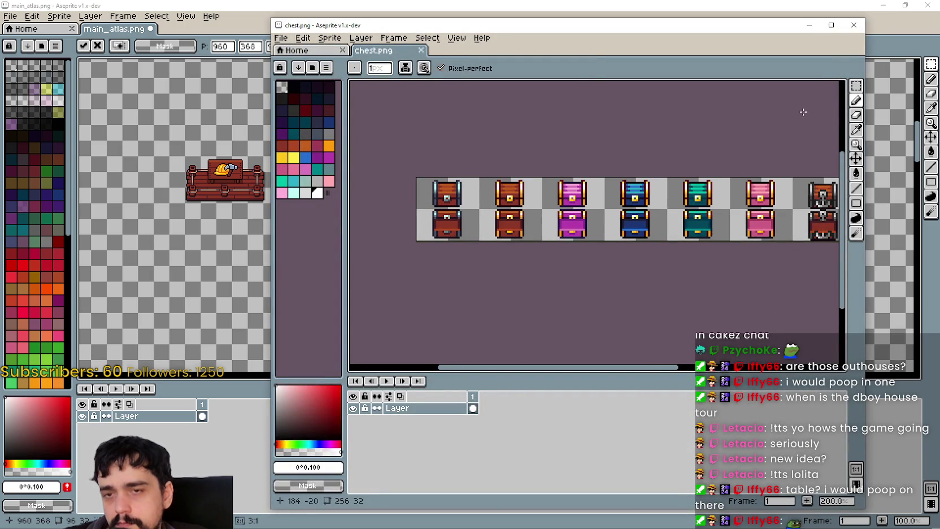
{"action": "key", "text": "m"}
{"action": "scroll", "coordinate": [625, 223], "scroll_direction": "down", "scroll_amount": 1}
{"action": "scroll", "coordinate": [499, 230], "scroll_direction": "down", "scroll_amount": 1}
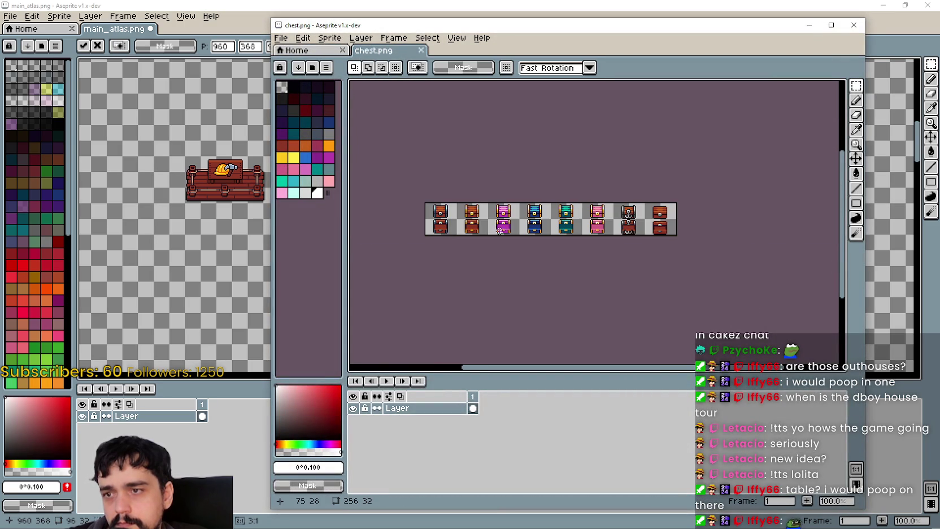
{"action": "key", "text": "ctrl+a"}
{"action": "key", "text": "ctrl+c"}
Paste the chests into main_atlas to the right of the bonfires
{"action": "key", "text": "alt+Tab"}
{"action": "key", "text": "ctrl+v"}
{"action": "mouse_move", "coordinate": [449, 221]}
{"action": "left_mouse_down"}
{"action": "mouse_move", "coordinate": [343, 276]}
{"action": "mouse_move", "coordinate": [666, 236]}
{"action": "left_mouse_up"}
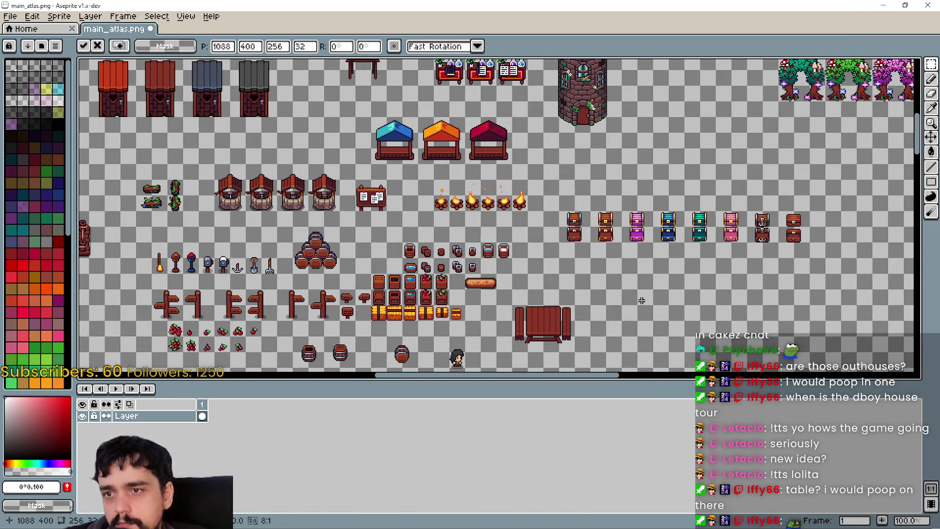
{"action": "key", "text": "Return"}
{"action": "mouse_move", "coordinate": [612, 250]}
{"action": "left_mouse_down"}
{"action": "mouse_move", "coordinate": [506, 199]}
{"action": "mouse_move", "coordinate": [439, 292]}
{"action": "left_mouse_up"}
{"action": "scroll", "coordinate": [506, 200], "scroll_direction": "up", "scroll_amount": 1}
{"action": "scroll", "coordinate": [505, 199], "scroll_direction": "up", "scroll_amount": 2}
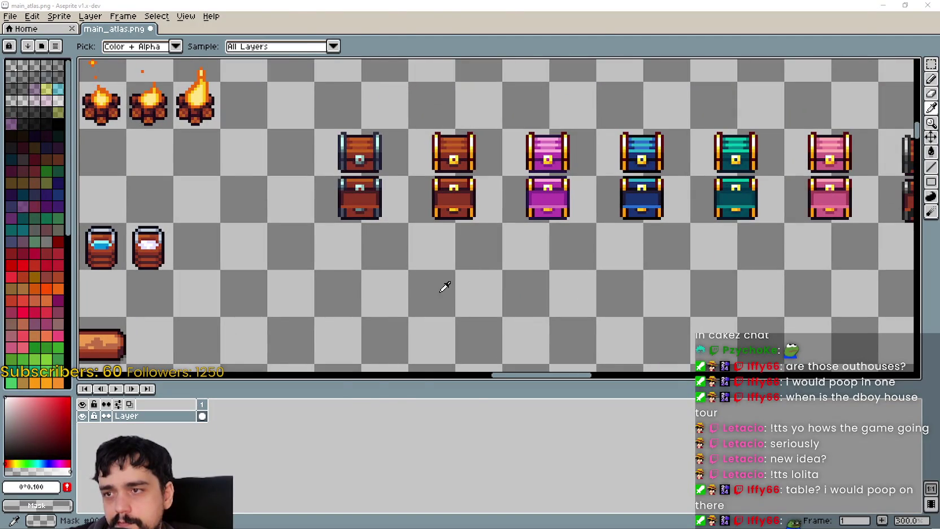
Close chest.png and return to the Exterior asset folder
{"action": "key", "text": "alt+Tab"}
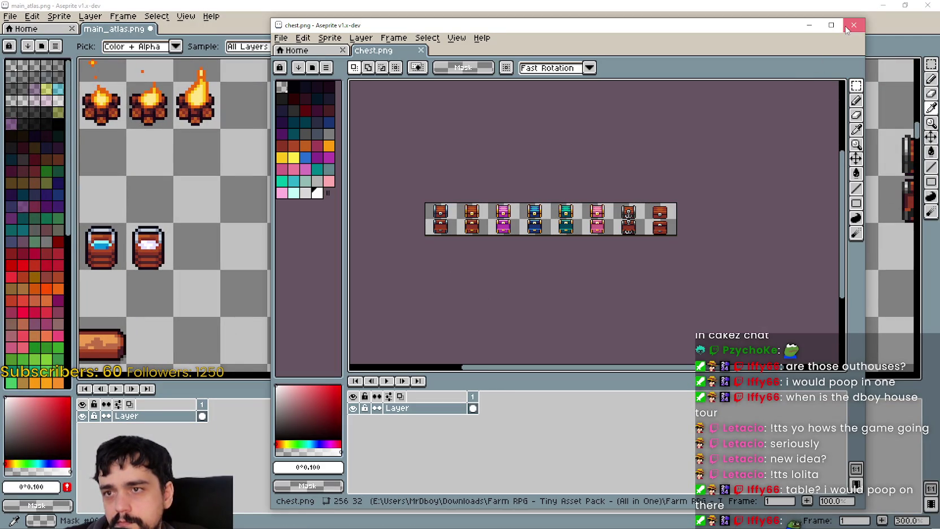
{"action": "left_click", "coordinate": [846, 28]}
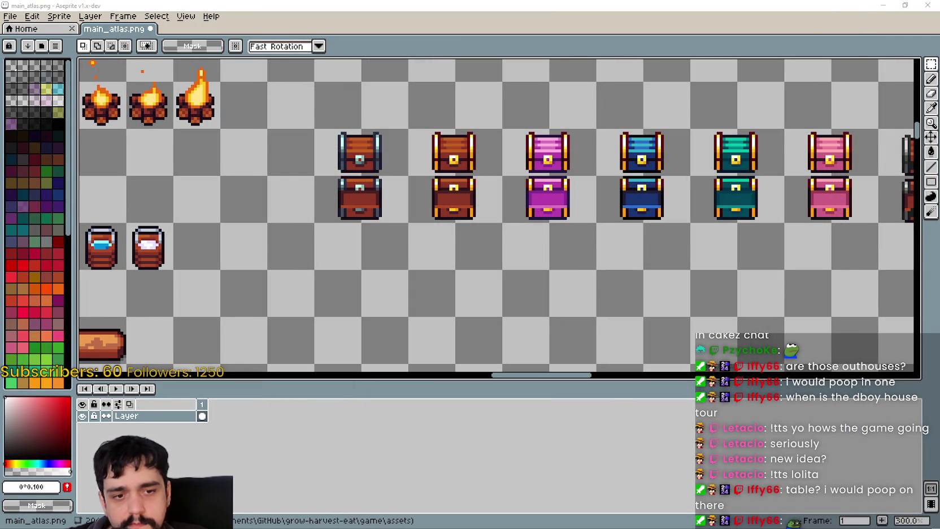
{"action": "key", "text": "alt+Tab"}
{"action": "scroll", "coordinate": [562, 336], "scroll_direction": "up", "scroll_amount": 2}
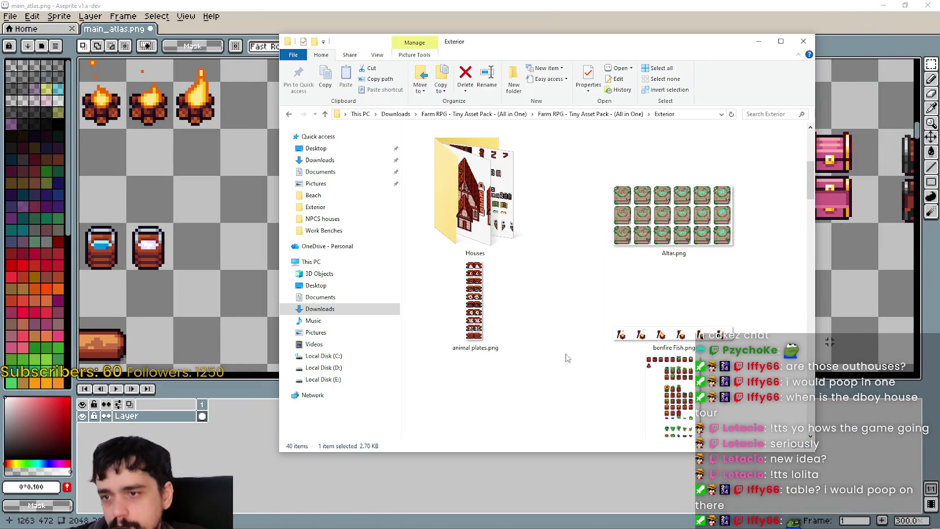
Open Exterior Beach.png from the Beach folder and pan across its props
{"action": "scroll", "coordinate": [570, 358], "scroll_direction": "up", "scroll_amount": 2}
{"action": "scroll", "coordinate": [578, 357], "scroll_direction": "up", "scroll_amount": 2}
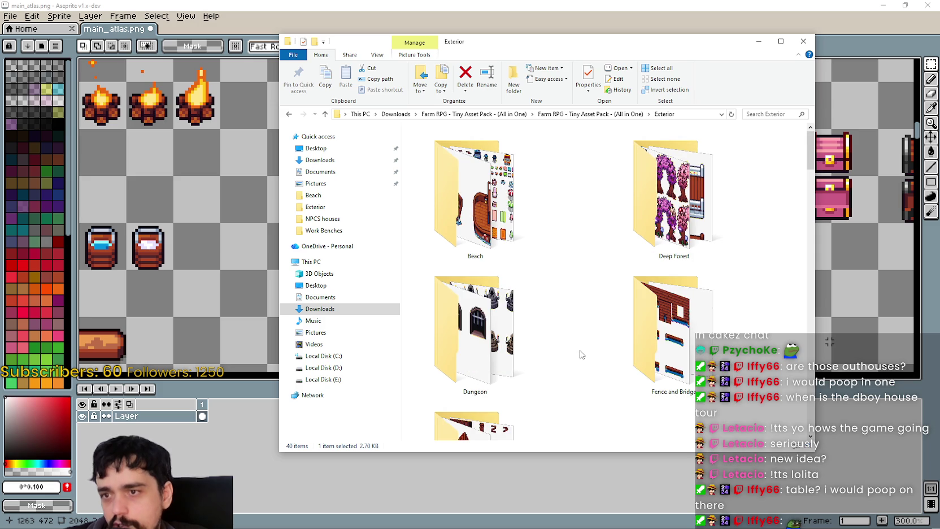
{"action": "double_click", "coordinate": [507, 207]}
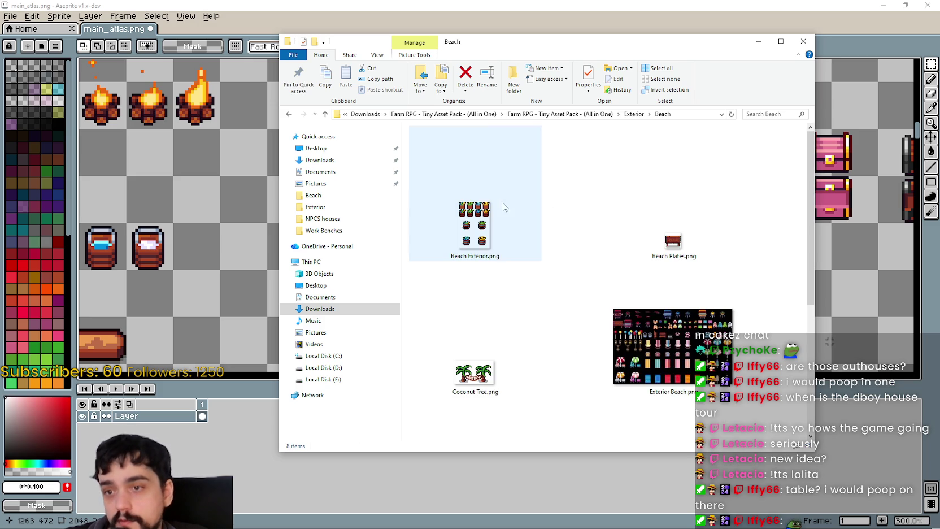
{"action": "scroll", "coordinate": [597, 269], "scroll_direction": "down", "scroll_amount": 2}
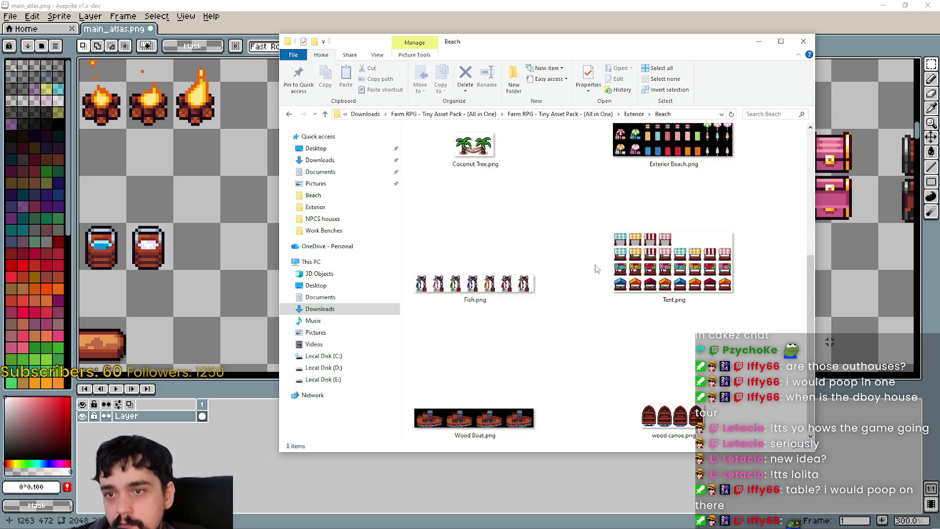
{"action": "scroll", "coordinate": [597, 268], "scroll_direction": "up", "scroll_amount": 3}
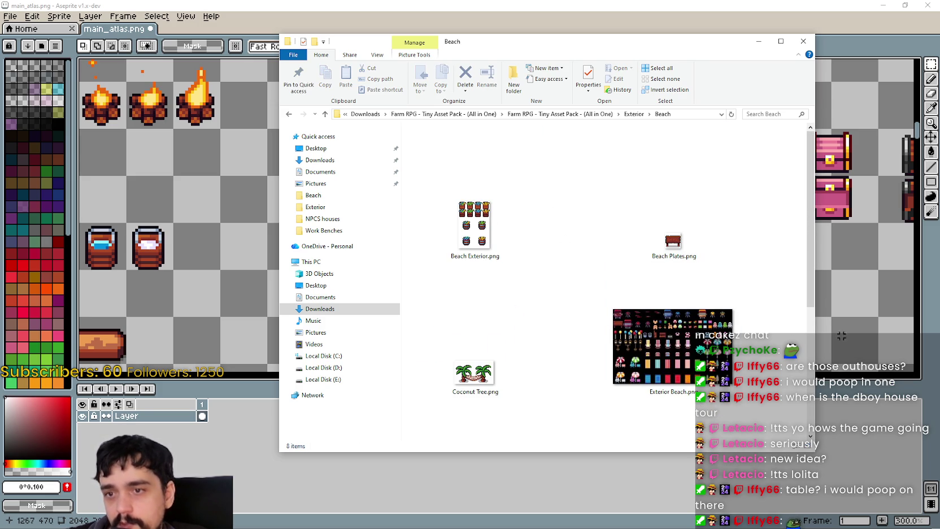
{"action": "left_click", "coordinate": [710, 316]}
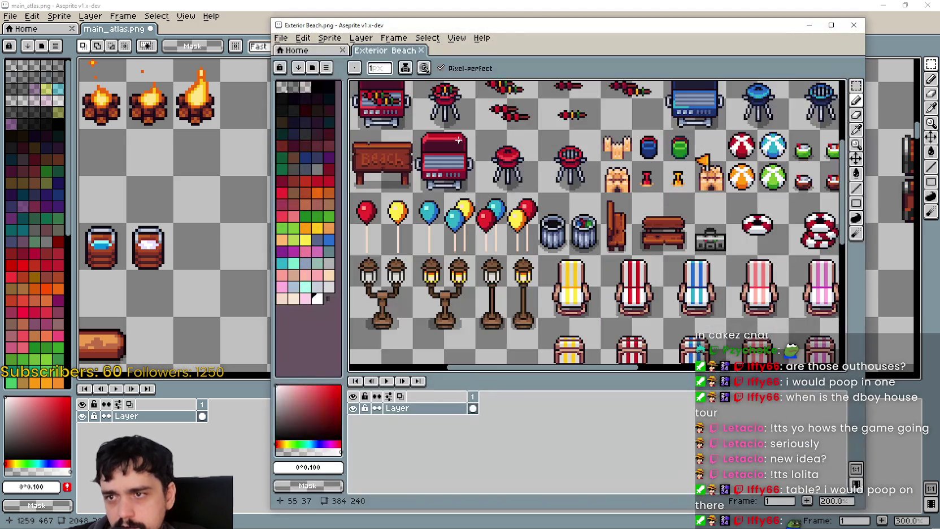
{"action": "mouse_move", "coordinate": [458, 139]}
{"action": "left_mouse_down"}
{"action": "mouse_move", "coordinate": [606, 232]}
{"action": "mouse_move", "coordinate": [685, 314]}
{"action": "left_mouse_up"}
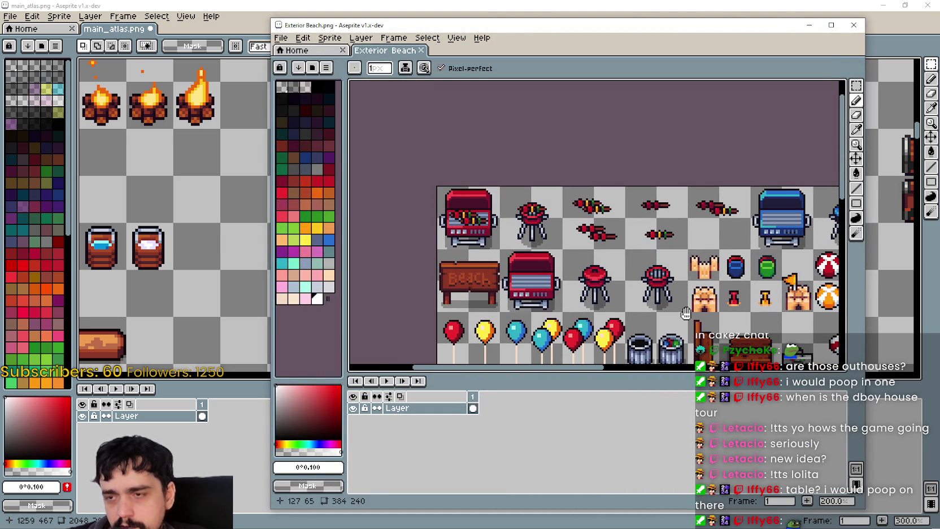
{"action": "mouse_move", "coordinate": [685, 313]}
{"action": "left_mouse_down"}
{"action": "mouse_move", "coordinate": [553, 266]}
{"action": "mouse_move", "coordinate": [524, 203]}
{"action": "mouse_move", "coordinate": [550, 266]}
{"action": "mouse_move", "coordinate": [620, 190]}
{"action": "mouse_move", "coordinate": [635, 259]}
{"action": "mouse_move", "coordinate": [594, 171]}
{"action": "left_mouse_up"}
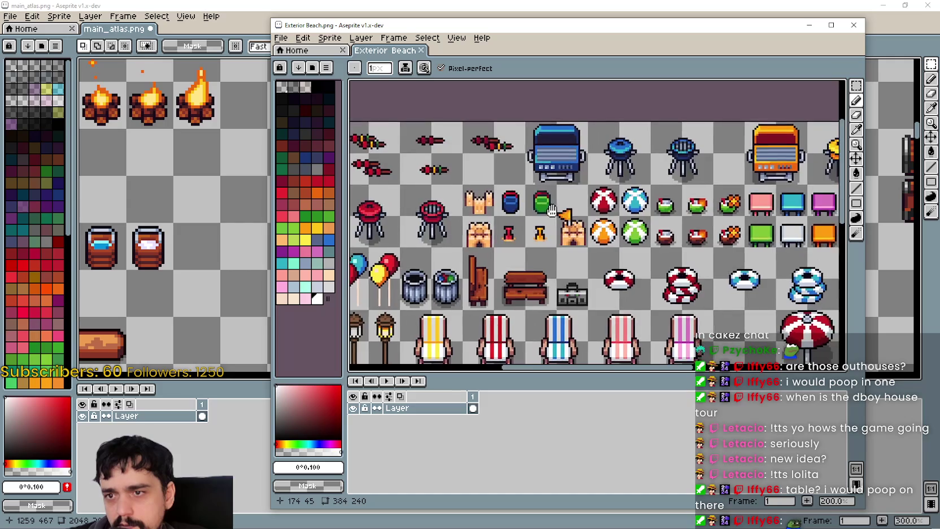
Undo the stray pencil mark, then select and copy the wooden door and bench
{"action": "key", "text": "ctrl+z"}
{"action": "key", "text": "ctrl+z"}
{"action": "key", "text": "ctrl+z"}
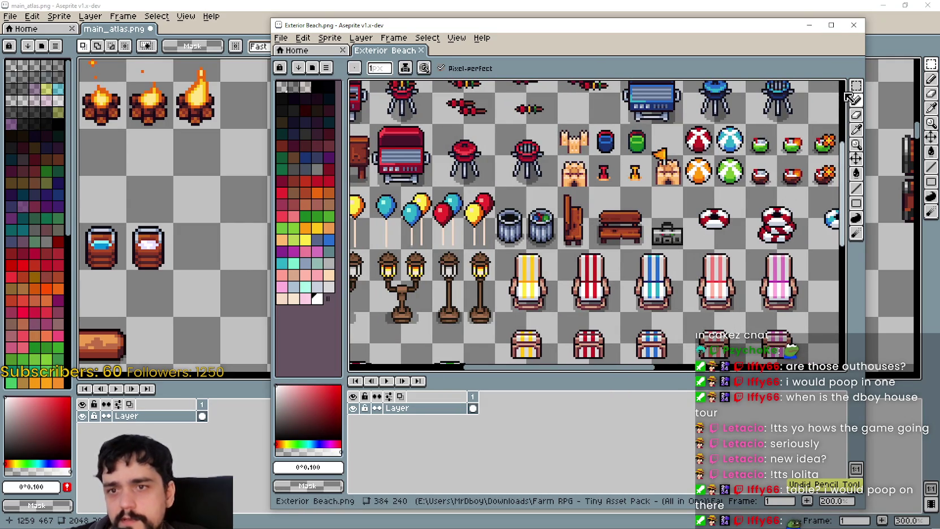
{"action": "left_click", "coordinate": [855, 86]}
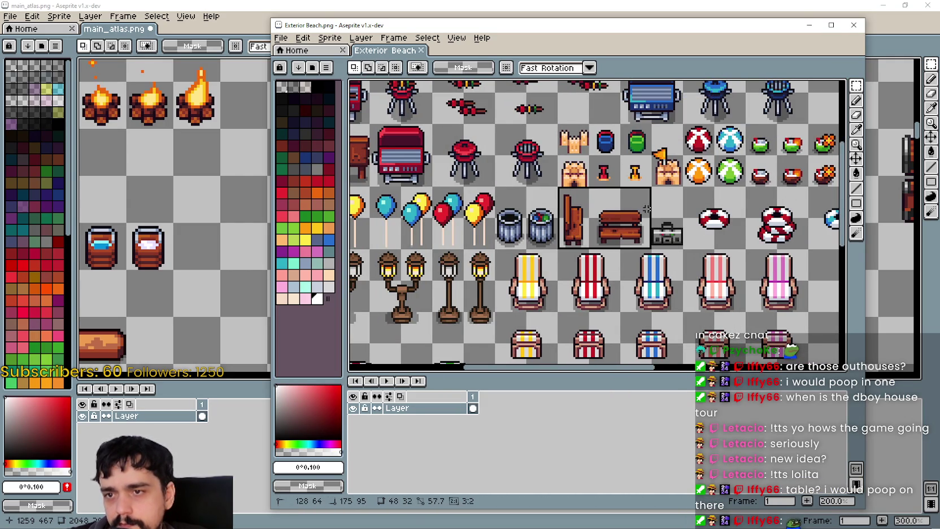
{"action": "scroll", "coordinate": [593, 251], "scroll_direction": "up", "scroll_amount": 2}
{"action": "scroll", "coordinate": [607, 243], "scroll_direction": "up", "scroll_amount": 2}
{"action": "scroll", "coordinate": [607, 241], "scroll_direction": "down", "scroll_amount": 2}
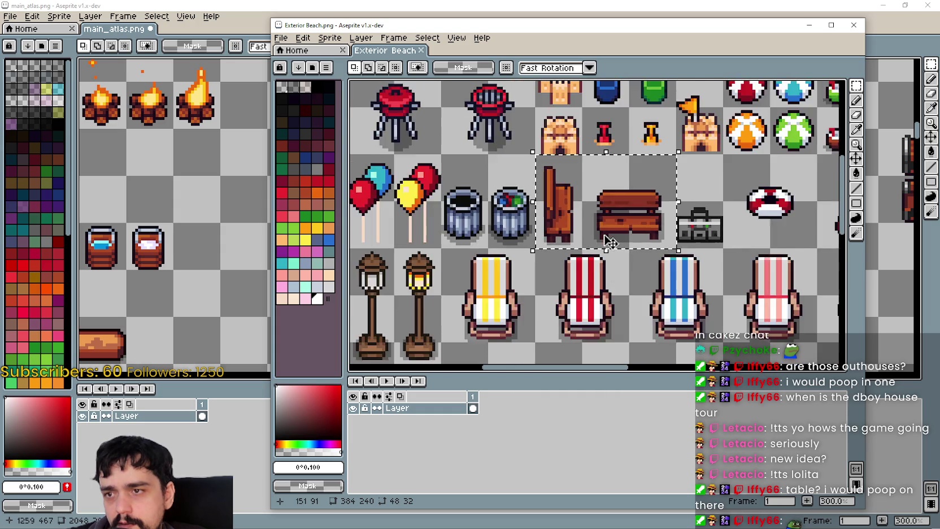
{"action": "scroll", "coordinate": [565, 215], "scroll_direction": "down", "scroll_amount": 1}
{"action": "scroll", "coordinate": [537, 192], "scroll_direction": "down", "scroll_amount": 1}
{"action": "scroll", "coordinate": [507, 169], "scroll_direction": "down", "scroll_amount": 1}
{"action": "key", "text": "ctrl+c"}
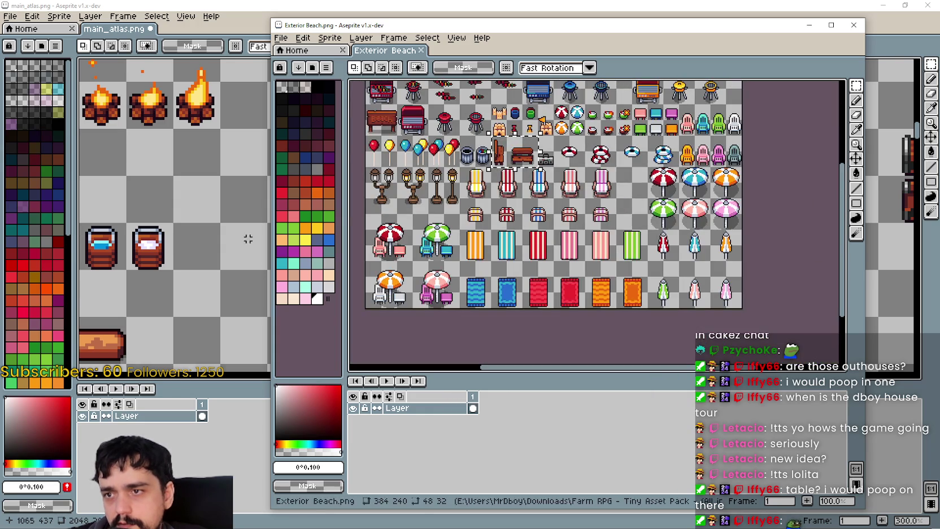
Paste the door and bench into main_atlas beside the barrels
{"action": "left_click", "coordinate": [268, 190]}
{"action": "key", "text": "ctrl+v"}
{"action": "left_click_drag", "start_coordinate": [515, 241], "coordinate": [409, 283]}
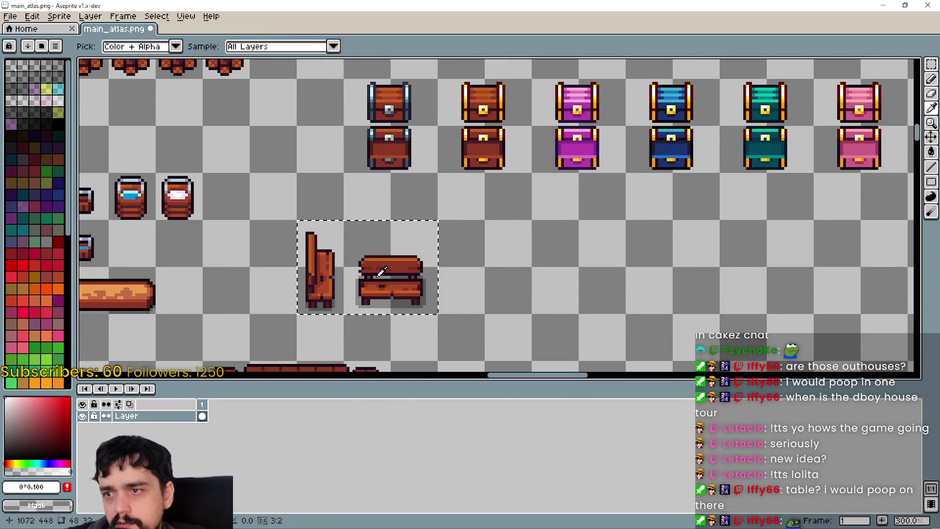
Select and copy the row of four street lamps on the Exterior Beach sheet
{"action": "key", "text": "alt+Tab"}
{"action": "scroll", "coordinate": [447, 220], "scroll_direction": "up", "scroll_amount": 1}
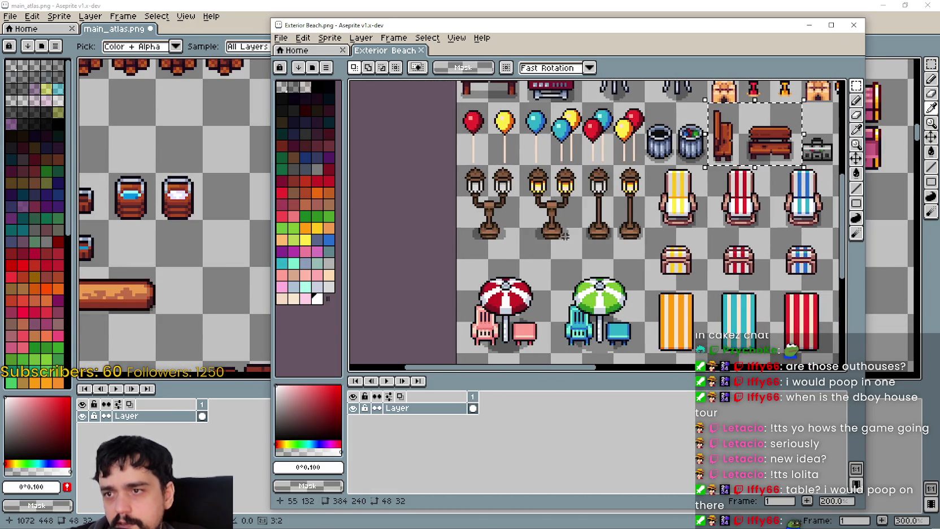
{"action": "scroll", "coordinate": [447, 220], "scroll_direction": "down", "scroll_amount": 1}
{"action": "scroll", "coordinate": [429, 240], "scroll_direction": "up", "scroll_amount": 1}
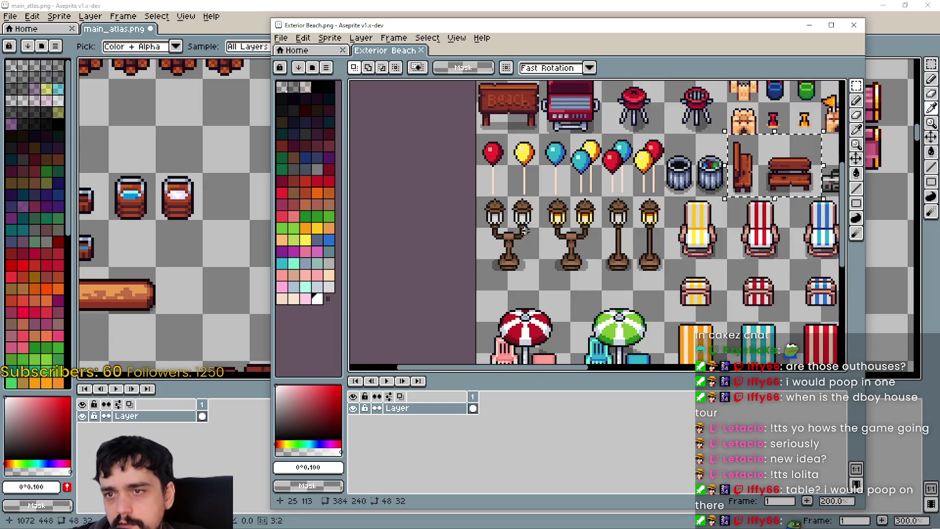
{"action": "scroll", "coordinate": [405, 214], "scroll_direction": "up", "scroll_amount": 1}
{"action": "left_click_drag", "start_coordinate": [391, 257], "coordinate": [638, 185]}
{"action": "key", "text": "ctrl+c"}
Paste the street lamps into main_atlas below the chests
{"action": "key", "text": "alt+Tab"}
{"action": "key", "text": "ctrl+v"}
{"action": "scroll", "coordinate": [476, 246], "scroll_direction": "down", "scroll_amount": 2}
{"action": "scroll", "coordinate": [476, 246], "scroll_direction": "up", "scroll_amount": 1}
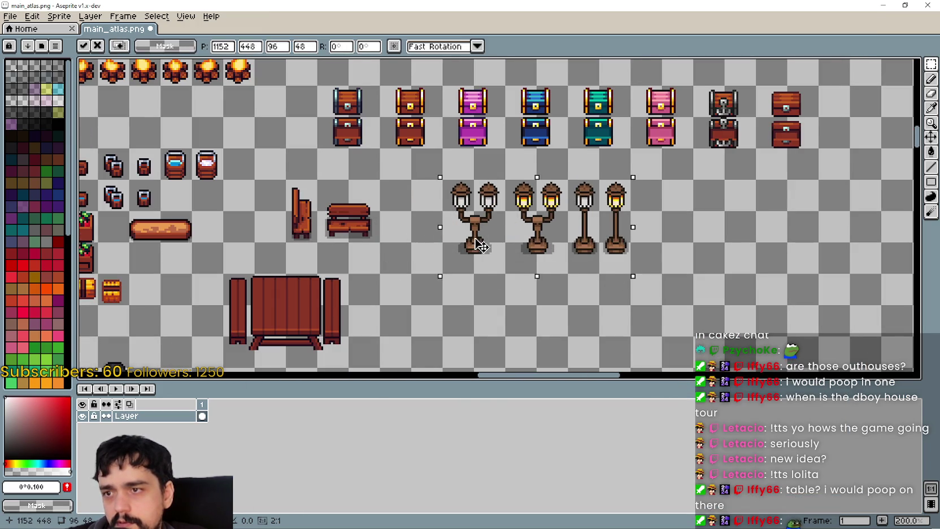
{"action": "key", "text": "alt+Tab"}
{"action": "key", "text": "alt+Tab"}
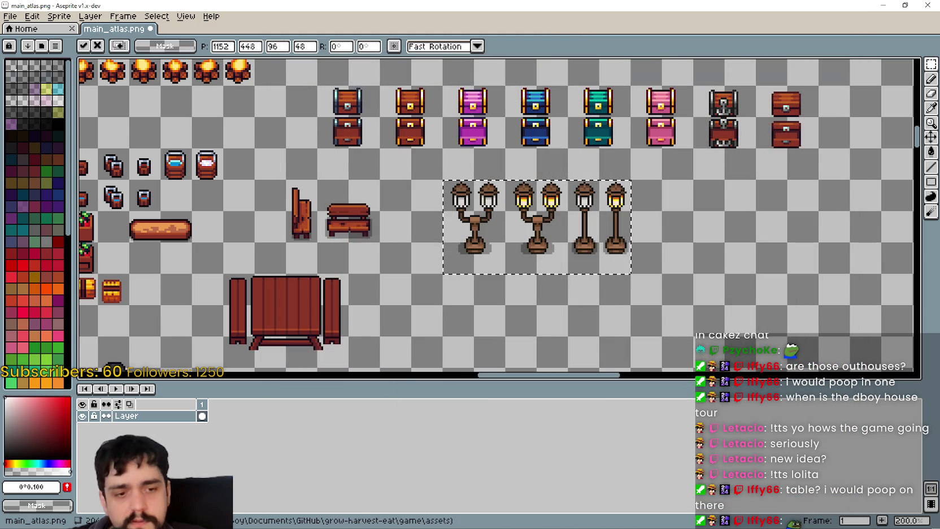
{"action": "key", "text": "alt+Tab"}
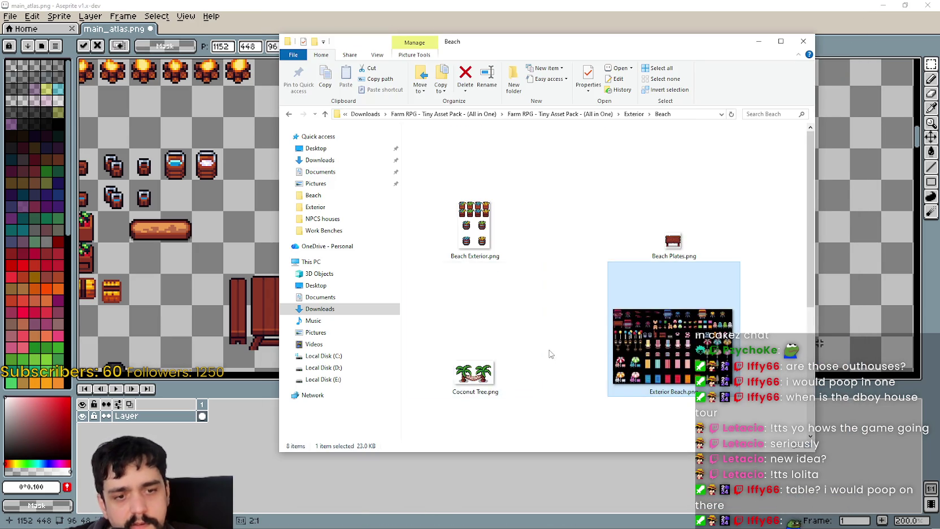
Revisit the Beach folder's Beach Exterior.png, then return to the Exterior folder
{"action": "scroll", "coordinate": [555, 359], "scroll_direction": "up", "scroll_amount": 2}
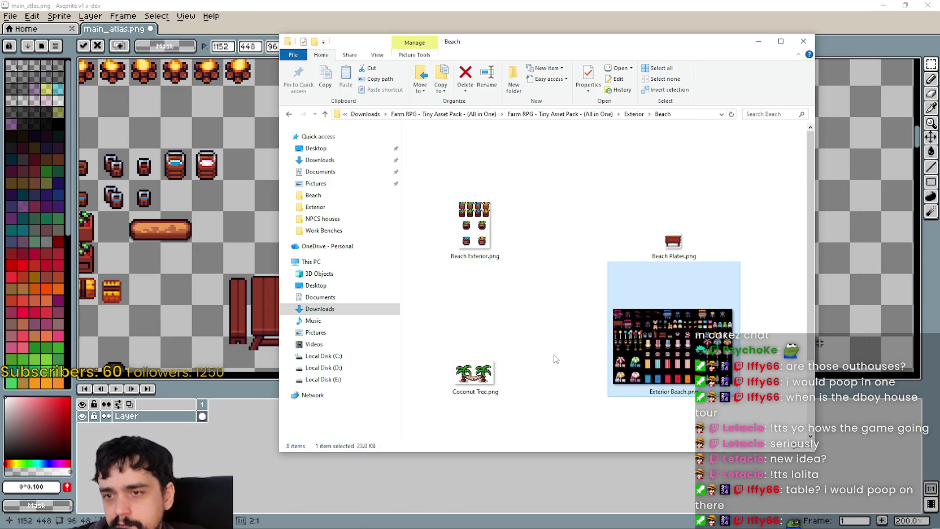
{"action": "left_click", "coordinate": [633, 114]}
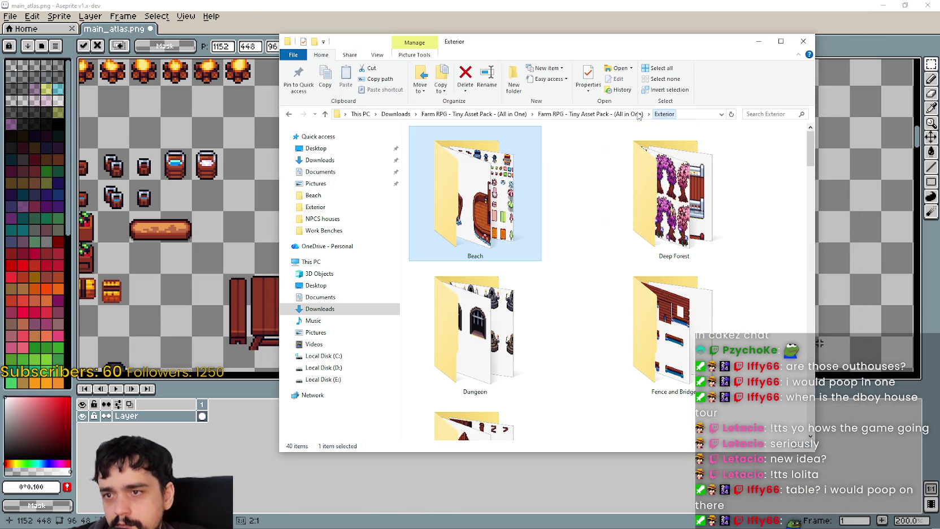
{"action": "left_click", "coordinate": [288, 115]}
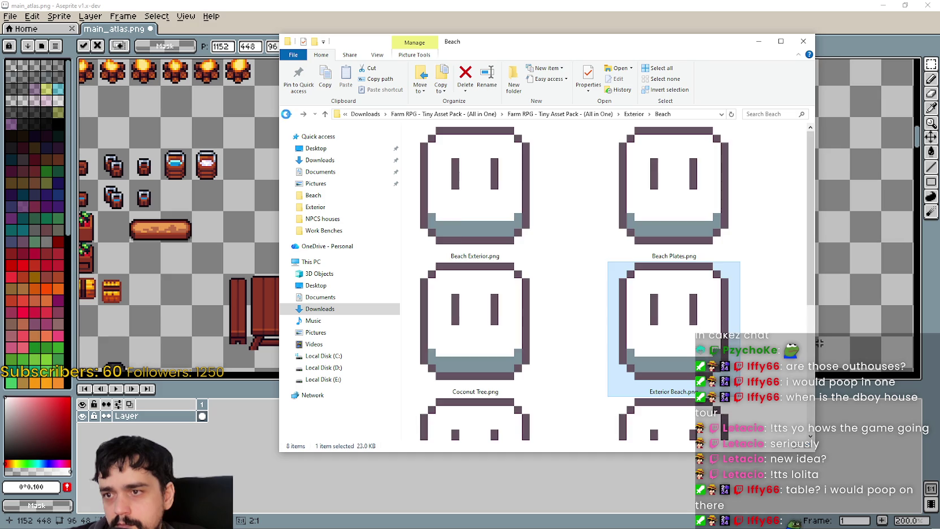
{"action": "left_click", "coordinate": [418, 192]}
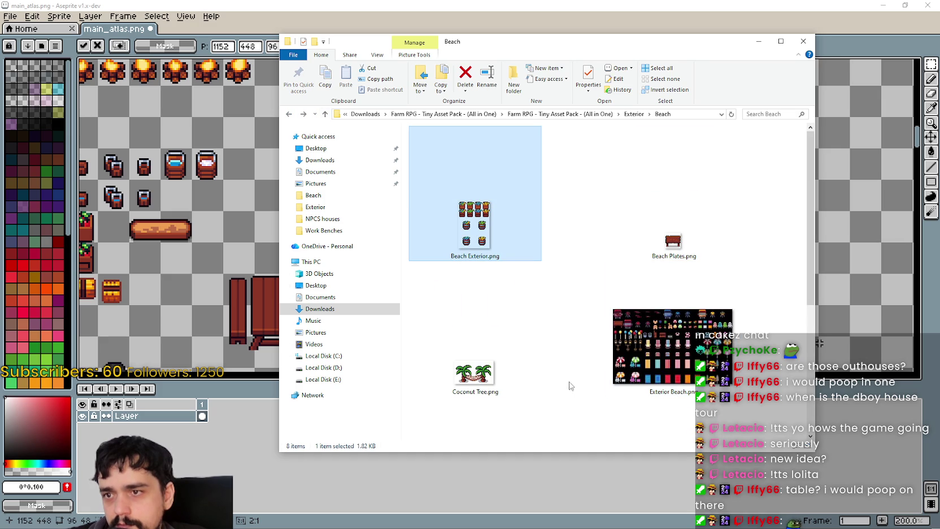
{"action": "left_click", "coordinate": [627, 115]}
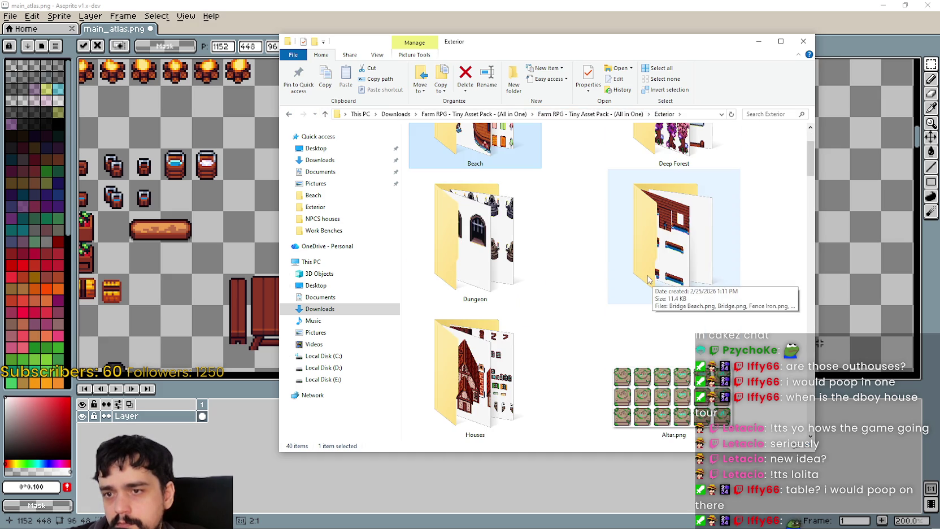
Look inside the Dungeon folder, then open the Fence and Bridge folder
{"action": "double_click", "coordinate": [475, 243]}
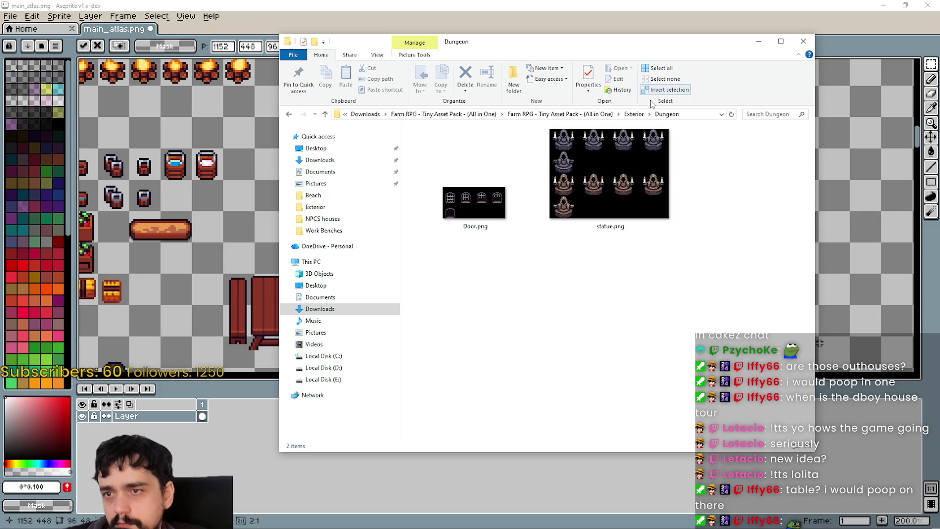
{"action": "left_click", "coordinate": [634, 114]}
{"action": "left_click", "coordinate": [681, 301]}
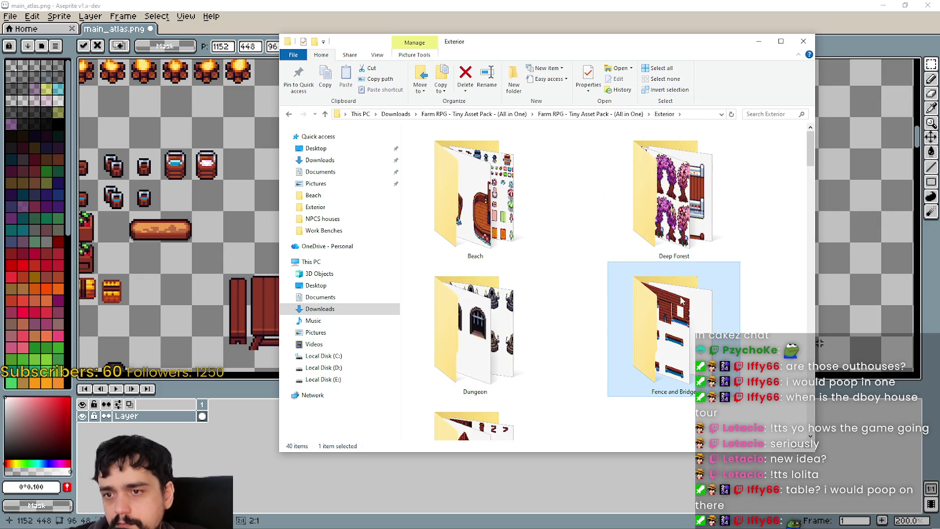
{"action": "scroll", "coordinate": [682, 252], "scroll_direction": "down", "scroll_amount": 2}
{"action": "double_click", "coordinate": [682, 253]}
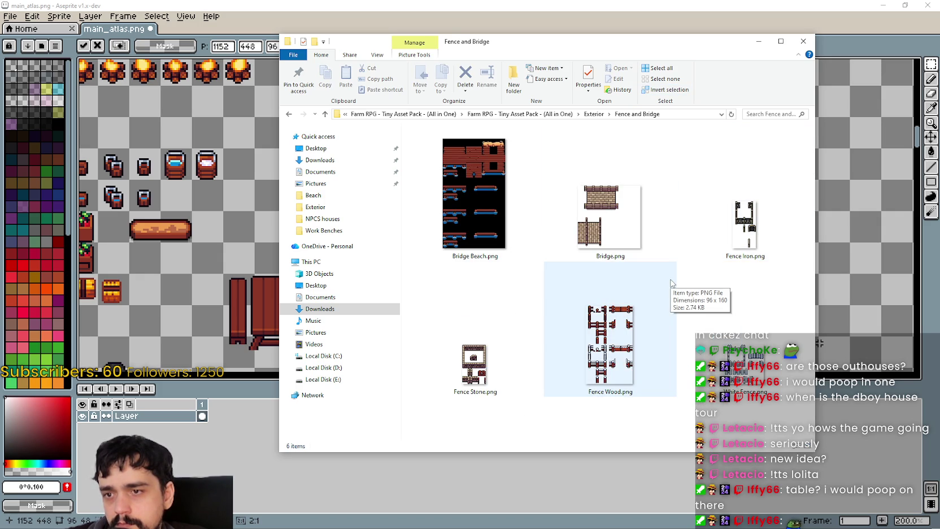
Preview Bridge Beach.png in Aseprite, then close it
{"action": "left_click", "coordinate": [480, 167]}
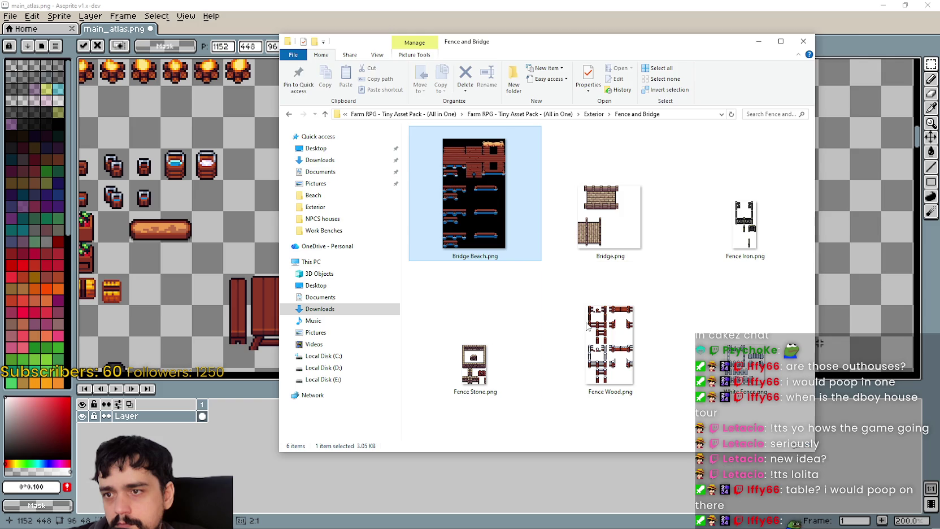
{"action": "key", "text": "Return"}
{"action": "scroll", "coordinate": [562, 170], "scroll_direction": "up", "scroll_amount": 2}
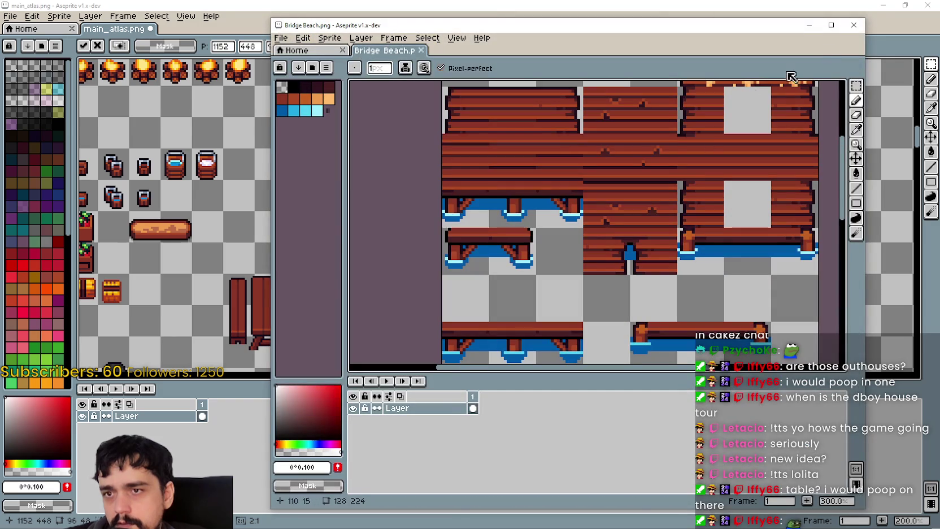
{"action": "left_click", "coordinate": [853, 25]}
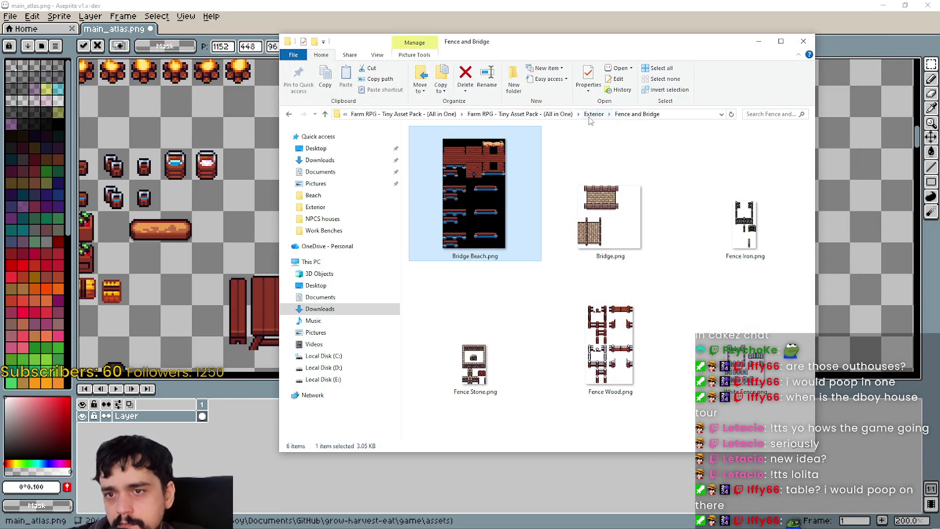
Preview animal plates.png from the Exterior folder, scrolling through its animals
{"action": "left_click", "coordinate": [588, 116]}
{"action": "scroll", "coordinate": [634, 268], "scroll_direction": "down", "scroll_amount": 3}
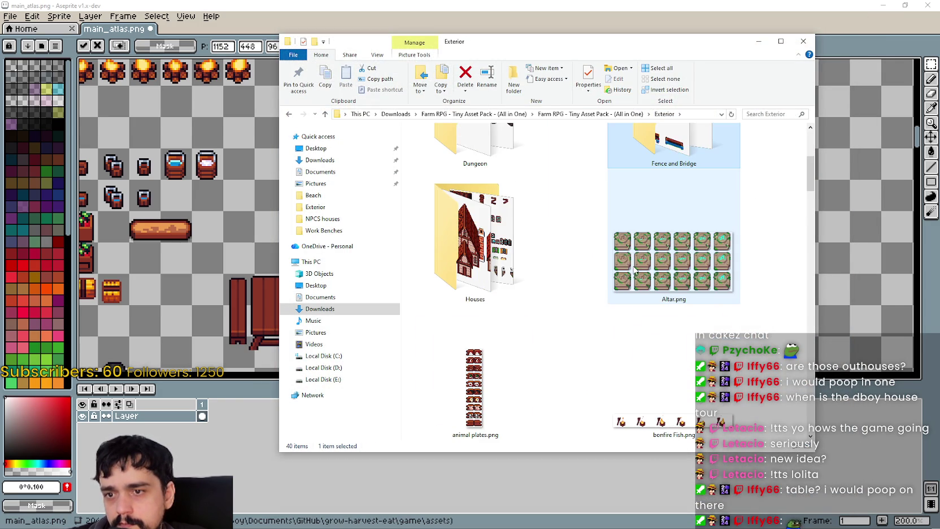
{"action": "scroll", "coordinate": [735, 264], "scroll_direction": "down", "scroll_amount": 2}
{"action": "left_click", "coordinate": [479, 260]}
{"action": "double_click", "coordinate": [481, 263]}
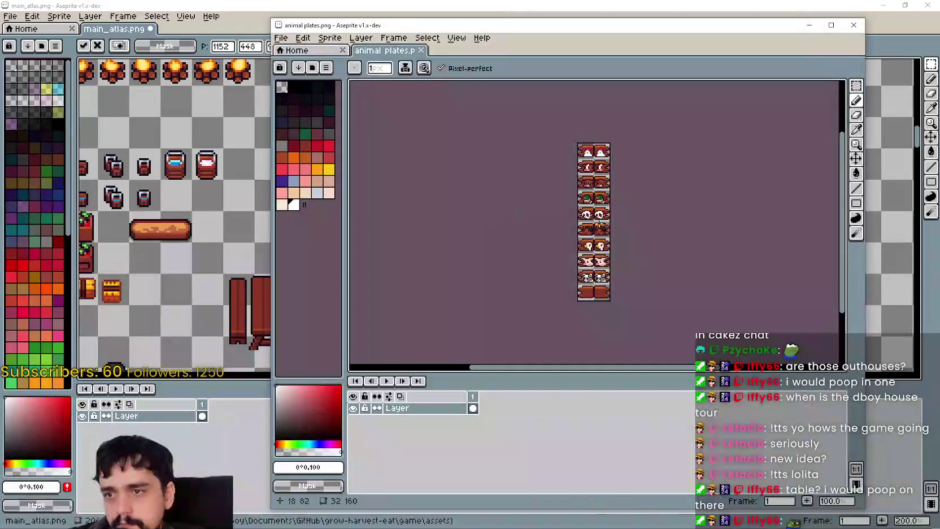
{"action": "scroll", "coordinate": [656, 195], "scroll_direction": "up", "scroll_amount": 2}
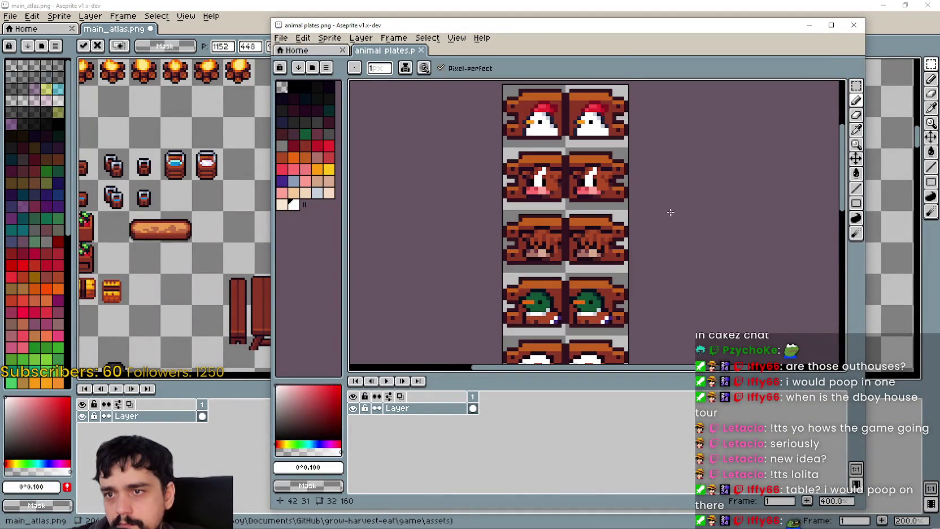
{"action": "scroll", "coordinate": [670, 152], "scroll_direction": "down", "scroll_amount": 2}
{"action": "scroll", "coordinate": [718, 176], "scroll_direction": "down", "scroll_amount": 2}
{"action": "scroll", "coordinate": [717, 176], "scroll_direction": "down", "scroll_amount": 2}
Close the animal plates preview and open the pack's Farm Animals folder
{"action": "left_click", "coordinate": [855, 28]}
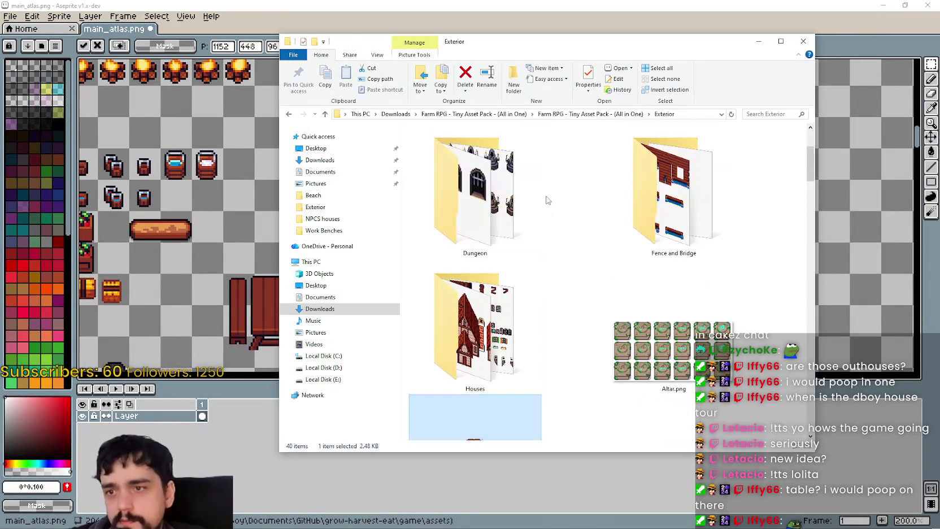
{"action": "left_click", "coordinate": [625, 113]}
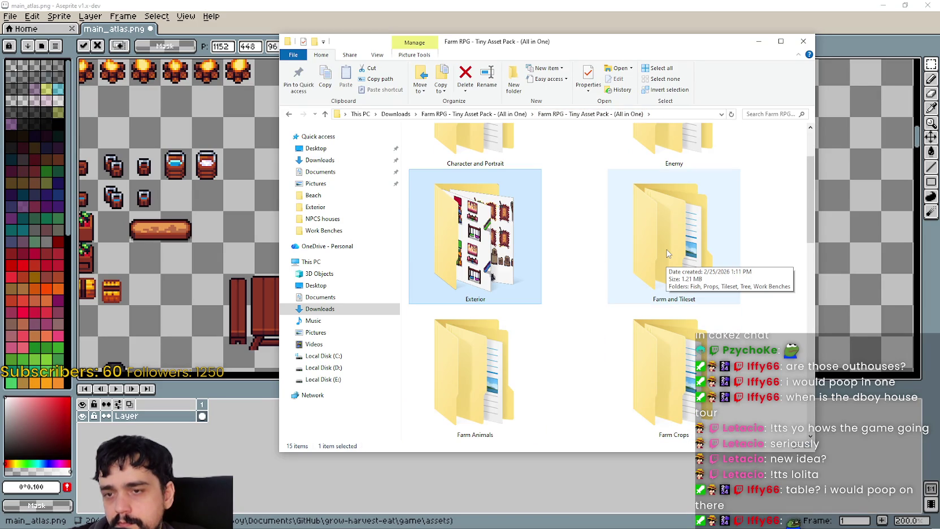
{"action": "double_click", "coordinate": [495, 366]}
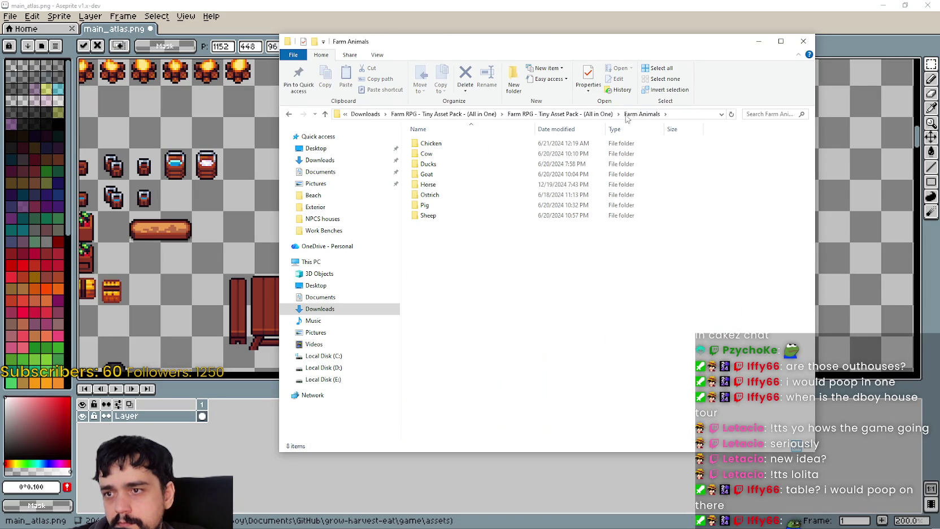
Navigate to Character and Portrait > Character > PNG > 1. Idle > Skins
{"action": "left_click", "coordinate": [597, 115]}
{"action": "double_click", "coordinate": [460, 192]}
{"action": "double_click", "coordinate": [477, 184]}
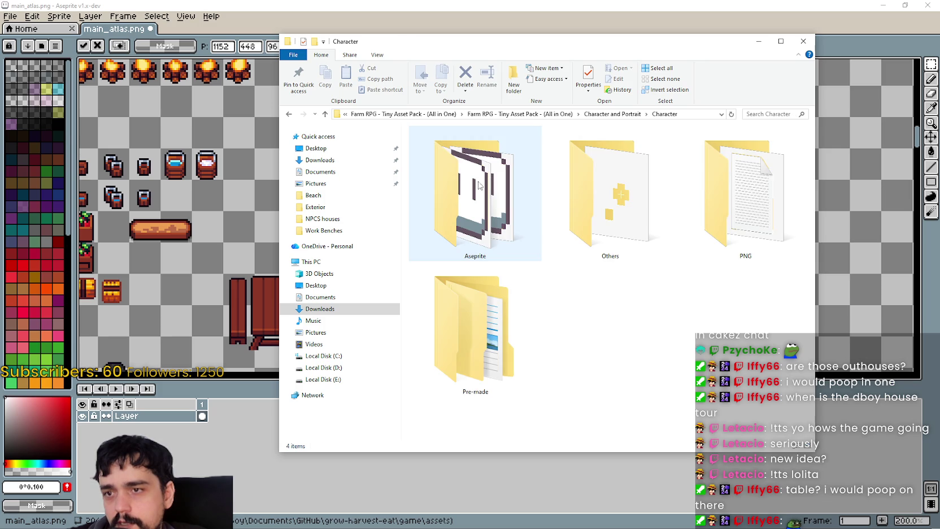
{"action": "left_click", "coordinate": [702, 207]}
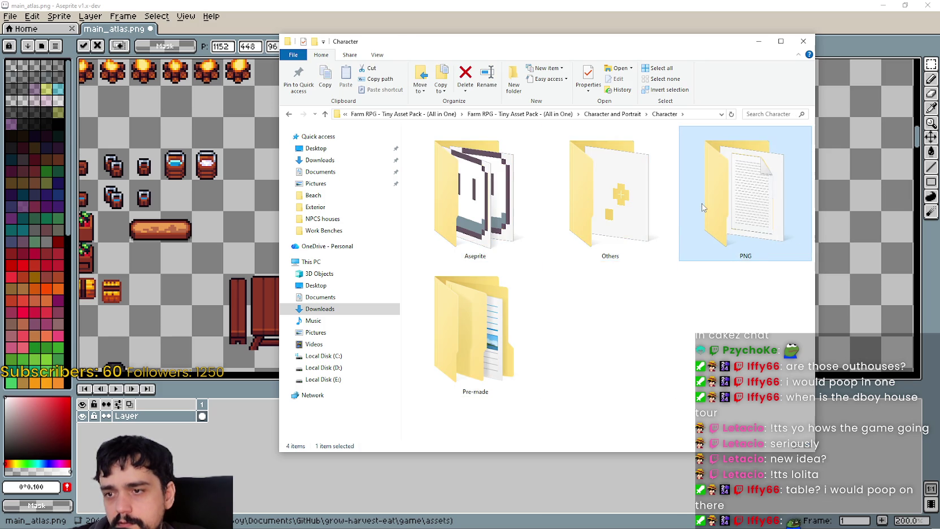
{"action": "double_click", "coordinate": [702, 207]}
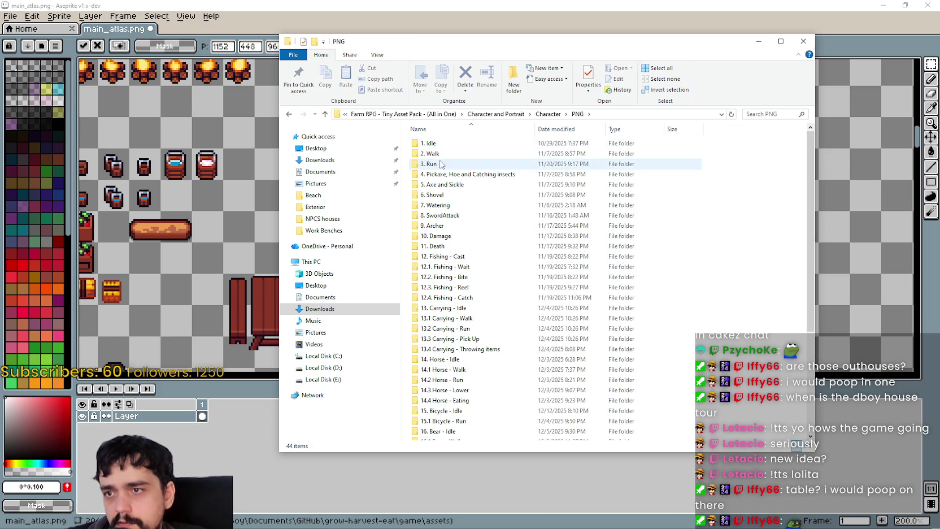
{"action": "double_click", "coordinate": [429, 143]}
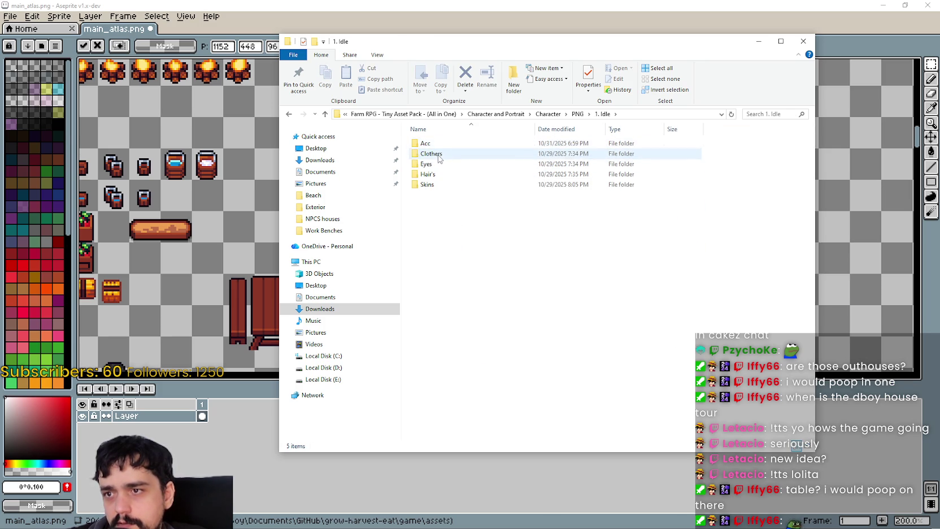
{"action": "double_click", "coordinate": [435, 185]}
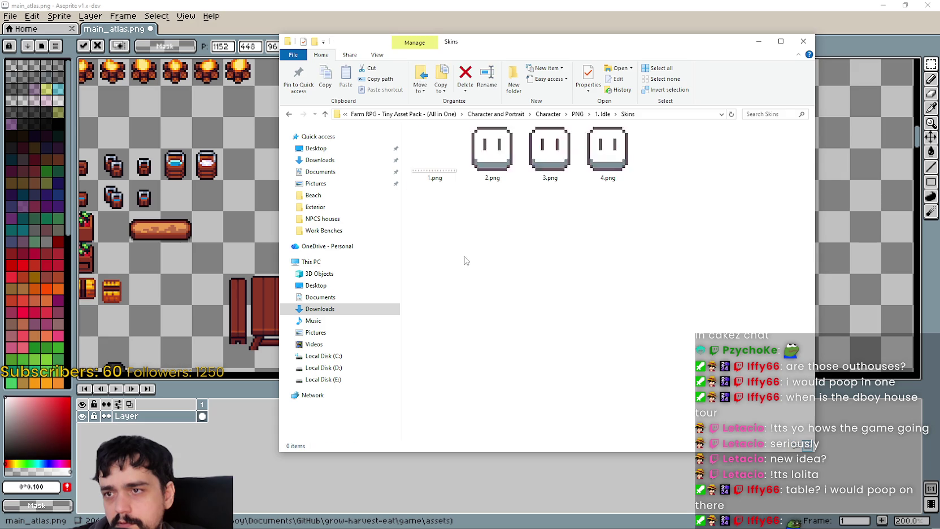
Open the 1.png bare-body idle strip in Aseprite and switch to rectangular selection
{"action": "left_click", "coordinate": [443, 177]}
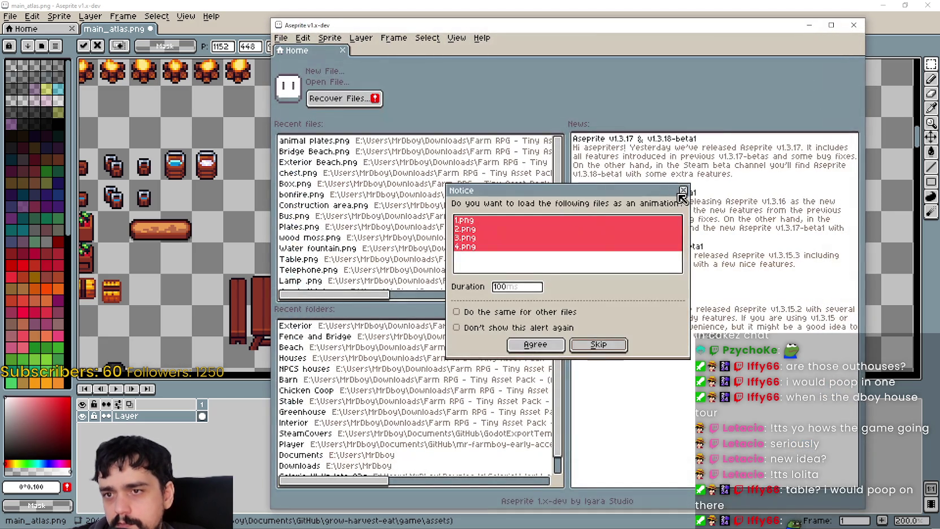
{"action": "left_click", "coordinate": [682, 191]}
{"action": "scroll", "coordinate": [571, 206], "scroll_direction": "down", "scroll_amount": 1}
{"action": "scroll", "coordinate": [571, 207], "scroll_direction": "up", "scroll_amount": 1}
{"action": "scroll", "coordinate": [570, 207], "scroll_direction": "up", "scroll_amount": 1}
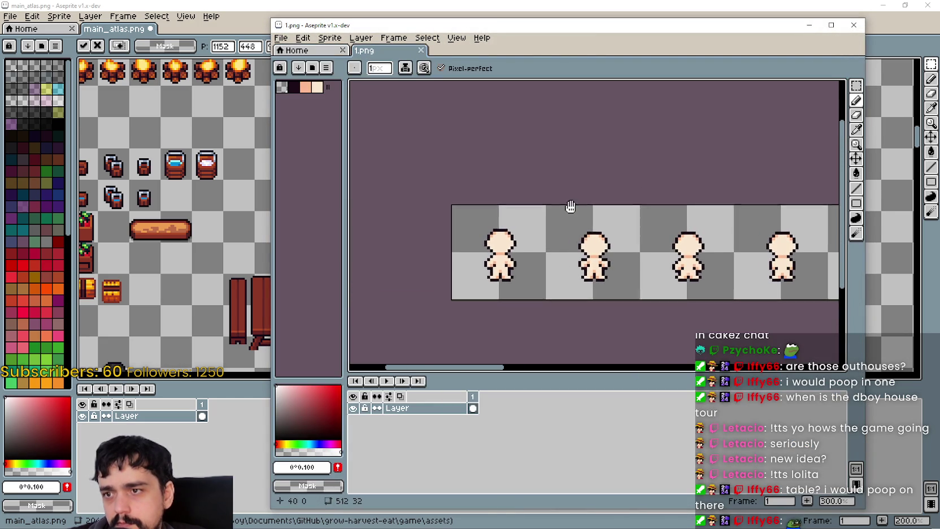
{"action": "left_click", "coordinate": [856, 86]}
Copy the first bare body sprite from 1.png and paste it into main_atlas.png
{"action": "left_click_drag", "start_coordinate": [455, 299], "coordinate": [541, 220]}
{"action": "key", "text": "alt+Tab"}
{"action": "scroll", "coordinate": [390, 187], "scroll_direction": "up", "scroll_amount": 2}
{"action": "scroll", "coordinate": [398, 167], "scroll_direction": "up", "scroll_amount": 1}
{"action": "key", "text": "ctrl+v"}
{"action": "scroll", "coordinate": [398, 168], "scroll_direction": "up", "scroll_amount": 1}
Position the pasted body over and beside the dark-haired character to compare them
{"action": "mouse_move", "coordinate": [495, 221]}
{"action": "left_mouse_down"}
{"action": "mouse_move", "coordinate": [399, 173]}
{"action": "mouse_move", "coordinate": [446, 174]}
{"action": "left_mouse_up"}
{"action": "left_click_drag", "start_coordinate": [457, 178], "coordinate": [421, 173]}
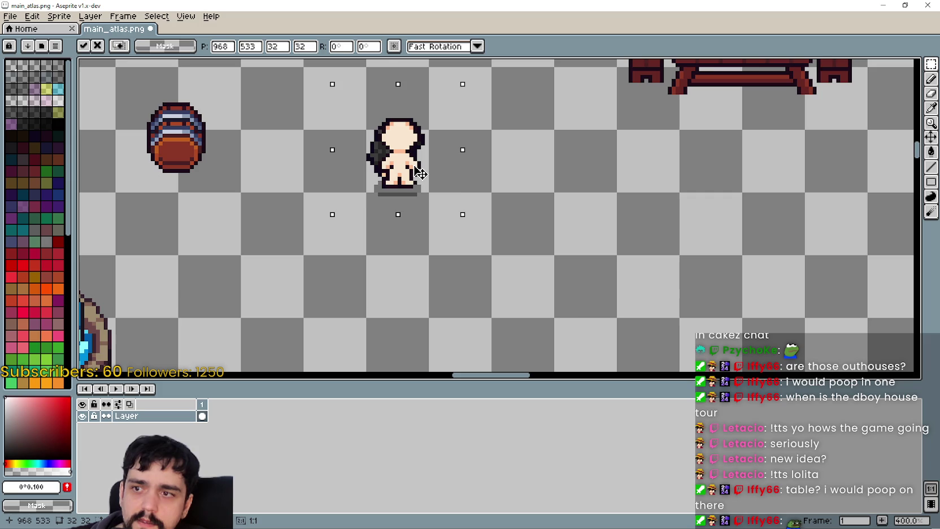
{"action": "mouse_move", "coordinate": [416, 178]}
{"action": "left_mouse_down"}
{"action": "mouse_move", "coordinate": [469, 174]}
{"action": "mouse_move", "coordinate": [556, 215]}
{"action": "left_mouse_up"}
{"action": "scroll", "coordinate": [525, 252], "scroll_direction": "up", "scroll_amount": 1}
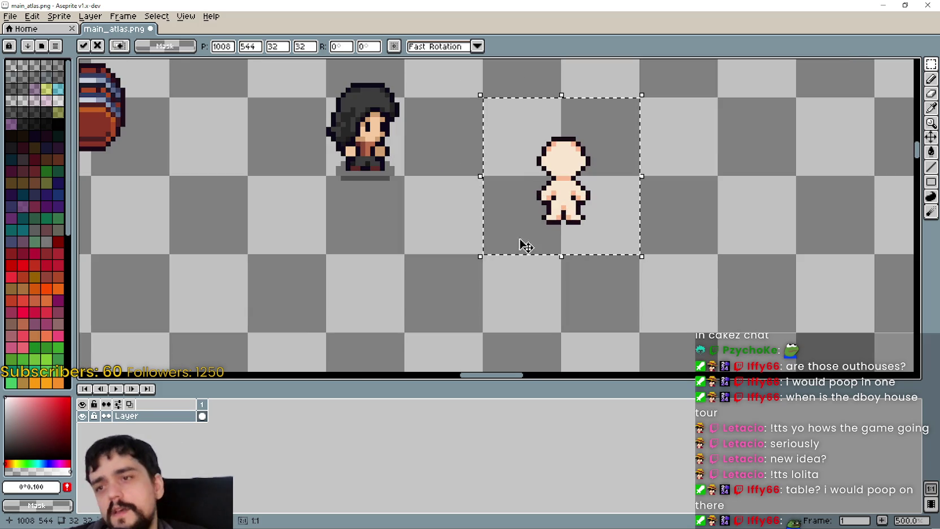
{"action": "scroll", "coordinate": [516, 225], "scroll_direction": "down", "scroll_amount": 1}
{"action": "scroll", "coordinate": [516, 224], "scroll_direction": "down", "scroll_amount": 1}
{"action": "mouse_move", "coordinate": [501, 199]}
{"action": "left_mouse_down"}
{"action": "mouse_move", "coordinate": [436, 178]}
{"action": "mouse_move", "coordinate": [567, 188]}
{"action": "mouse_move", "coordinate": [412, 122]}
{"action": "left_mouse_up"}
{"action": "scroll", "coordinate": [436, 179], "scroll_direction": "up", "scroll_amount": 1}
{"action": "scroll", "coordinate": [436, 178], "scroll_direction": "up", "scroll_amount": 1}
{"action": "scroll", "coordinate": [563, 181], "scroll_direction": "up", "scroll_amount": 2}
{"action": "scroll", "coordinate": [566, 184], "scroll_direction": "up", "scroll_amount": 1}
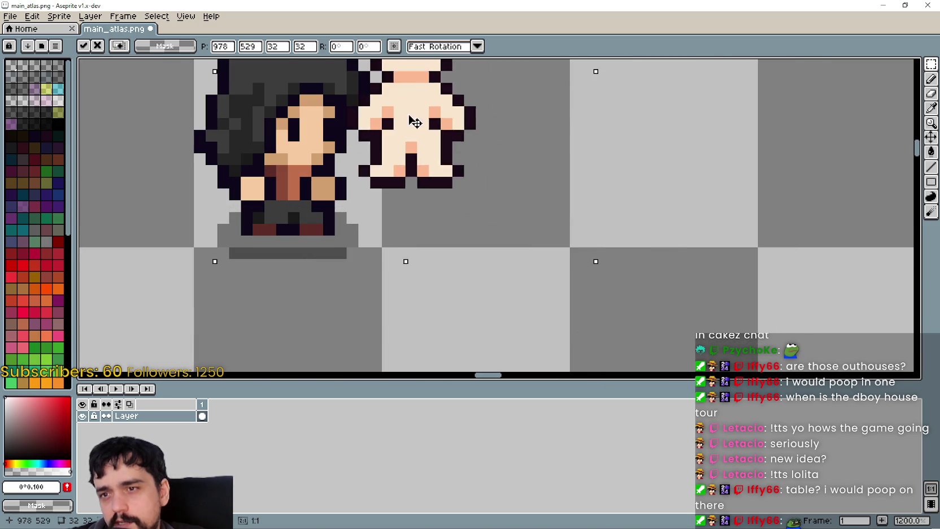
{"action": "scroll", "coordinate": [336, 145], "scroll_direction": "up", "scroll_amount": 1}
{"action": "left_click_drag", "start_coordinate": [336, 144], "coordinate": [294, 158]}
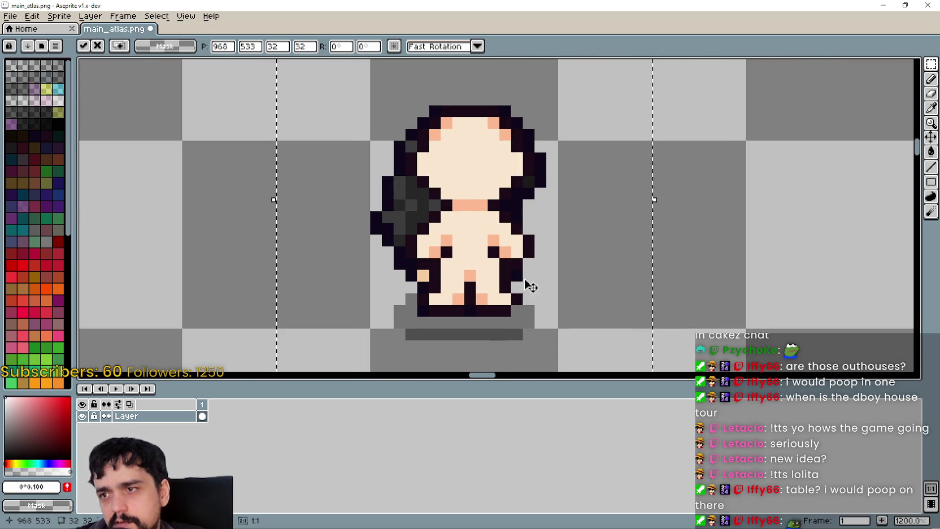
{"action": "mouse_move", "coordinate": [530, 233]}
{"action": "left_mouse_down"}
{"action": "mouse_move", "coordinate": [514, 258]}
{"action": "mouse_move", "coordinate": [521, 280]}
{"action": "mouse_move", "coordinate": [722, 293]}
{"action": "mouse_move", "coordinate": [532, 286]}
{"action": "mouse_move", "coordinate": [583, 309]}
{"action": "mouse_move", "coordinate": [547, 360]}
{"action": "mouse_move", "coordinate": [563, 371]}
{"action": "mouse_move", "coordinate": [520, 320]}
{"action": "mouse_move", "coordinate": [751, 283]}
{"action": "mouse_move", "coordinate": [559, 225]}
{"action": "left_mouse_up"}
{"action": "scroll", "coordinate": [746, 282], "scroll_direction": "down", "scroll_amount": 3}
Undo the pasted body and close the 1.png window
{"action": "key", "text": "ctrl+z"}
{"action": "key", "text": "alt+Tab"}
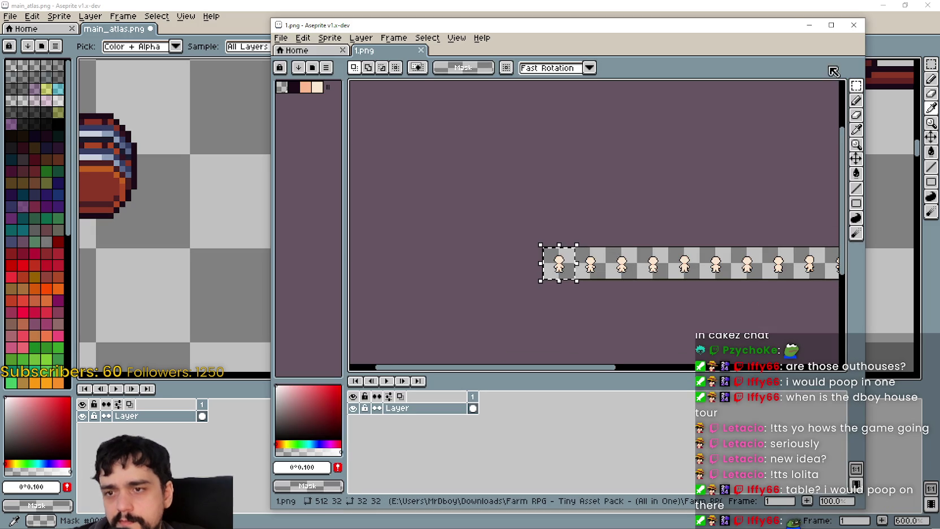
{"action": "left_click", "coordinate": [863, 27]}
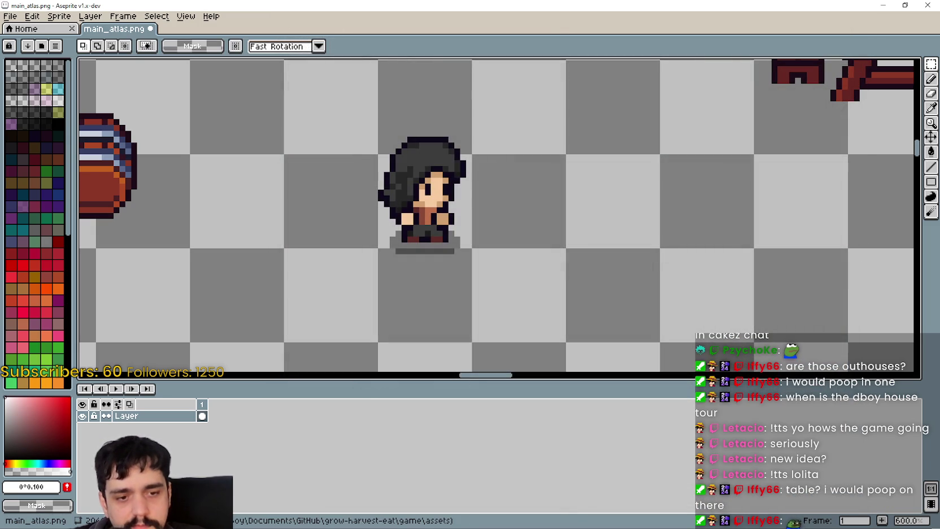
In File Explorer, go up from the Skins folder to the Character folder
{"action": "key", "text": "alt+Tab"}
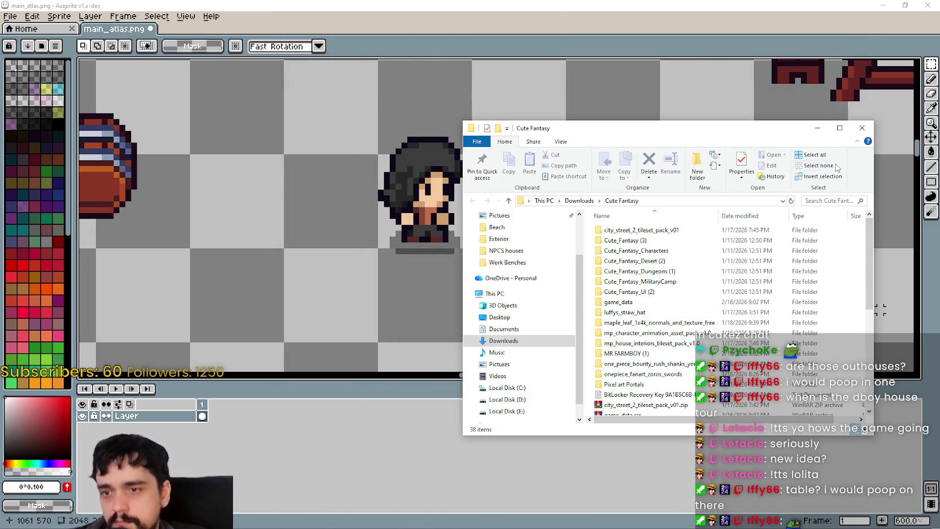
{"action": "left_click", "coordinate": [815, 129]}
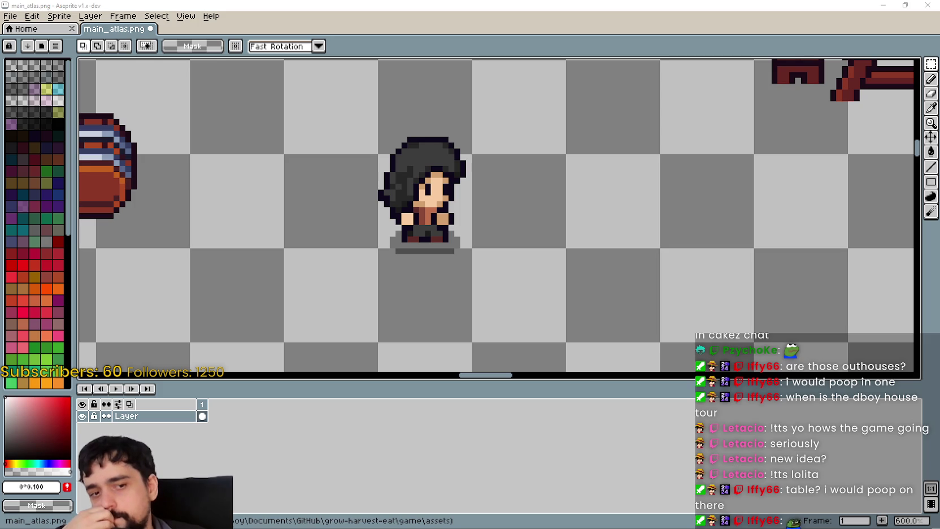
{"action": "key", "text": "alt+Tab"}
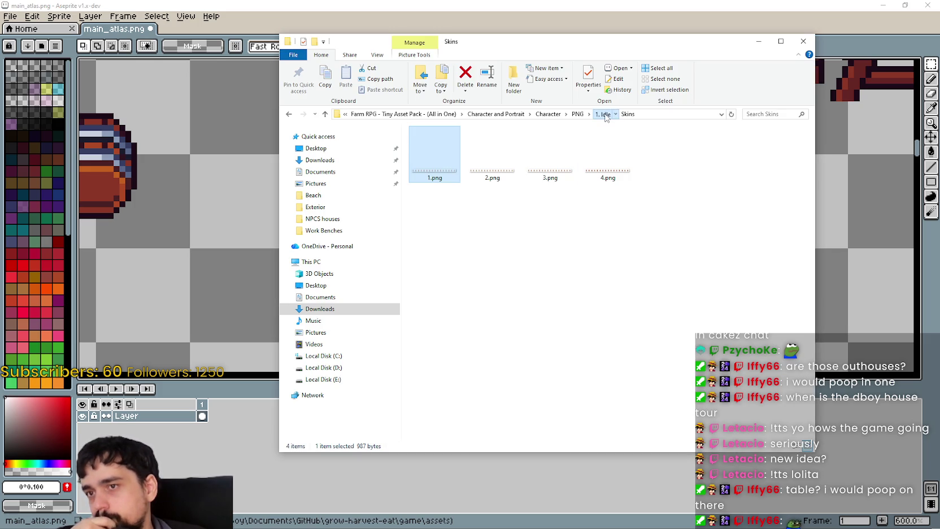
{"action": "left_click", "coordinate": [603, 115]}
{"action": "left_click", "coordinate": [577, 114]}
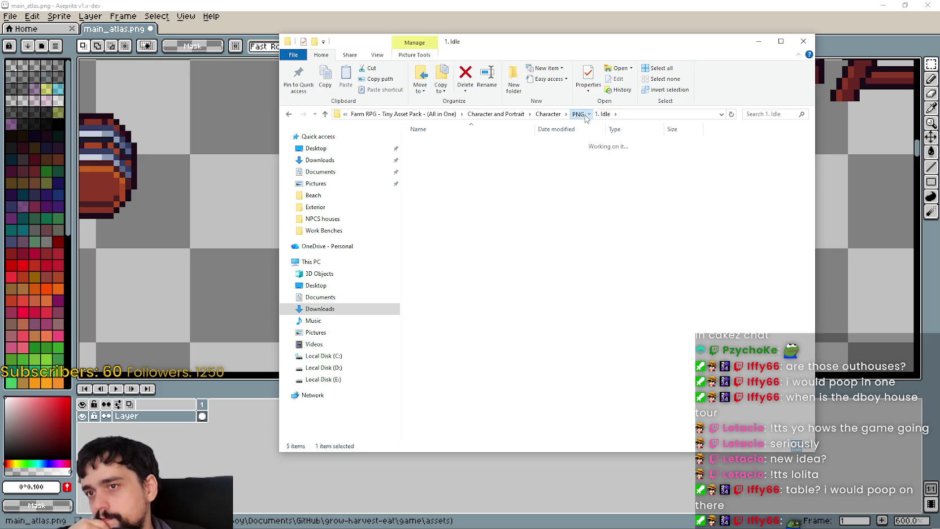
{"action": "left_click", "coordinate": [555, 115]}
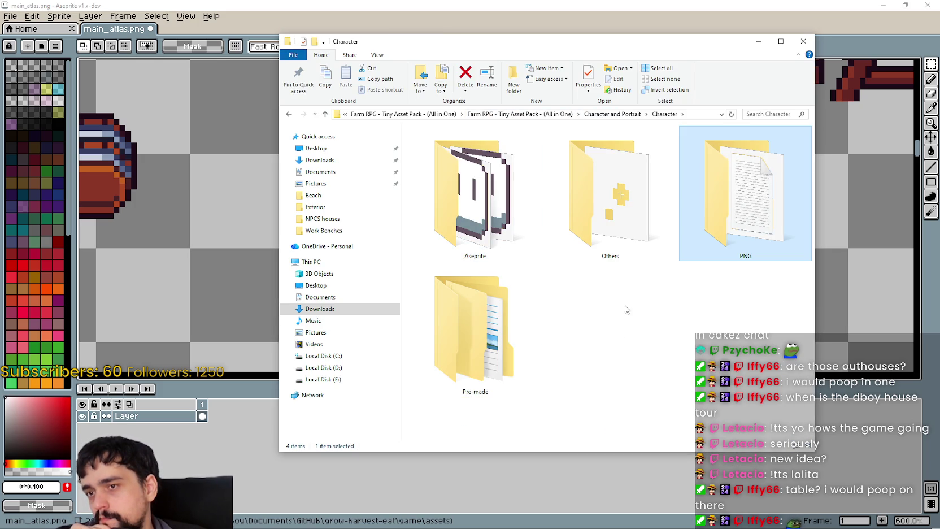
Open Others > NPC'S > Beach and show its files as extra large icons
{"action": "double_click", "coordinate": [610, 198]}
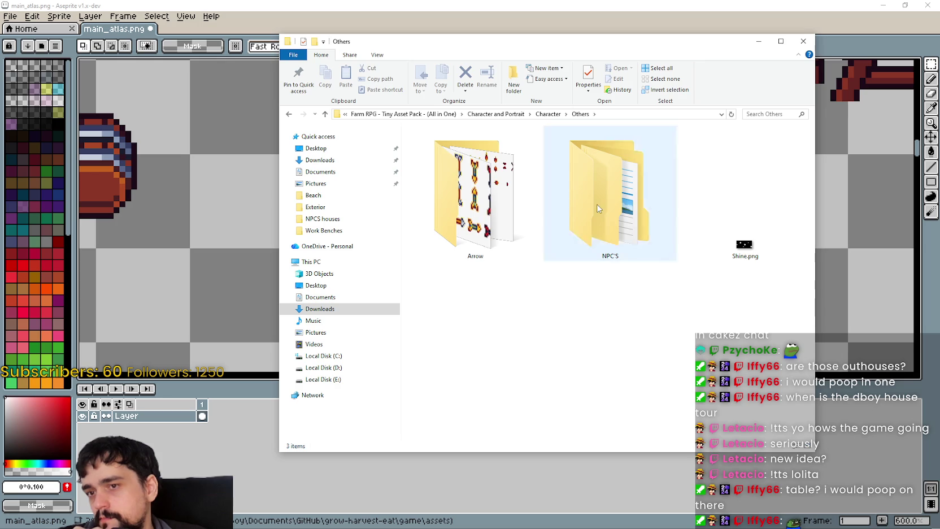
{"action": "double_click", "coordinate": [571, 249]}
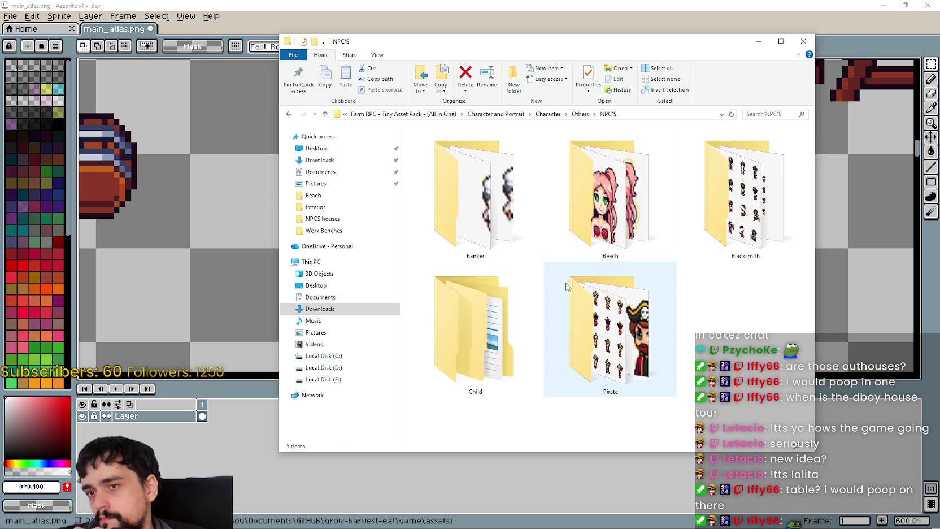
{"action": "double_click", "coordinate": [618, 196]}
{"action": "right_click", "coordinate": [527, 219]}
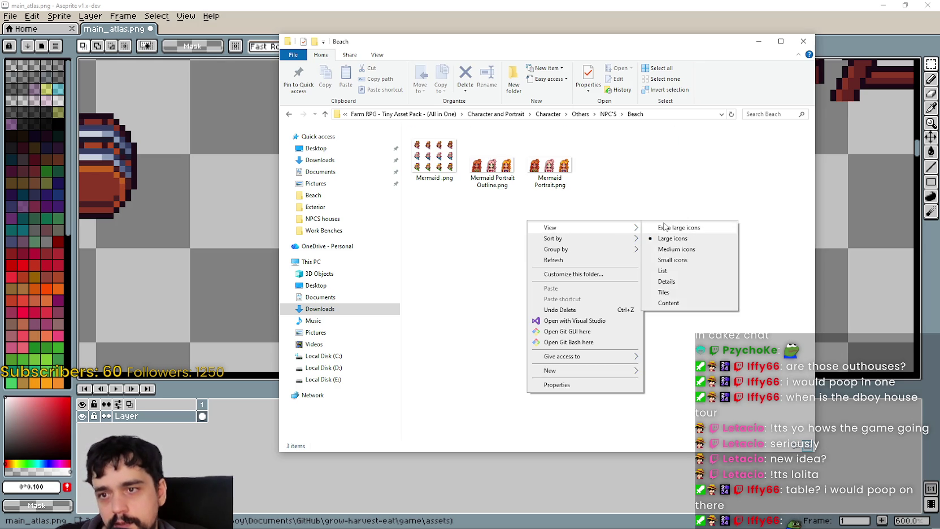
{"action": "left_click", "coordinate": [672, 227]}
Preview Mermaid Portrait Outline.png, then close it
{"action": "left_click", "coordinate": [612, 209]}
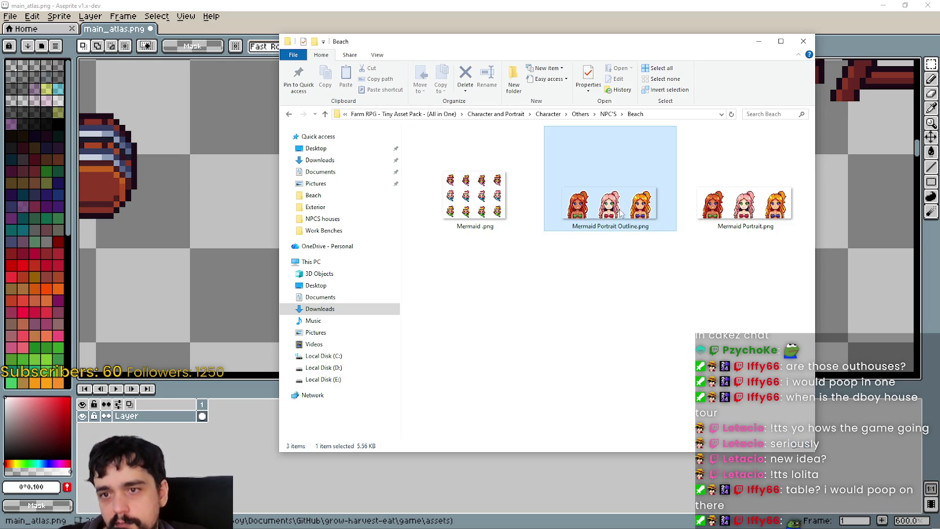
{"action": "scroll", "coordinate": [591, 310], "scroll_direction": "down", "scroll_amount": 1}
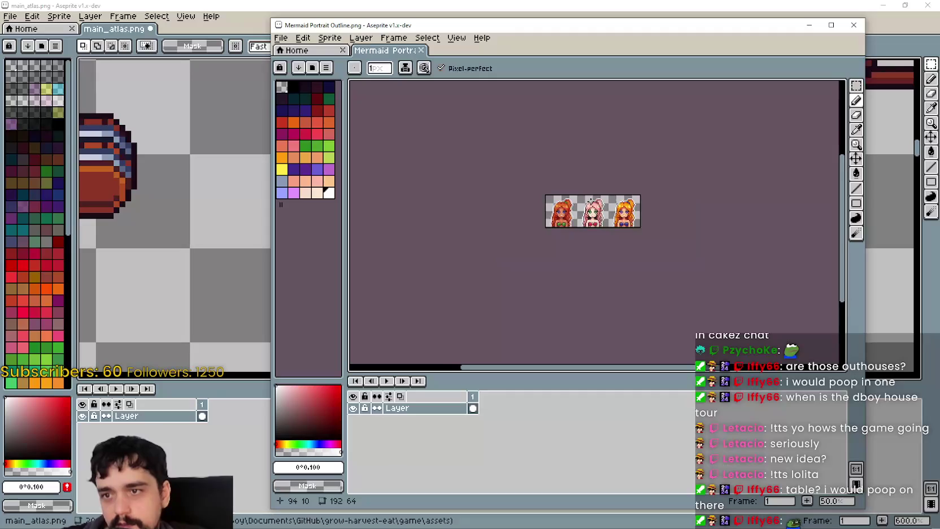
{"action": "scroll", "coordinate": [591, 311], "scroll_direction": "up", "scroll_amount": 3}
{"action": "scroll", "coordinate": [590, 222], "scroll_direction": "up", "scroll_amount": 1}
{"action": "left_click_drag", "start_coordinate": [633, 140], "coordinate": [576, 254]}
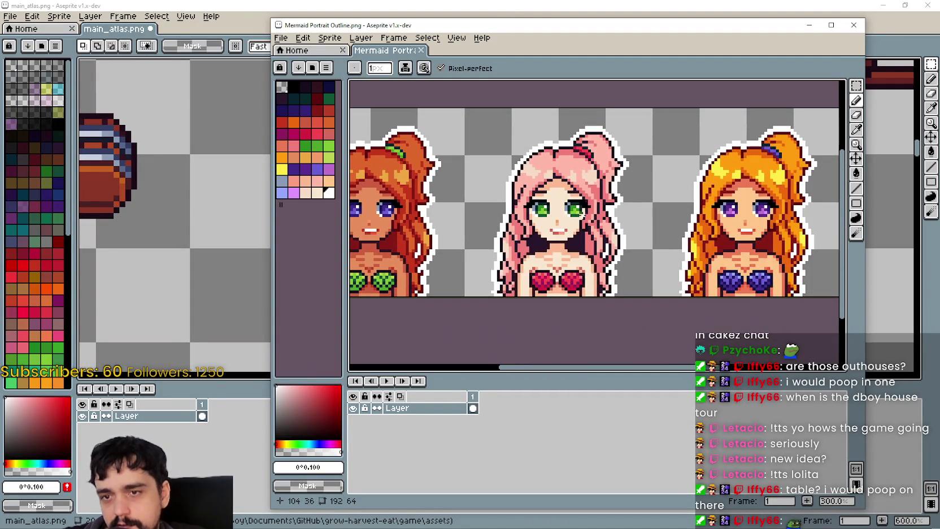
{"action": "scroll", "coordinate": [576, 254], "scroll_direction": "down", "scroll_amount": 1}
{"action": "scroll", "coordinate": [576, 255], "scroll_direction": "up", "scroll_amount": 1}
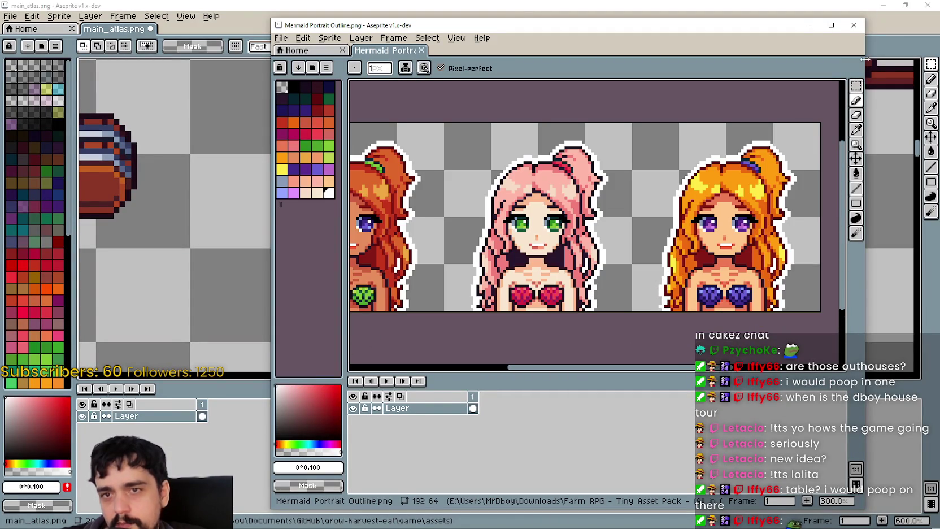
{"action": "left_click", "coordinate": [851, 25]}
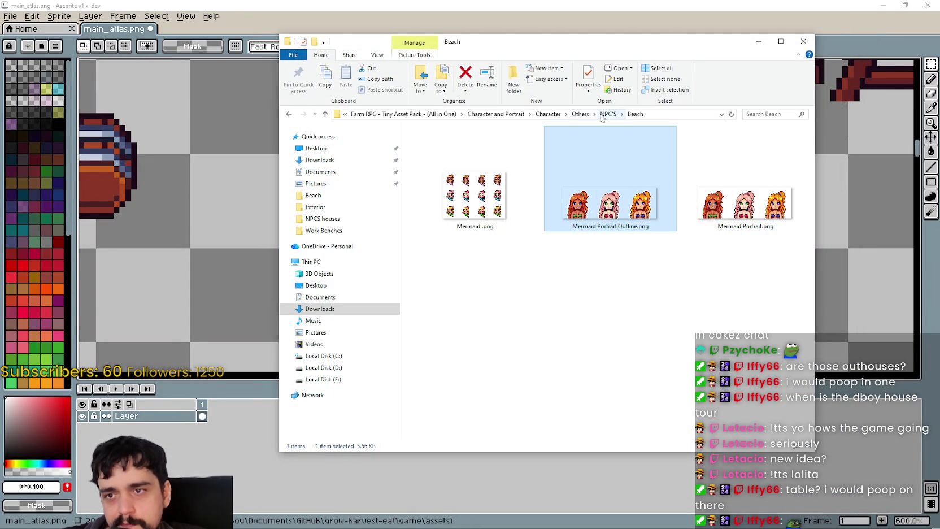
Open the Pirate folder, view its portrait, and open the Pirate's Idle.png sheet
{"action": "left_click", "coordinate": [608, 114]}
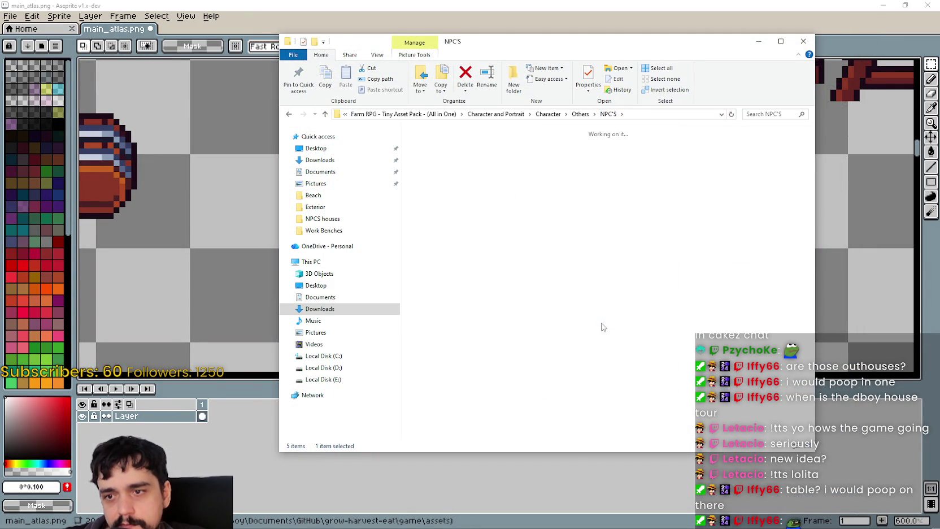
{"action": "double_click", "coordinate": [619, 169]}
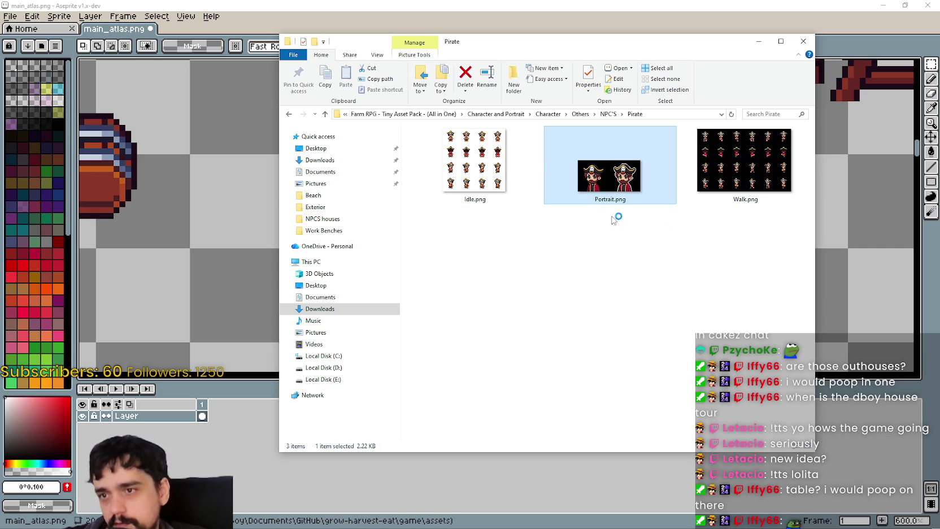
{"action": "scroll", "coordinate": [645, 212], "scroll_direction": "up", "scroll_amount": 3}
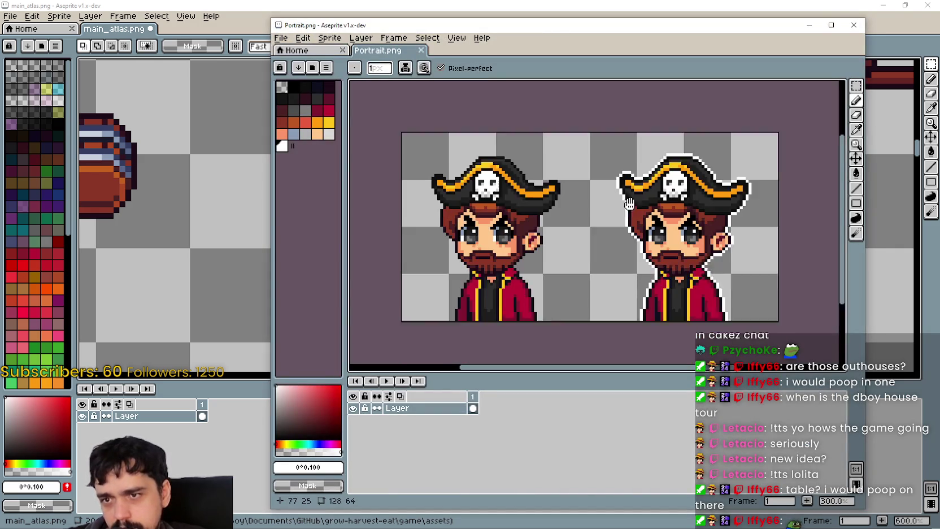
{"action": "left_click", "coordinate": [853, 24]}
{"action": "left_click", "coordinate": [507, 152]}
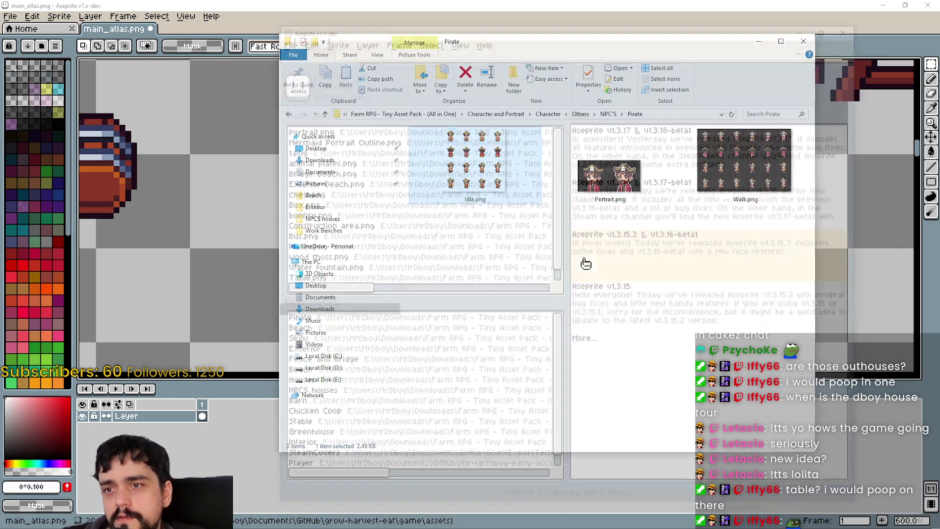
{"action": "scroll", "coordinate": [505, 209], "scroll_direction": "up", "scroll_amount": 3}
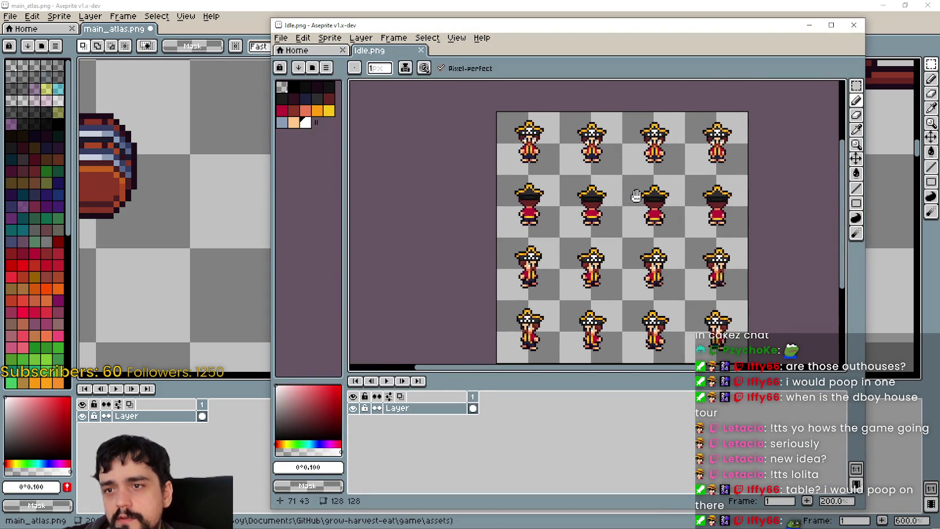
{"action": "scroll", "coordinate": [593, 200], "scroll_direction": "up", "scroll_amount": 1}
{"action": "scroll", "coordinate": [610, 198], "scroll_direction": "down", "scroll_amount": 1}
{"action": "scroll", "coordinate": [630, 195], "scroll_direction": "down", "scroll_amount": 2}
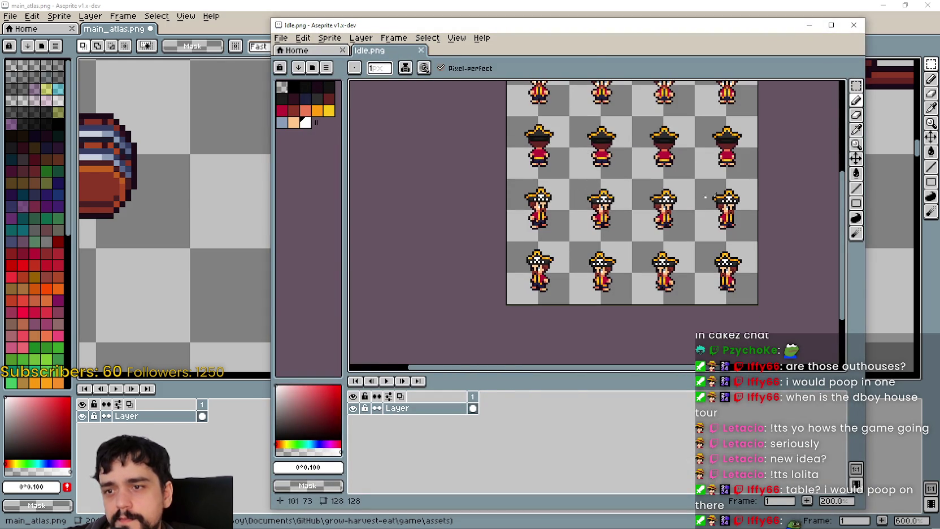
Copy one pirate idle frame from Idle.png and paste it into main_atlas.png
{"action": "left_click", "coordinate": [856, 85]}
{"action": "scroll", "coordinate": [522, 246], "scroll_direction": "up", "scroll_amount": 1}
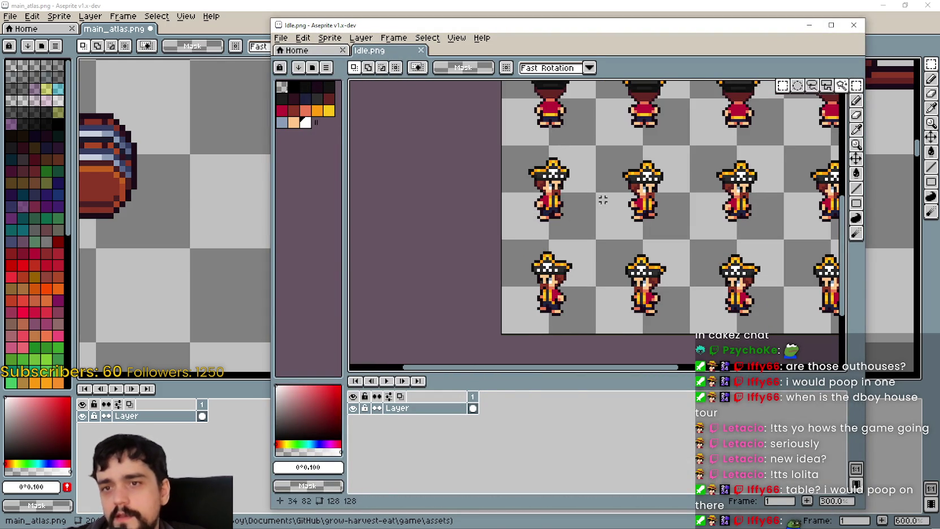
{"action": "left_click_drag", "start_coordinate": [523, 223], "coordinate": [594, 146]}
{"action": "key", "text": "ctrl+c"}
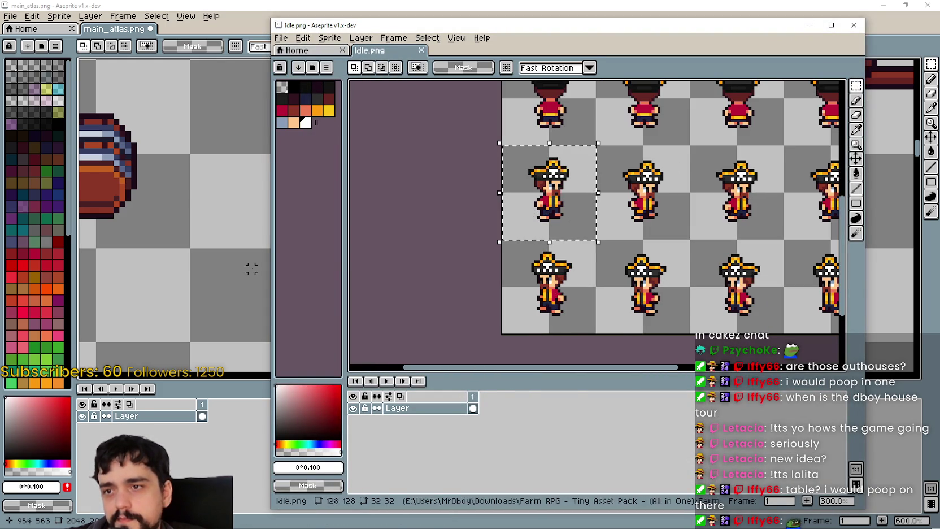
{"action": "left_click", "coordinate": [251, 266]}
{"action": "scroll", "coordinate": [480, 214], "scroll_direction": "up", "scroll_amount": 1}
{"action": "key", "text": "ctrl+v"}
Position the pasted pirate between the barrel and the dark-haired character
{"action": "mouse_move", "coordinate": [480, 216]}
{"action": "left_mouse_down"}
{"action": "mouse_move", "coordinate": [540, 219]}
{"action": "mouse_move", "coordinate": [463, 268]}
{"action": "mouse_move", "coordinate": [528, 239]}
{"action": "mouse_move", "coordinate": [526, 214]}
{"action": "left_mouse_up"}
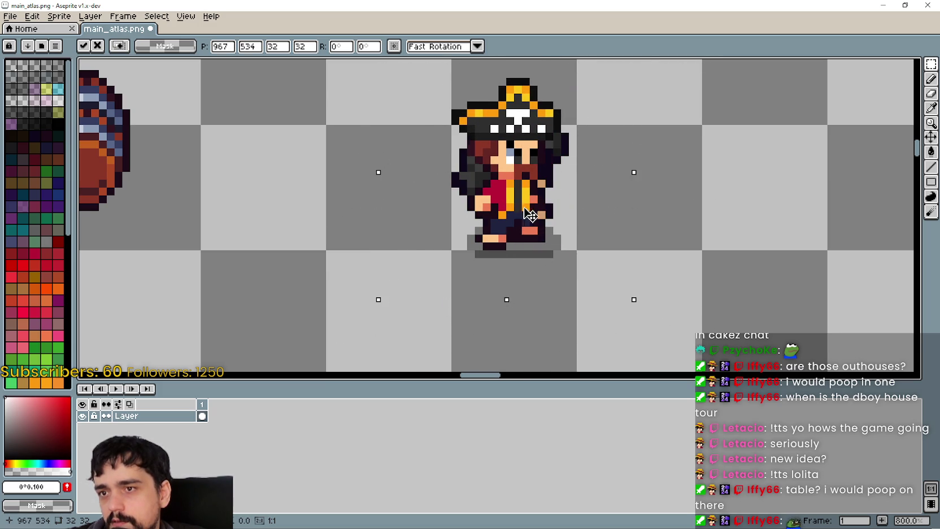
{"action": "mouse_move", "coordinate": [526, 215]}
{"action": "left_mouse_down"}
{"action": "mouse_move", "coordinate": [319, 206]}
{"action": "mouse_move", "coordinate": [455, 314]}
{"action": "left_mouse_up"}
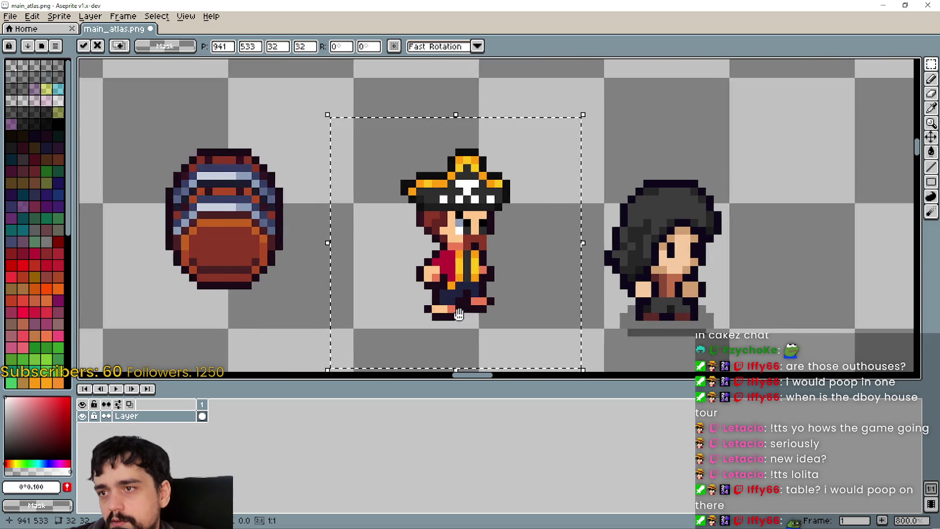
{"action": "scroll", "coordinate": [454, 314], "scroll_direction": "down", "scroll_amount": 1}
{"action": "mouse_move", "coordinate": [499, 264]}
{"action": "left_mouse_down"}
{"action": "mouse_move", "coordinate": [520, 315]}
{"action": "mouse_move", "coordinate": [551, 226]}
{"action": "mouse_move", "coordinate": [510, 189]}
{"action": "mouse_move", "coordinate": [541, 311]}
{"action": "left_mouse_up"}
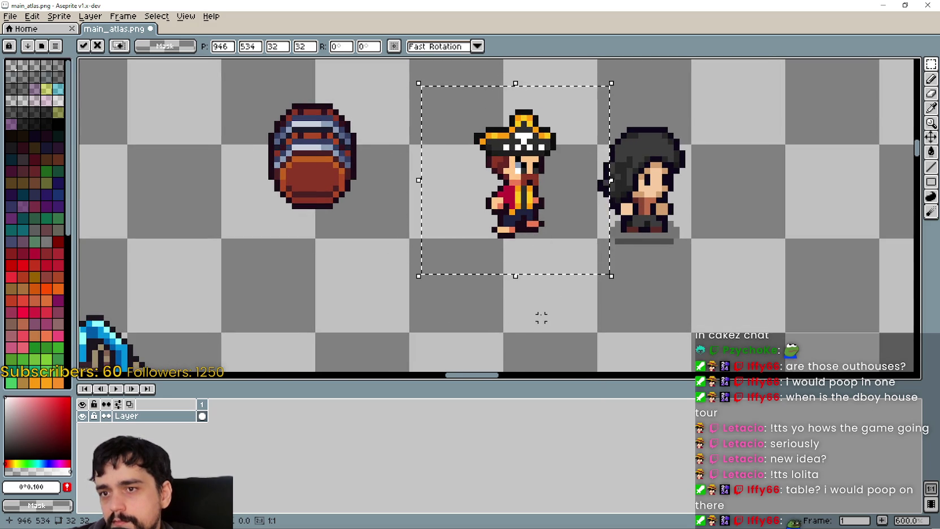
Discard the pasted pirate, deselect and close Idle.png, returning to the Pirate folder
{"action": "key", "text": "Escape"}
{"action": "key", "text": "alt+Tab"}
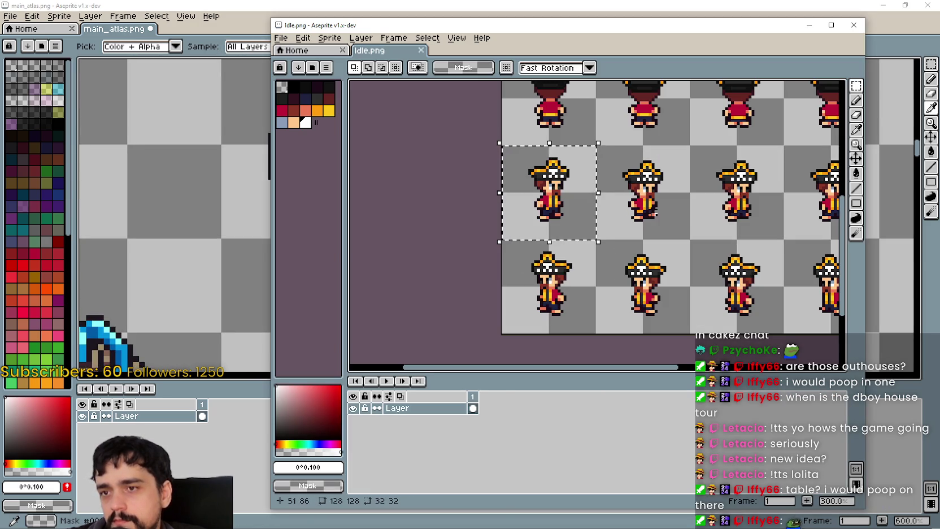
{"action": "key", "text": "ctrl+d"}
{"action": "key", "text": "alt+Tab"}
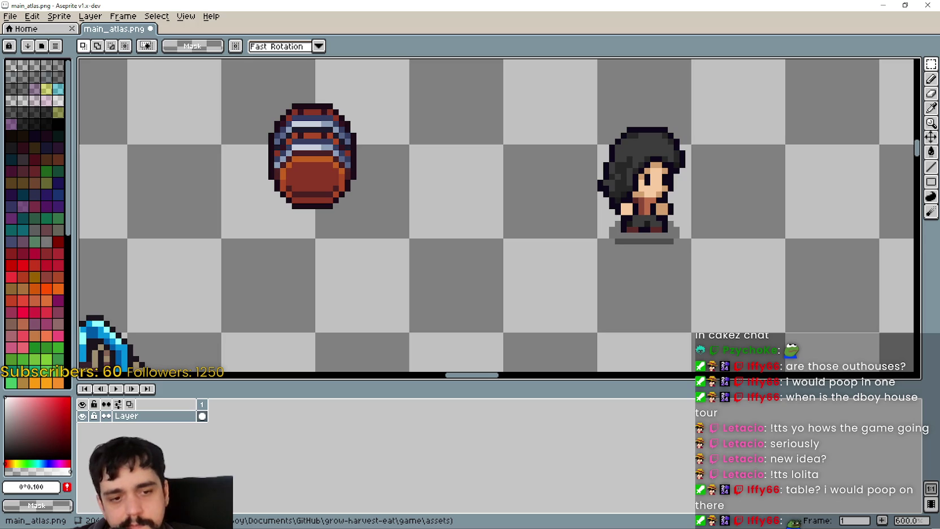
{"action": "key", "text": "alt+Tab"}
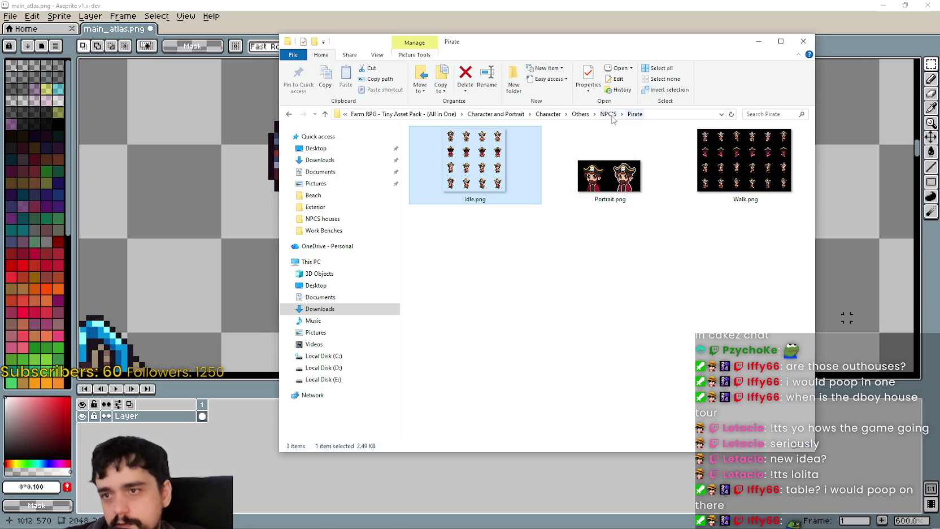
Open the Banker NPC folder and show its files as large icons
{"action": "left_click", "coordinate": [608, 114]}
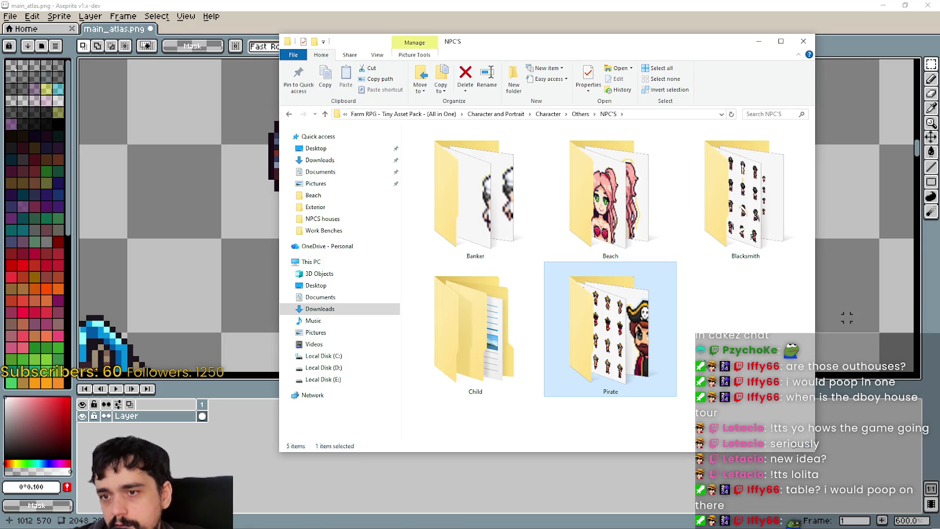
{"action": "double_click", "coordinate": [534, 210]}
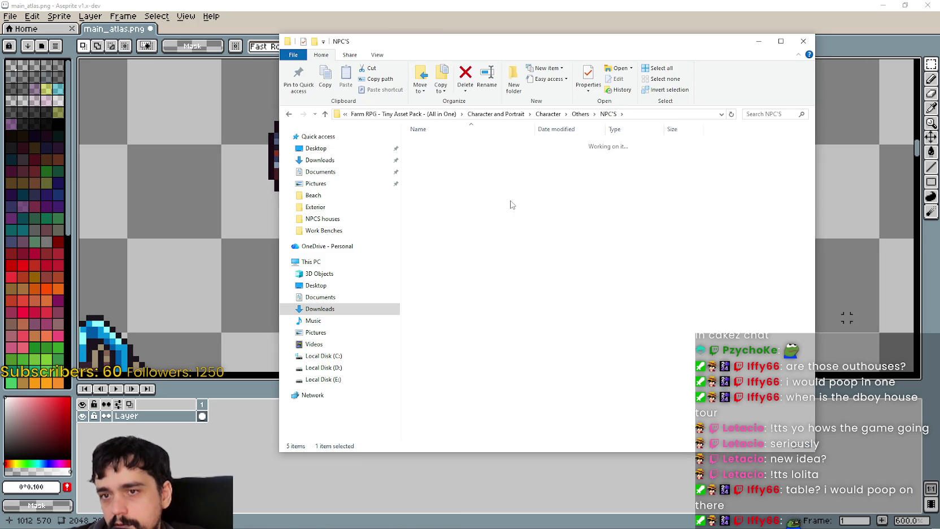
{"action": "right_click", "coordinate": [585, 241]}
{"action": "mouse_move", "coordinate": [636, 242]}
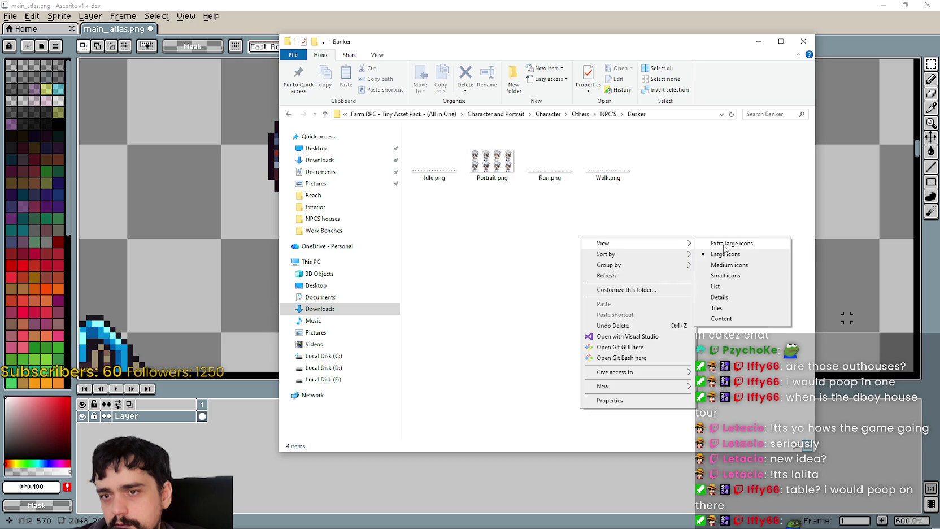
{"action": "left_click", "coordinate": [700, 257]}
Open the Blacksmith folder with large thumbnails and preview its Portrait.png sheet
{"action": "left_click", "coordinate": [609, 114]}
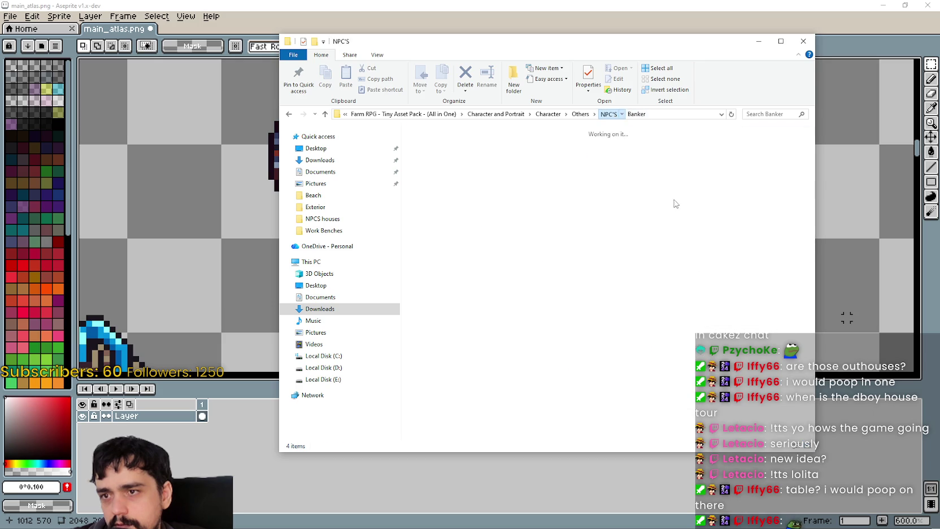
{"action": "double_click", "coordinate": [694, 187]}
{"action": "right_click", "coordinate": [565, 266]}
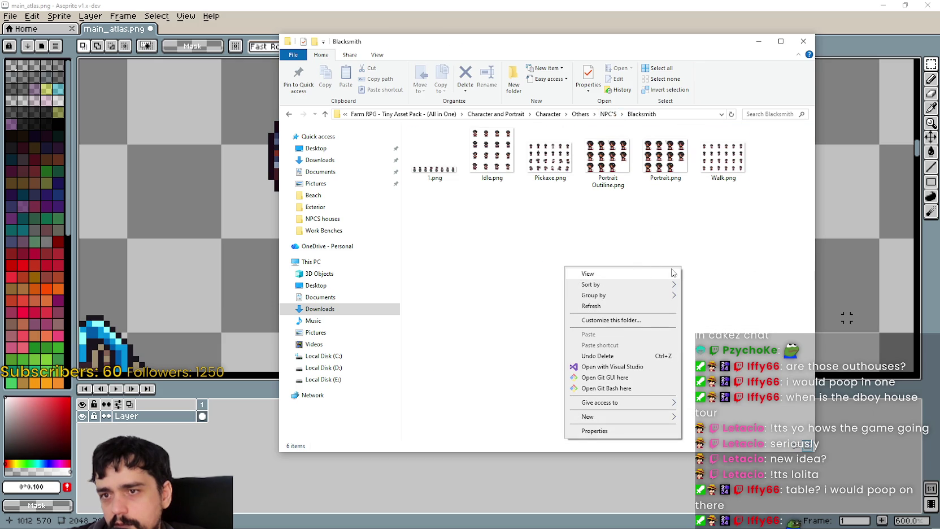
{"action": "left_click", "coordinate": [701, 284]}
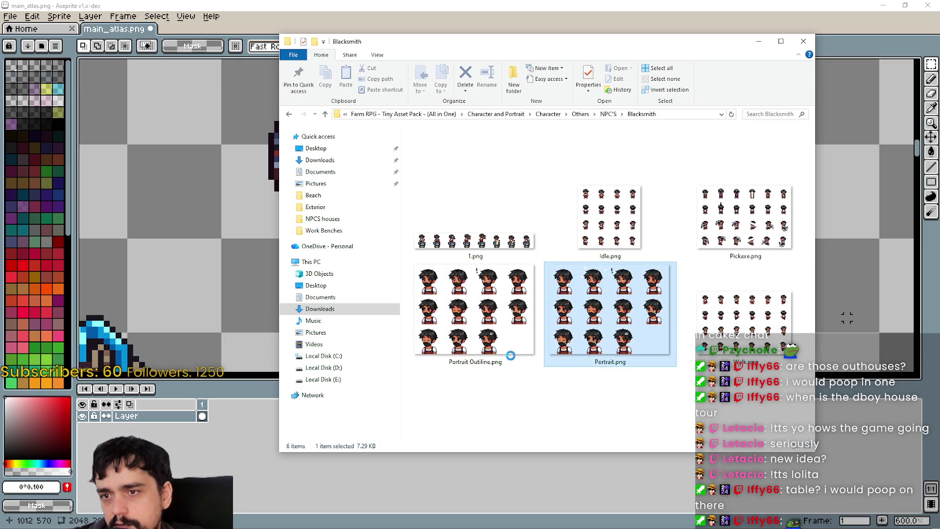
{"action": "left_click", "coordinate": [515, 366]}
{"action": "left_click", "coordinate": [598, 298]}
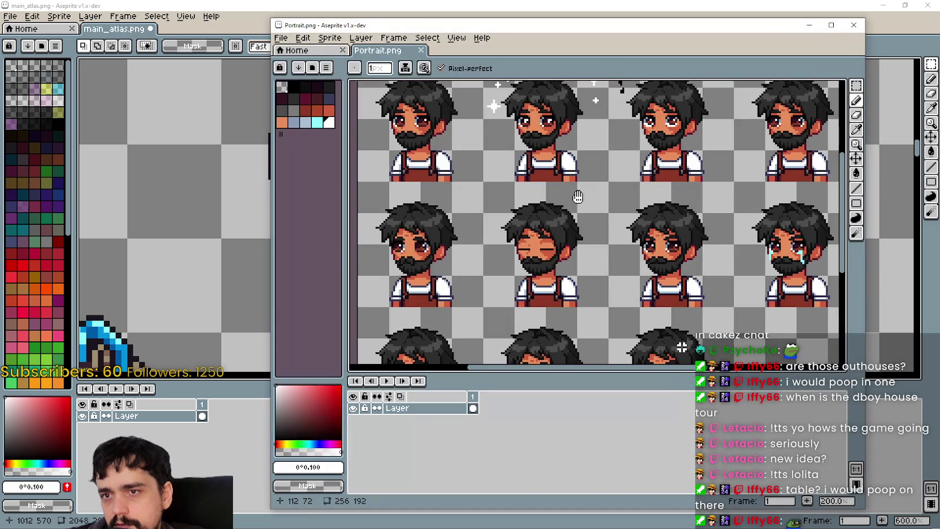
{"action": "left_click_drag", "start_coordinate": [578, 196], "coordinate": [616, 81]}
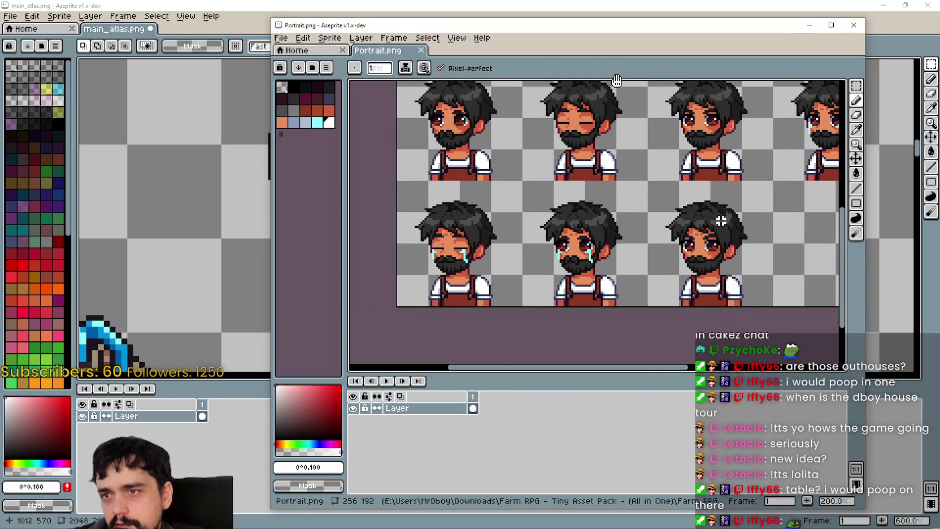
{"action": "left_click_drag", "start_coordinate": [616, 80], "coordinate": [548, 315]}
{"action": "scroll", "coordinate": [673, 217], "scroll_direction": "down", "scroll_amount": 2}
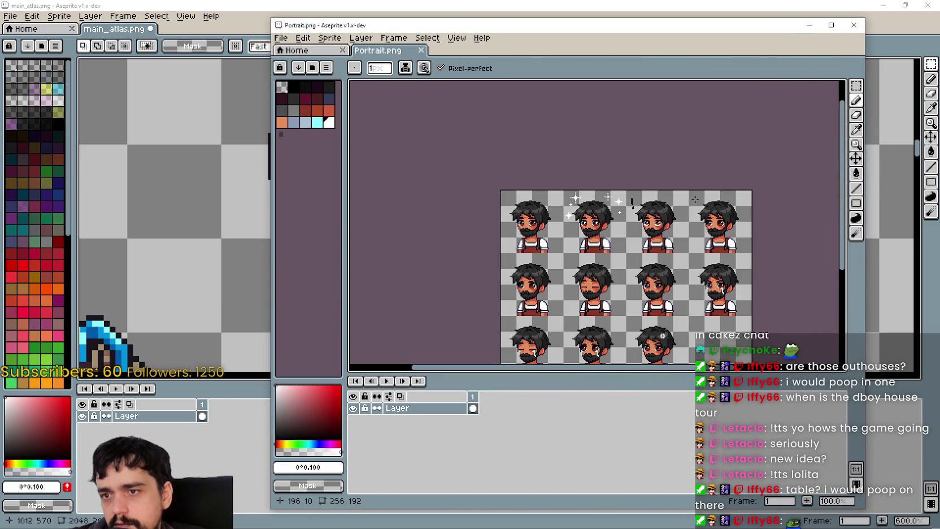
{"action": "left_click", "coordinate": [857, 29]}
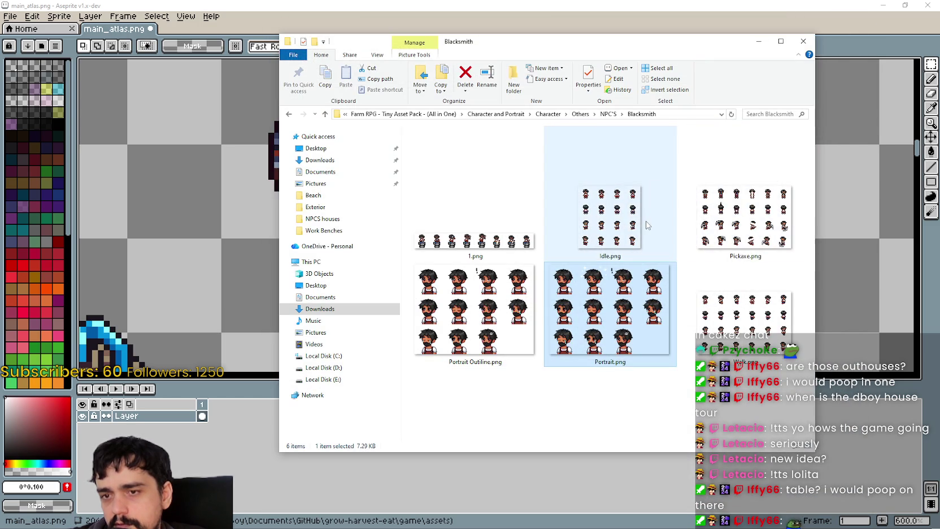
Preview the Blacksmith Idle.png sheet, then return to the NPC'S folder
{"action": "left_click", "coordinate": [767, 199]}
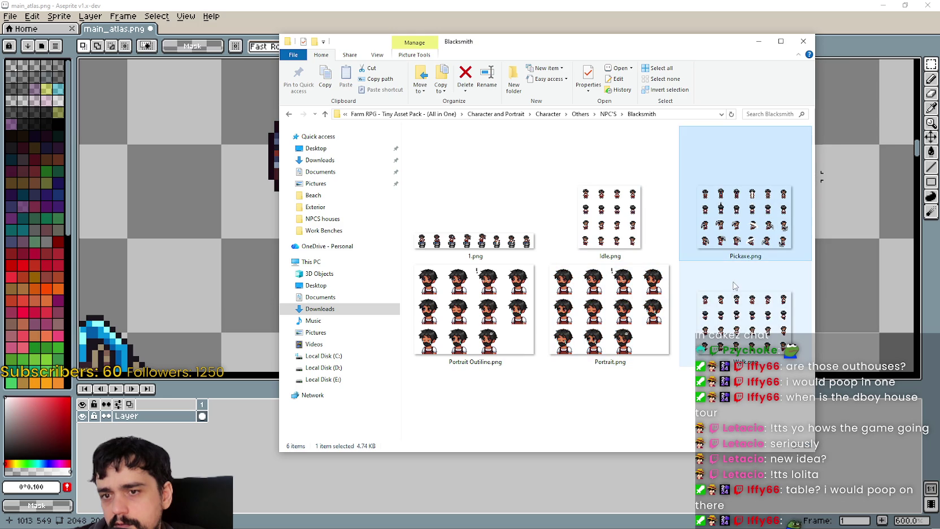
{"action": "left_click", "coordinate": [592, 212]}
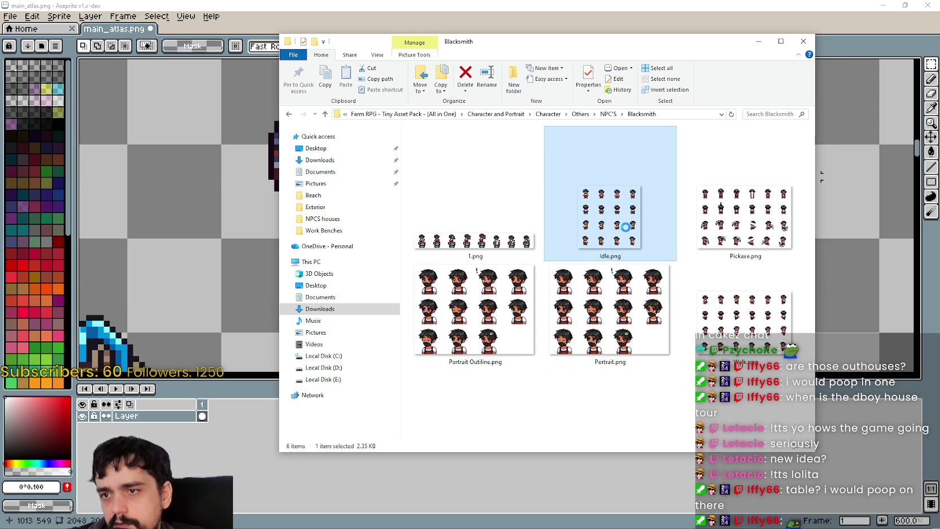
{"action": "scroll", "coordinate": [630, 152], "scroll_direction": "up", "scroll_amount": 1}
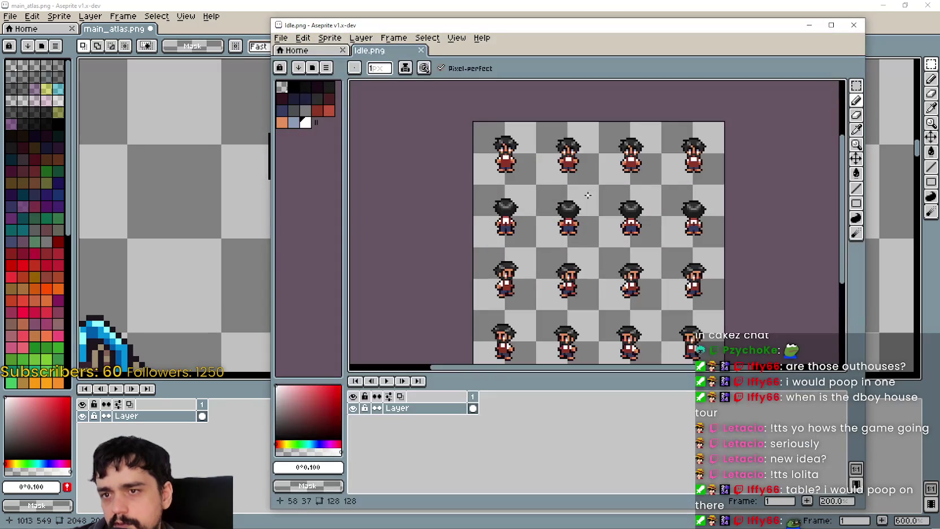
{"action": "scroll", "coordinate": [678, 181], "scroll_direction": "down", "scroll_amount": 1}
{"action": "scroll", "coordinate": [683, 186], "scroll_direction": "up", "scroll_amount": 1}
{"action": "left_click", "coordinate": [853, 24]}
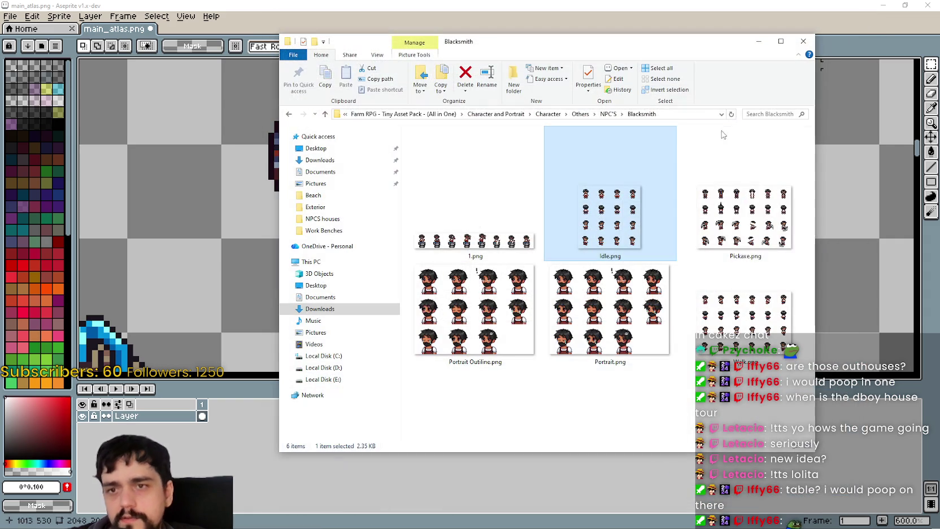
{"action": "left_click", "coordinate": [709, 153]}
{"action": "left_click", "coordinate": [608, 114]}
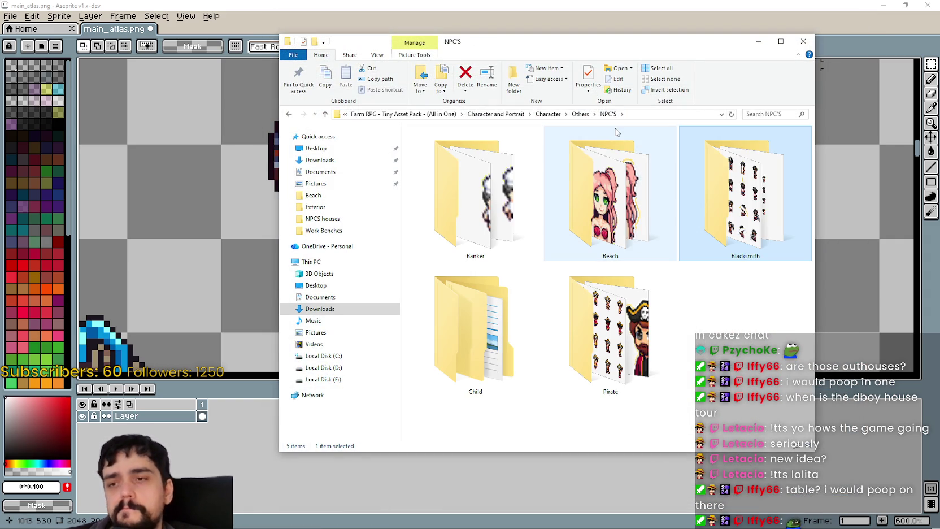
{"action": "mouse_move", "coordinate": [600, 193]}
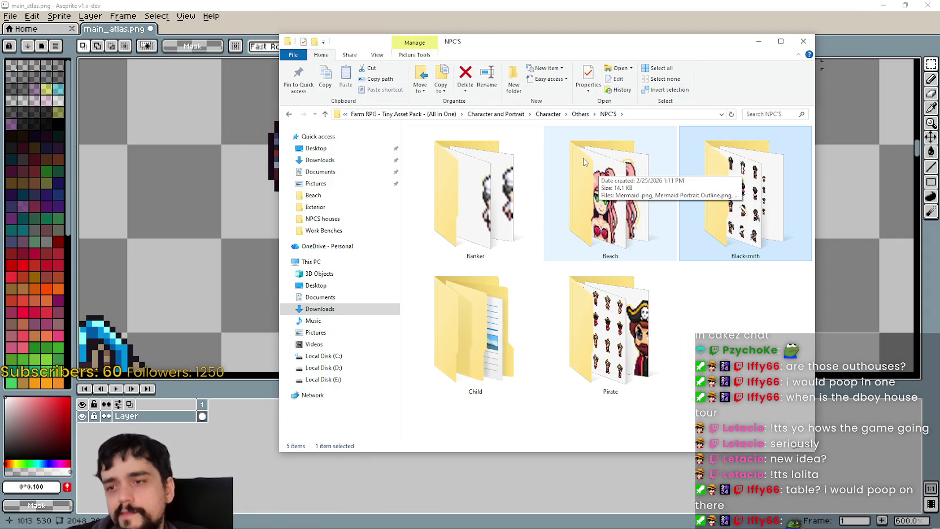
Navigate to Child > PNG > Idle > Body and open 1.png
{"action": "double_click", "coordinate": [480, 347]}
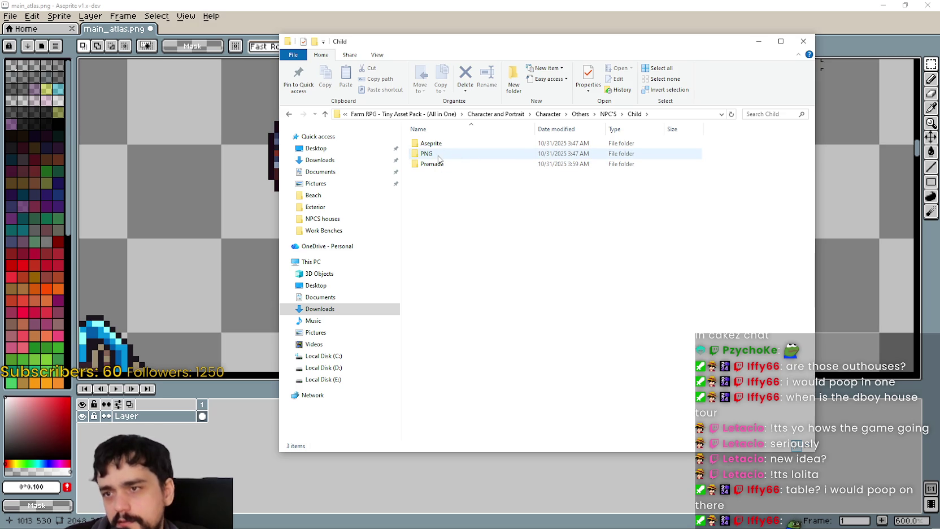
{"action": "double_click", "coordinate": [429, 153]}
{"action": "left_click", "coordinate": [494, 146]}
{"action": "double_click", "coordinate": [494, 144]}
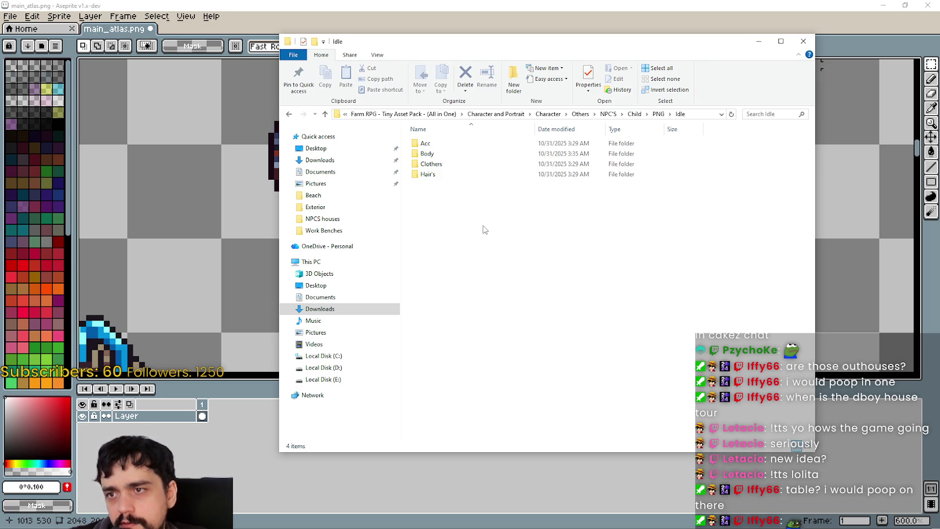
{"action": "double_click", "coordinate": [470, 153]}
{"action": "left_click", "coordinate": [444, 162]}
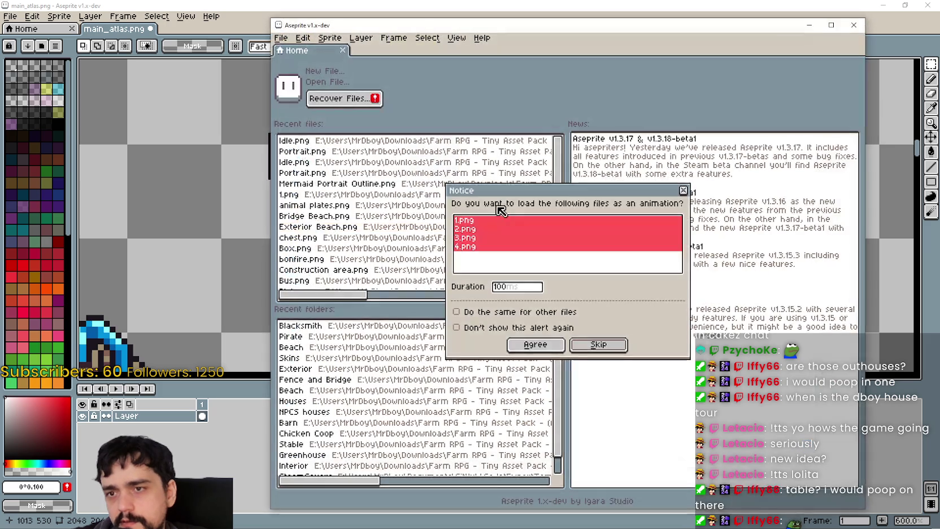
Load 1.png alone and close it, then open Shine.png from the Others folder
{"action": "left_click", "coordinate": [683, 190]}
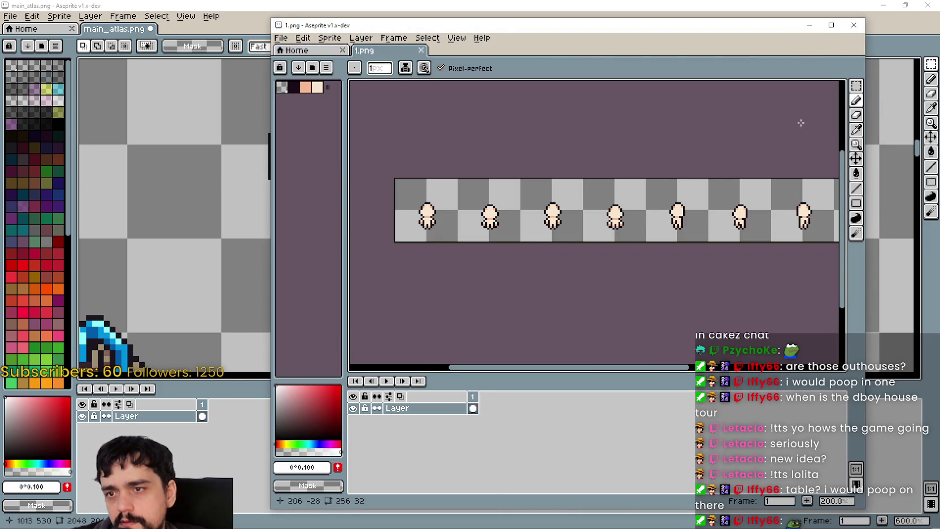
{"action": "left_click", "coordinate": [862, 27]}
{"action": "left_click", "coordinate": [498, 115]}
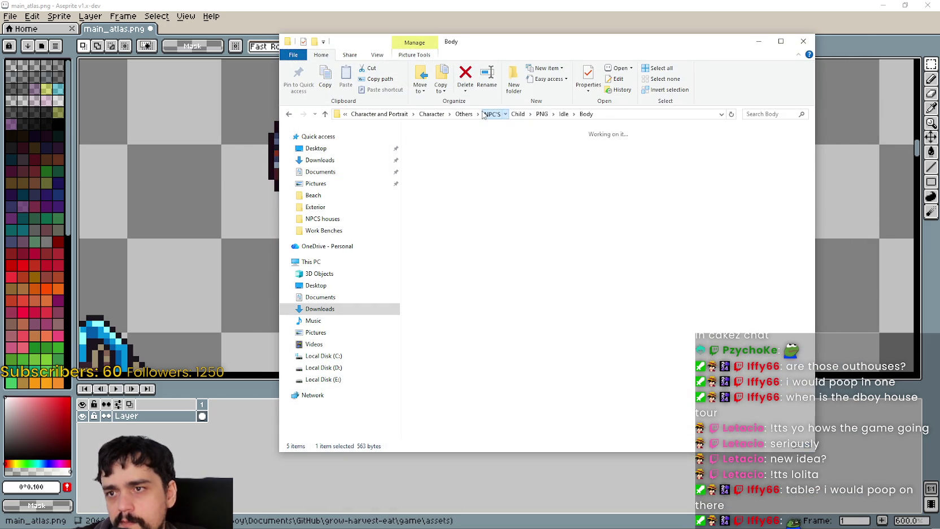
{"action": "left_click", "coordinate": [572, 113]}
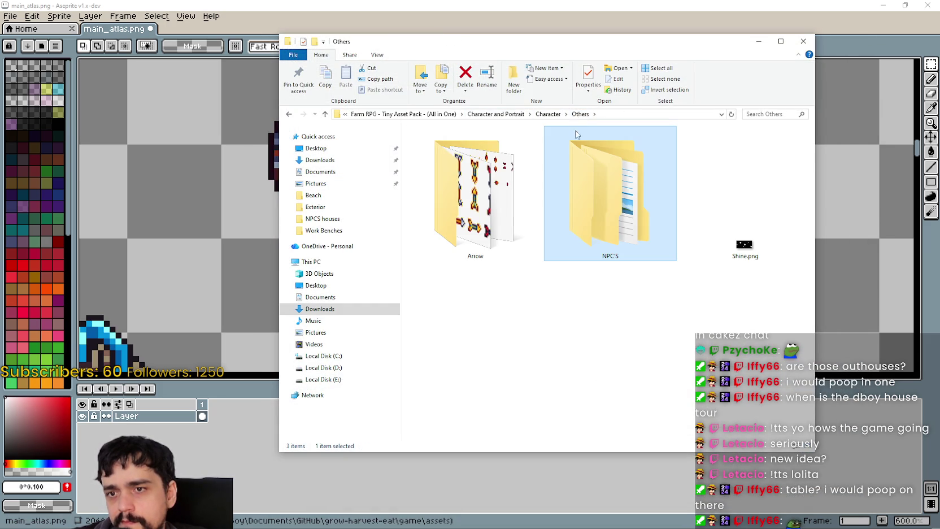
{"action": "left_click", "coordinate": [740, 237]}
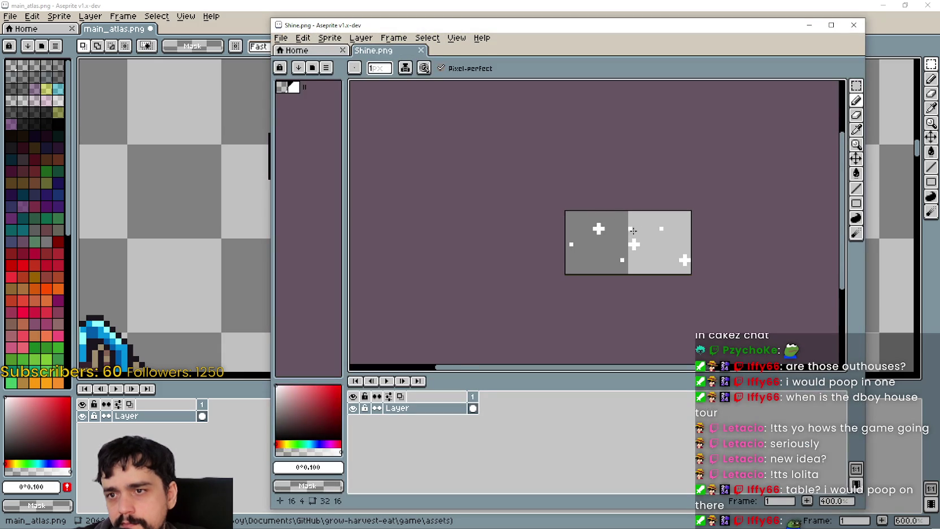
Select all of Shine.png, copy it, and paste into main_atlas.png
{"action": "left_click", "coordinate": [856, 85]}
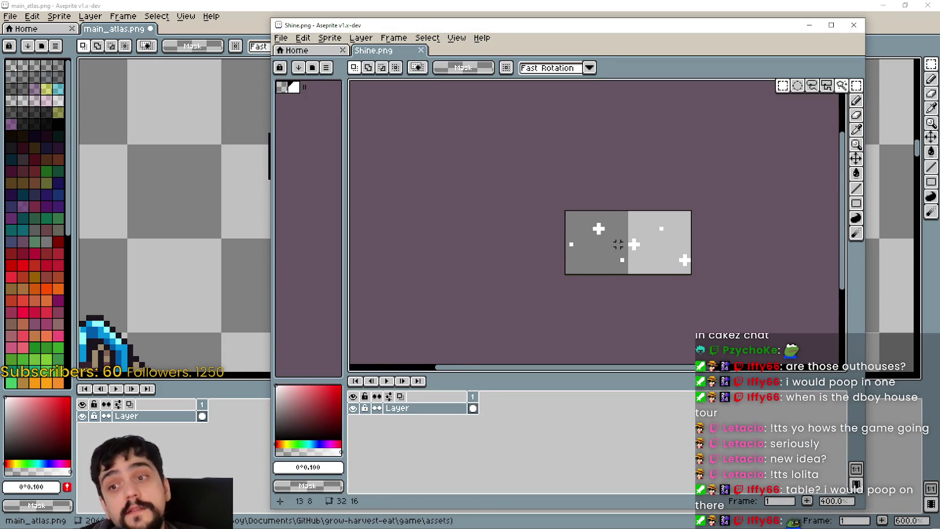
{"action": "key", "text": "ctrl+a"}
{"action": "key", "text": "alt+Tab"}
{"action": "scroll", "coordinate": [371, 227], "scroll_direction": "down", "scroll_amount": 2}
{"action": "scroll", "coordinate": [372, 227], "scroll_direction": "down", "scroll_amount": 1}
{"action": "scroll", "coordinate": [482, 329], "scroll_direction": "down", "scroll_amount": 1}
{"action": "key", "text": "ctrl+v"}
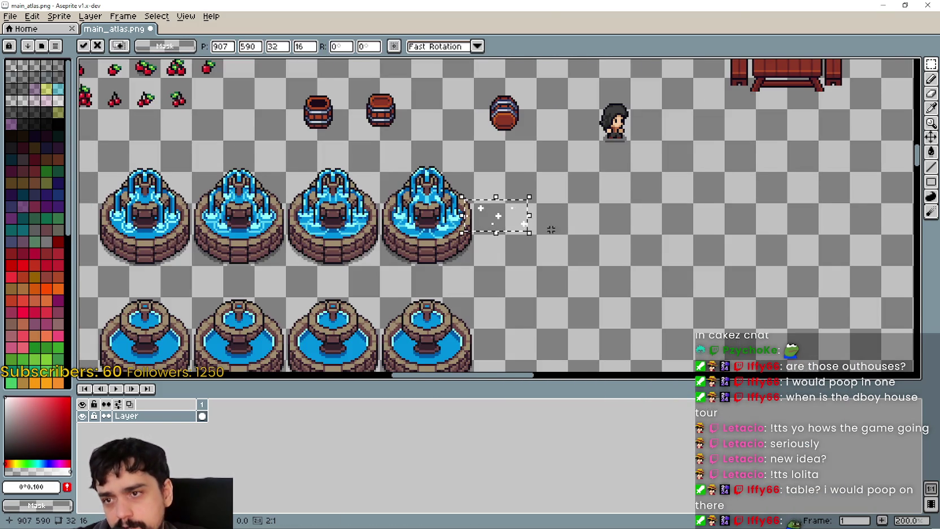
Place the pasted sparkles just right of the fountains
{"action": "scroll", "coordinate": [552, 246], "scroll_direction": "up", "scroll_amount": 1}
{"action": "mouse_move", "coordinate": [552, 247]}
{"action": "left_mouse_down"}
{"action": "mouse_move", "coordinate": [618, 256]}
{"action": "mouse_move", "coordinate": [712, 183]}
{"action": "left_mouse_up"}
{"action": "left_click", "coordinate": [623, 232]}
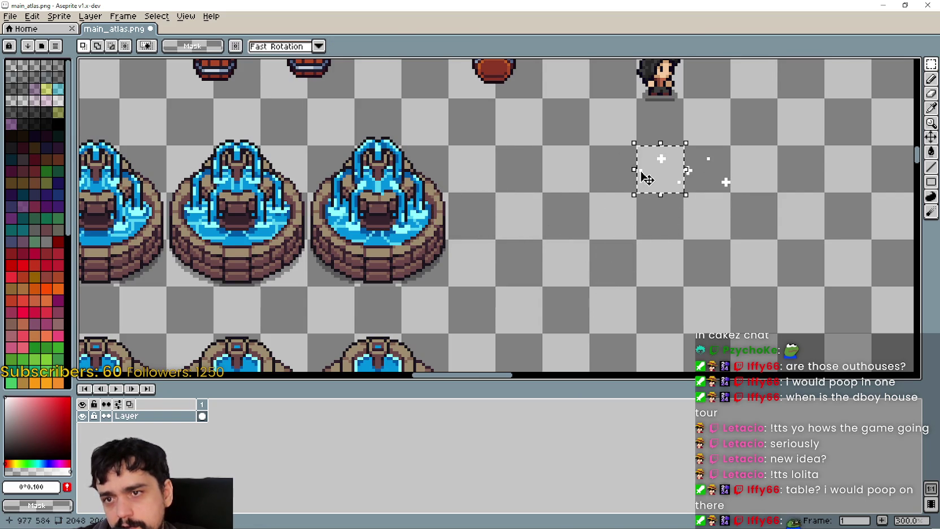
{"action": "scroll", "coordinate": [655, 255], "scroll_direction": "down", "scroll_amount": 2}
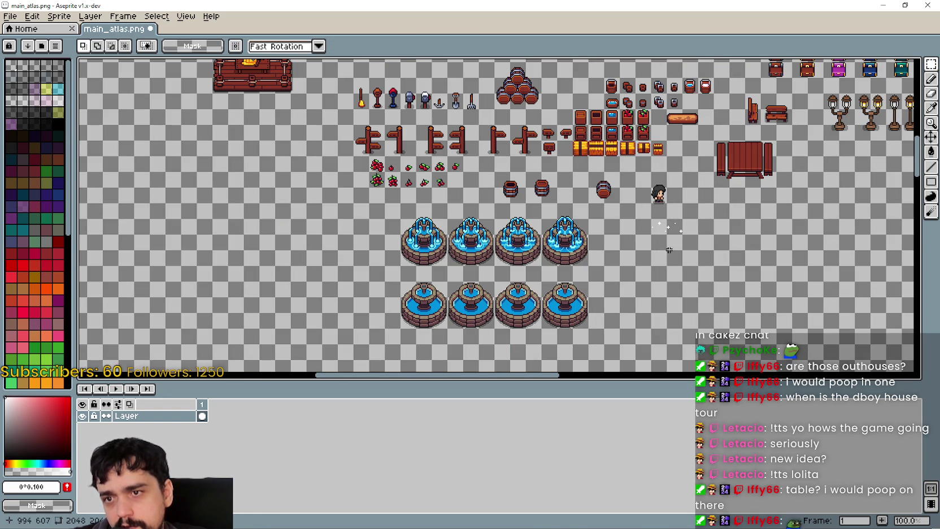
{"action": "scroll", "coordinate": [668, 255], "scroll_direction": "up", "scroll_amount": 1}
{"action": "scroll", "coordinate": [667, 255], "scroll_direction": "up", "scroll_amount": 1}
Close the Shine.png window and return to File Explorer
{"action": "key", "text": "alt+Tab"}
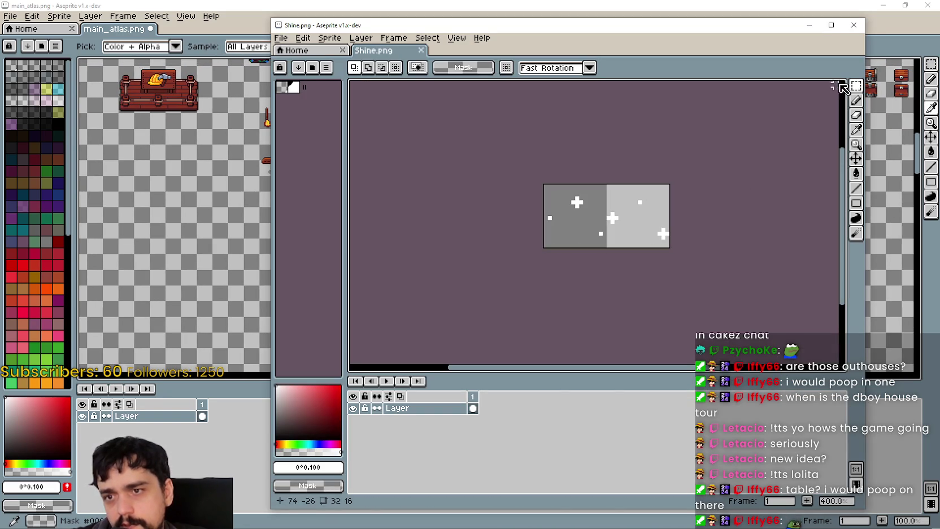
{"action": "left_click", "coordinate": [861, 31]}
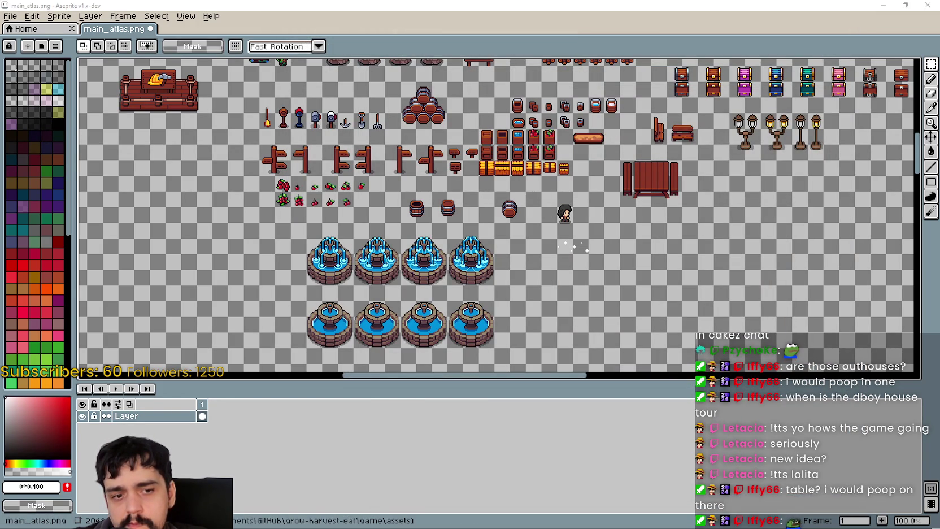
{"action": "key", "text": "alt+Tab"}
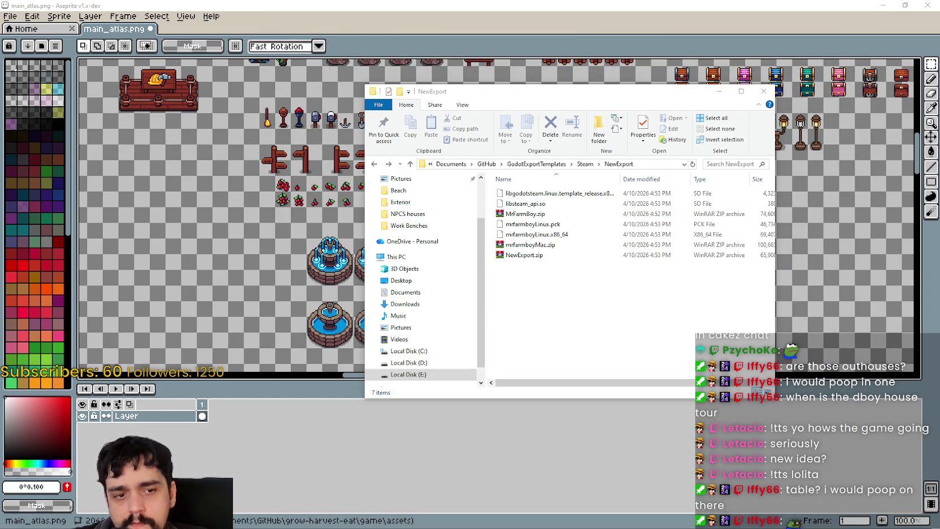
Go up to the asset pack's Character folder, then switch to the running GrowHarvestSell game
{"action": "key", "text": "alt+Tab"}
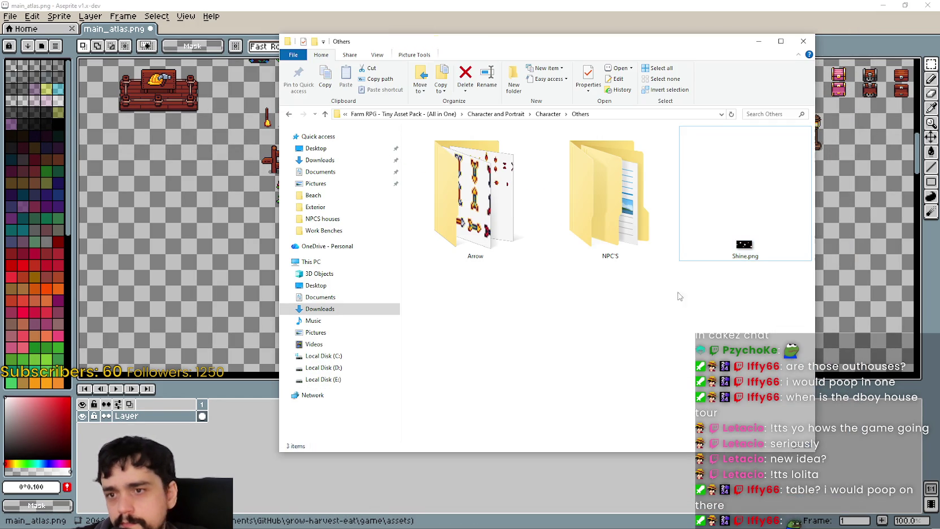
{"action": "left_click", "coordinate": [544, 119]}
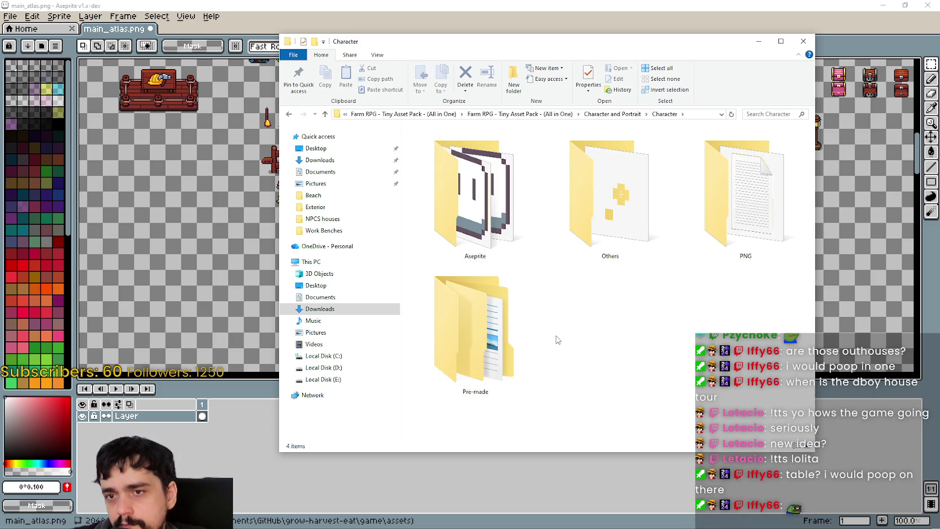
{"action": "mouse_move", "coordinate": [744, 195]}
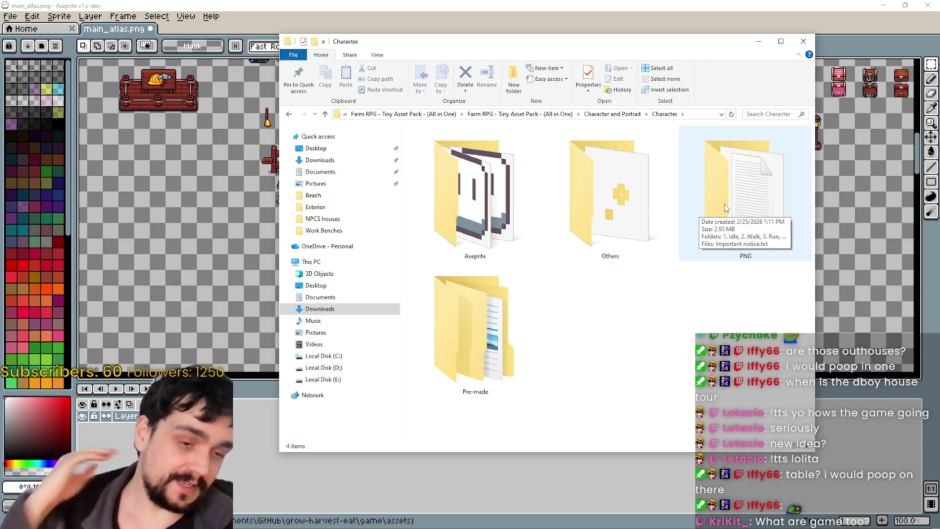
{"action": "key", "text": "alt+Tab"}
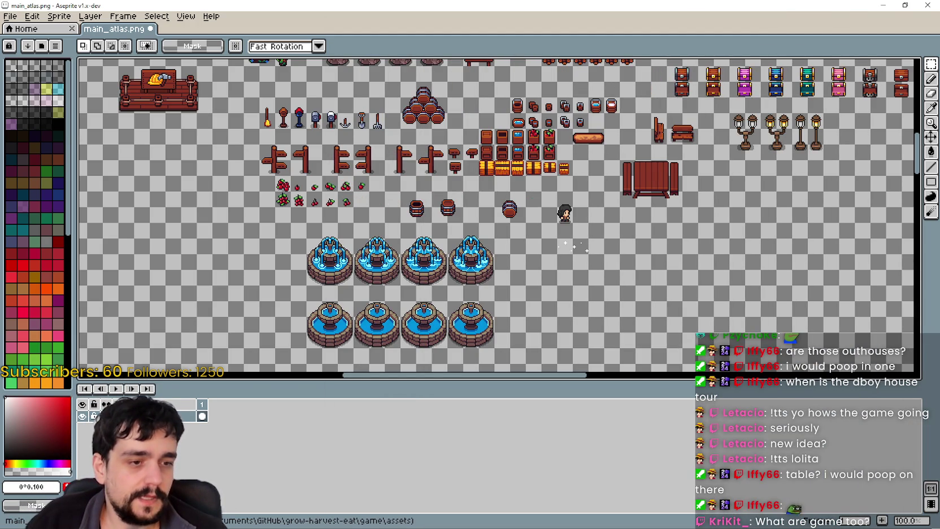
{"action": "key", "text": "alt+Tab"}
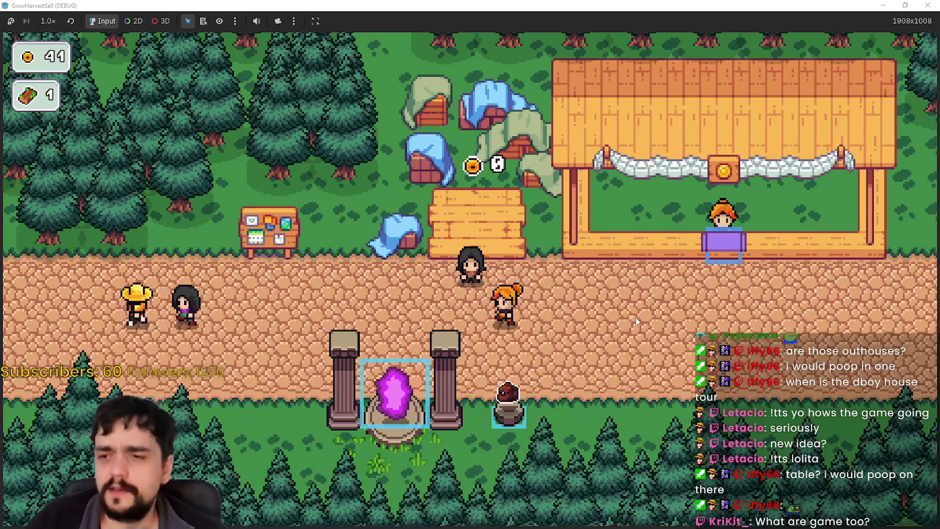
Stop the running game, relaunch it full-screen and start a new game from the title menu
{"action": "key", "text": "F8"}
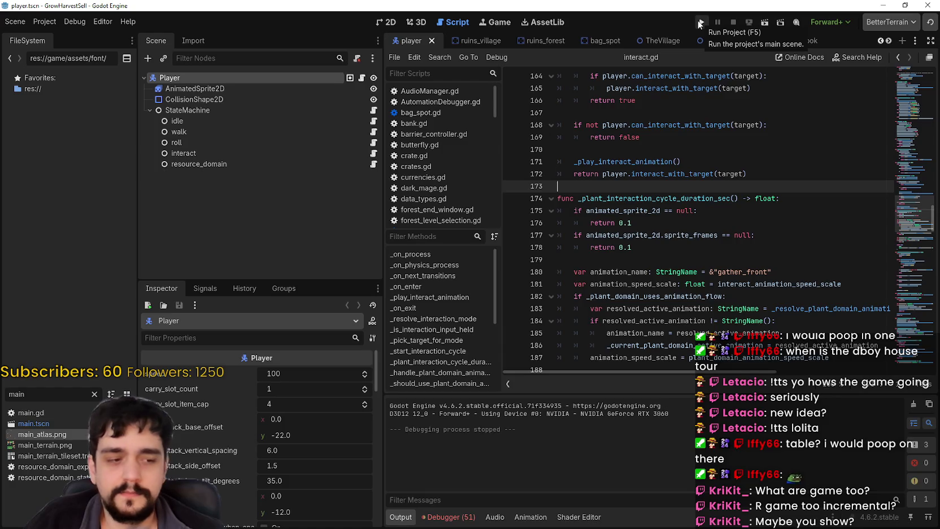
{"action": "left_click", "coordinate": [700, 23]}
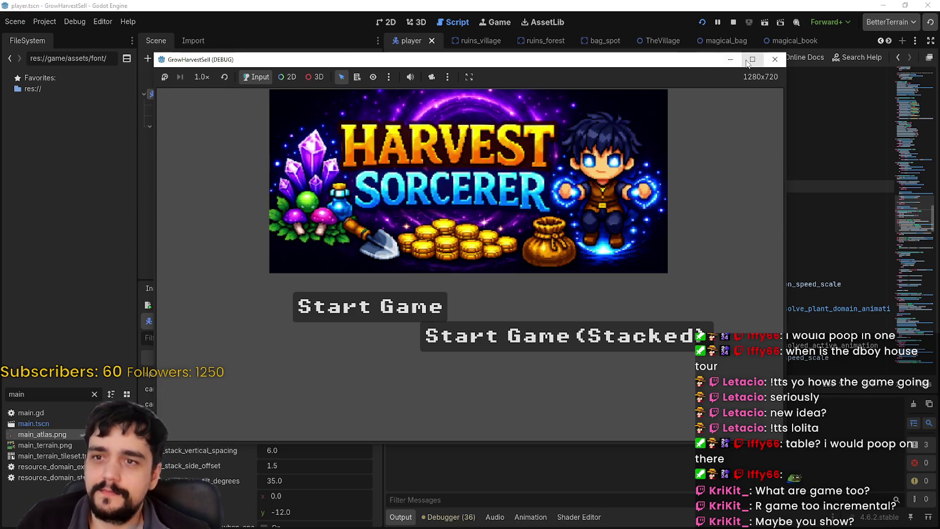
{"action": "left_click", "coordinate": [751, 59]}
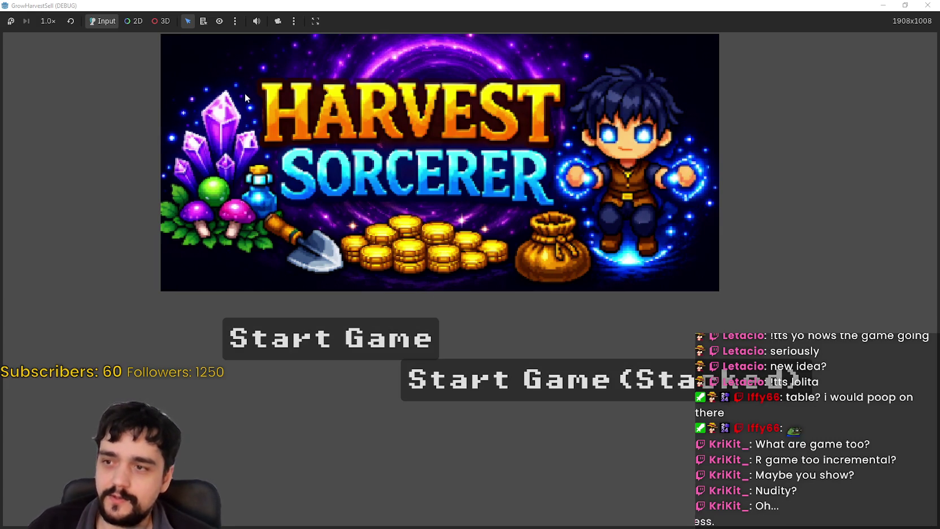
{"action": "left_click", "coordinate": [390, 337]}
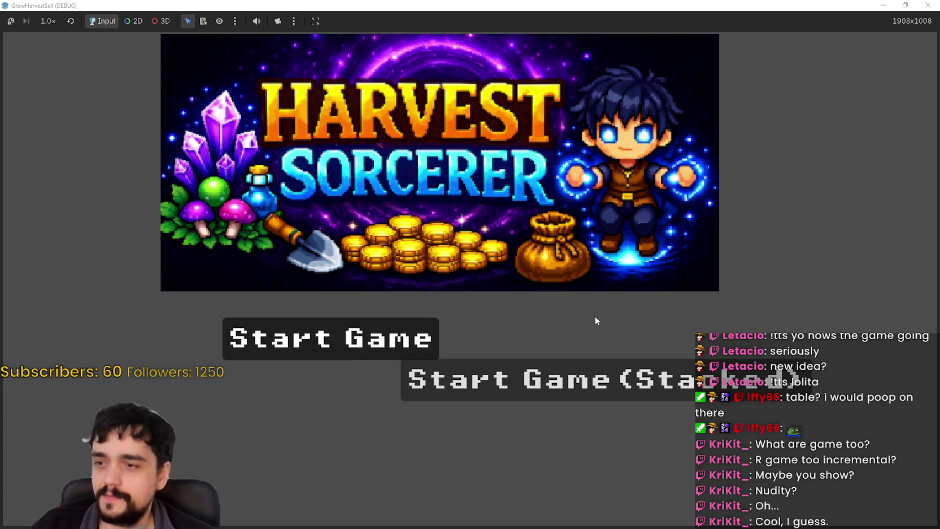
Walk the player up to face the village Skill Board, then switch back to main_atlas.png in Aseprite
{"action": "key", "text": "d"}
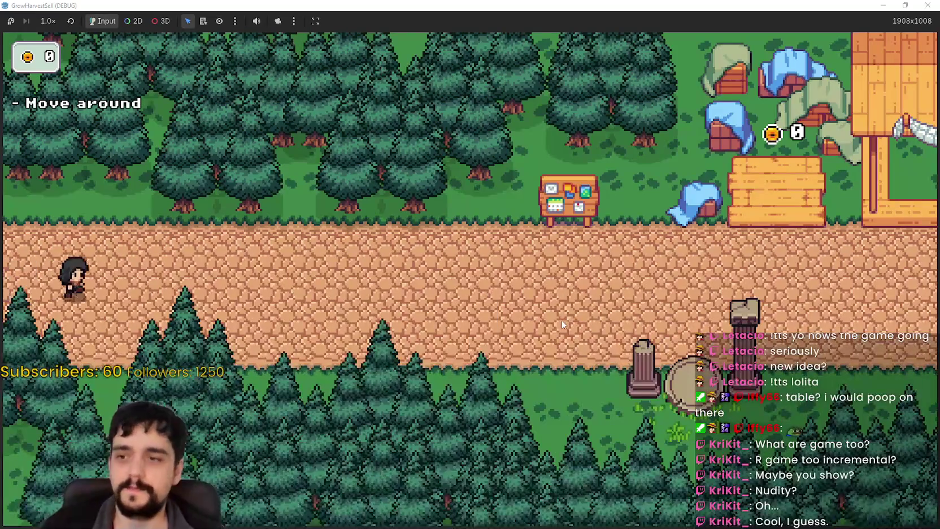
{"action": "key", "text": "d"}
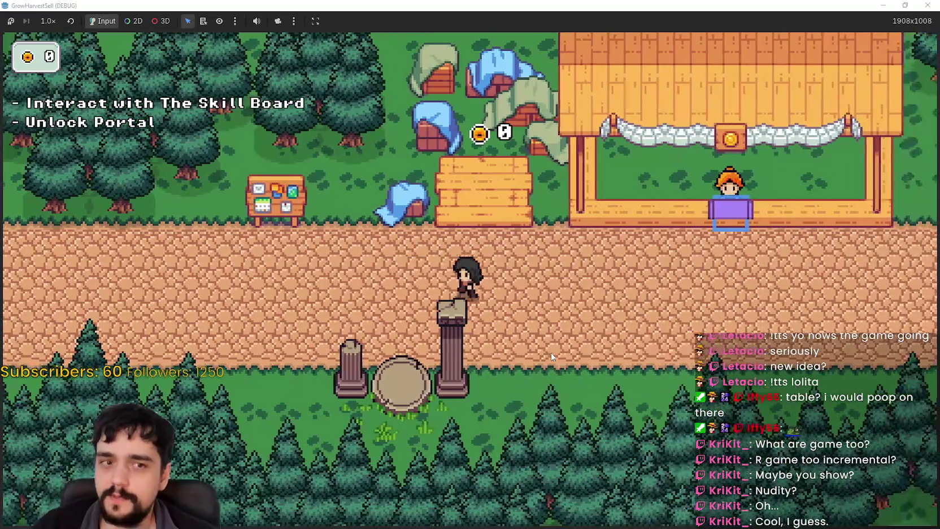
{"action": "key", "text": "a"}
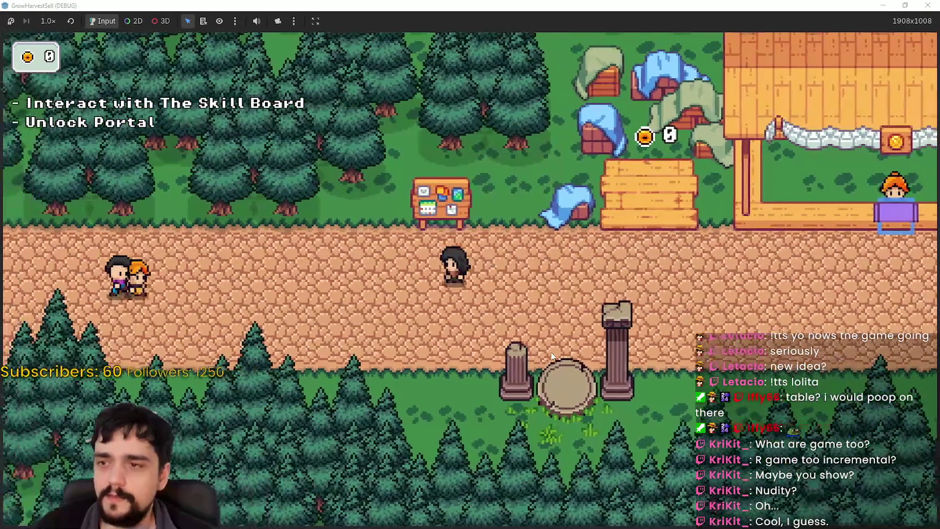
{"action": "key", "text": "w"}
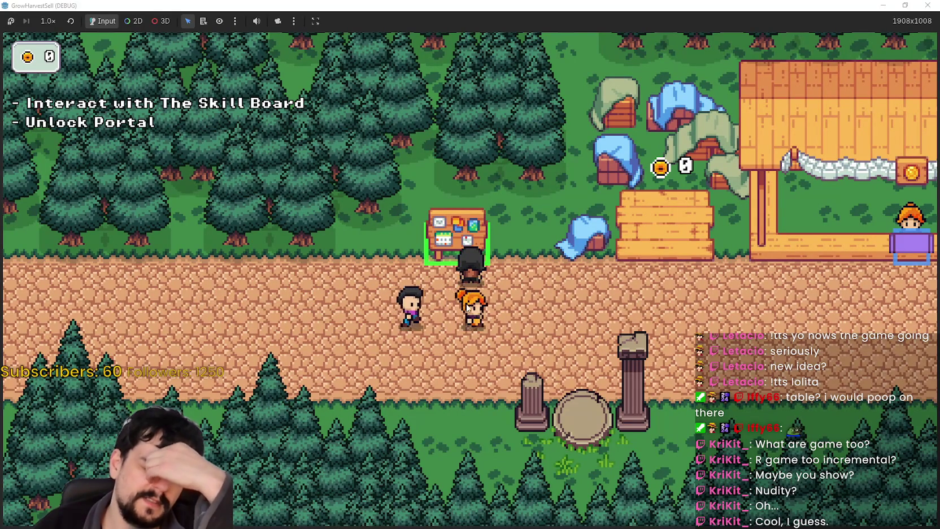
{"action": "key", "text": "s"}
{"action": "key", "text": "w"}
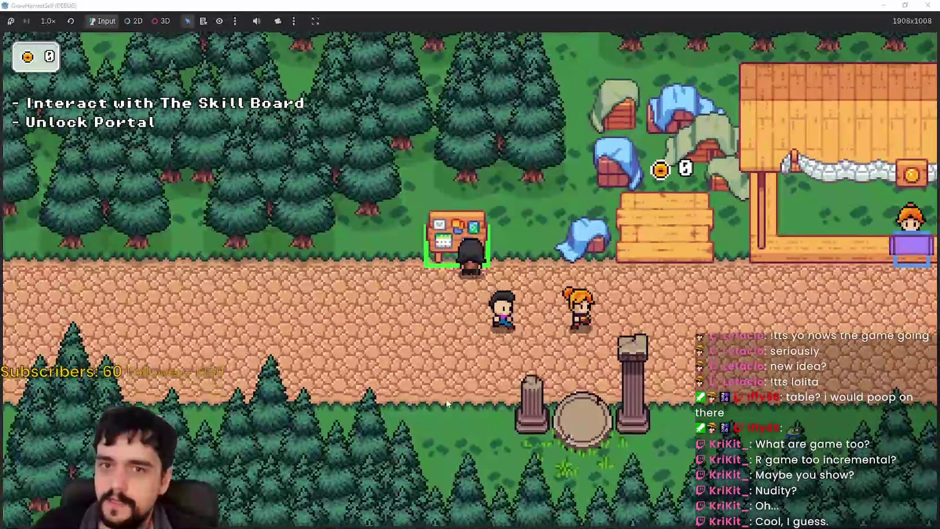
{"action": "key", "text": "d"}
{"action": "key", "text": "s"}
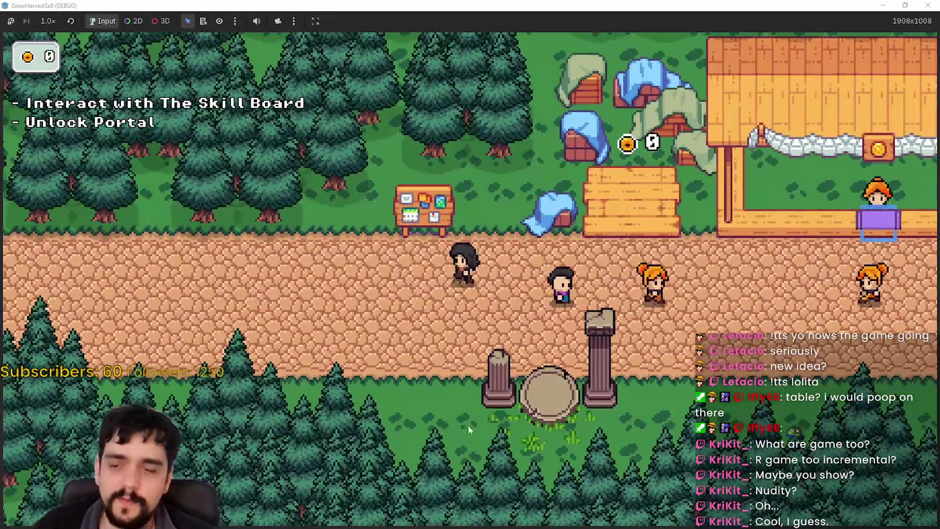
{"action": "key", "text": "a"}
{"action": "key", "text": "d"}
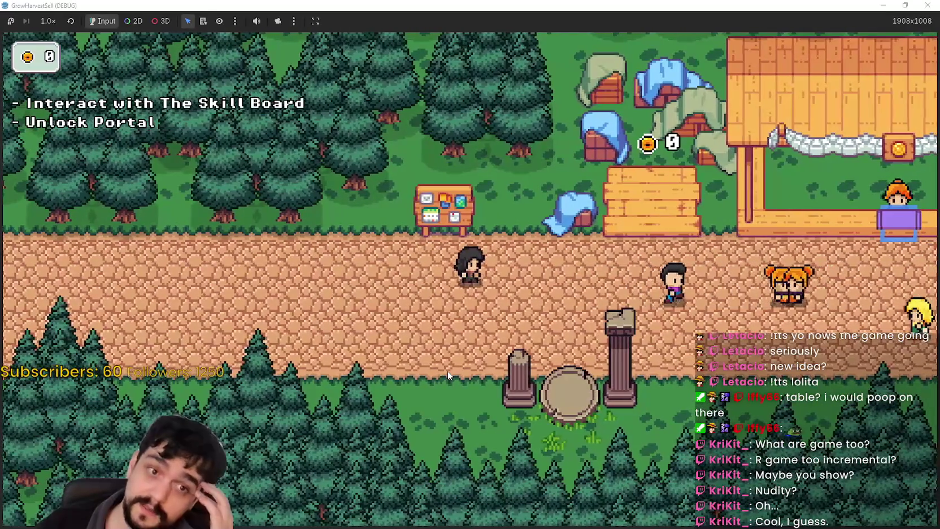
{"action": "key", "text": "a"}
{"action": "key", "text": "w"}
{"action": "key", "text": "s"}
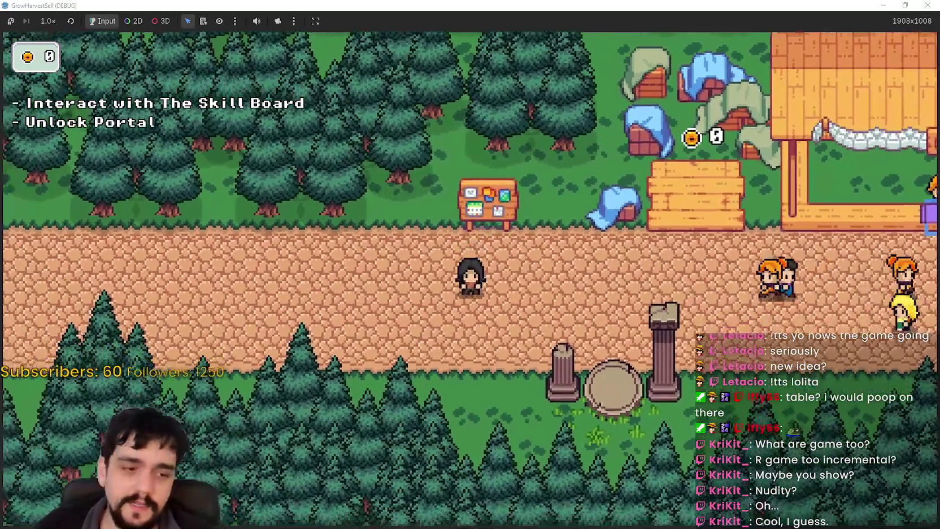
{"action": "key", "text": "w"}
{"action": "key", "text": "d"}
{"action": "key", "text": "s"}
{"action": "key", "text": "w"}
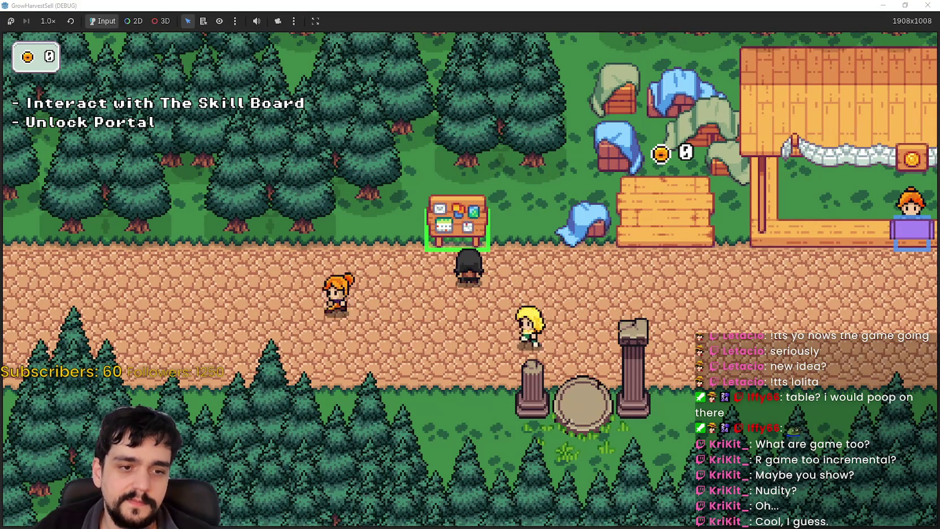
{"action": "key", "text": "alt+Tab"}
{"action": "scroll", "coordinate": [550, 184], "scroll_direction": "up", "scroll_amount": 2}
Zoom and pan around the blue-roofed tower in main_atlas.png, then minimize Aseprite to reveal the game
{"action": "scroll", "coordinate": [550, 183], "scroll_direction": "up", "scroll_amount": 3}
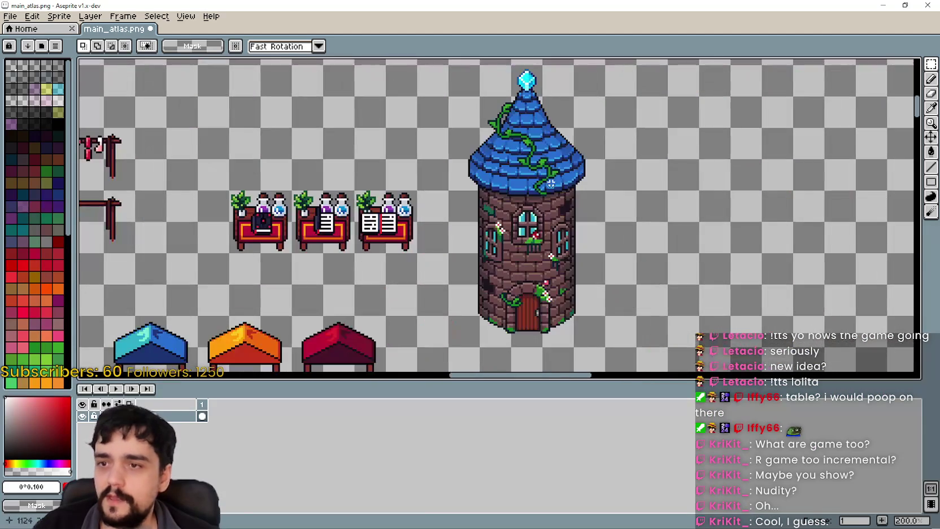
{"action": "scroll", "coordinate": [642, 308], "scroll_direction": "down", "scroll_amount": 1}
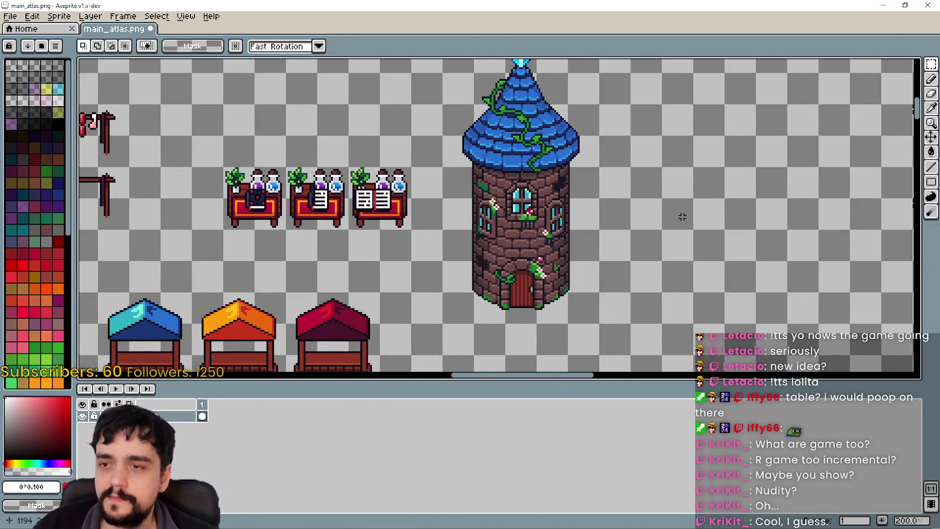
{"action": "scroll", "coordinate": [683, 206], "scroll_direction": "up", "scroll_amount": 2}
{"action": "scroll", "coordinate": [614, 252], "scroll_direction": "down", "scroll_amount": 1}
{"action": "left_click_drag", "start_coordinate": [627, 253], "coordinate": [628, 270]}
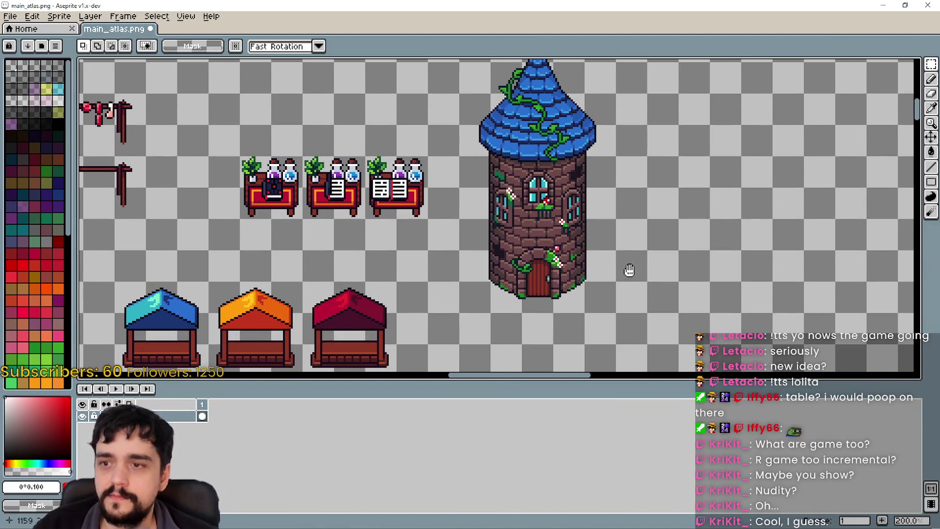
{"action": "left_click", "coordinate": [882, 5]}
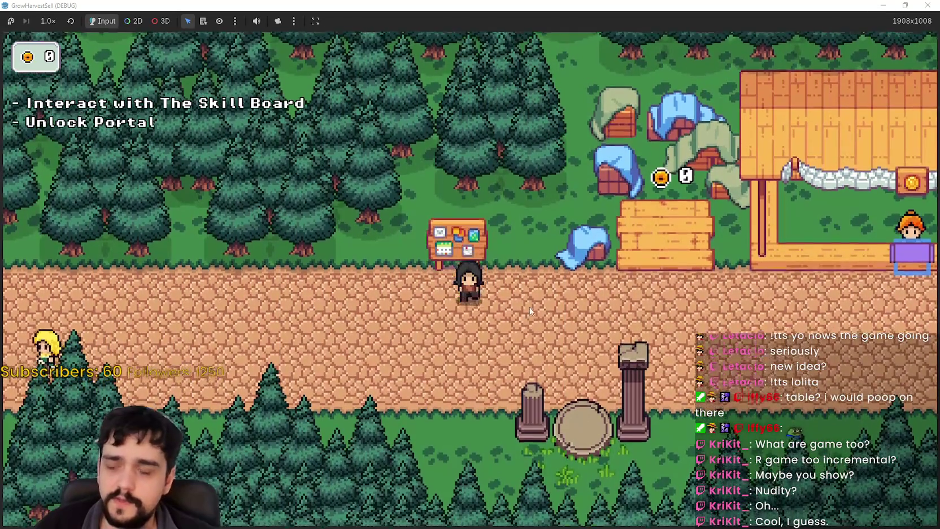
Open the Skill Board tree, unlock the free Portal root node and pan to its new branches
{"action": "key", "text": "e"}
{"action": "scroll", "coordinate": [526, 340], "scroll_direction": "down", "scroll_amount": 3}
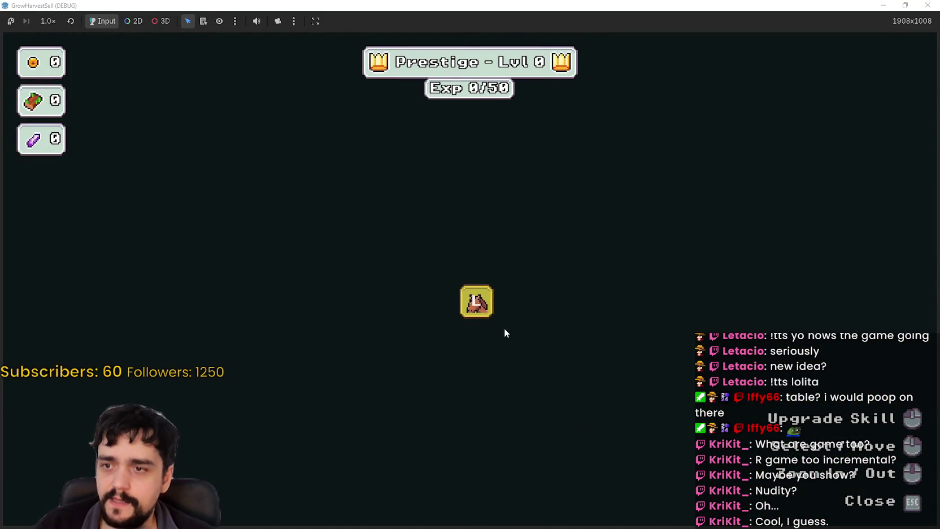
{"action": "mouse_move", "coordinate": [474, 302]}
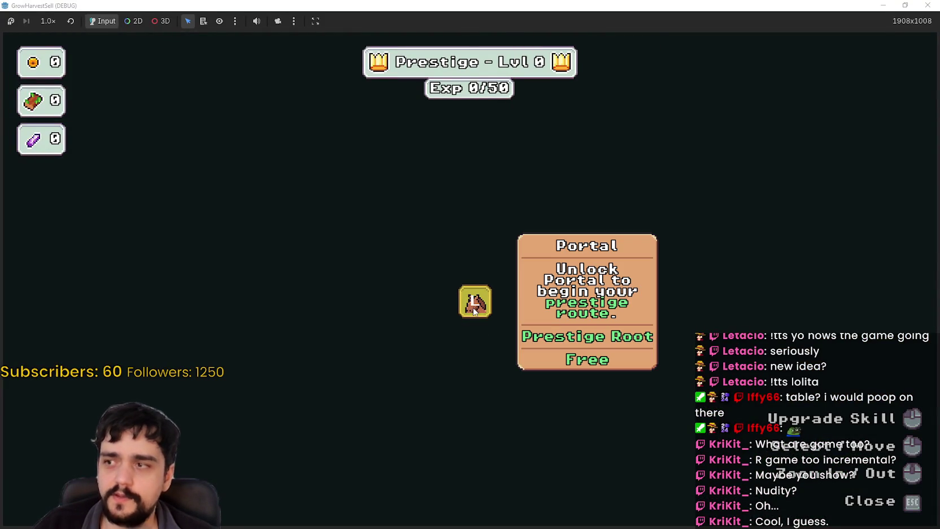
{"action": "left_click", "coordinate": [474, 308]}
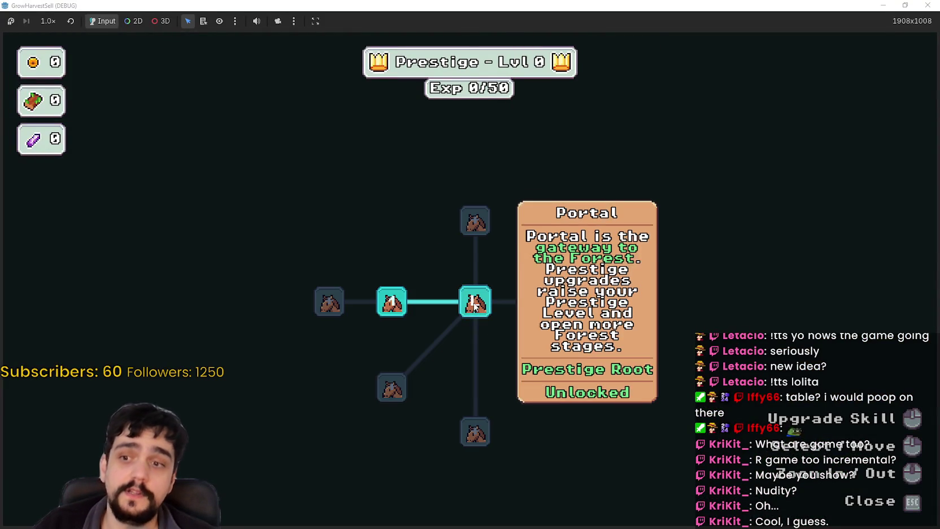
{"action": "left_click_drag", "start_coordinate": [521, 395], "coordinate": [613, 380]}
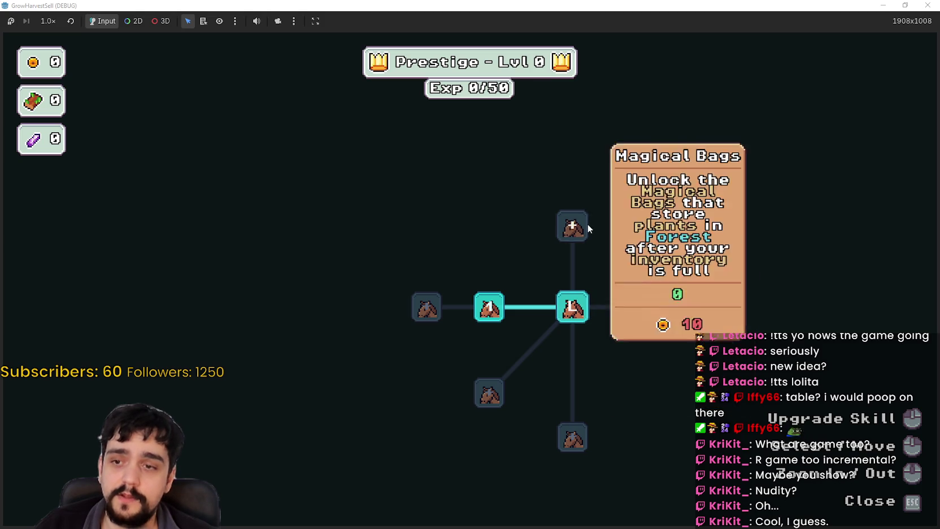
{"action": "mouse_move", "coordinate": [391, 302]}
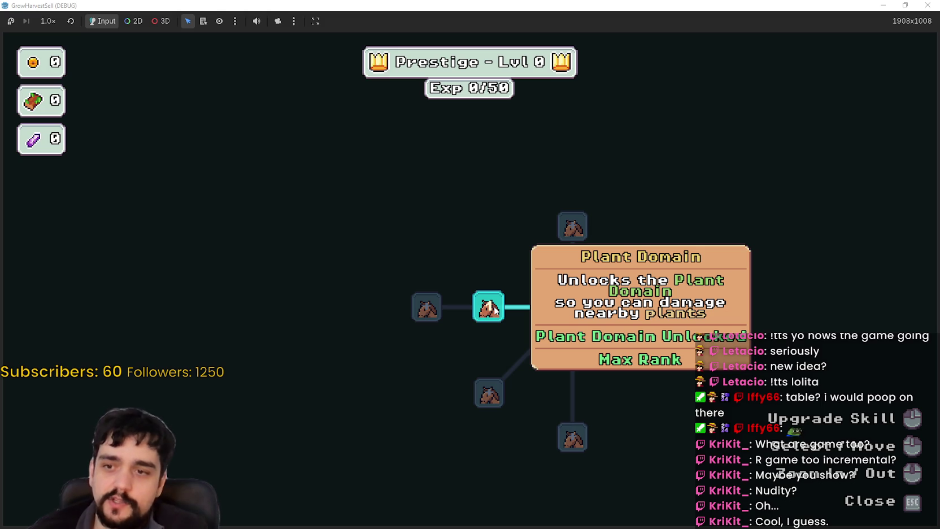
Close the skill tree, walk to the portal and travel to Stage 1 in the forest
{"action": "key", "text": "Escape"}
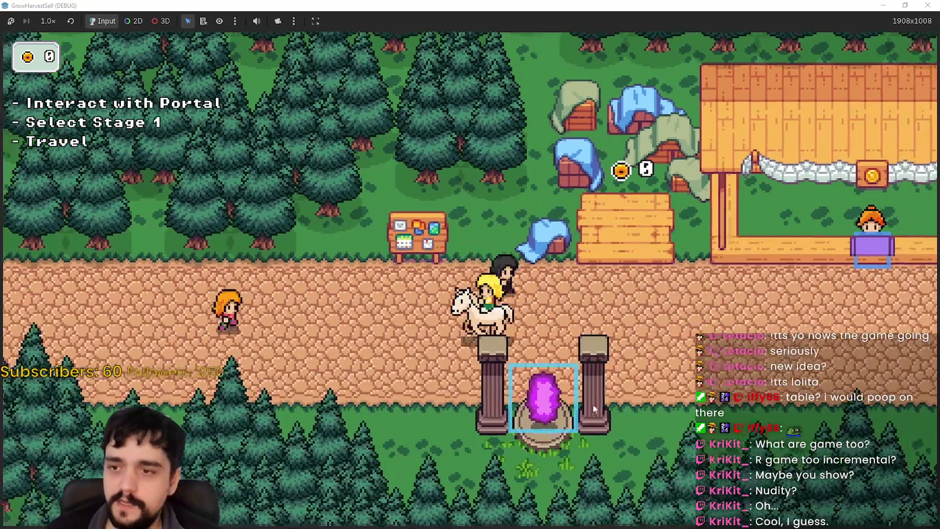
{"action": "key", "text": "d"}
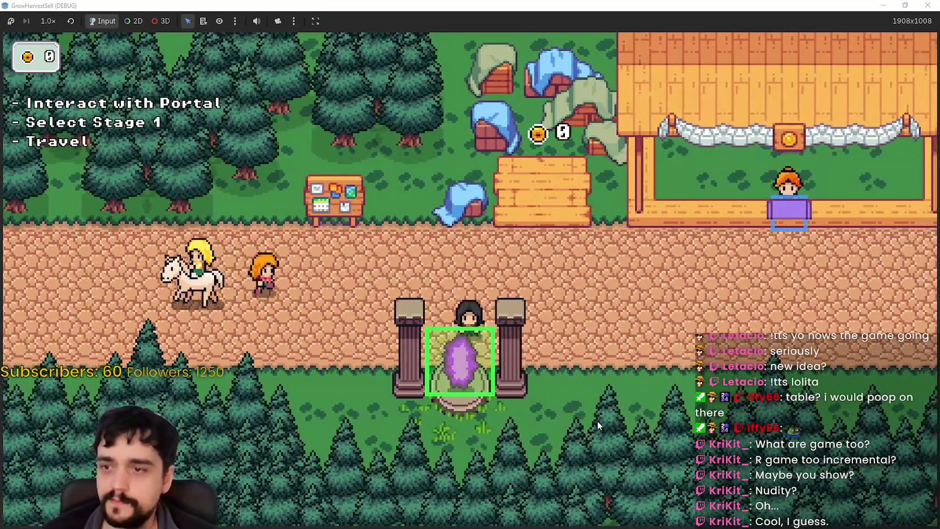
{"action": "key", "text": "s"}
{"action": "key", "text": "a"}
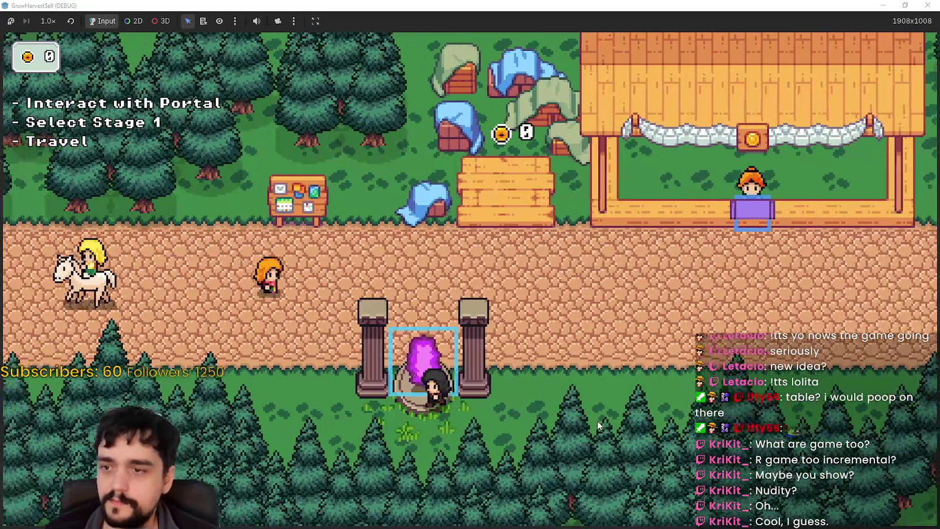
{"action": "key", "text": "w"}
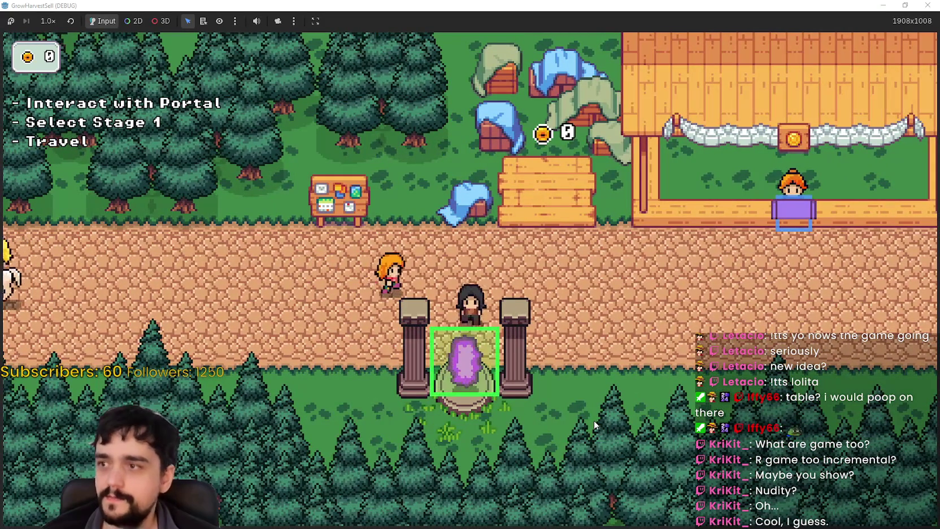
{"action": "key", "text": "e"}
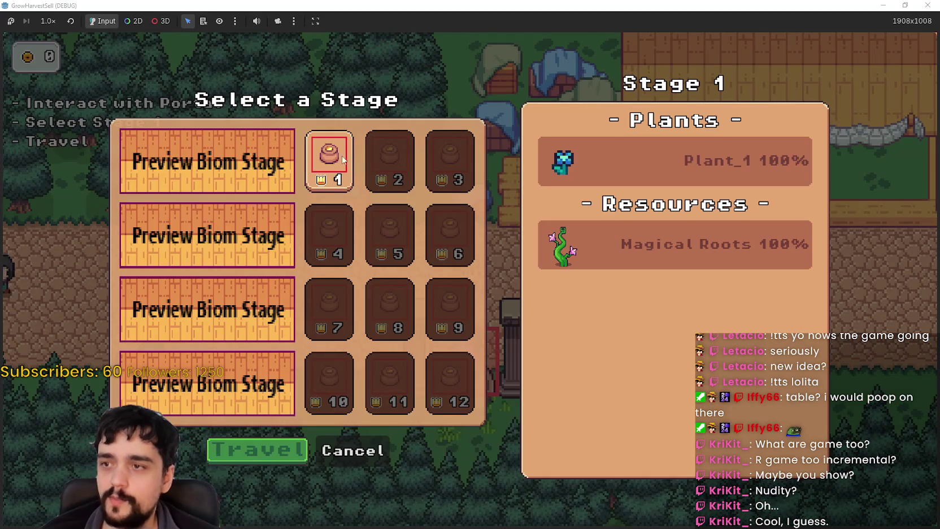
{"action": "left_click", "coordinate": [245, 459]}
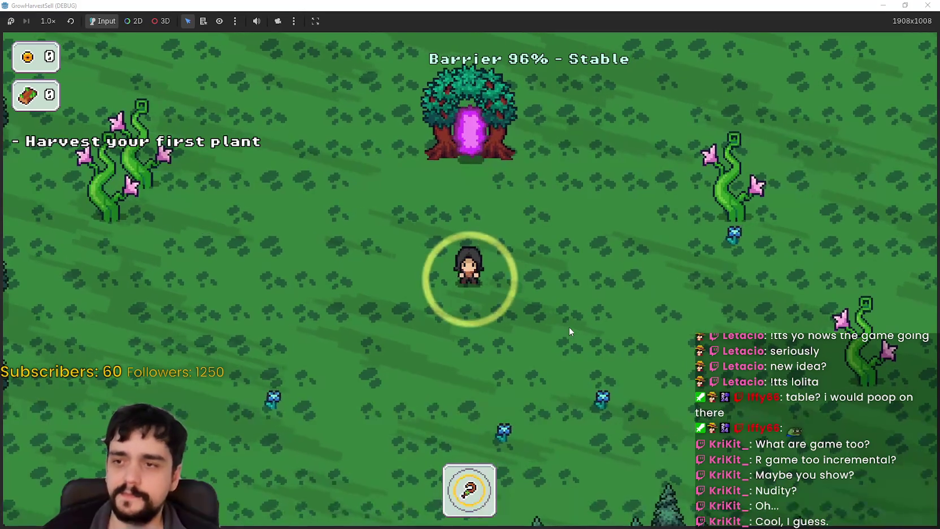
Walk through the forest harvesting the nearby plants and the cluster of vines
{"action": "key", "text": "s"}
{"action": "key", "text": "d"}
{"action": "key", "text": "s"}
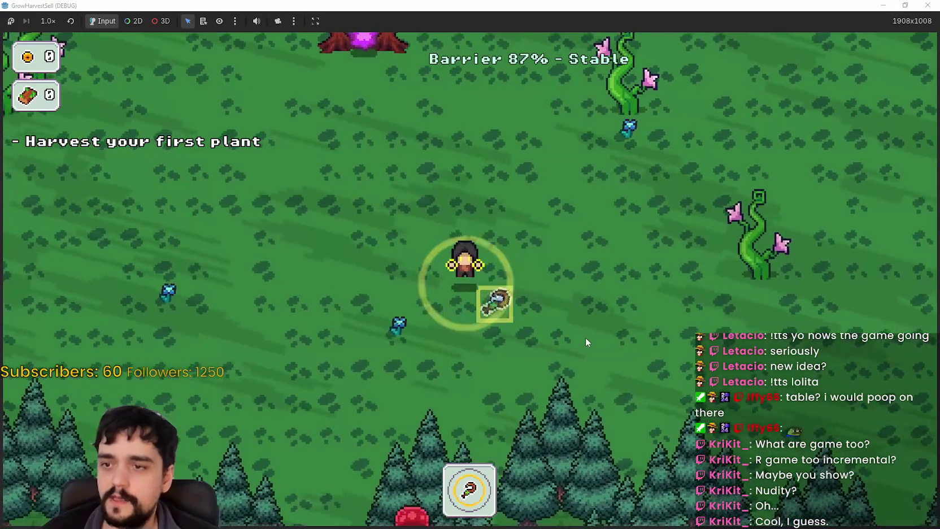
{"action": "key", "text": "e"}
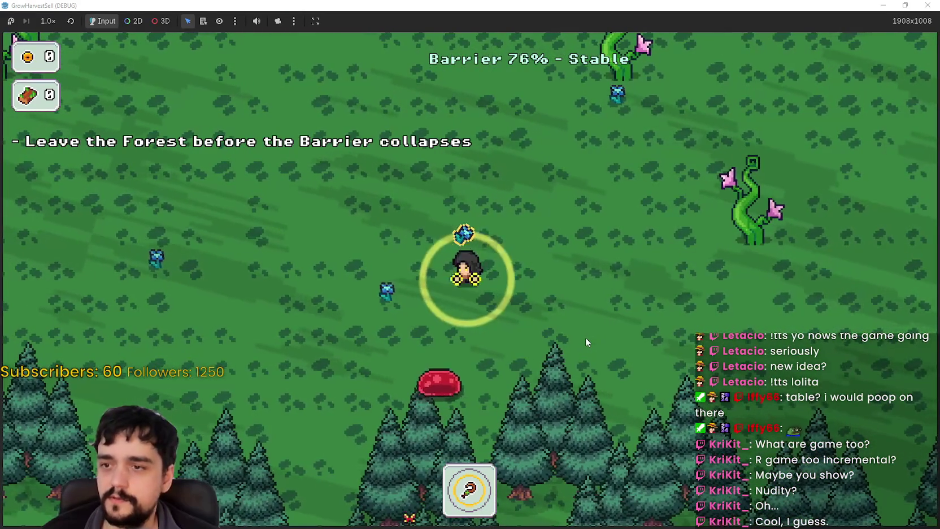
{"action": "key", "text": "a"}
{"action": "key", "text": "a"}
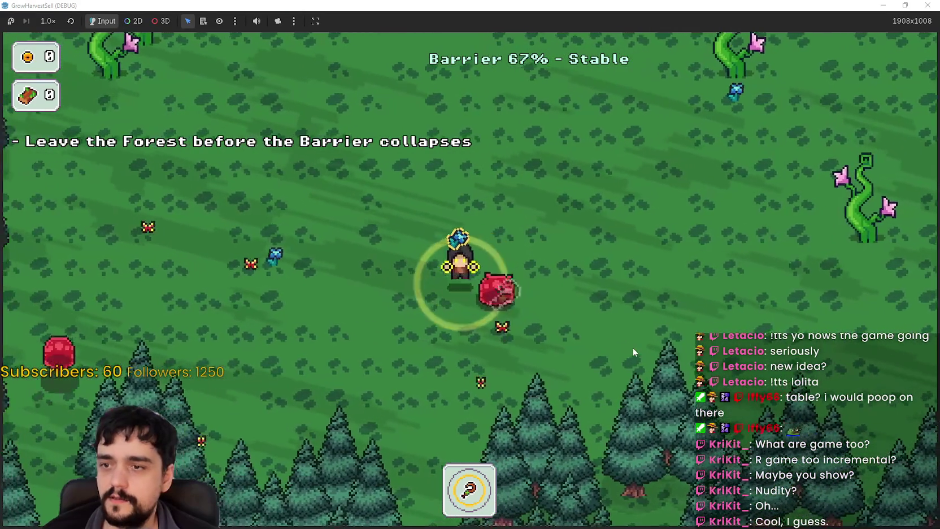
{"action": "key", "text": "w"}
{"action": "key", "text": "d"}
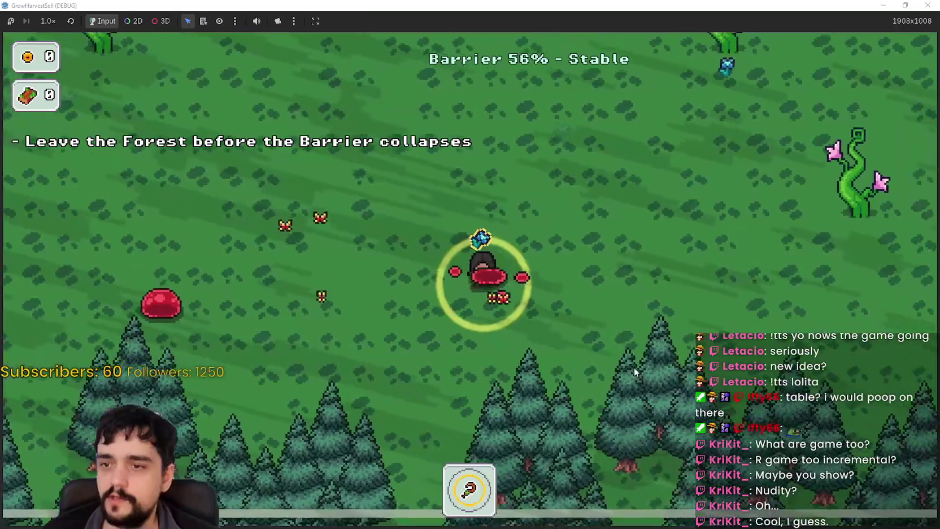
{"action": "key", "text": "w"}
{"action": "key", "text": "w"}
{"action": "key", "text": "d"}
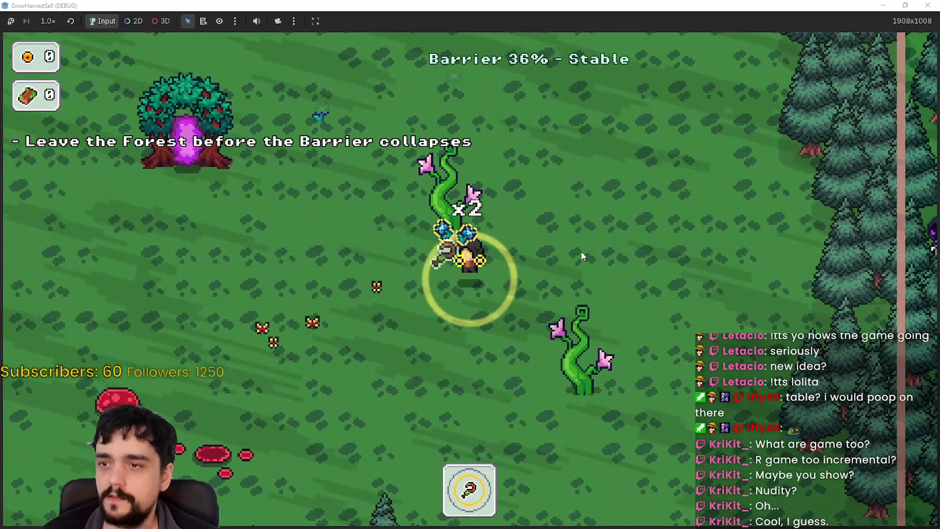
{"action": "key", "text": "w"}
{"action": "key", "text": "a"}
{"action": "key", "text": "w"}
{"action": "key", "text": "a"}
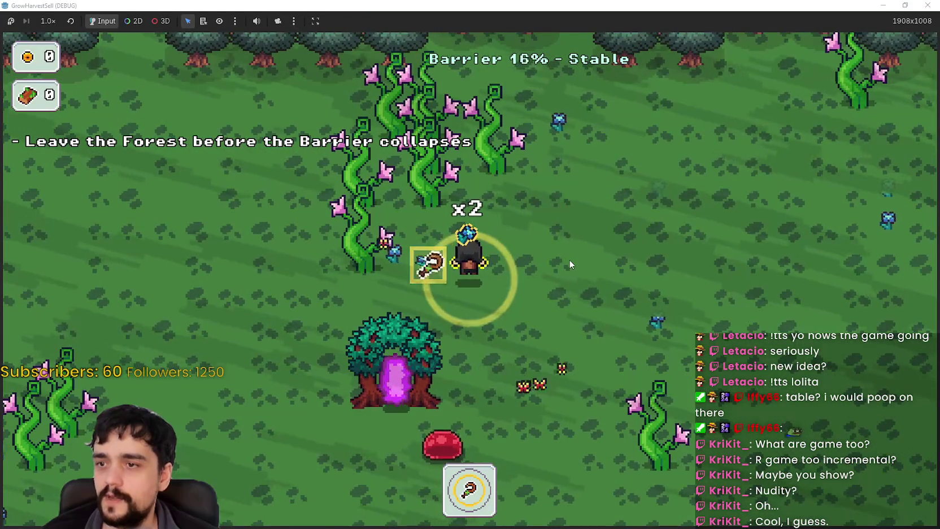
Walk back to the portal tree and enter it to return to the village
{"action": "key", "text": "s"}
{"action": "key", "text": "a"}
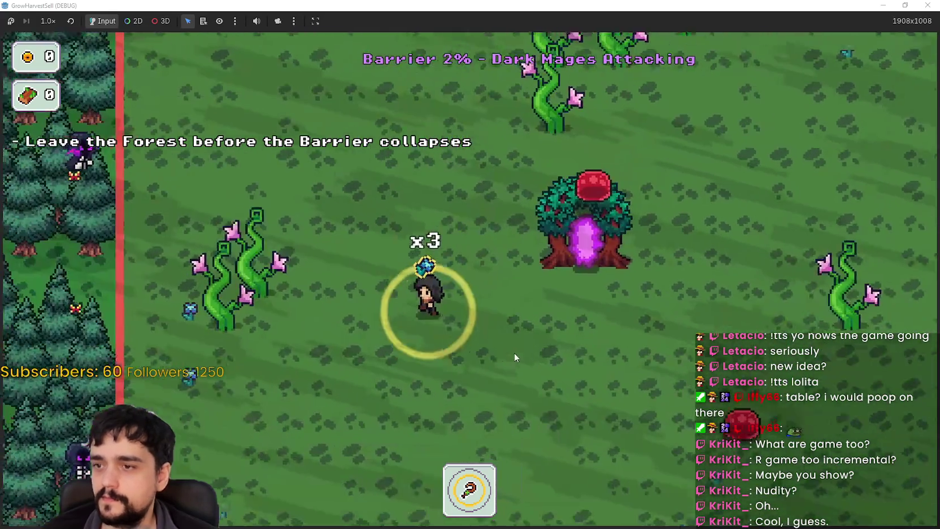
{"action": "key", "text": "s"}
{"action": "key", "text": "a"}
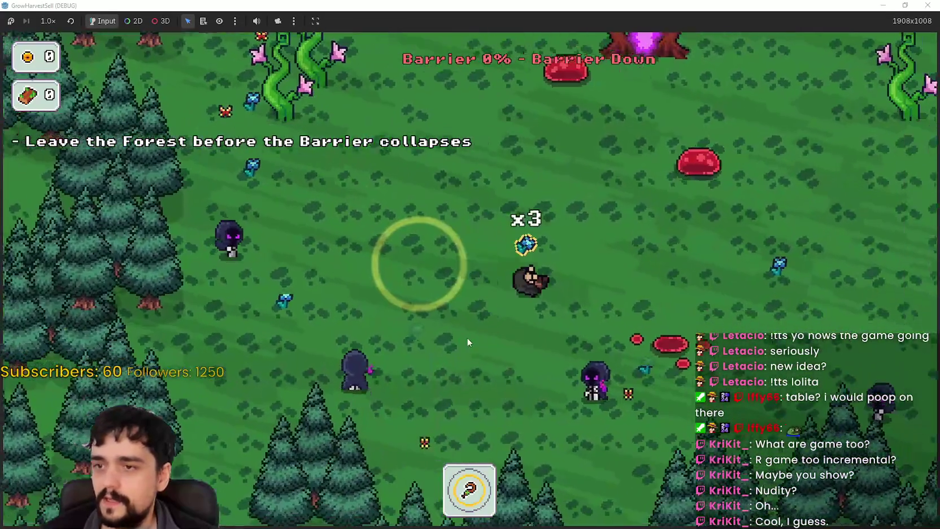
{"action": "key", "text": "d"}
{"action": "key", "text": "w"}
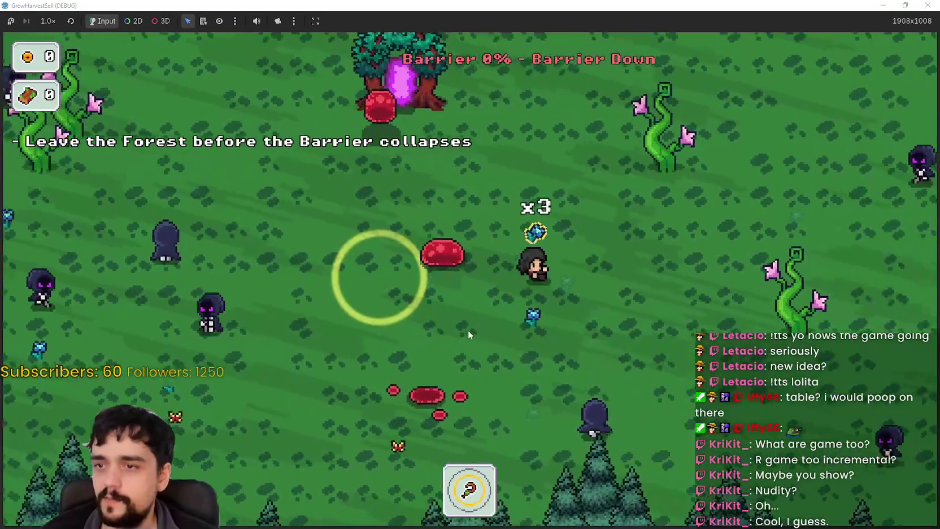
{"action": "key", "text": "a"}
{"action": "key", "text": "w"}
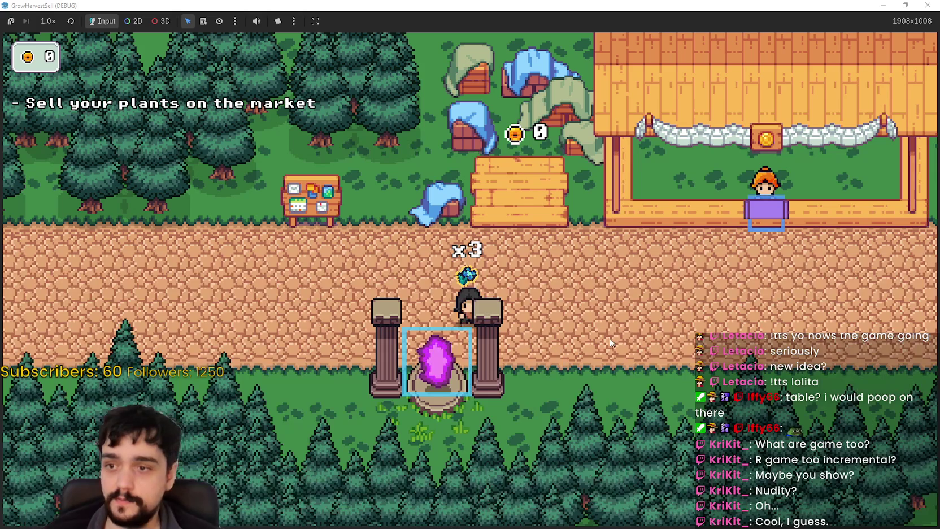
Sell the harvested plants at the market stall and collect the gold from the bank table
{"action": "key", "text": "d"}
{"action": "key", "text": "d"}
{"action": "key", "text": "a"}
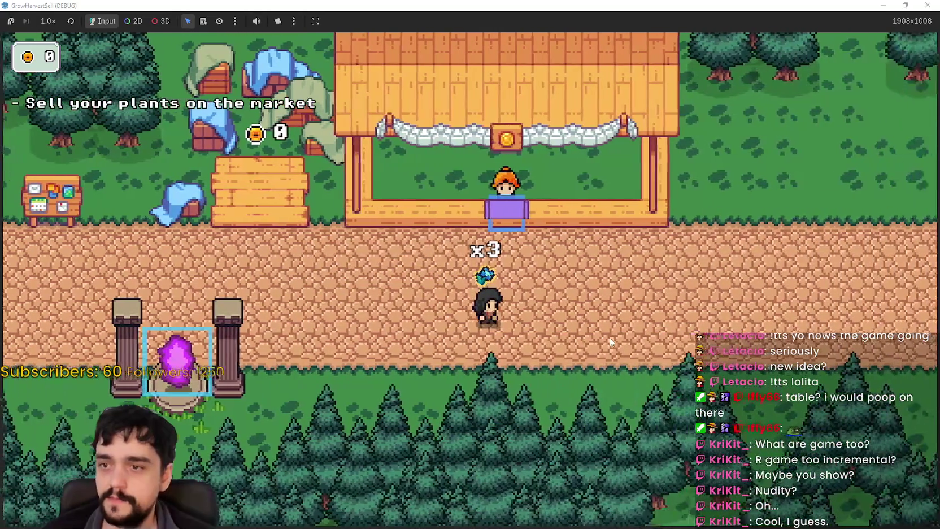
{"action": "key", "text": "w"}
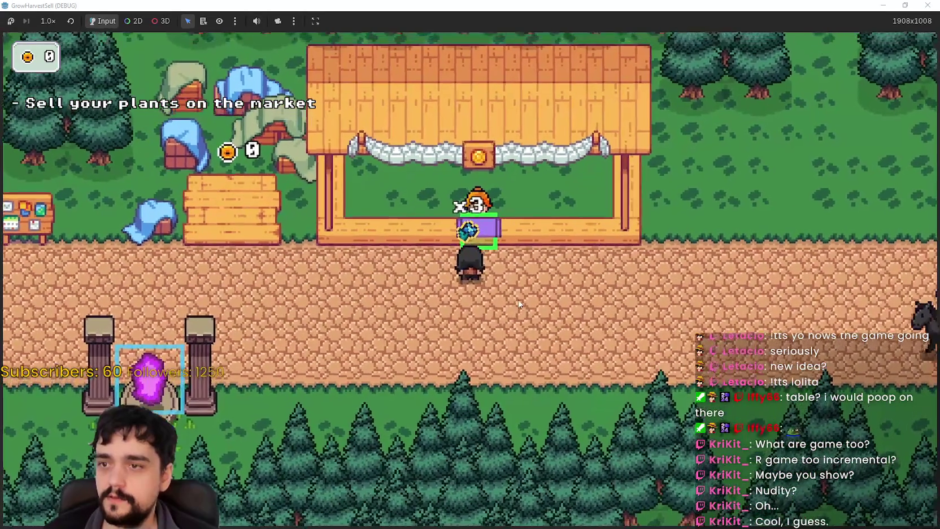
{"action": "key", "text": "a"}
{"action": "key", "text": "a"}
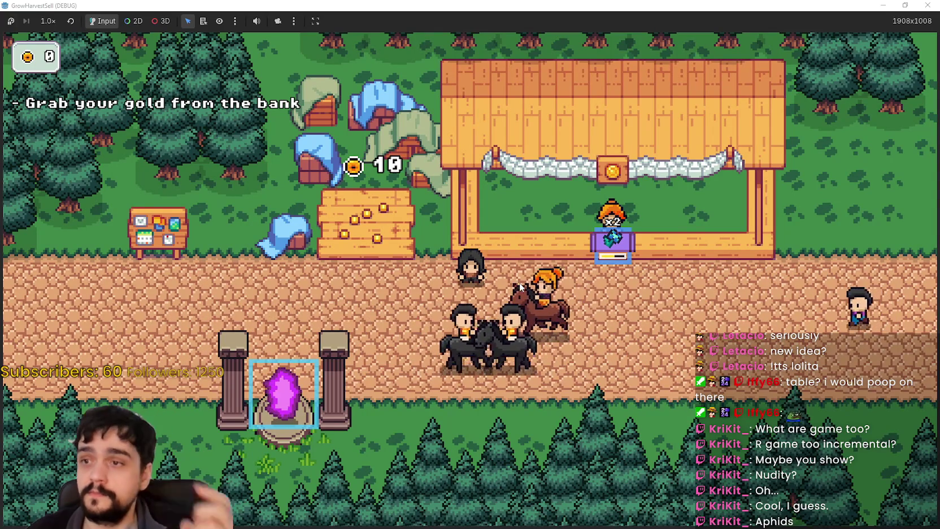
{"action": "key", "text": "a"}
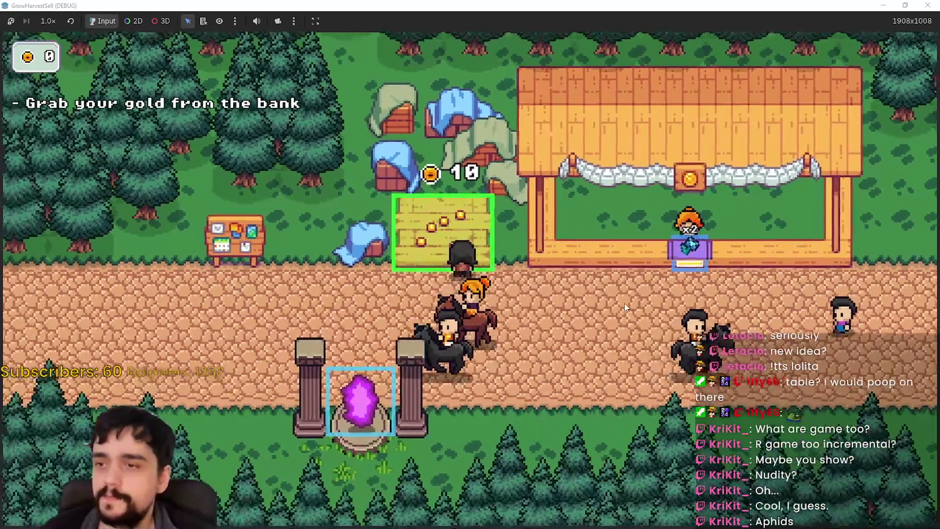
{"action": "key", "text": "e"}
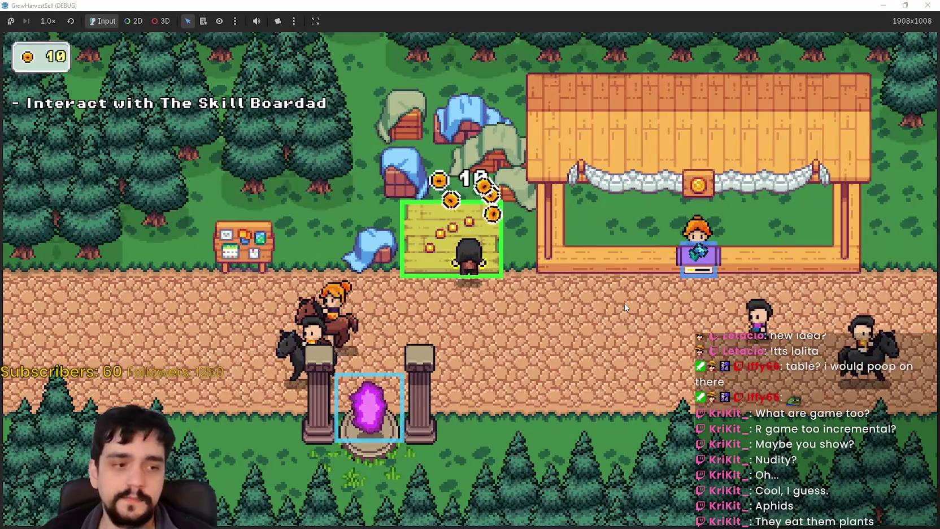
Collect the remaining gold from the bank and walk left along the road to the Skill Board
{"action": "key", "text": "s"}
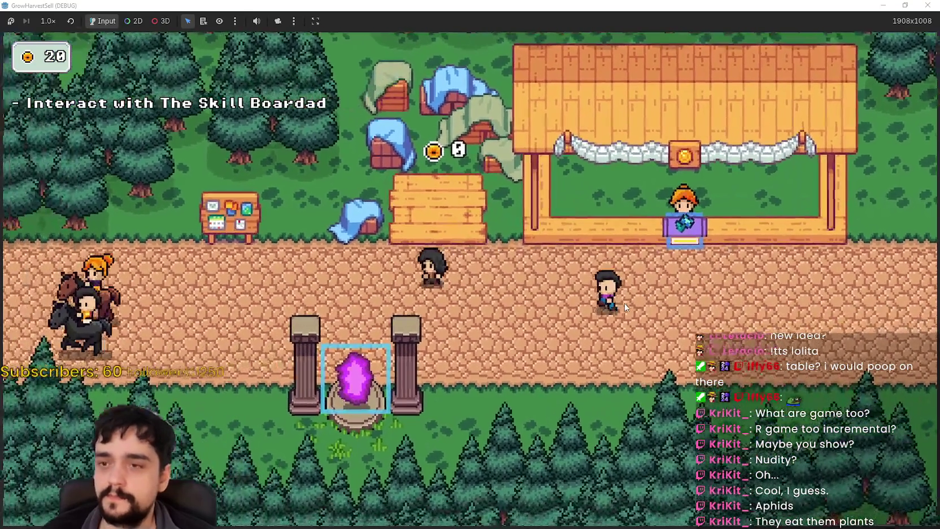
{"action": "key", "text": "a"}
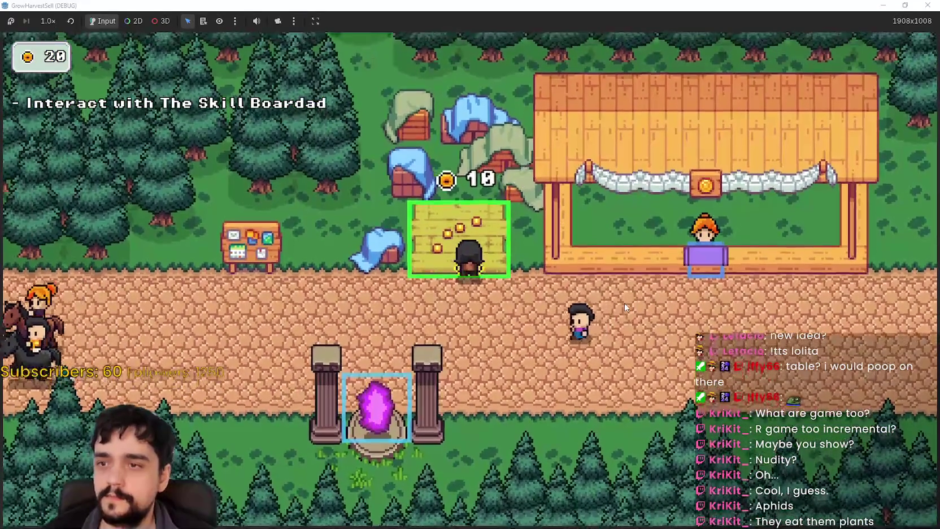
{"action": "key", "text": "a"}
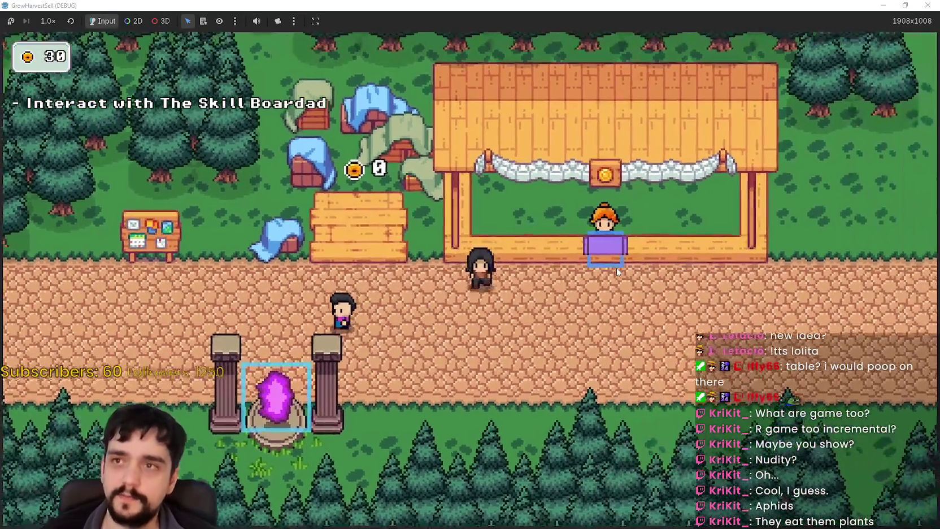
{"action": "key", "text": "a"}
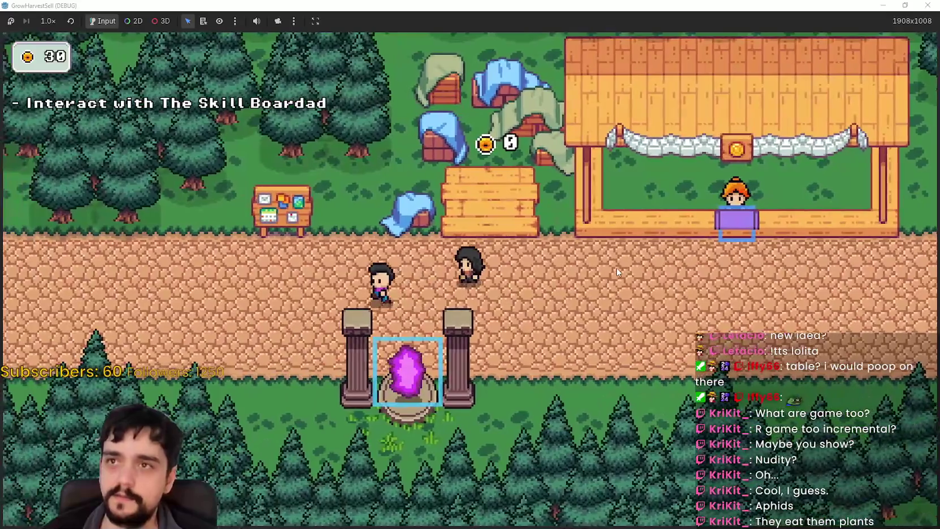
{"action": "key", "text": "a"}
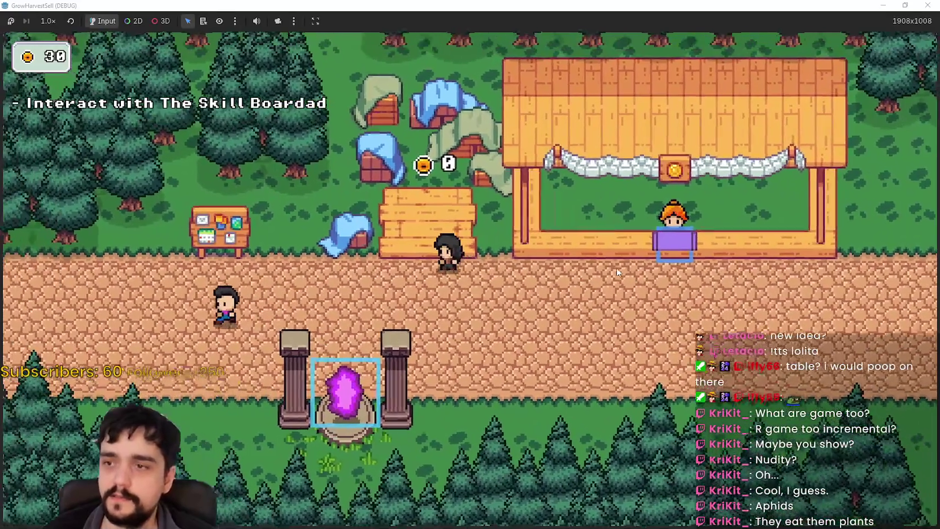
{"action": "key", "text": "a"}
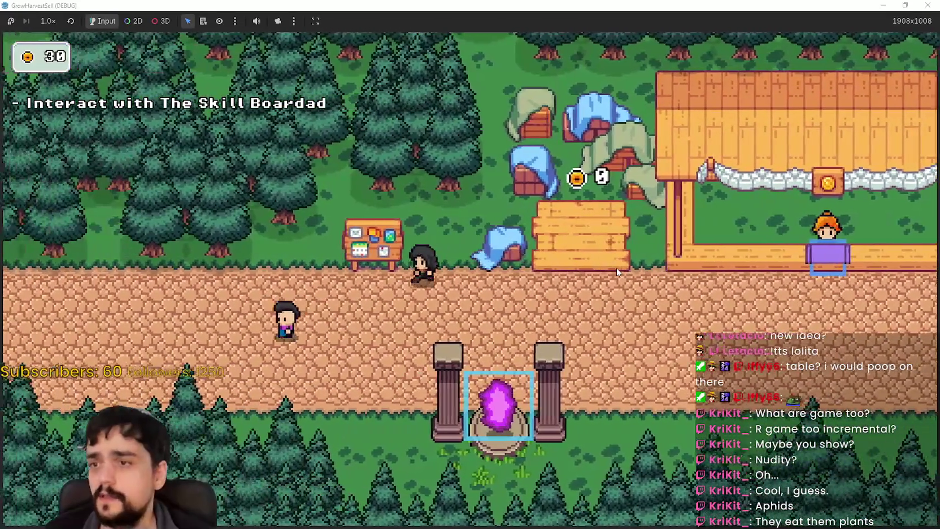
Buy the Magical Bags skill for 10 coins in the prestige skill tree
{"action": "key", "text": "e"}
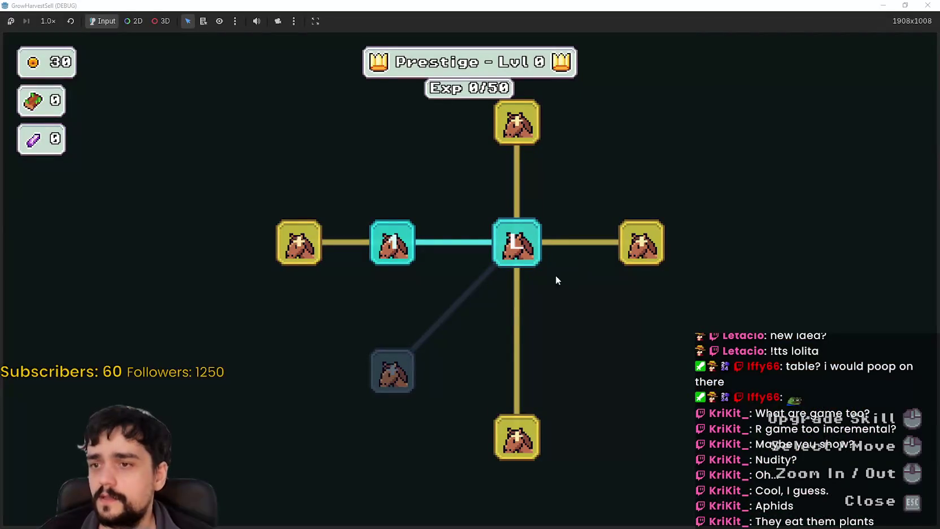
{"action": "scroll", "coordinate": [591, 350], "scroll_direction": "down", "scroll_amount": 2}
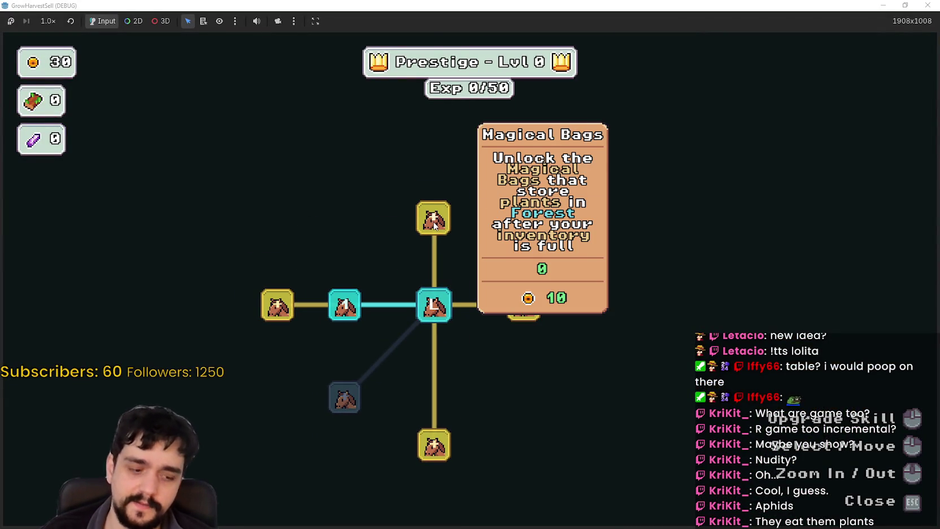
{"action": "left_click", "coordinate": [434, 225]}
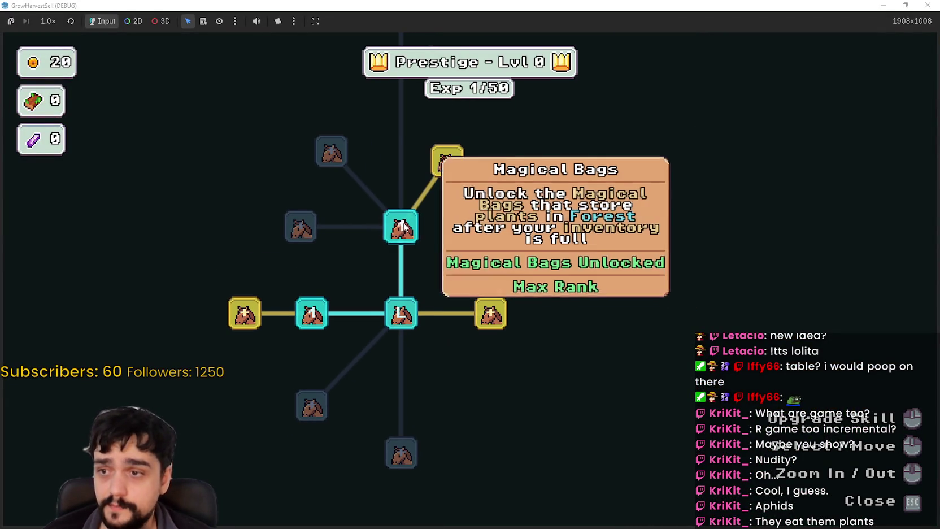
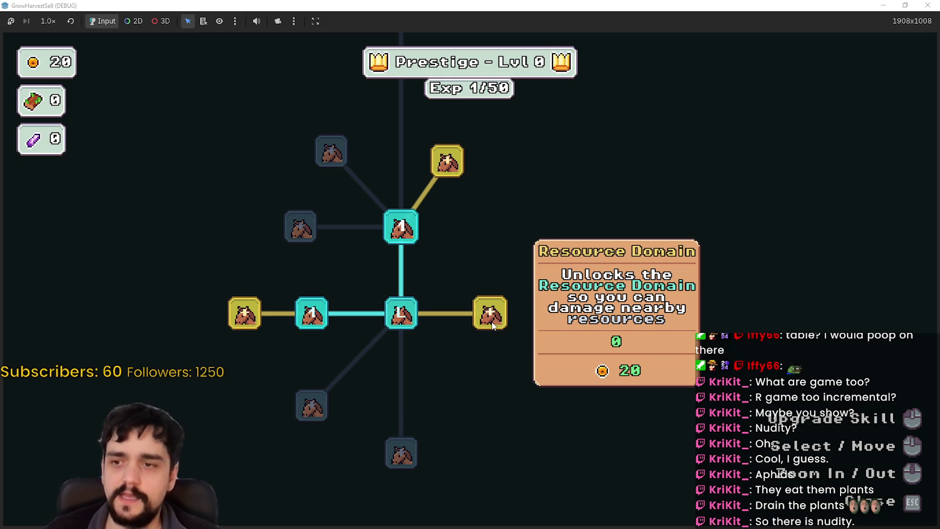
Buy the Resource Domain upgrade for 20 coins, then travel through the portal to forest Stage 1
{"action": "left_click", "coordinate": [496, 325]}
{"action": "key", "text": "Escape"}
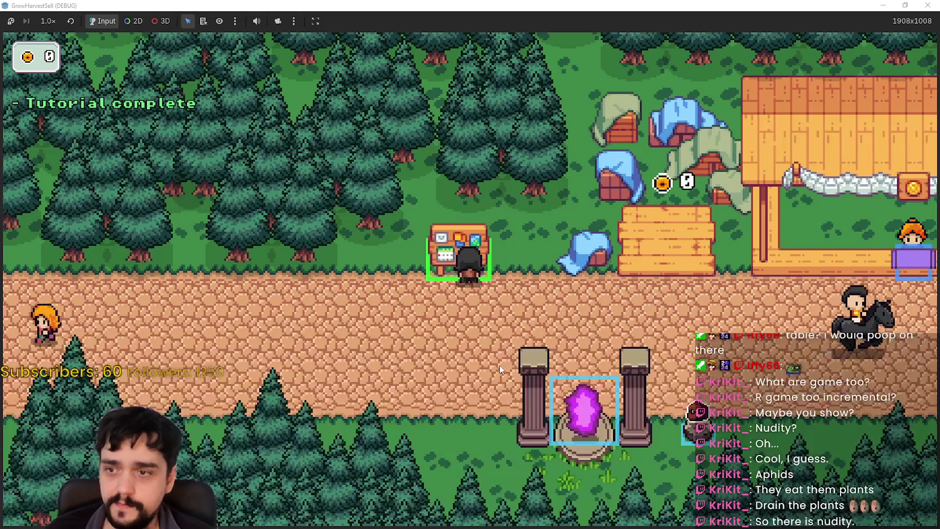
{"action": "key", "text": "a"}
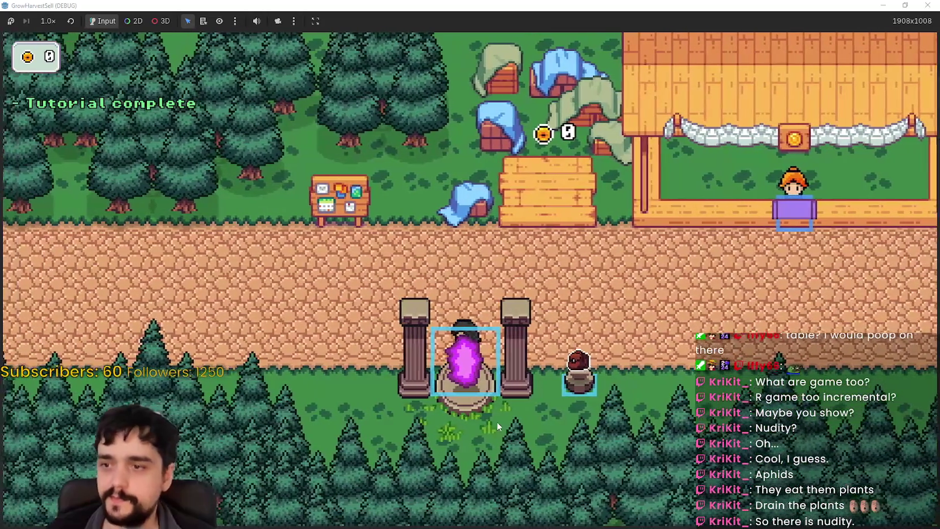
{"action": "key", "text": "e"}
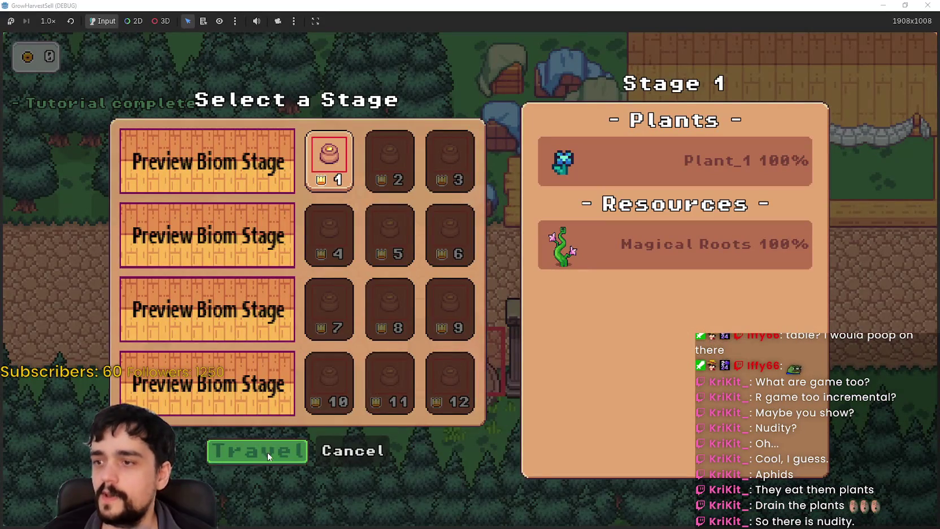
{"action": "left_click", "coordinate": [268, 451]}
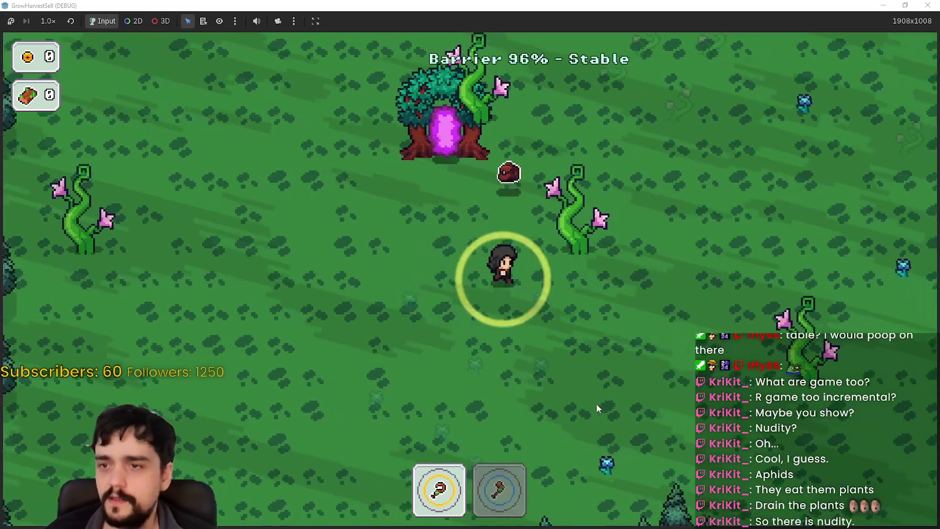
Chop the first nearby vine with the axe and collect its log
{"action": "key", "text": "d"}
{"action": "key", "text": "2"}
{"action": "key", "text": "s"}
{"action": "left_click", "coordinate": [593, 391]}
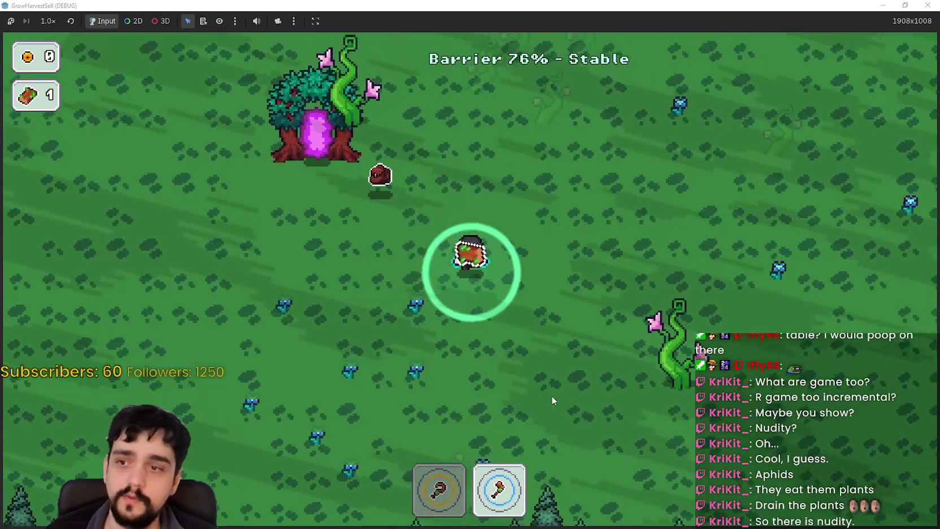
{"action": "key", "text": "d"}
{"action": "key", "text": "d"}
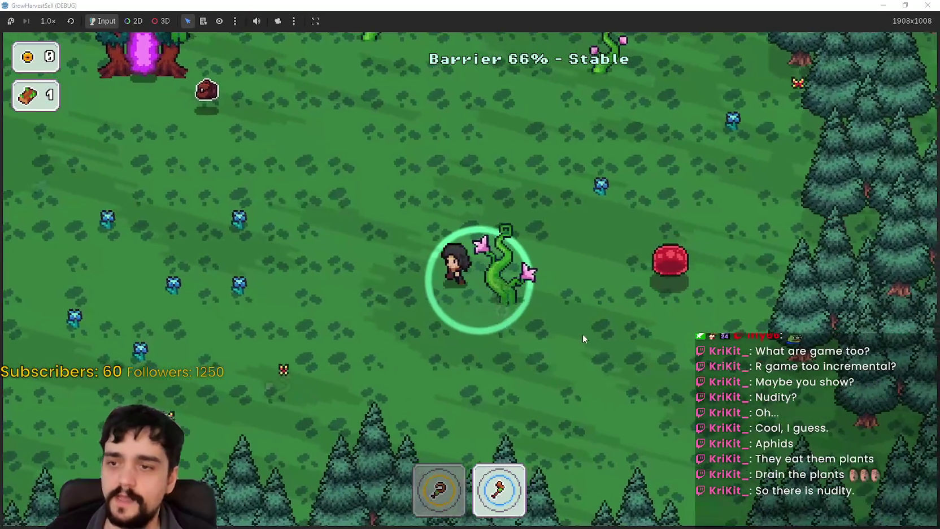
{"action": "key", "text": "a"}
{"action": "key", "text": "1"}
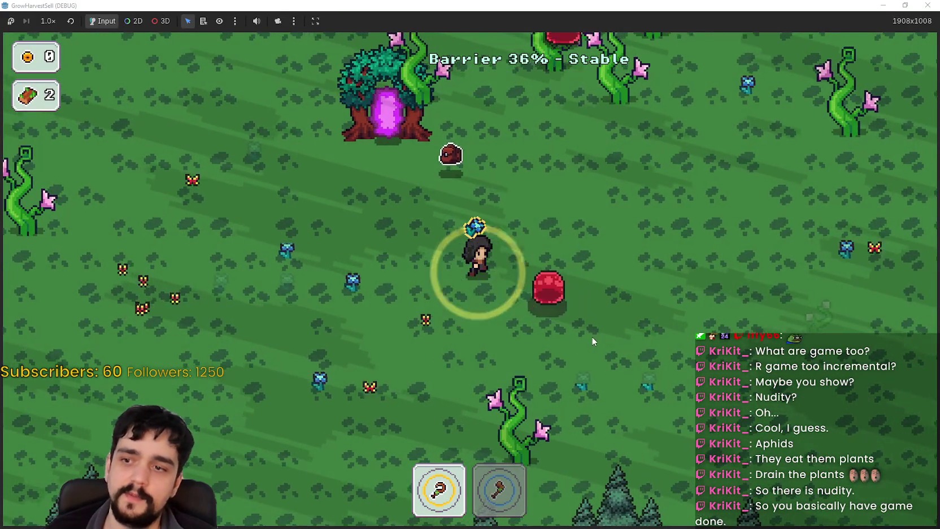
Chop through the vine cluster while dark mages attack until the barrier drops to 0%
{"action": "key", "text": "d"}
{"action": "key", "text": "w"}
{"action": "key", "text": "d"}
{"action": "key", "text": "w"}
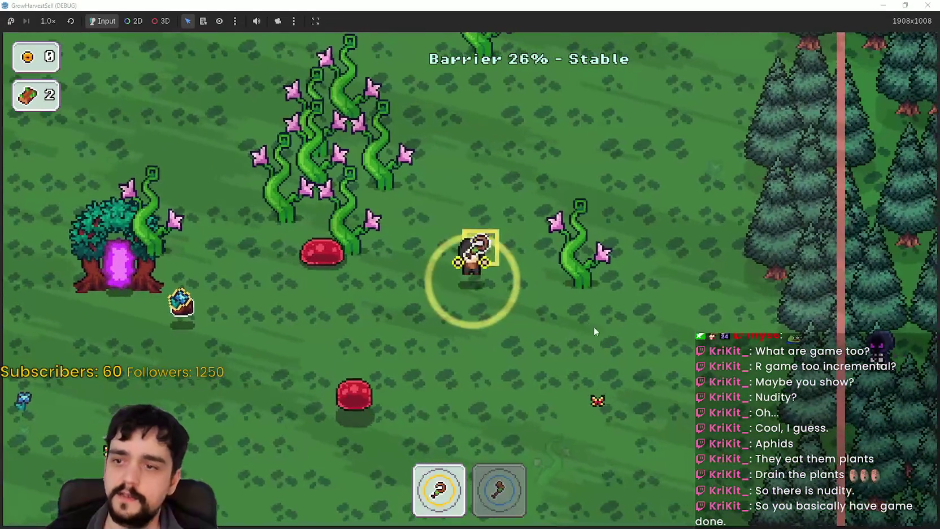
{"action": "key", "text": "w"}
{"action": "key", "text": "a"}
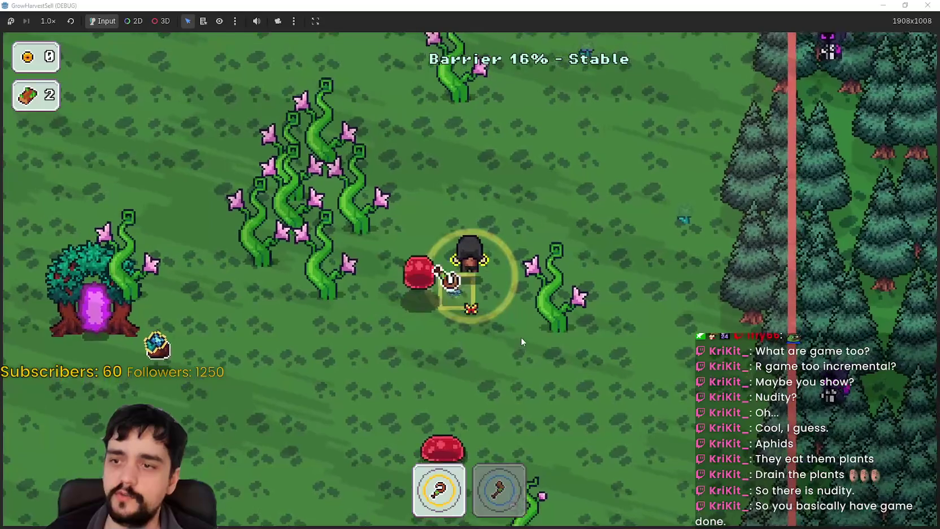
{"action": "key", "text": "2"}
{"action": "key", "text": "a"}
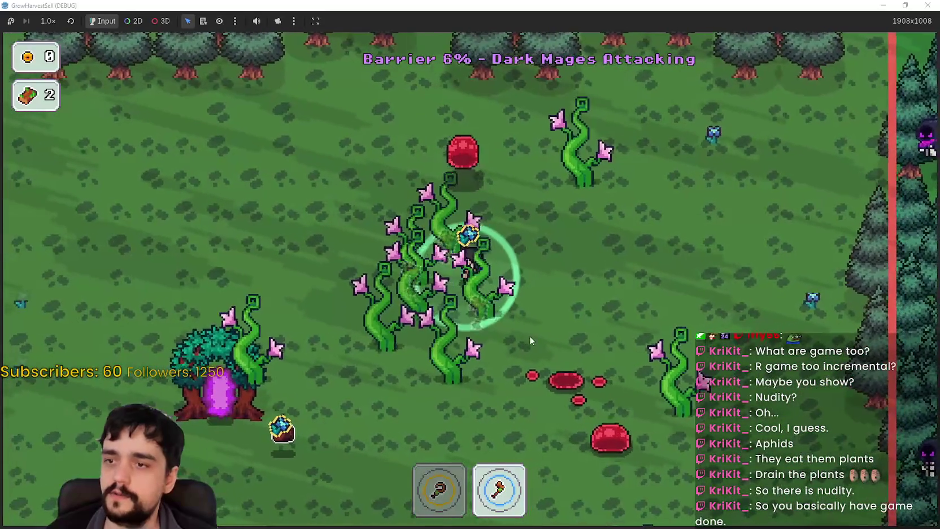
{"action": "key", "text": "s"}
{"action": "key", "text": "a"}
{"action": "key", "text": "w"}
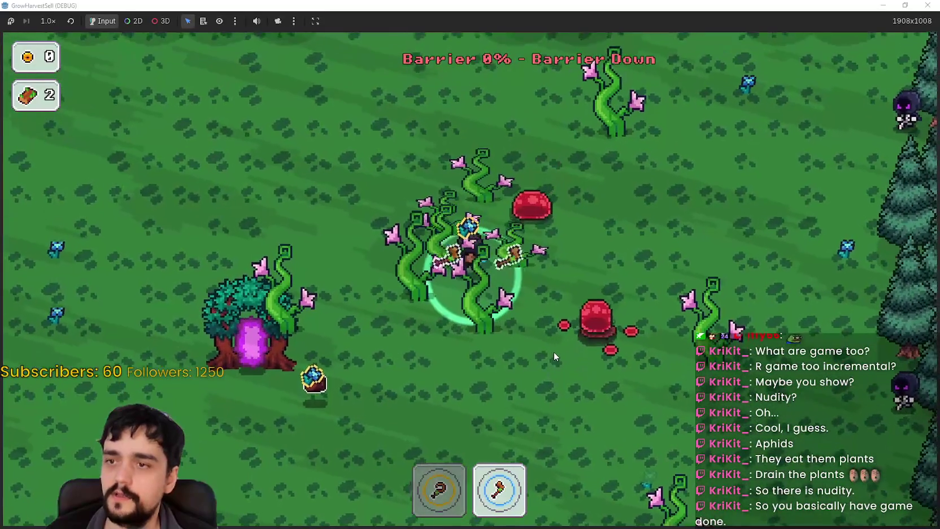
{"action": "key", "text": "s"}
{"action": "key", "text": "a"}
{"action": "key", "text": "d"}
{"action": "key", "text": "w"}
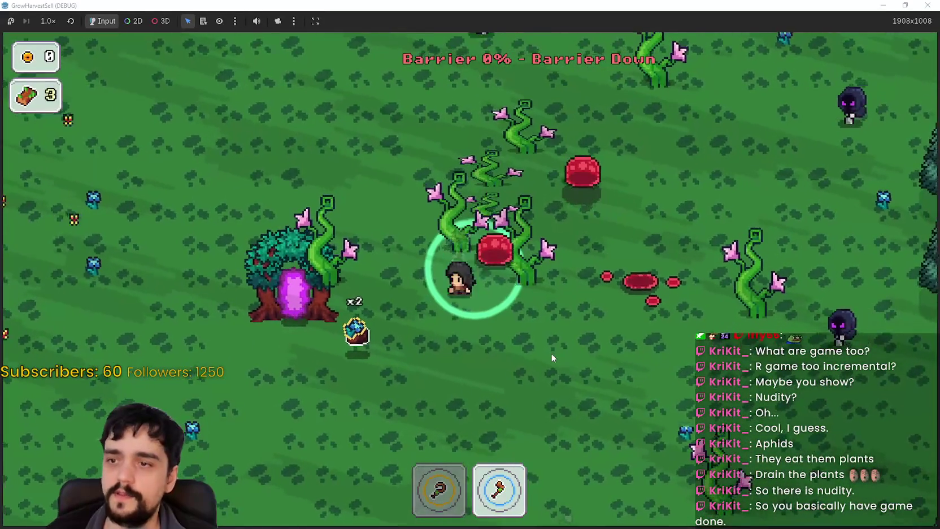
{"action": "key", "text": "a"}
{"action": "key", "text": "s"}
Walk into the portal tree to leave the forest with 4 wood
{"action": "key", "text": "a"}
{"action": "key", "text": "w"}
{"action": "key", "text": "d"}
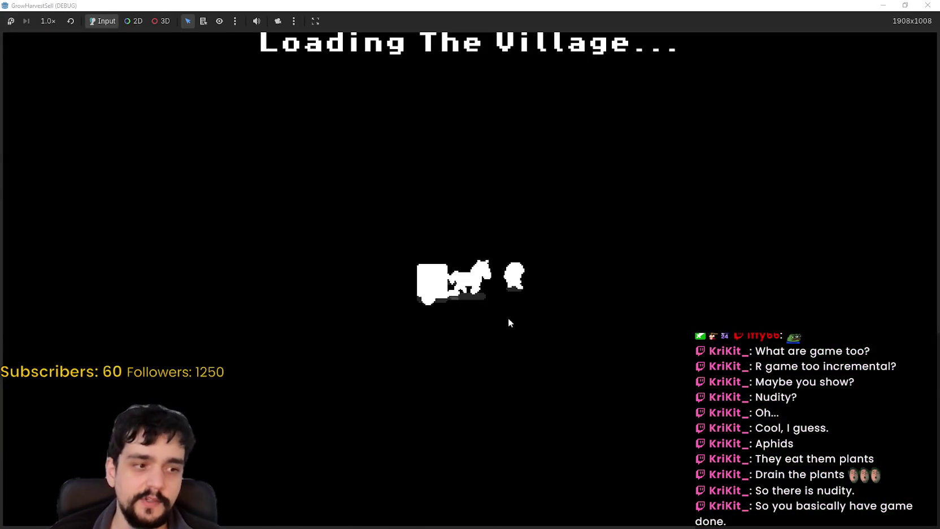
Walk the character and following bag around the village toward the market stall
{"action": "key", "text": "d"}
{"action": "key", "text": "w"}
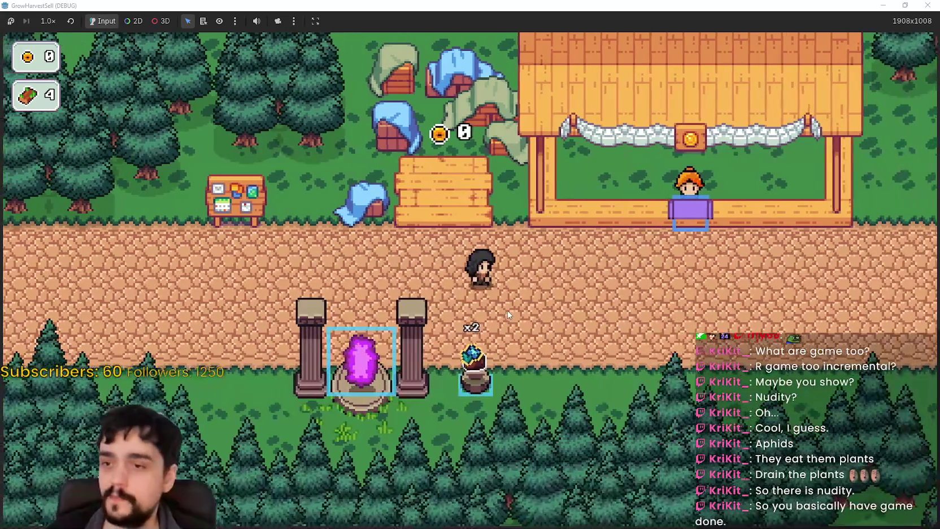
{"action": "key", "text": "s"}
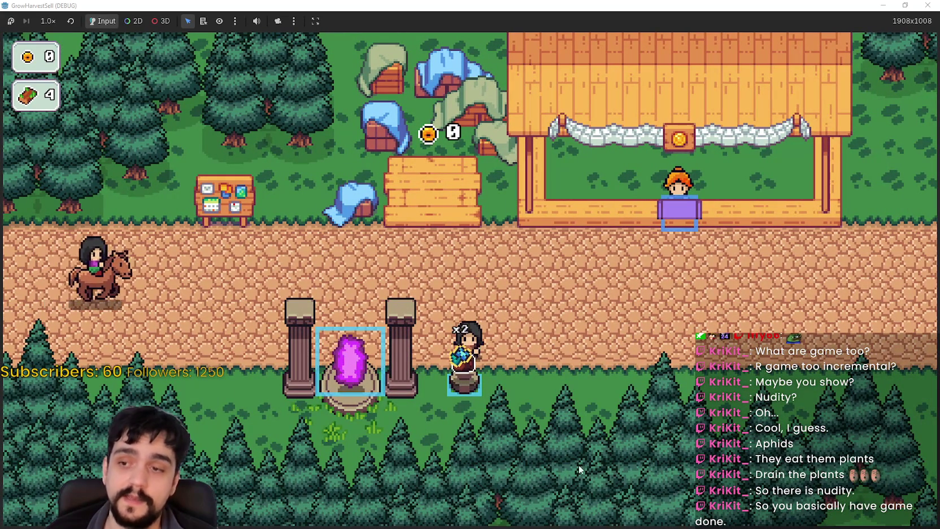
Visit the market stall counter, then return to the portal and travel to forest Stage 1
{"action": "key", "text": "d"}
{"action": "key", "text": "w"}
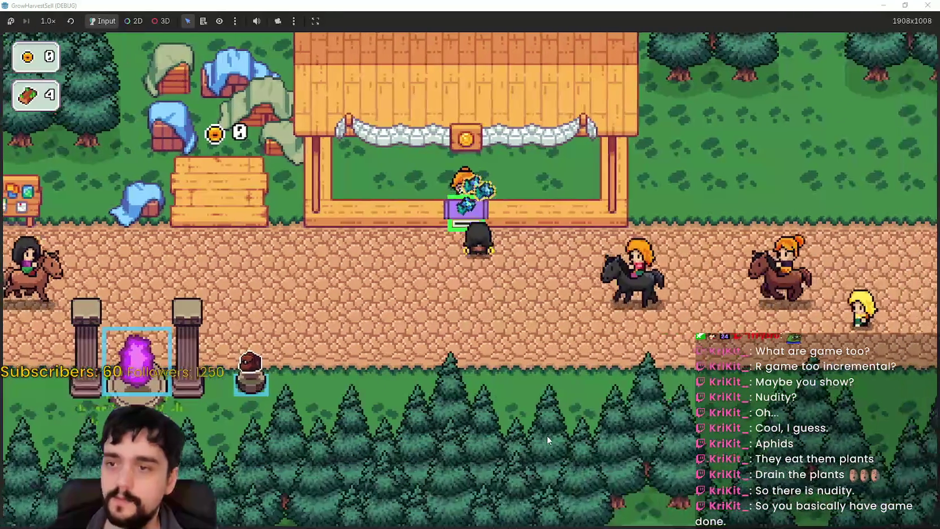
{"action": "key", "text": "s"}
{"action": "key", "text": "a"}
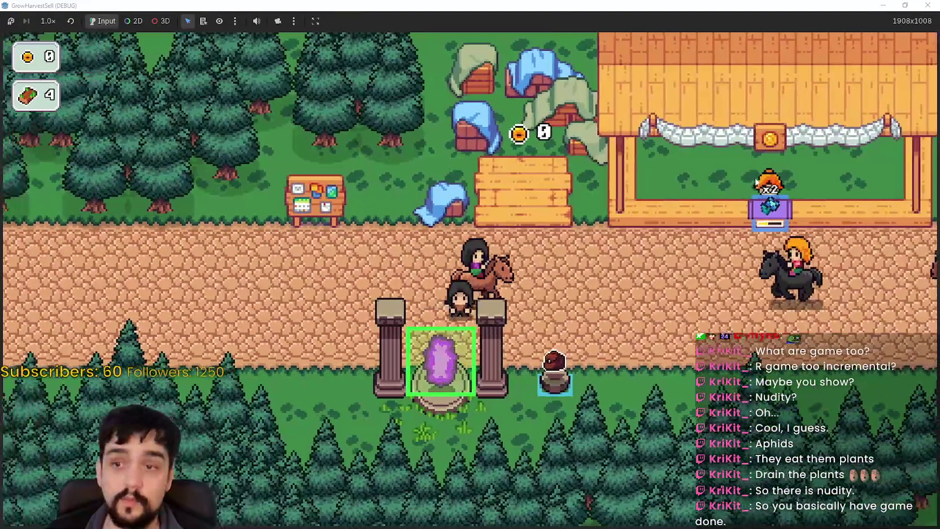
{"action": "key", "text": "s"}
{"action": "key", "text": "e"}
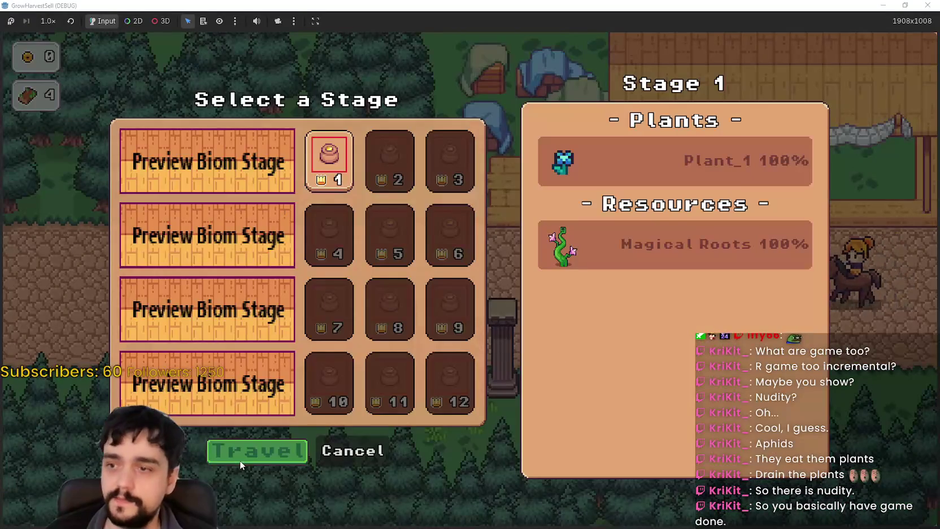
{"action": "key", "text": "Return"}
Walk across the forest swinging at vines and heading down through the field
{"action": "key", "text": "s"}
{"action": "key", "text": "d"}
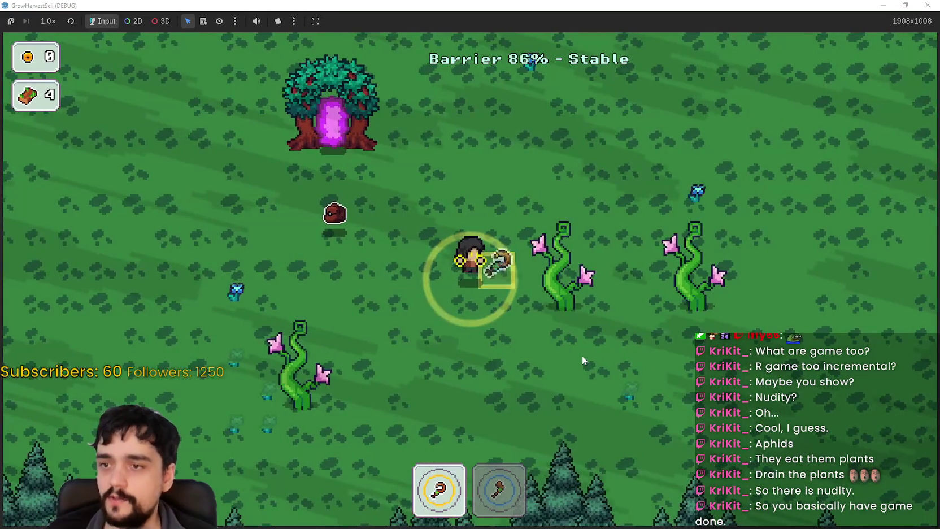
{"action": "key", "text": "a"}
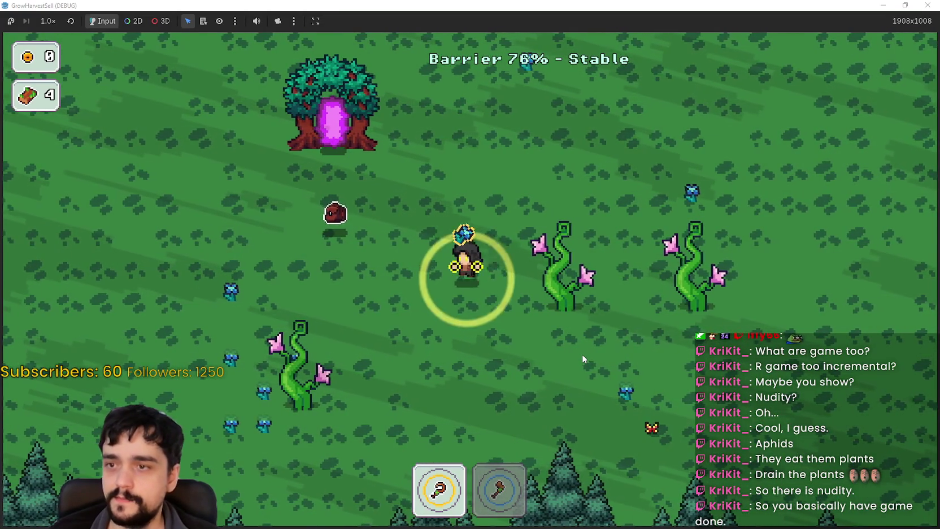
{"action": "key", "text": "s"}
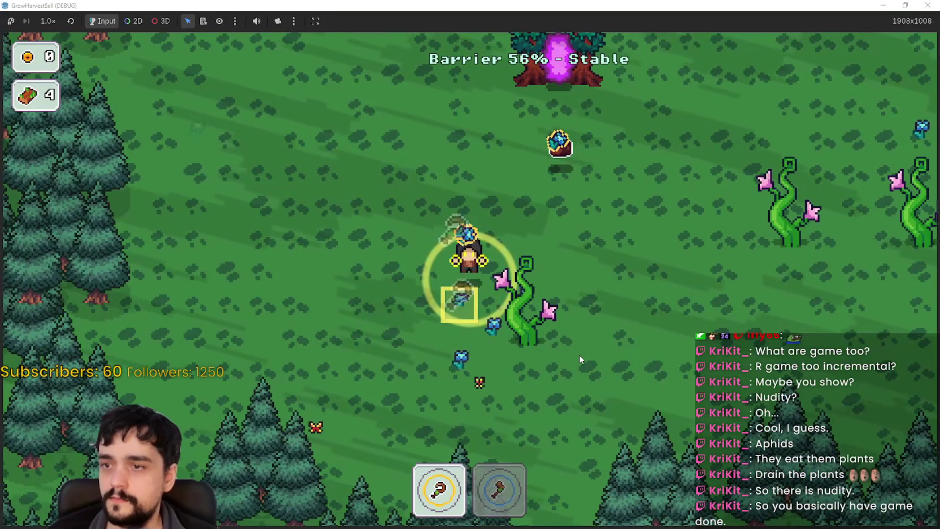
Harvest plants into the bag in the lower-right field
{"action": "key", "text": "s"}
{"action": "key", "text": "d"}
{"action": "key", "text": "a"}
{"action": "key", "text": "w"}
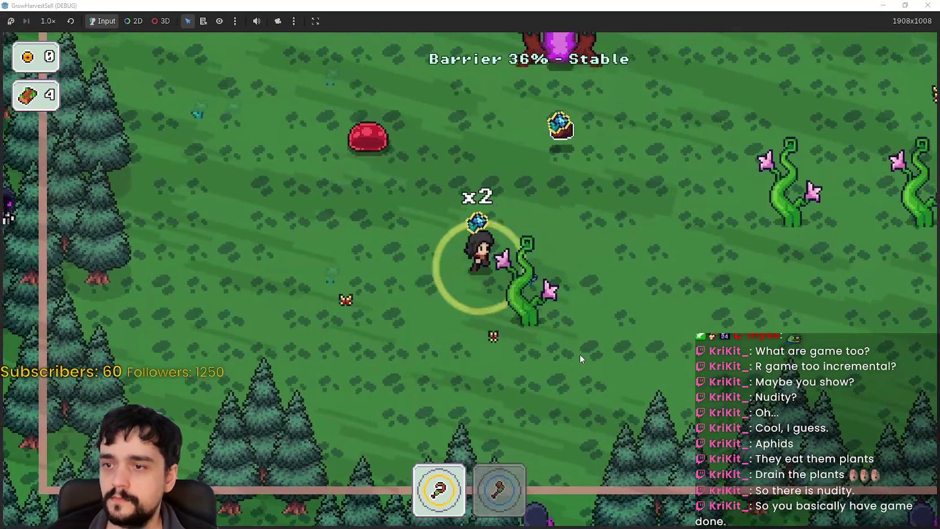
{"action": "key", "text": "d"}
{"action": "key", "text": "a"}
{"action": "key", "text": "s"}
Roam the field past the vines and enter the portal tree back to the village
{"action": "key", "text": "d"}
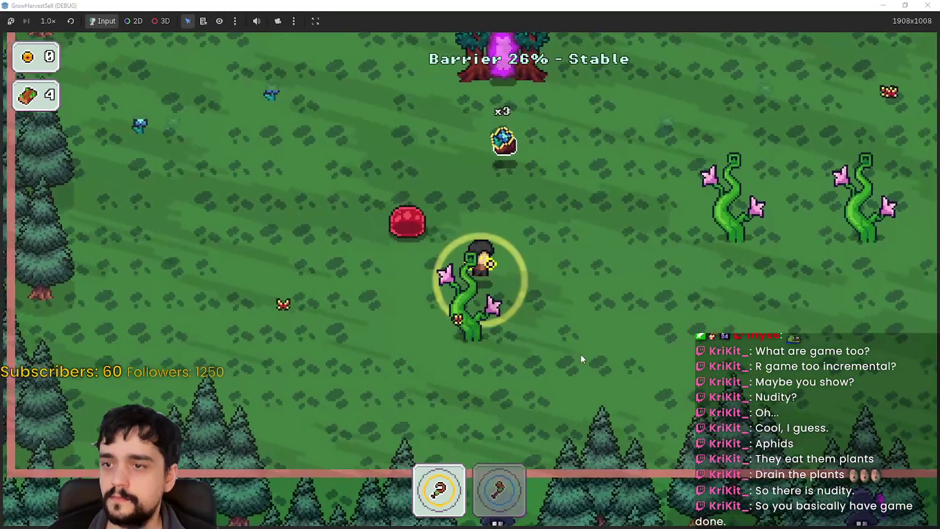
{"action": "key", "text": "w"}
{"action": "key", "text": "w"}
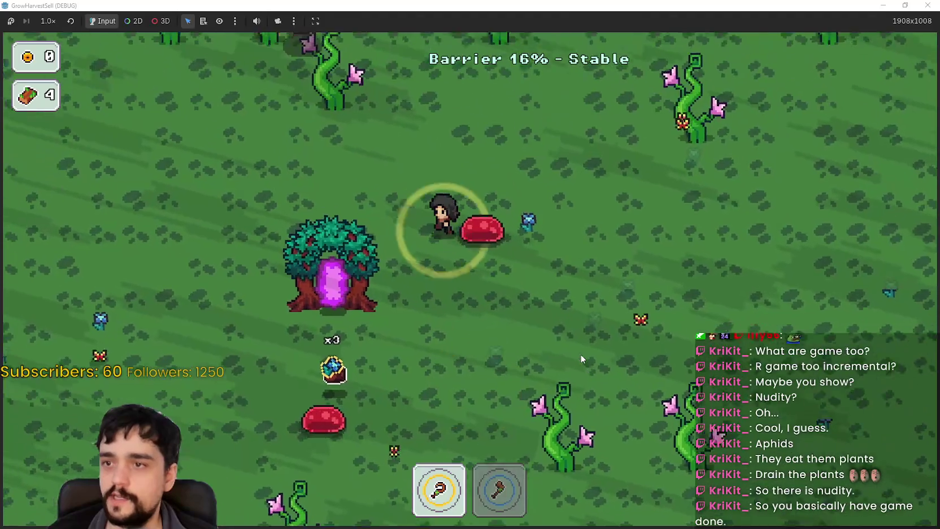
{"action": "key", "text": "a"}
{"action": "key", "text": "d"}
{"action": "key", "text": "d"}
{"action": "key", "text": "s"}
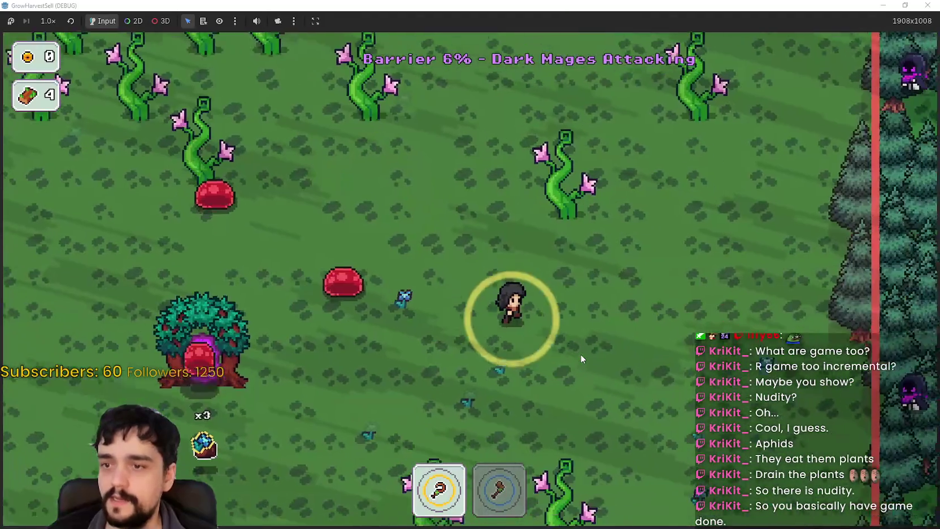
{"action": "key", "text": "a"}
{"action": "key", "text": "a"}
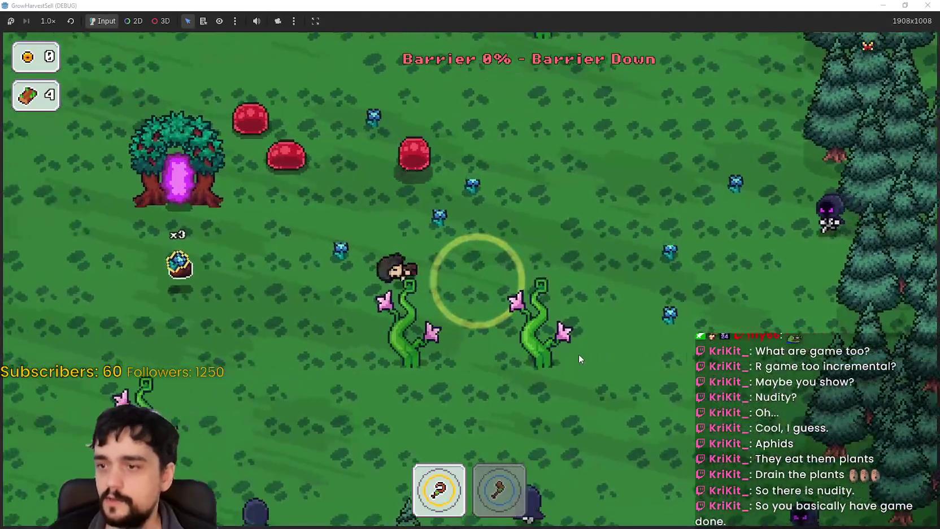
{"action": "key", "text": "w"}
{"action": "key", "text": "e"}
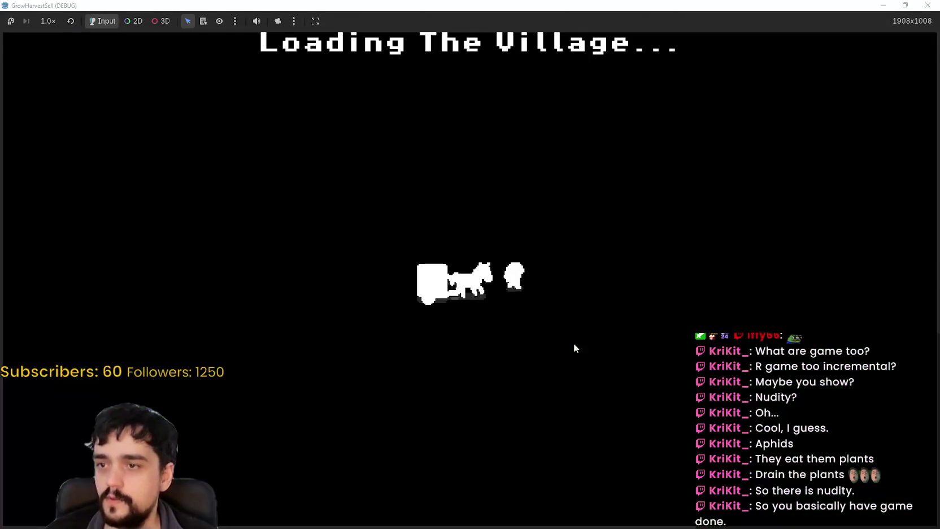
Walk past the market stall onto the crop plot to collect 10 coins
{"action": "key", "text": "d"}
{"action": "key", "text": "s"}
{"action": "key", "text": "d"}
{"action": "key", "text": "w"}
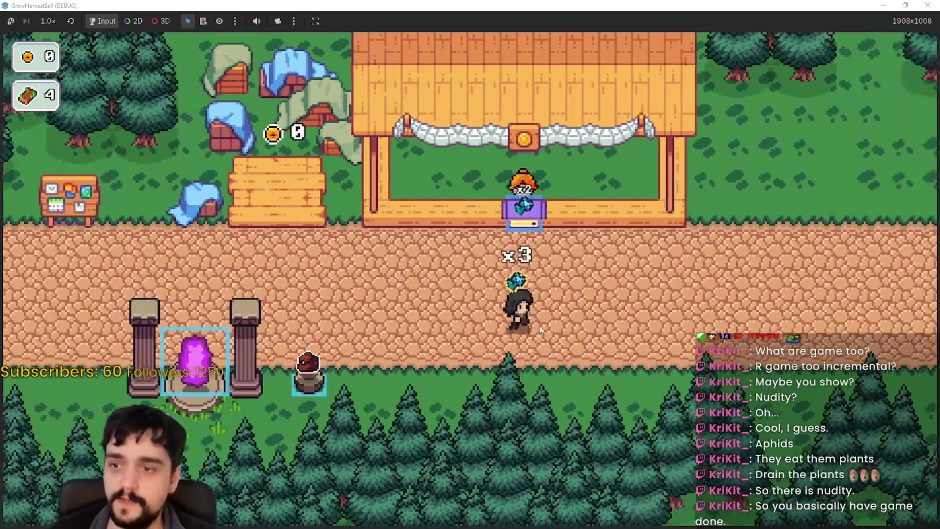
{"action": "key", "text": "a"}
{"action": "key", "text": "w"}
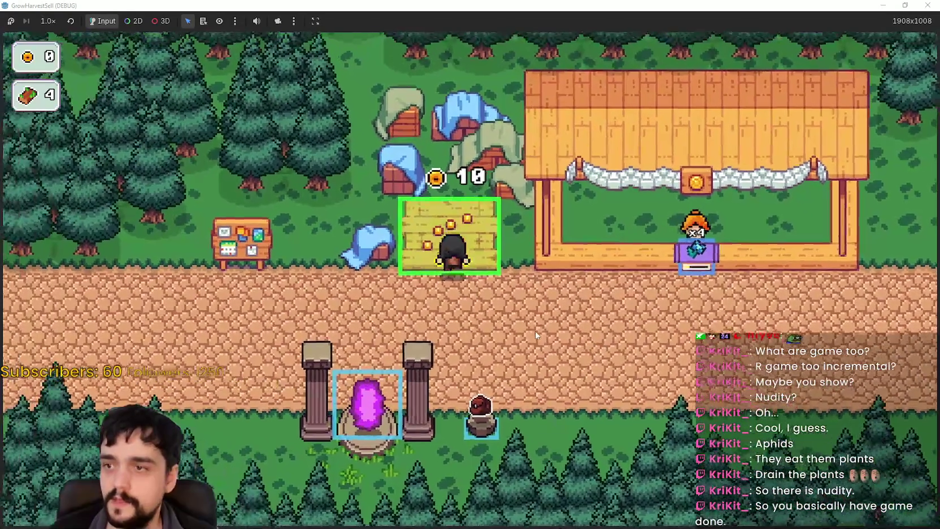
Open the Prestige skill tree at the notice board, inspect its nodes, and close it
{"action": "key", "text": "a"}
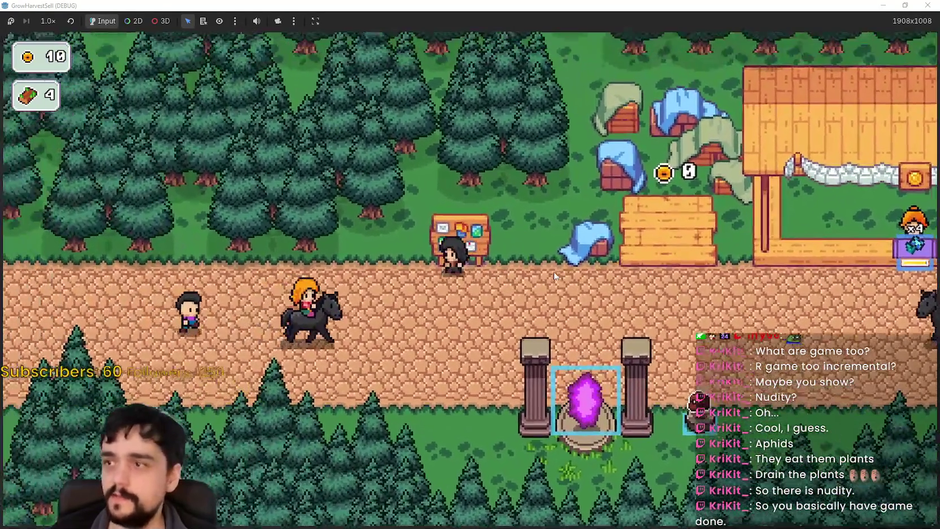
{"action": "key", "text": "e"}
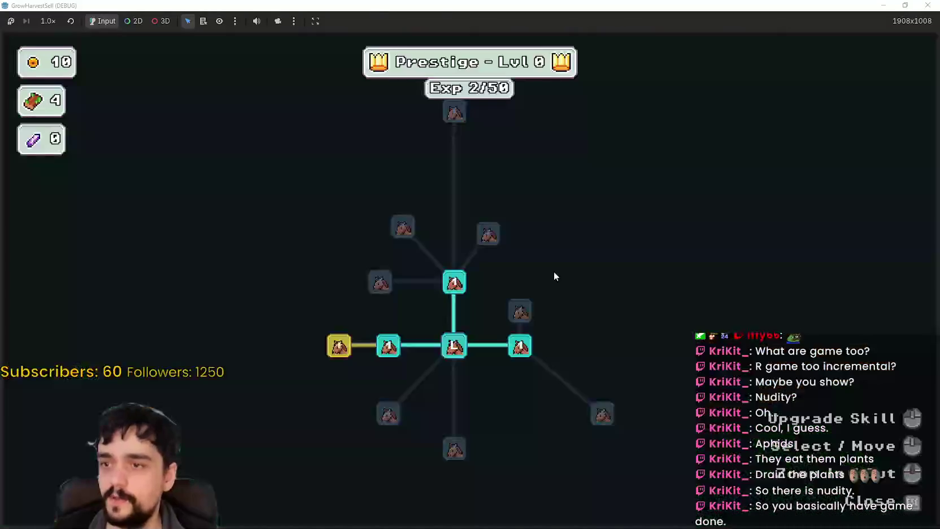
{"action": "scroll", "coordinate": [516, 391], "scroll_direction": "up", "scroll_amount": 1}
{"action": "left_click_drag", "start_coordinate": [568, 423], "coordinate": [474, 350]}
{"action": "scroll", "coordinate": [500, 323], "scroll_direction": "up", "scroll_amount": 1}
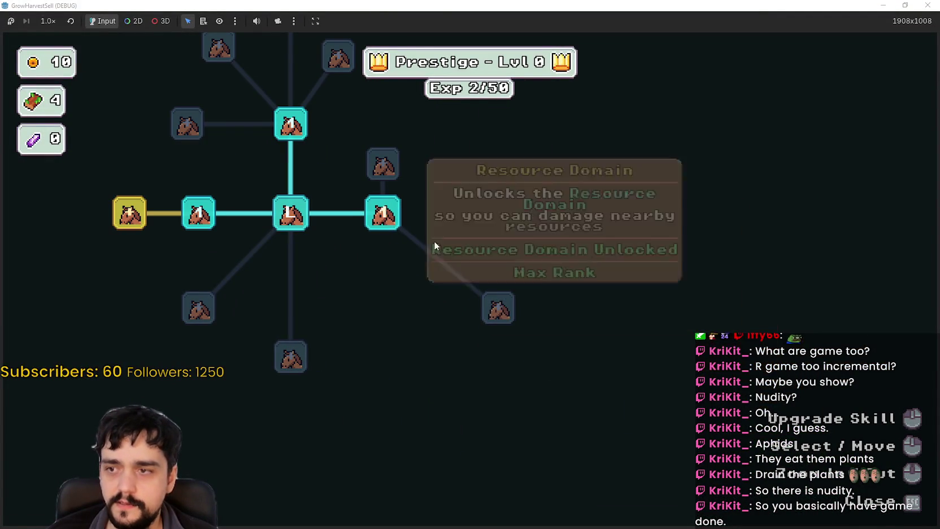
{"action": "key", "text": "Escape"}
Shuttle between the village path and crop plot until coins reach 50, then open Prestige at the notice board
{"action": "key", "text": "d"}
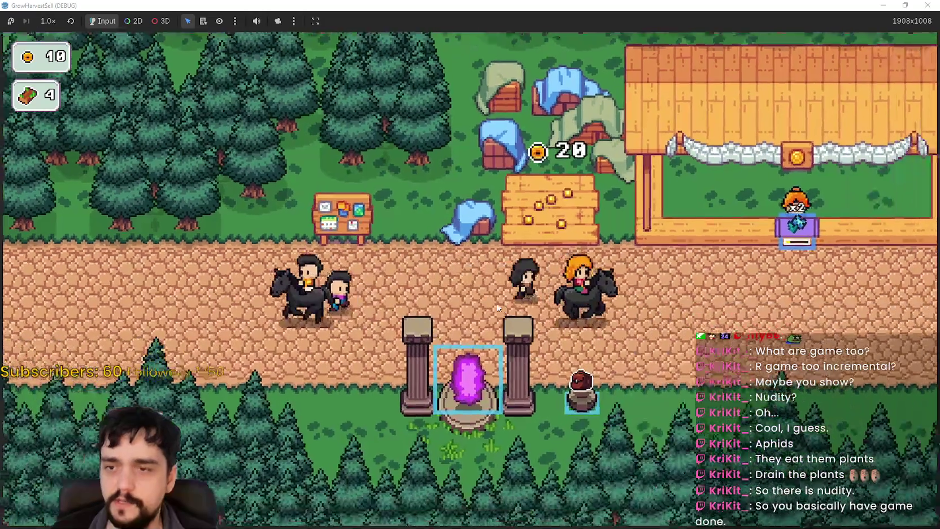
{"action": "key", "text": "a"}
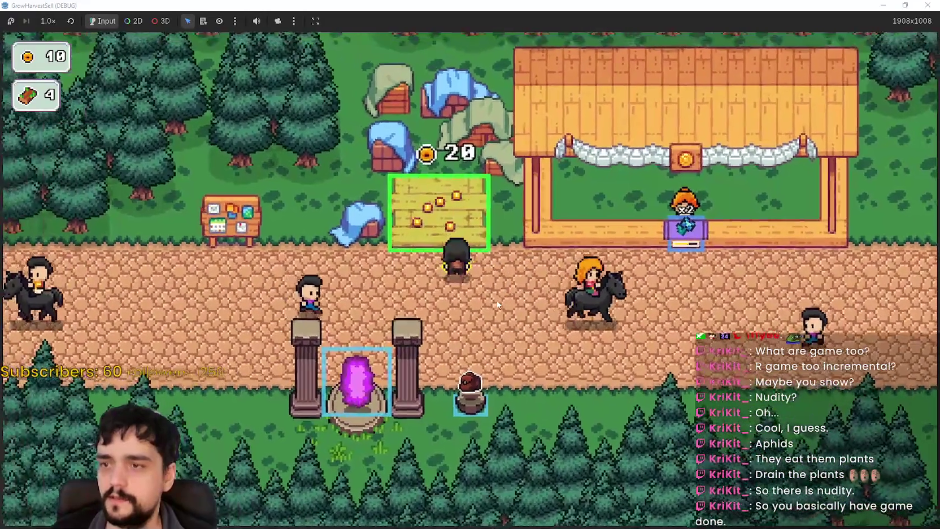
{"action": "key", "text": "d"}
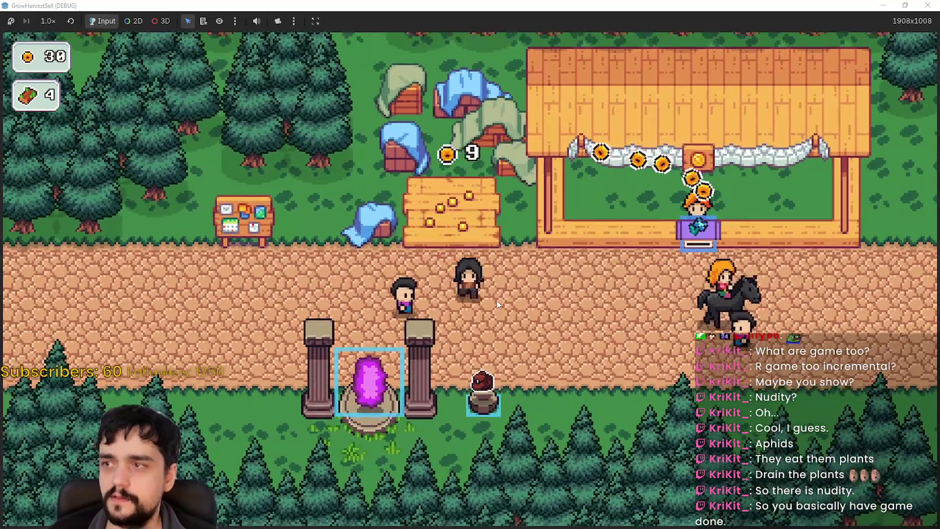
{"action": "key", "text": "d"}
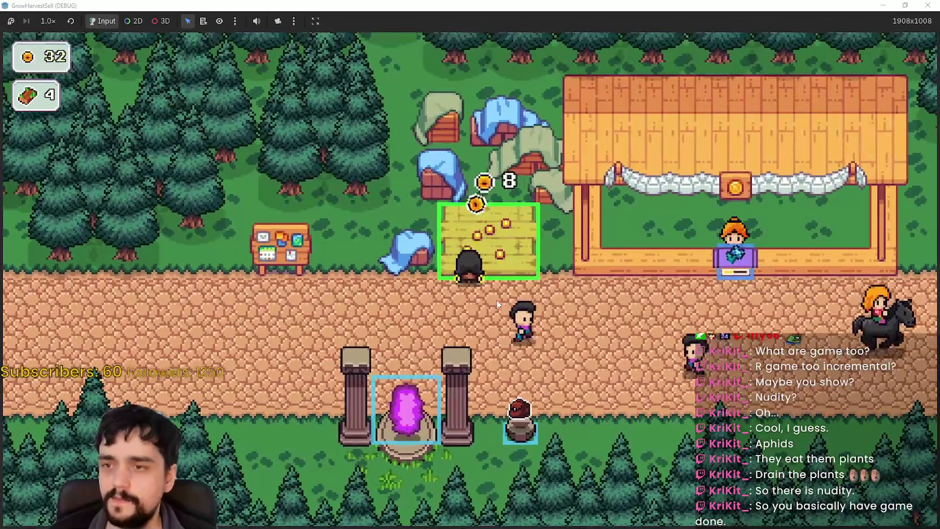
{"action": "key", "text": "d"}
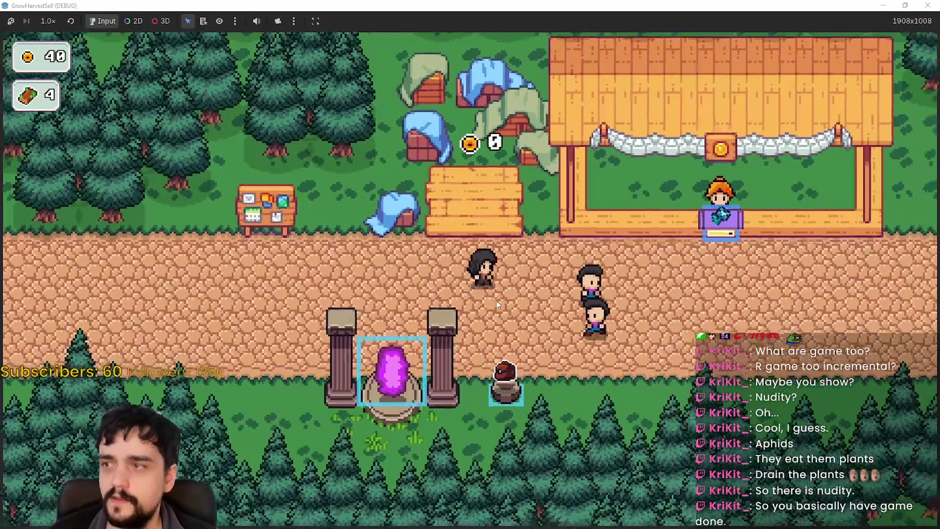
{"action": "key", "text": "w"}
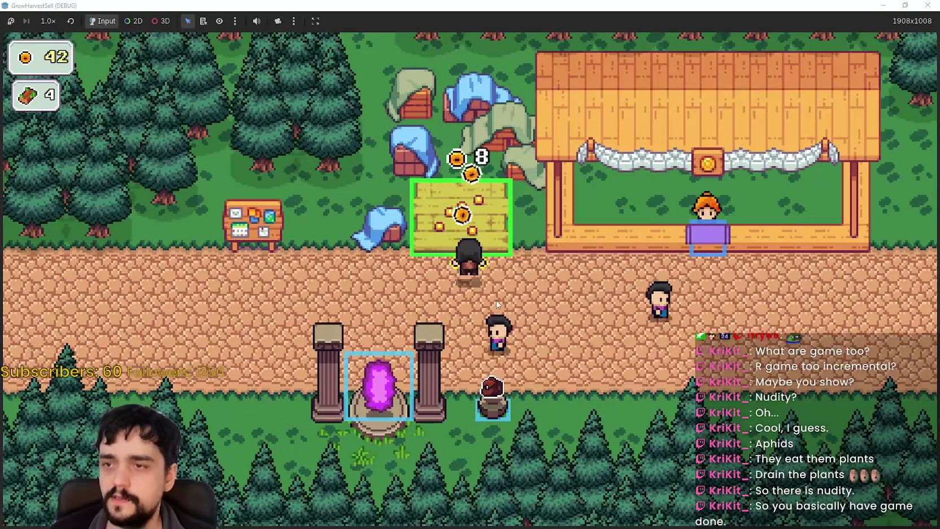
{"action": "key", "text": "s"}
{"action": "key", "text": "a"}
{"action": "key", "text": "e"}
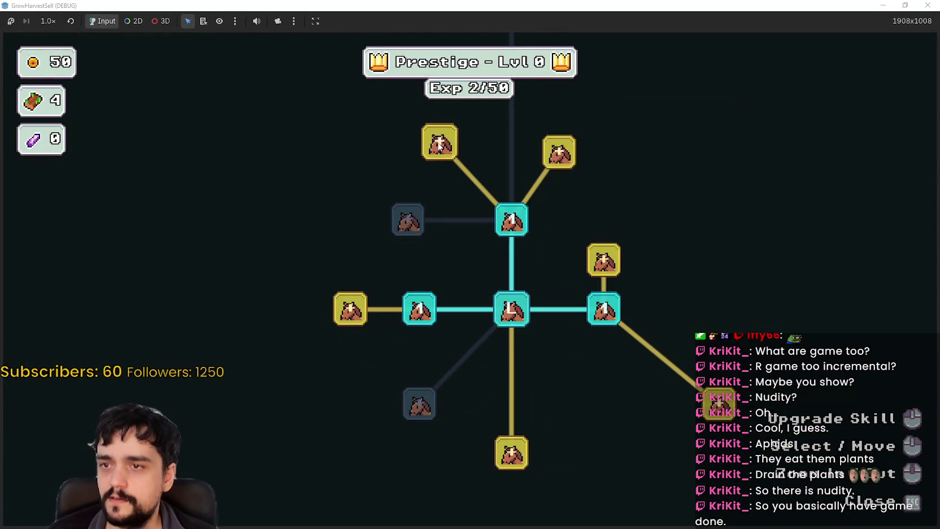
{"action": "mouse_move", "coordinate": [511, 451]}
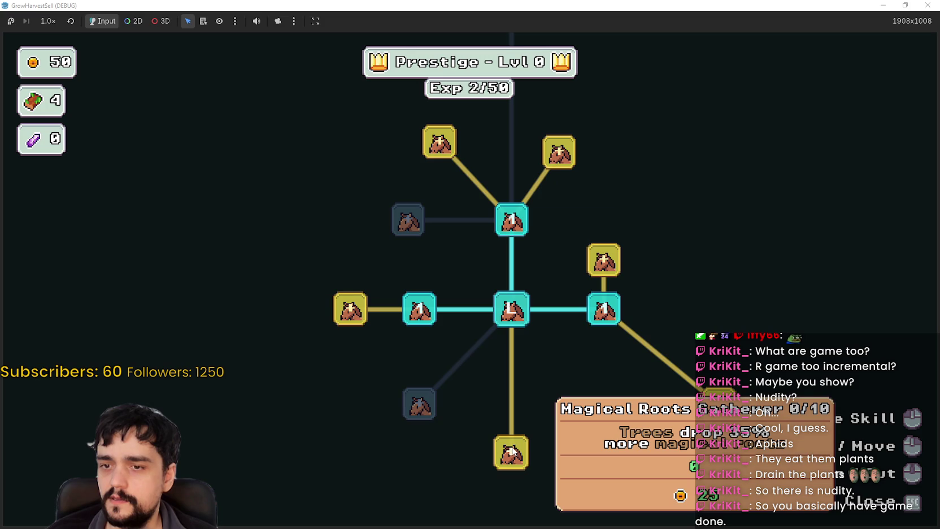
Buy Plant Domain Damage up to max rank 10/10 with all 50 coins and close the tree
{"action": "left_click_drag", "start_coordinate": [511, 450], "coordinate": [442, 266]}
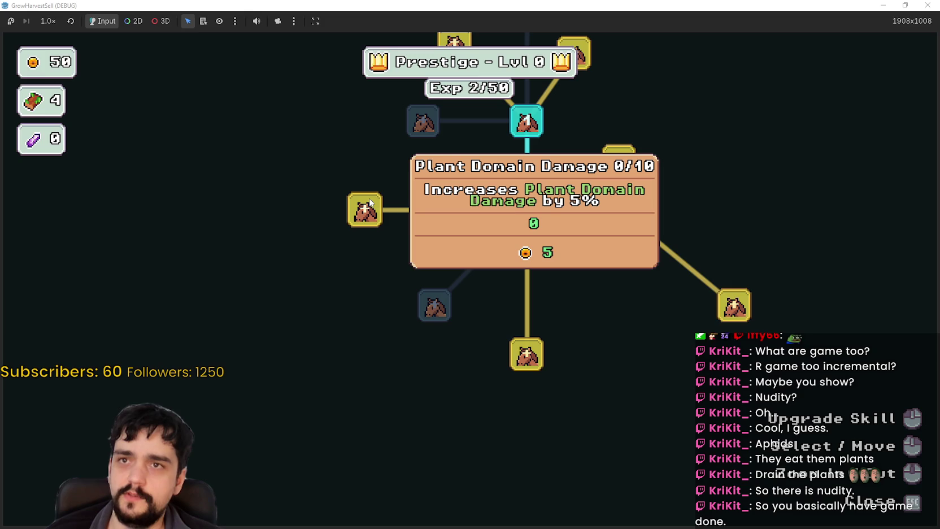
{"action": "left_click", "coordinate": [369, 203]}
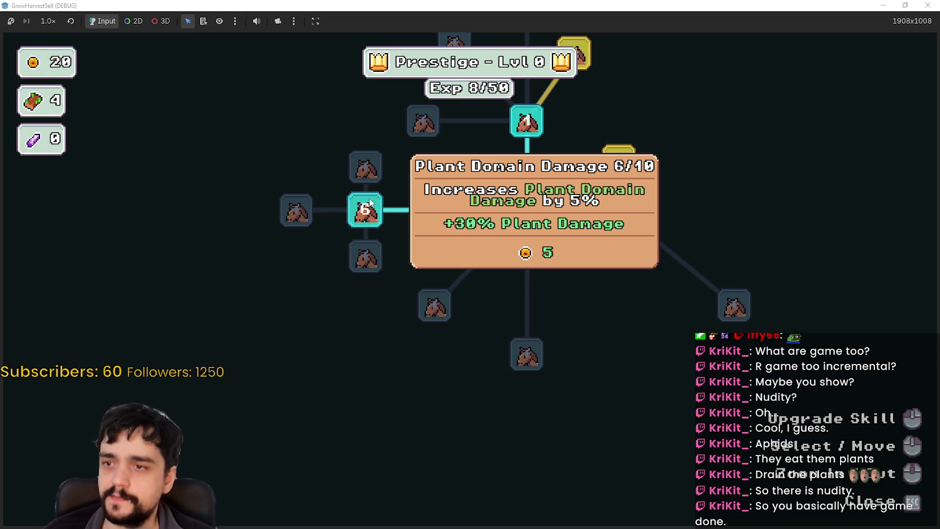
{"action": "left_click", "coordinate": [374, 207]}
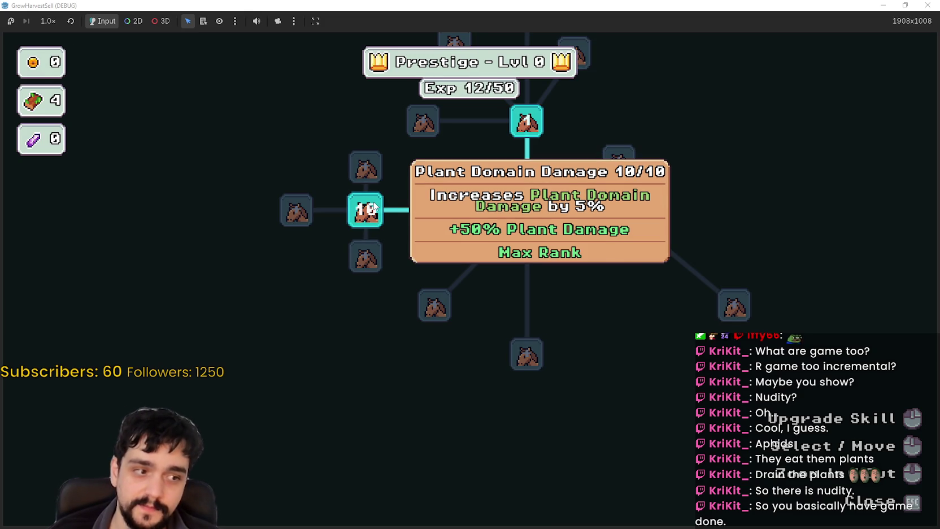
{"action": "key", "text": "Escape"}
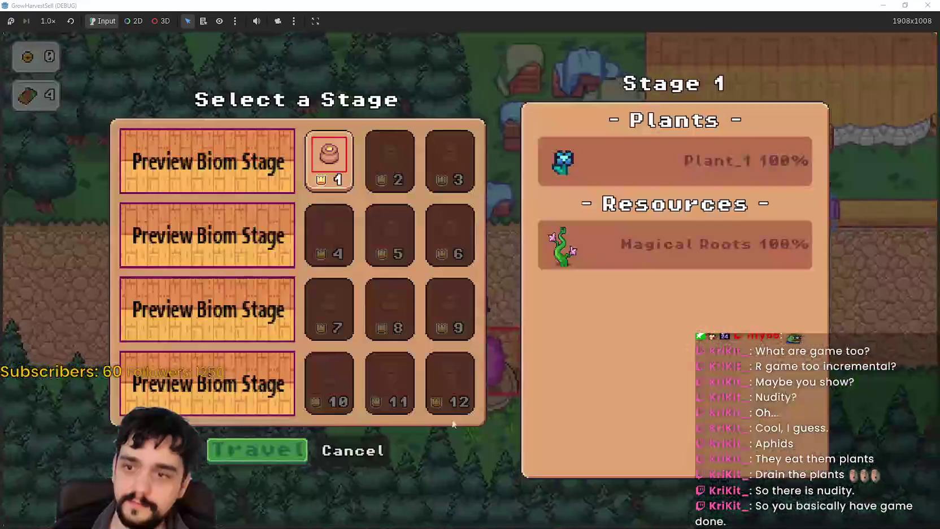
Travel to forest Stage 1 and roam around the portal tree with the bag following
{"action": "left_click", "coordinate": [269, 450]}
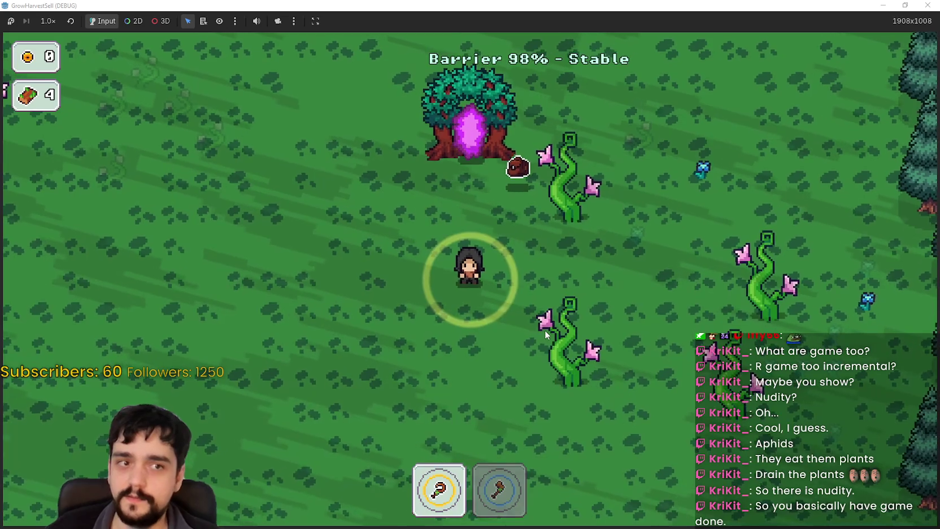
{"action": "key", "text": "d"}
{"action": "key", "text": "w"}
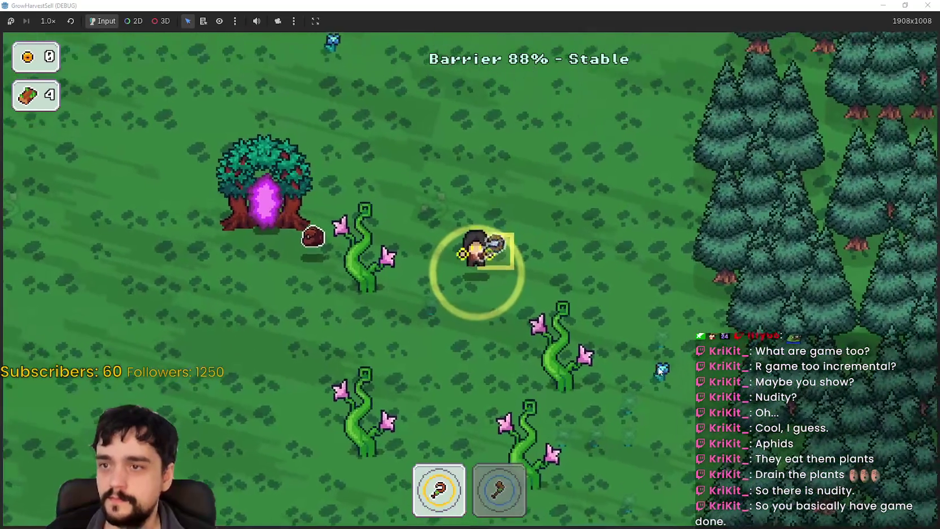
{"action": "key", "text": "a"}
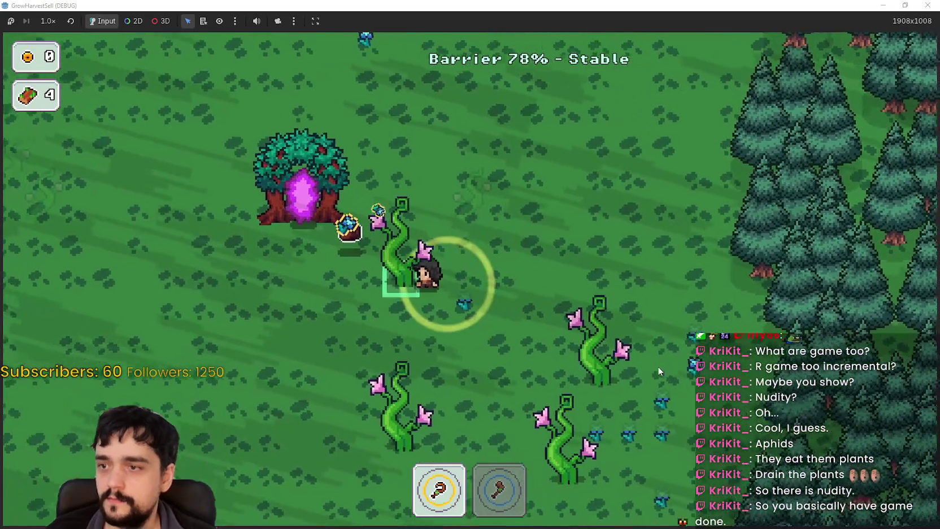
{"action": "key", "text": "w"}
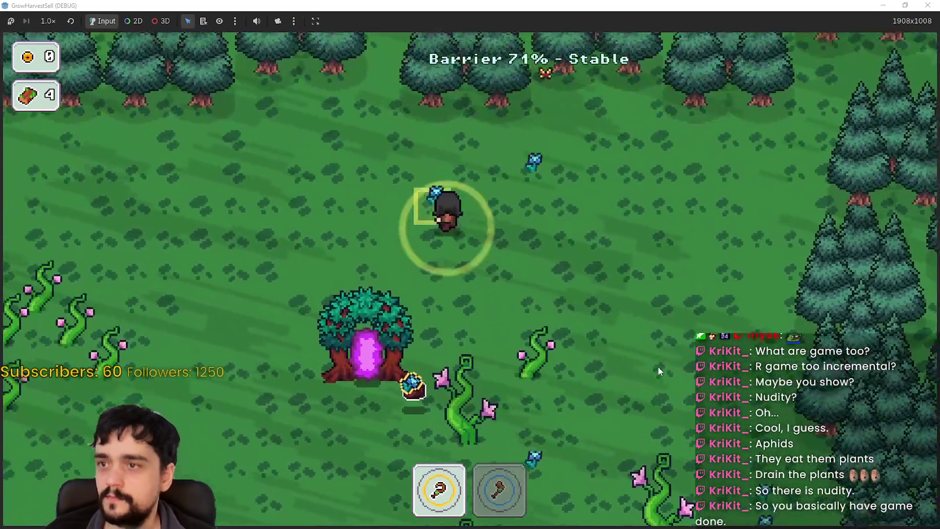
{"action": "key", "text": "s"}
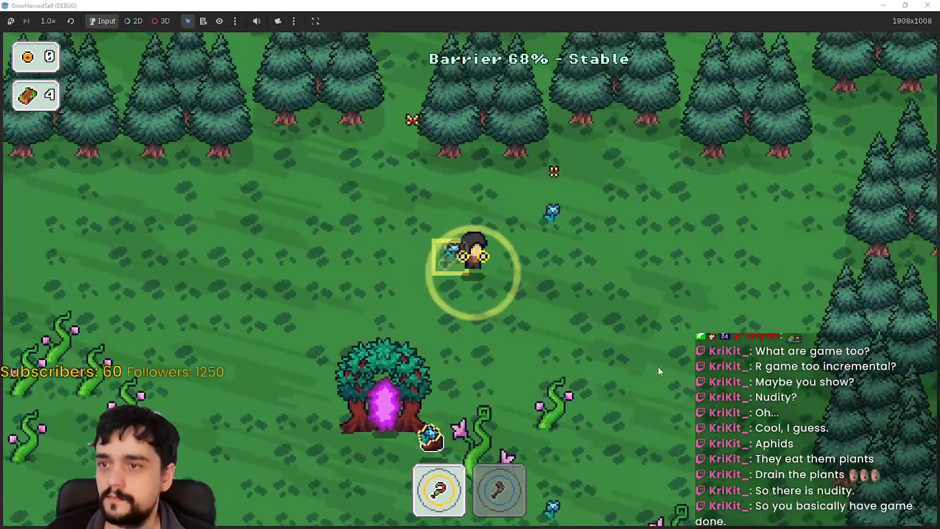
{"action": "key", "text": "d"}
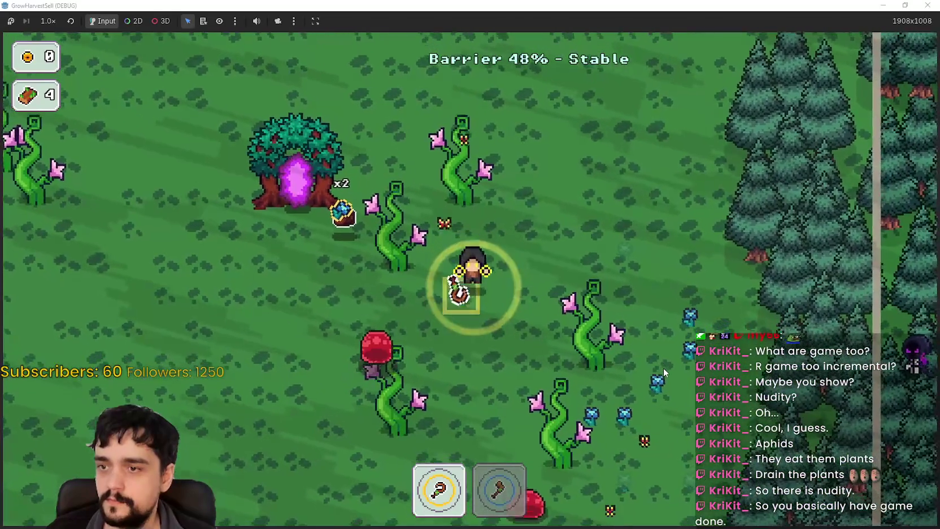
{"action": "key", "text": "a"}
{"action": "key", "text": "s"}
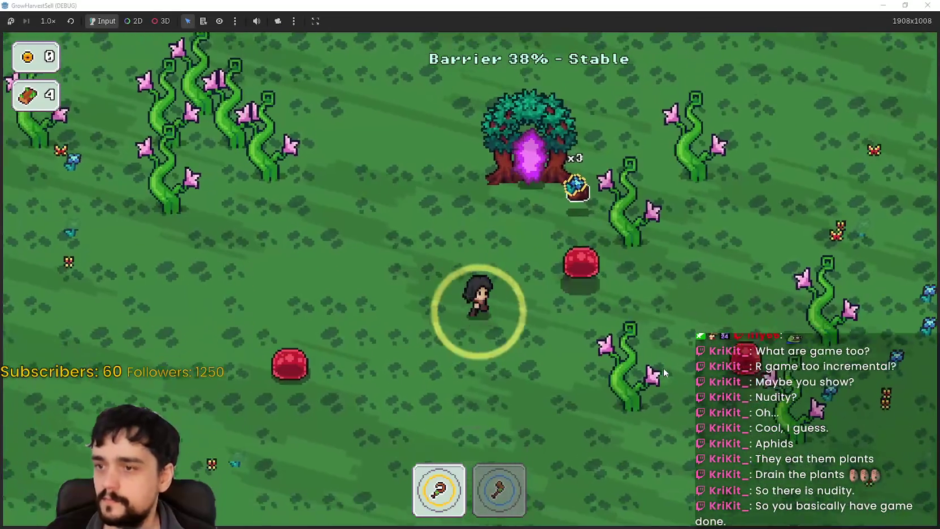
{"action": "key", "text": "d"}
{"action": "key", "text": "w"}
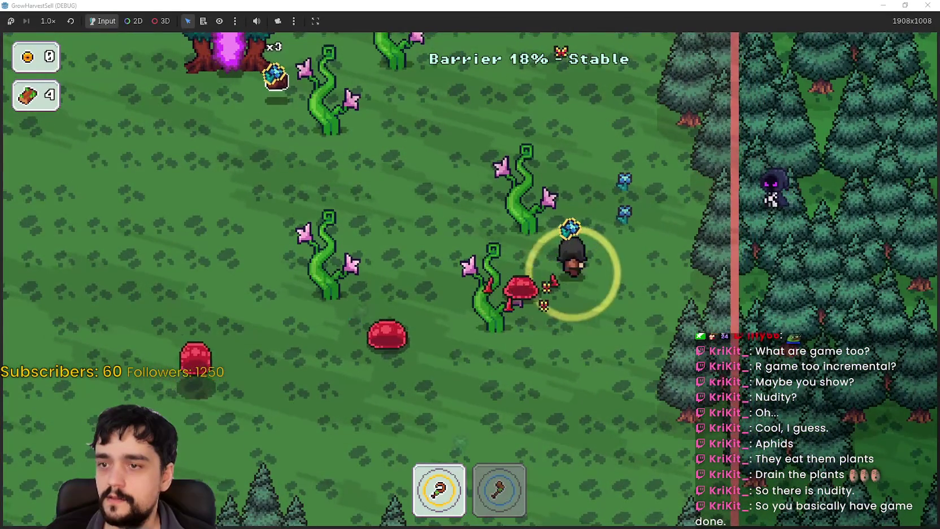
{"action": "key", "text": "w"}
{"action": "key", "text": "a"}
{"action": "key", "text": "a"}
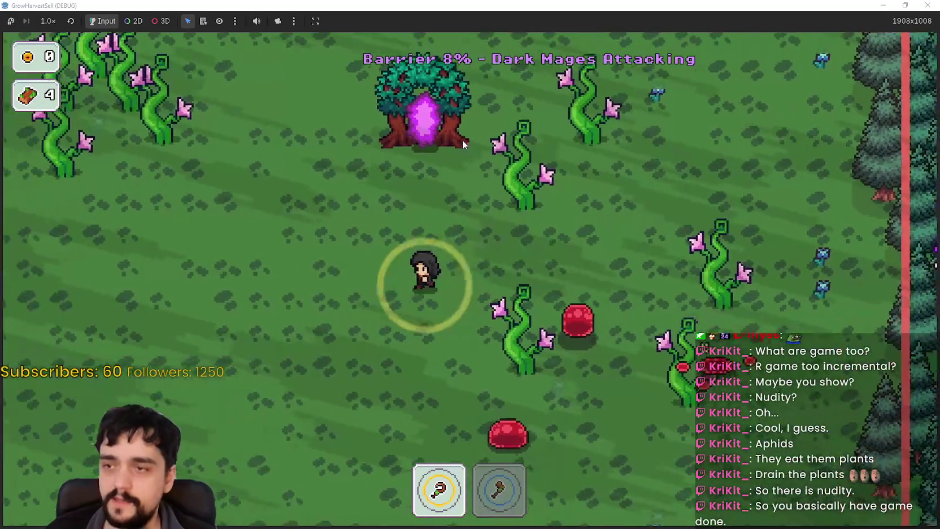
{"action": "key", "text": "w"}
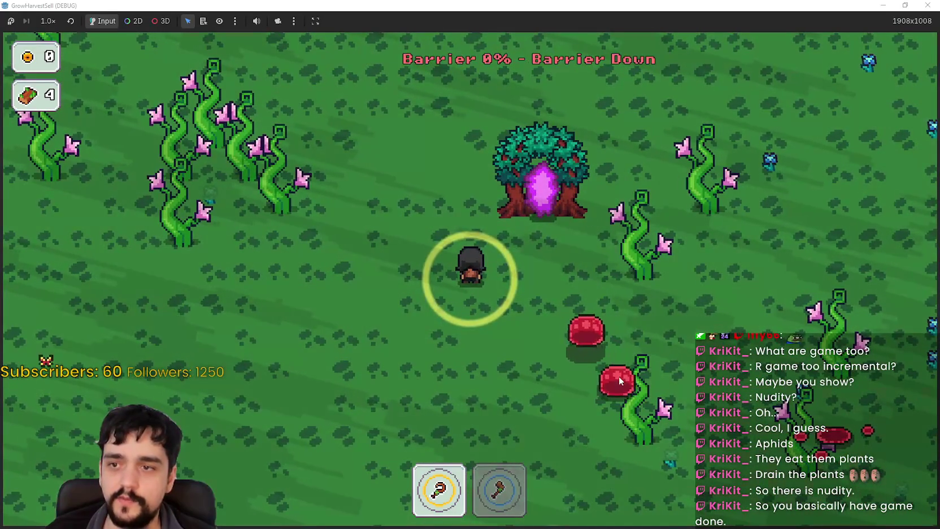
Keep dodging among vines and dark mages until the barrier hits 0%, then head for the portal tree
{"action": "key", "text": "a"}
{"action": "key", "text": "s"}
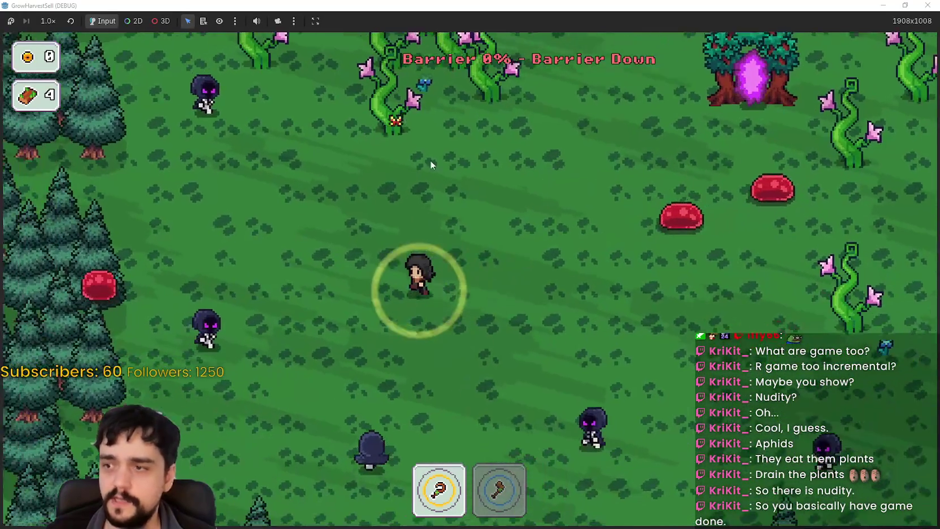
{"action": "key", "text": "w"}
{"action": "key", "text": "d"}
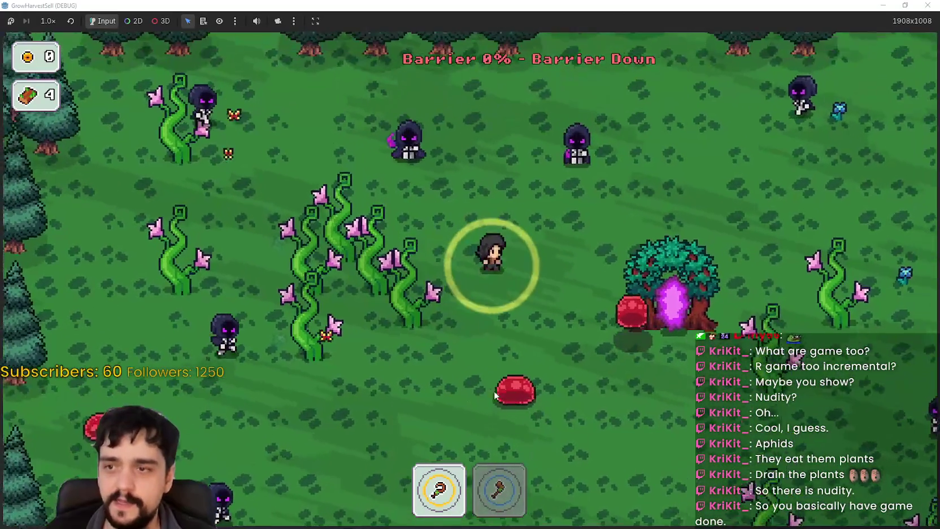
{"action": "key", "text": "s"}
{"action": "key", "text": "d"}
{"action": "key", "text": "a"}
{"action": "key", "text": "s"}
{"action": "key", "text": "d"}
{"action": "key", "text": "w"}
{"action": "key", "text": "s"}
{"action": "key", "text": "w"}
{"action": "key", "text": "a"}
{"action": "key", "text": "w"}
{"action": "key", "text": "a"}
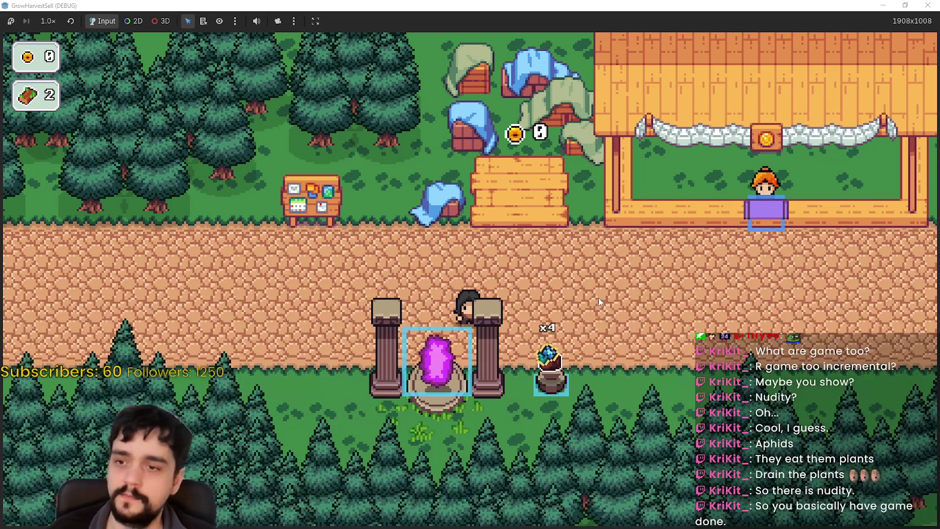
Take the x4 item from the plant pot and leave it on the shop stall counter
{"action": "key", "text": "d"}
{"action": "key", "text": "d"}
{"action": "key", "text": "s"}
{"action": "key", "text": "e"}
{"action": "key", "text": "d"}
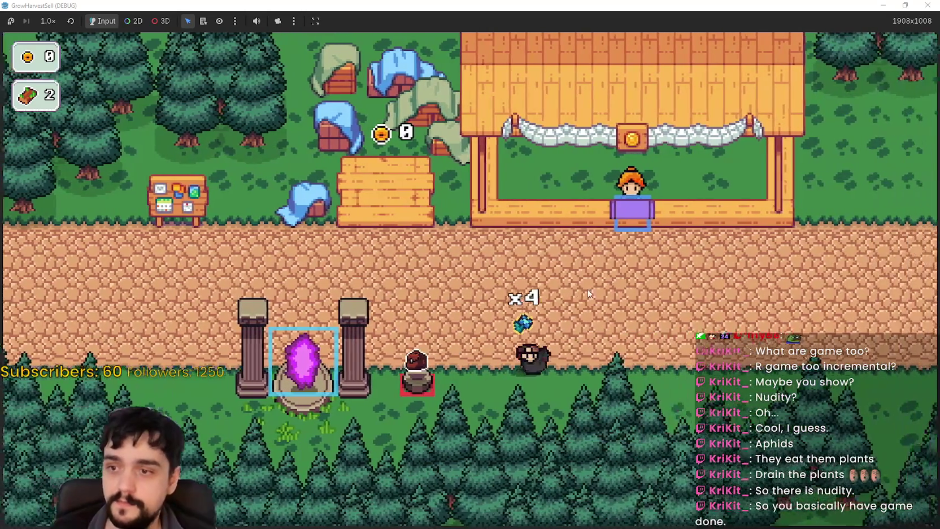
{"action": "key", "text": "w"}
{"action": "key", "text": "d"}
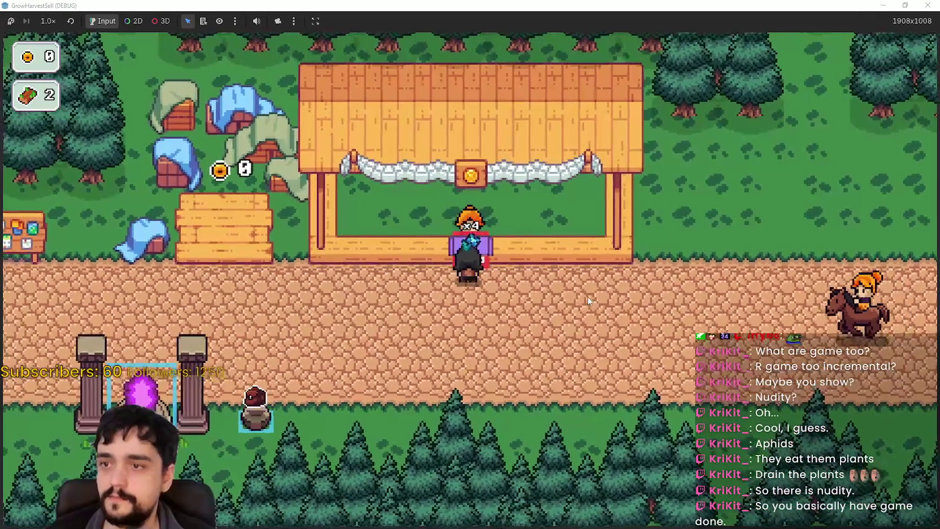
{"action": "key", "text": "e"}
{"action": "key", "text": "s"}
{"action": "key", "text": "a"}
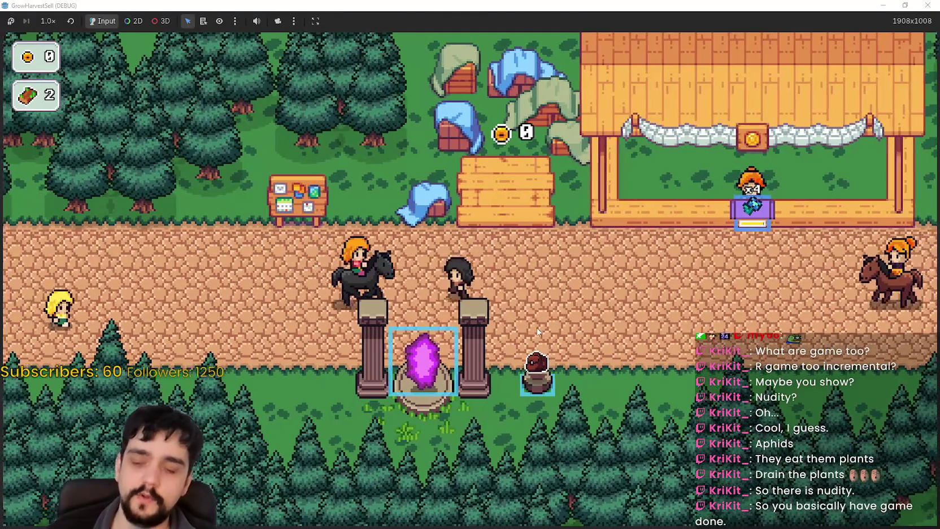
Open stage selection at the portal, cancel it, walk toward the market, and switch to the Godot editor
{"action": "key", "text": "s"}
{"action": "key", "text": "e"}
{"action": "left_click", "coordinate": [328, 452]}
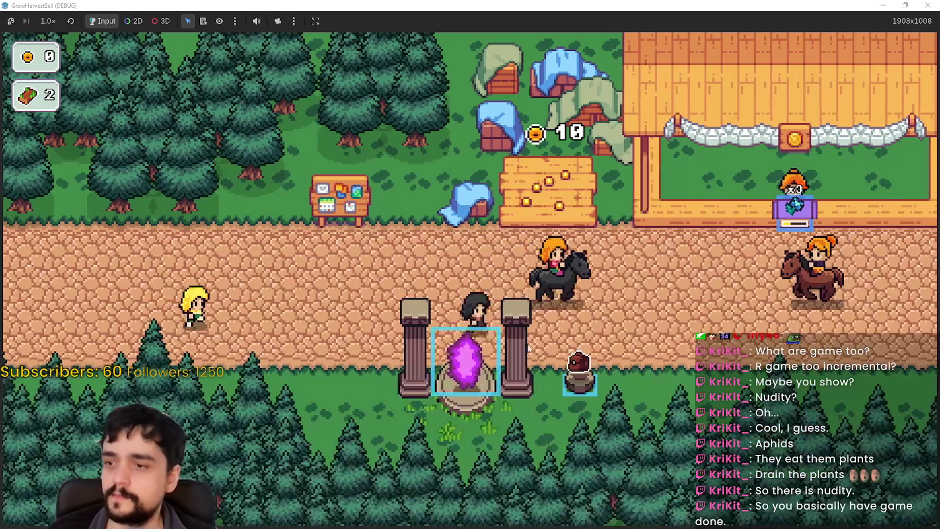
{"action": "key", "text": "w"}
{"action": "key", "text": "d"}
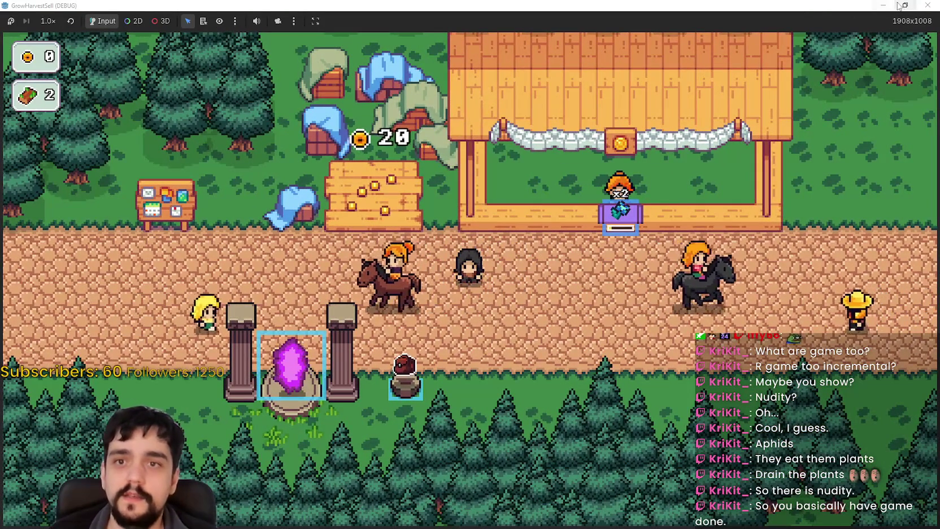
{"action": "key", "text": "F8"}
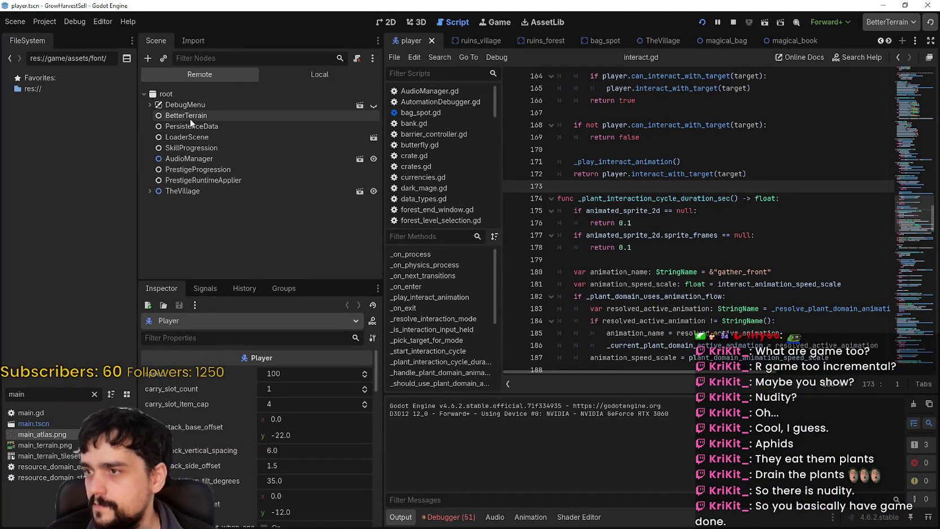
On the remote PersistenceData node, set player_gold_count and player_magical_roots_count to 999999
{"action": "left_click", "coordinate": [191, 125]}
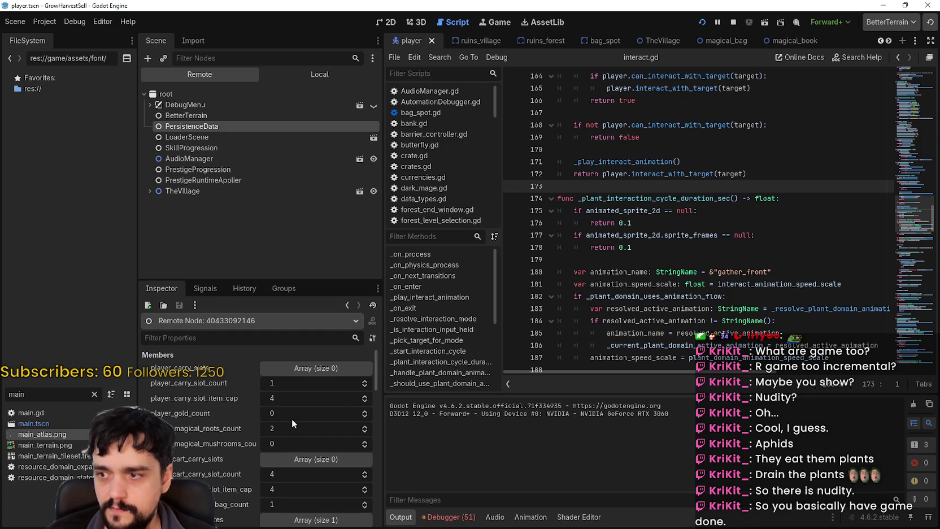
{"action": "scroll", "coordinate": [267, 463], "scroll_direction": "down", "scroll_amount": 2}
{"action": "scroll", "coordinate": [265, 506], "scroll_direction": "up", "scroll_amount": 3}
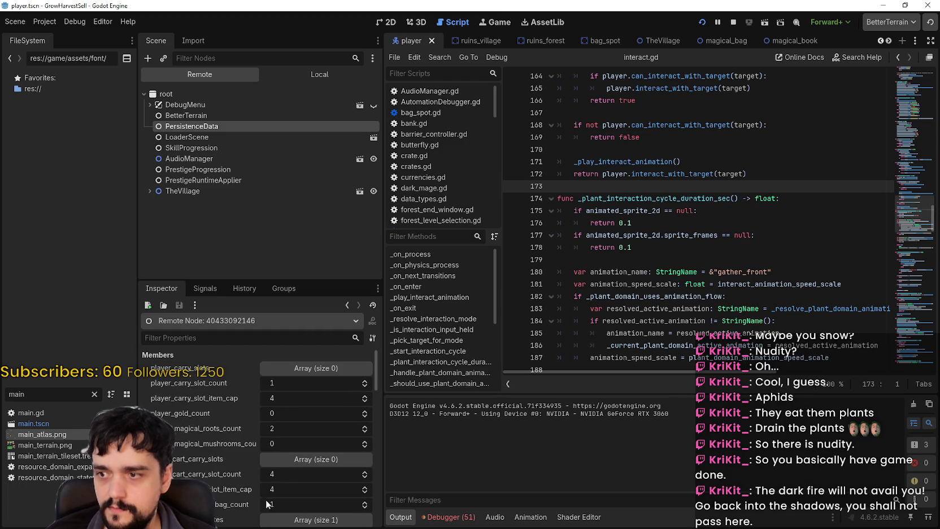
{"action": "left_click", "coordinate": [308, 414]}
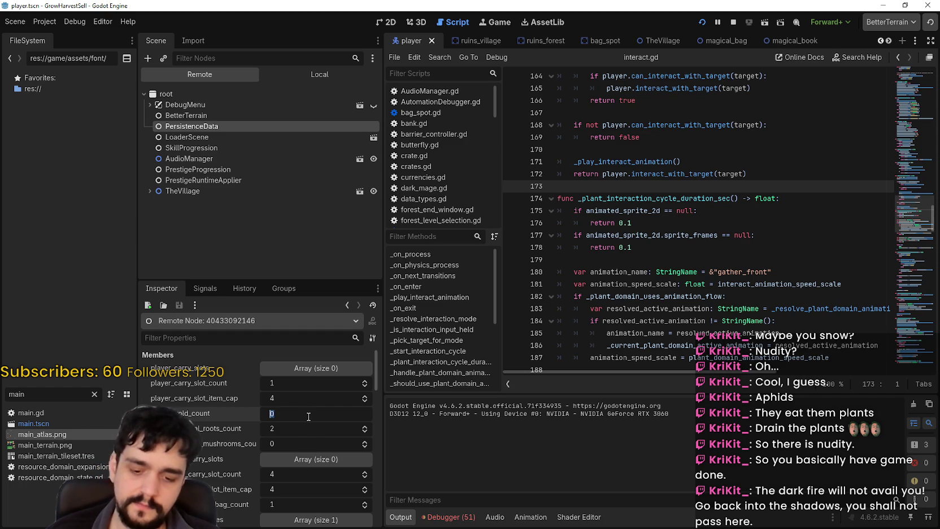
{"action": "type", "text": "999999"}
{"action": "left_click", "coordinate": [302, 429]}
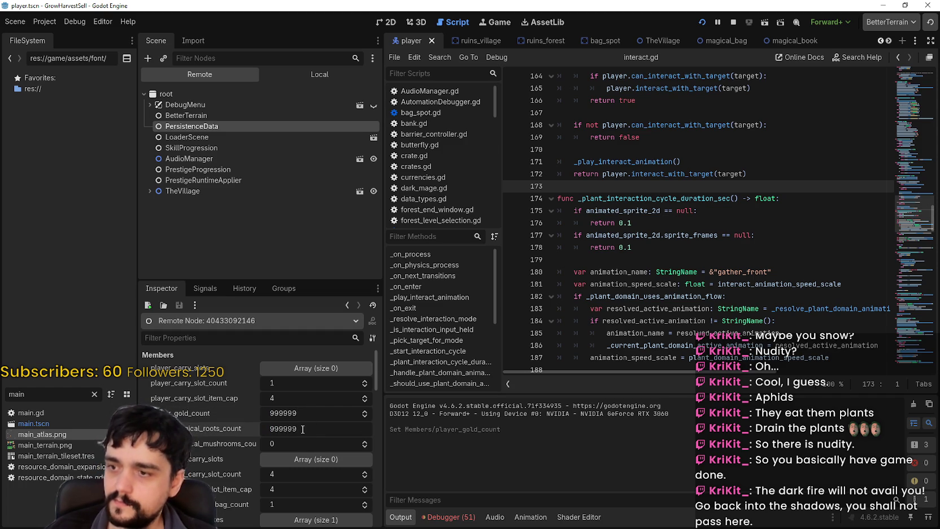
{"action": "left_click", "coordinate": [271, 146]}
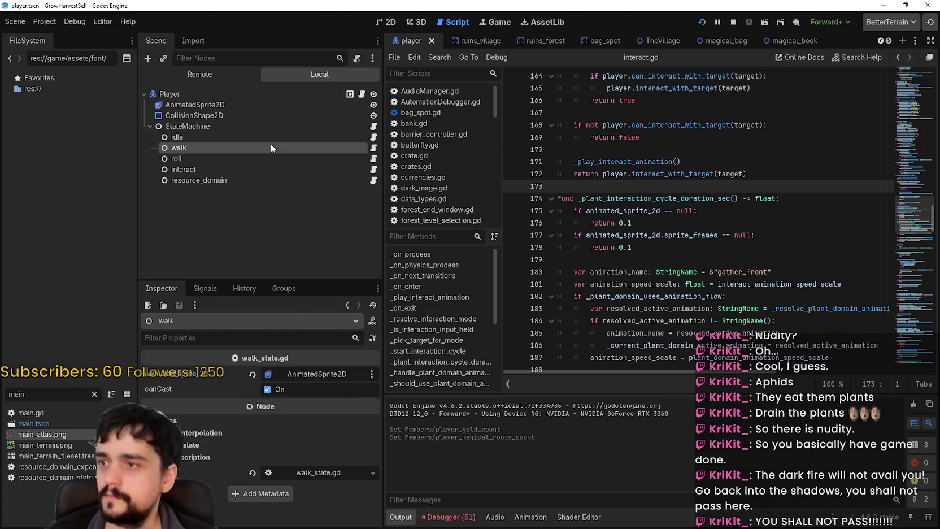
Maximize the game window and walk the character down and left onto the village portal
{"action": "left_click", "coordinate": [753, 59]}
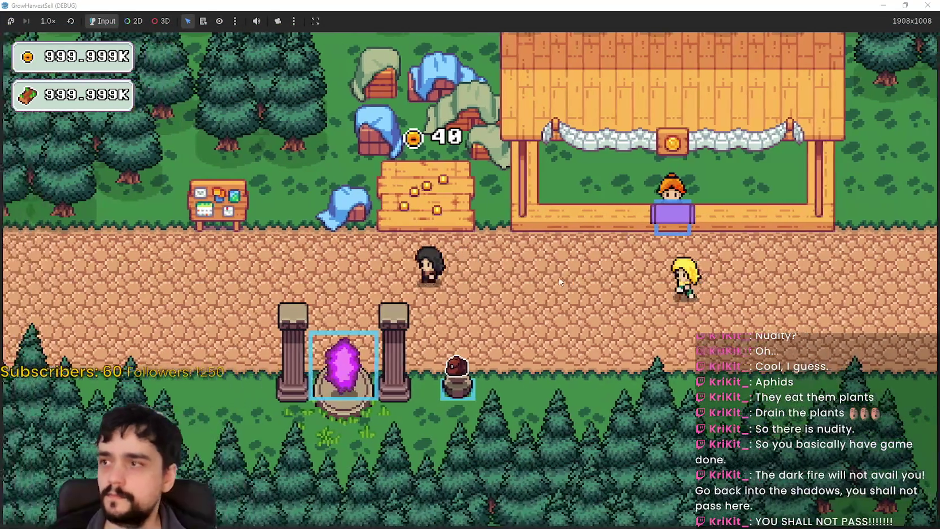
{"action": "key", "text": "s"}
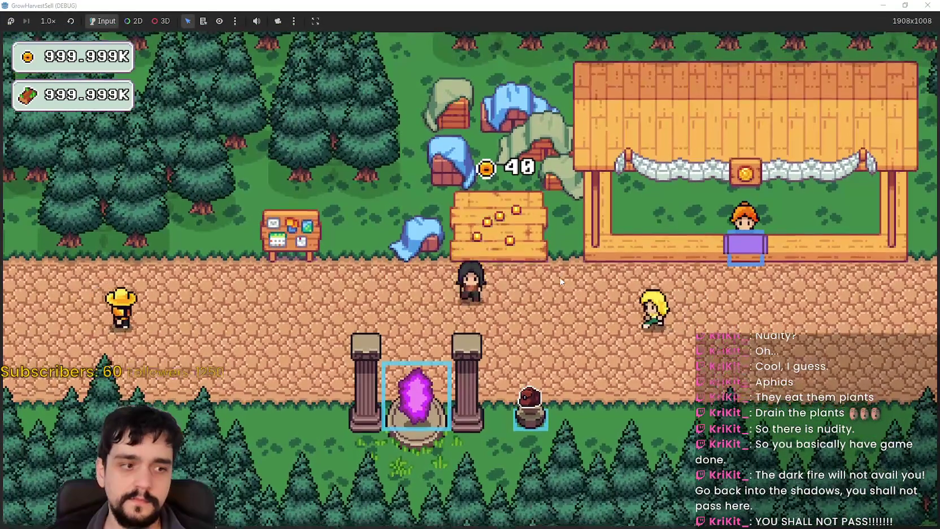
{"action": "key", "text": "a"}
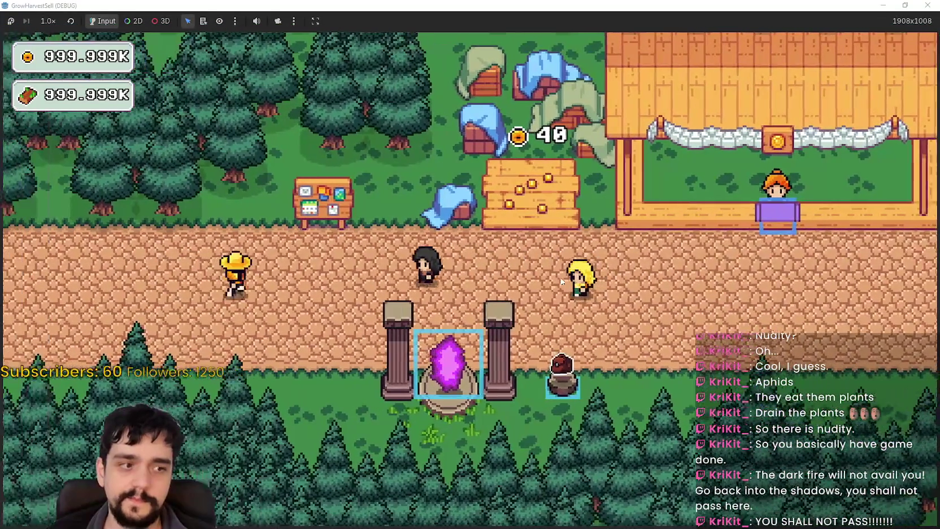
{"action": "key", "text": "a"}
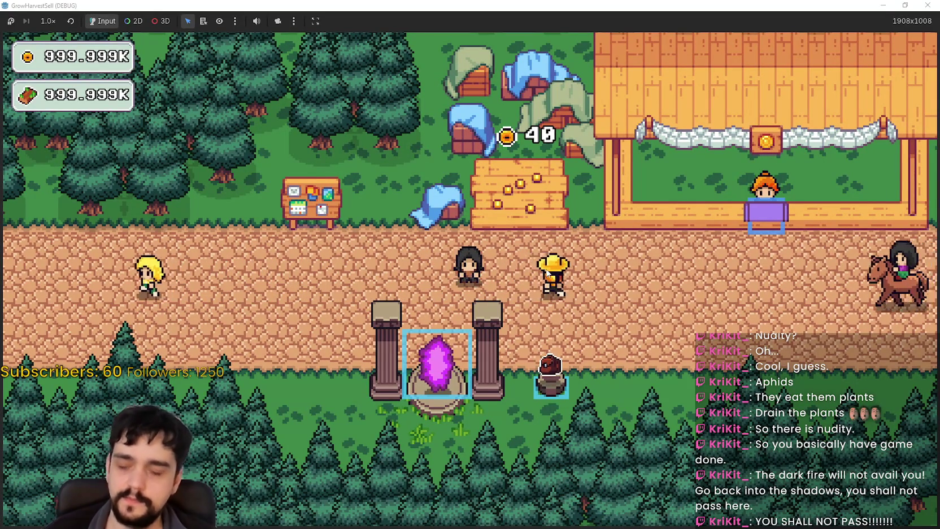
{"action": "key", "text": "s"}
{"action": "key", "text": "a"}
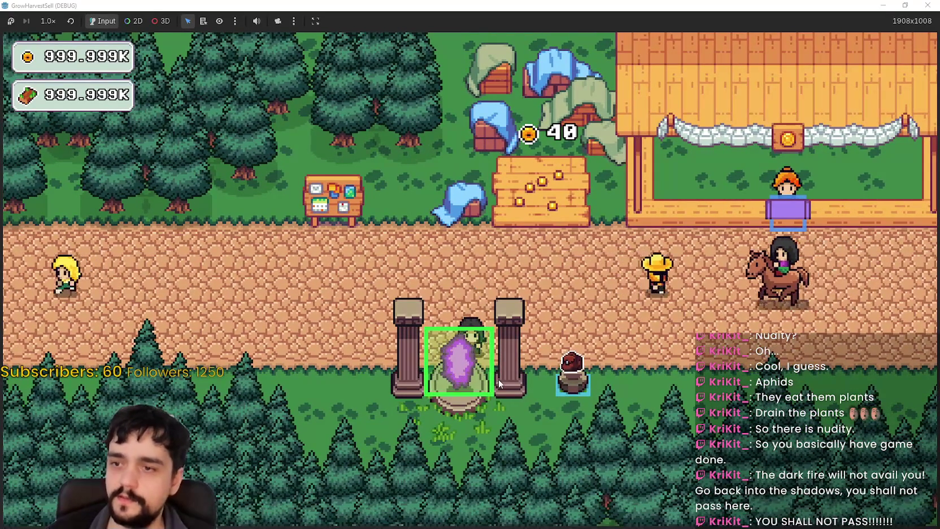
Use the portal to travel to forest Stage 1 and walk toward the barrier tree
{"action": "key", "text": "e"}
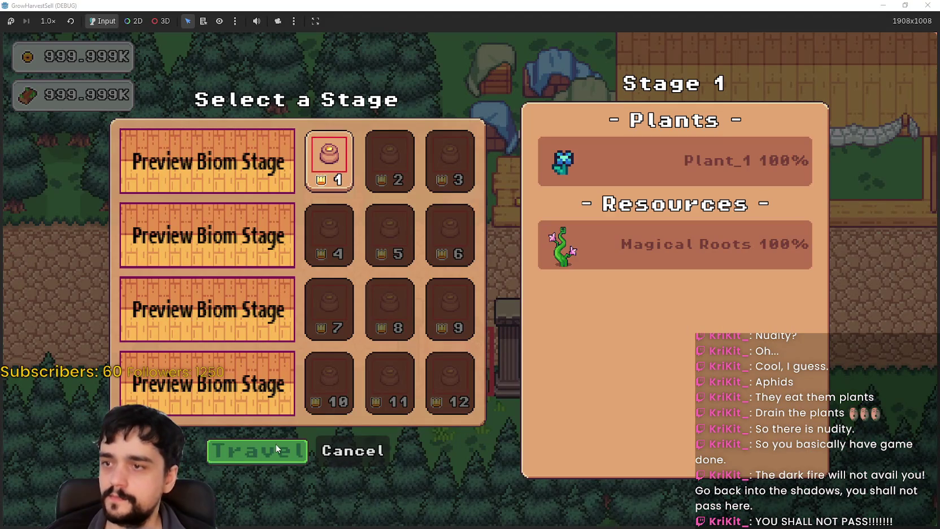
{"action": "left_click", "coordinate": [278, 446]}
{"action": "key", "text": "d"}
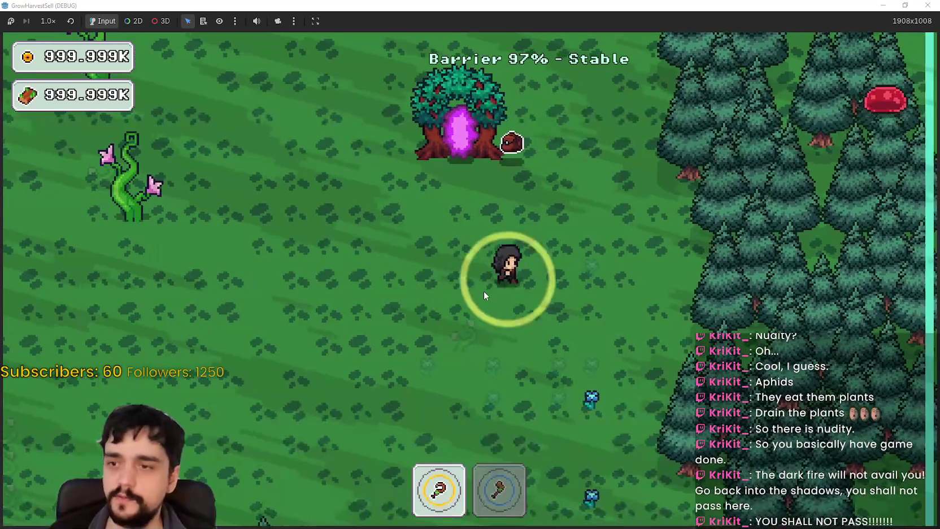
{"action": "key", "text": "s"}
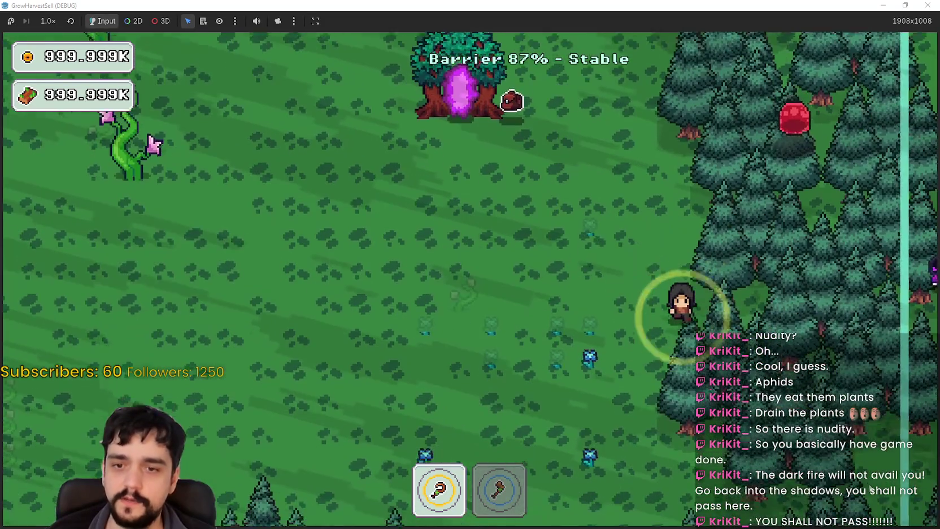
{"action": "key", "text": "w"}
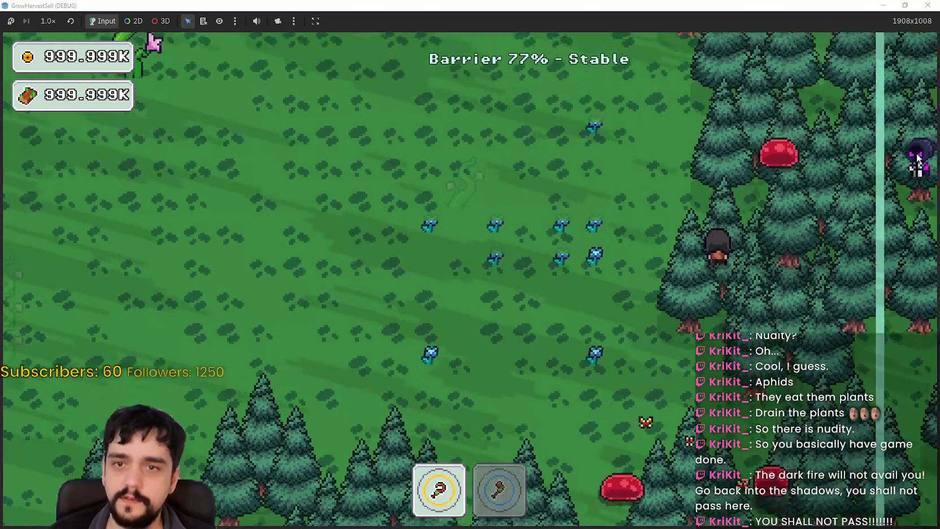
{"action": "key", "text": "w"}
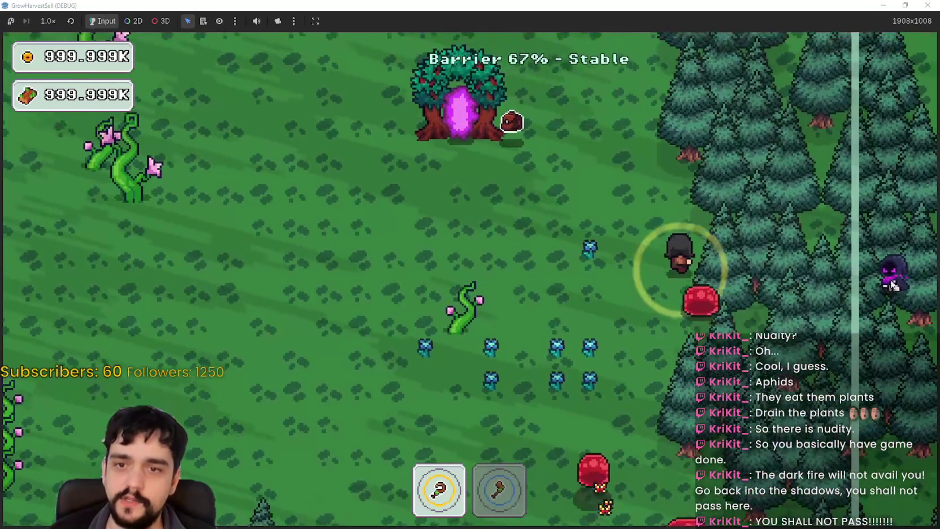
{"action": "key", "text": "a"}
Switch to the shovel and roam the field until the barrier reaches 0% and the run ends
{"action": "key", "text": "2"}
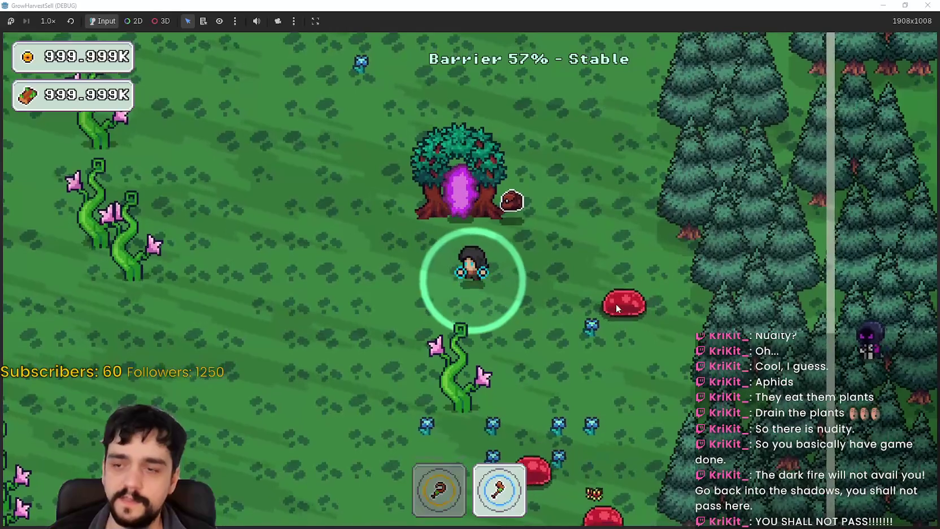
{"action": "key", "text": "a"}
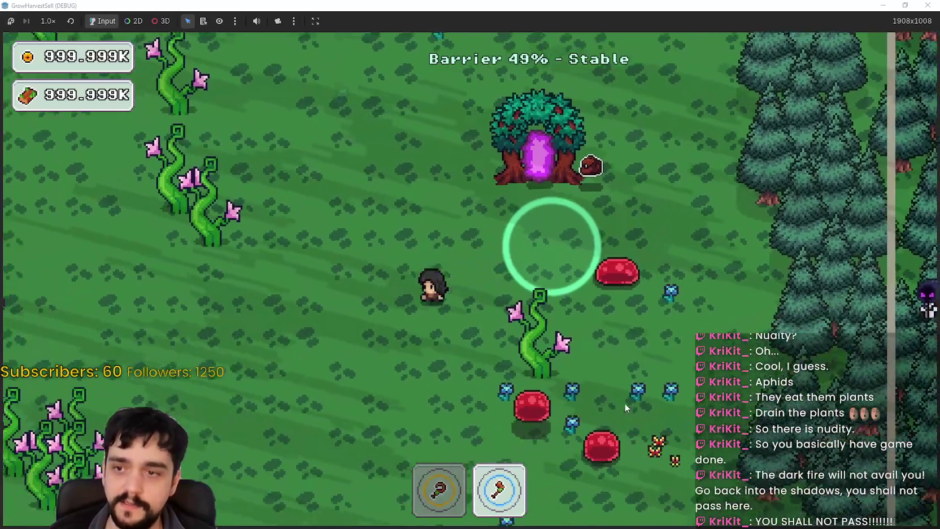
{"action": "key", "text": "s"}
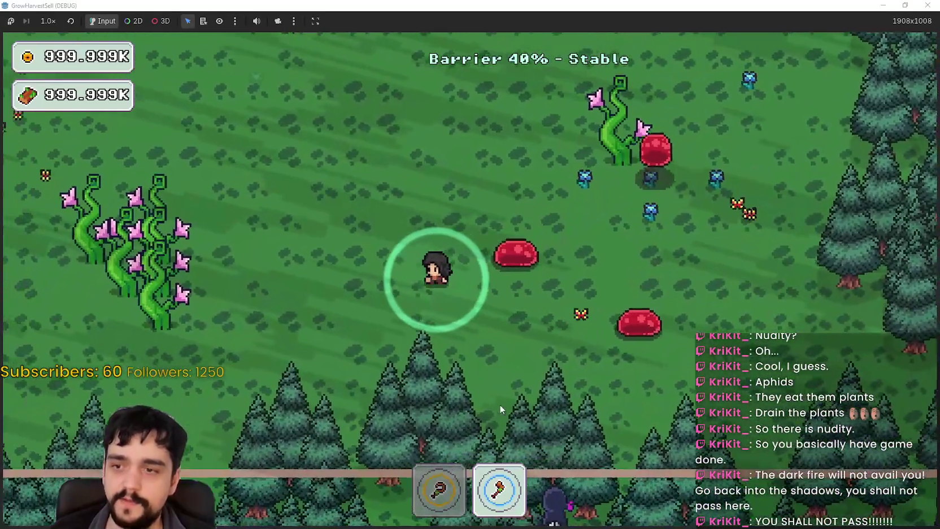
{"action": "key", "text": "a"}
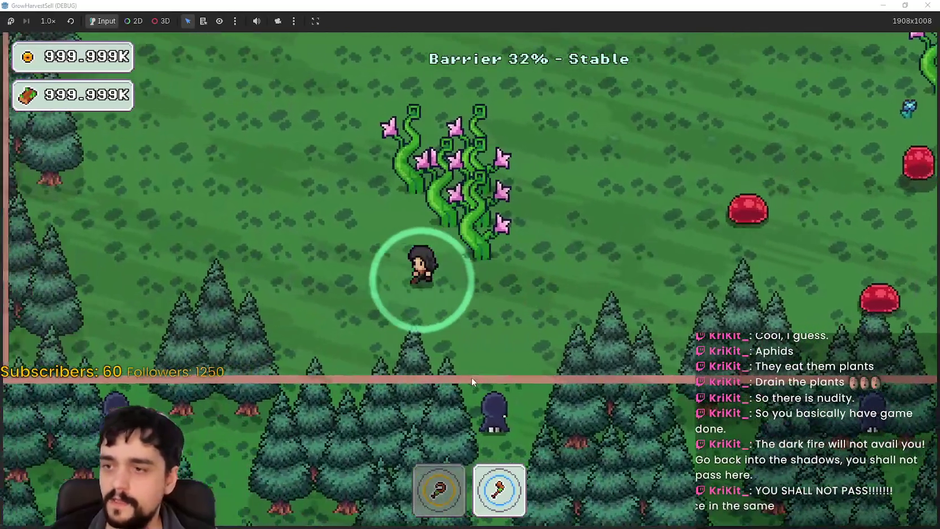
{"action": "key", "text": "w"}
{"action": "key", "text": "a"}
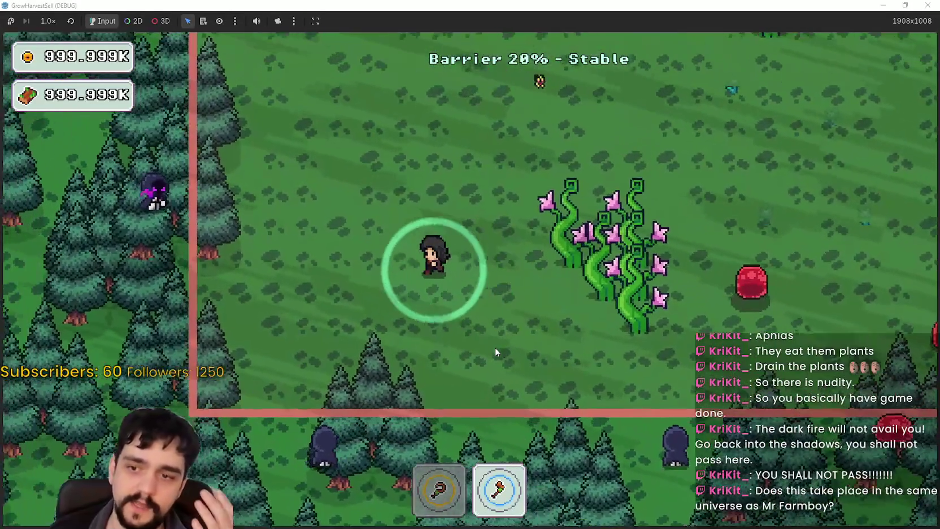
{"action": "key", "text": "w"}
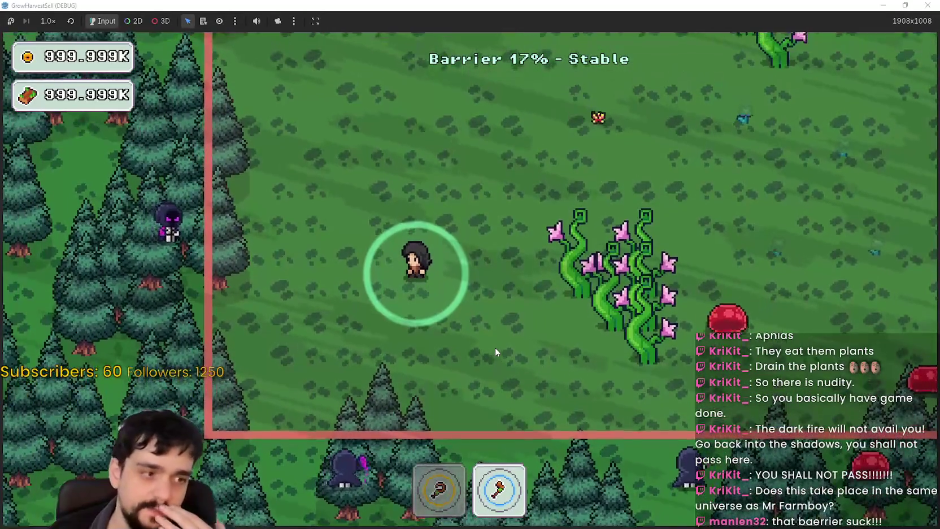
{"action": "key", "text": "a"}
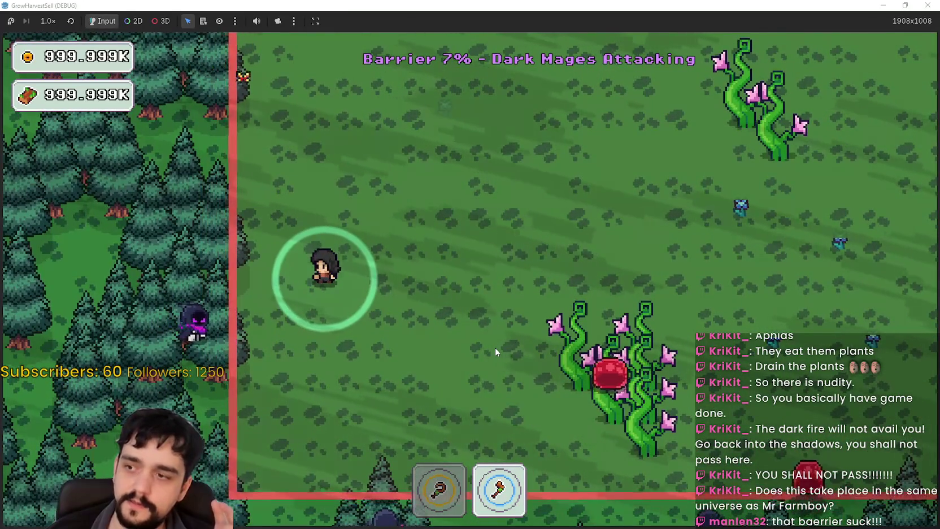
{"action": "key", "text": "d"}
{"action": "key", "text": "w"}
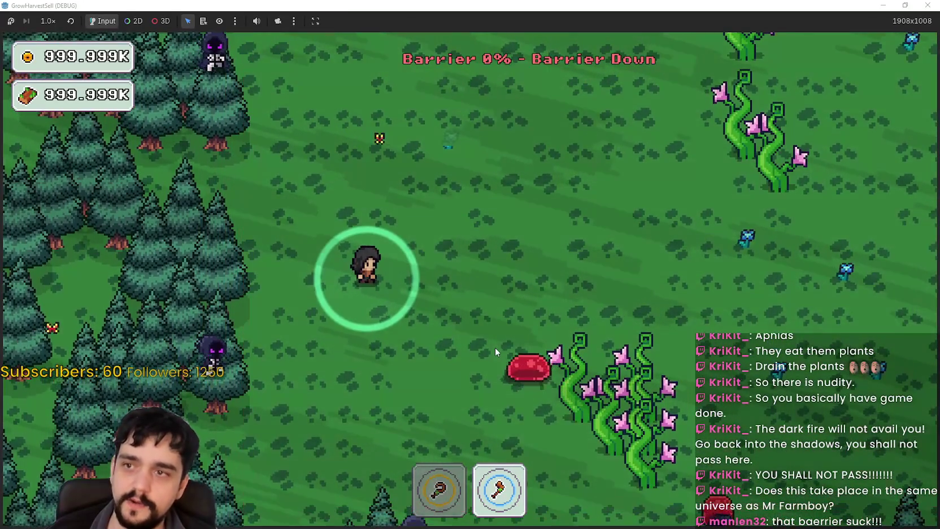
{"action": "key", "text": "d"}
{"action": "key", "text": "w"}
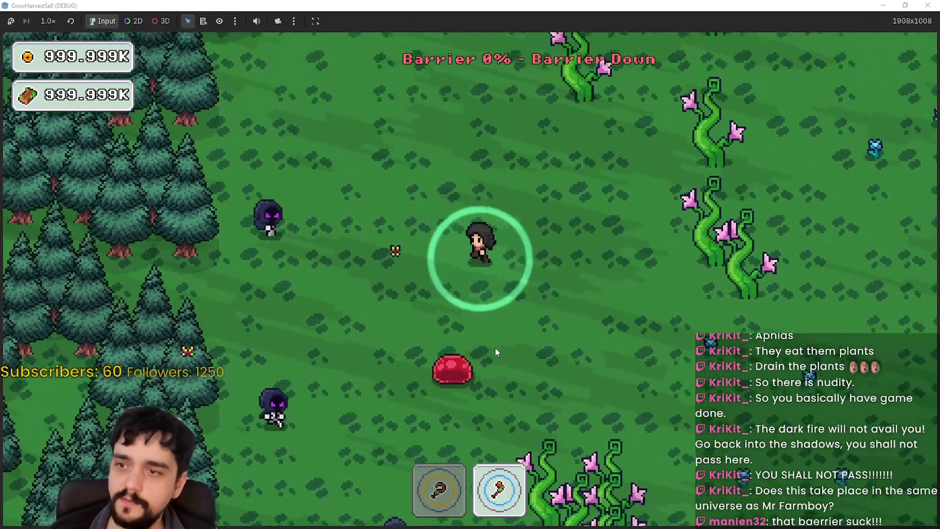
{"action": "key", "text": "a"}
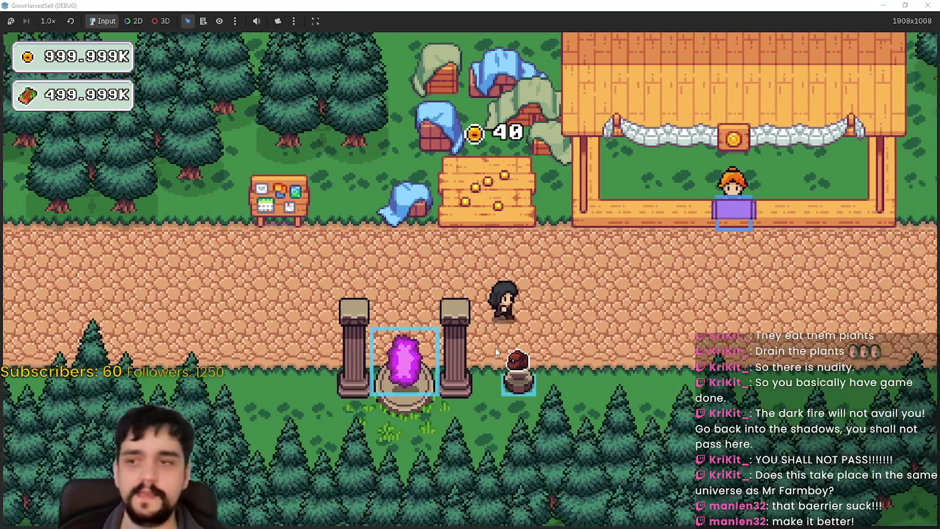
At the notice board's Prestige tree, buy a first skill rank, max Deep Barrier to 3/3, and unlock the next node
{"action": "key", "text": "w"}
{"action": "key", "text": "a"}
{"action": "key", "text": "e"}
{"action": "scroll", "coordinate": [508, 418], "scroll_direction": "up", "scroll_amount": 2}
{"action": "mouse_move", "coordinate": [556, 441]}
{"action": "left_mouse_down"}
{"action": "mouse_move", "coordinate": [588, 315]}
{"action": "mouse_move", "coordinate": [460, 244]}
{"action": "left_mouse_up"}
{"action": "left_click", "coordinate": [637, 278]}
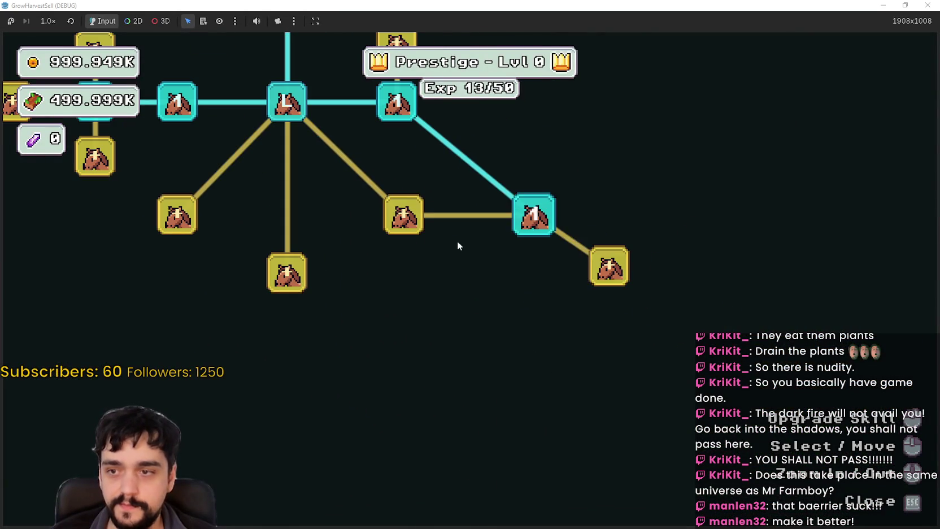
{"action": "left_click", "coordinate": [405, 218]}
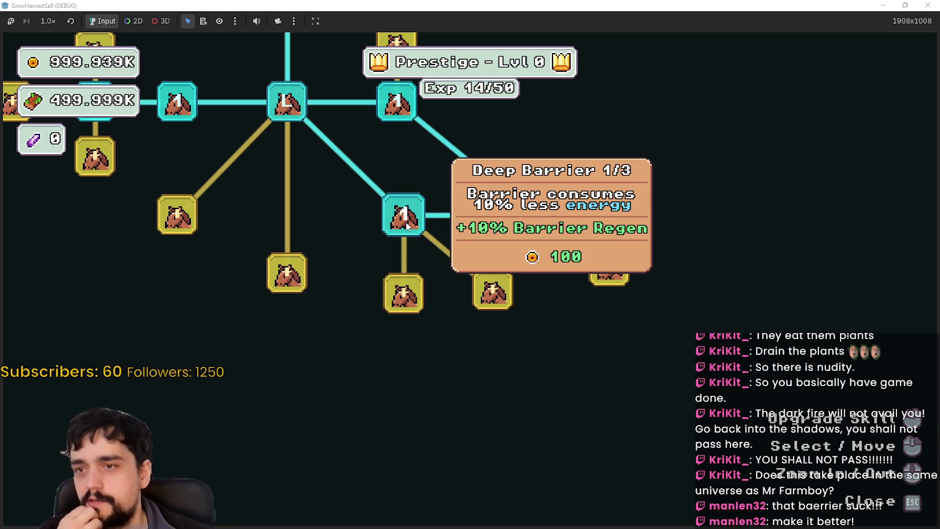
{"action": "double_click", "coordinate": [406, 225]}
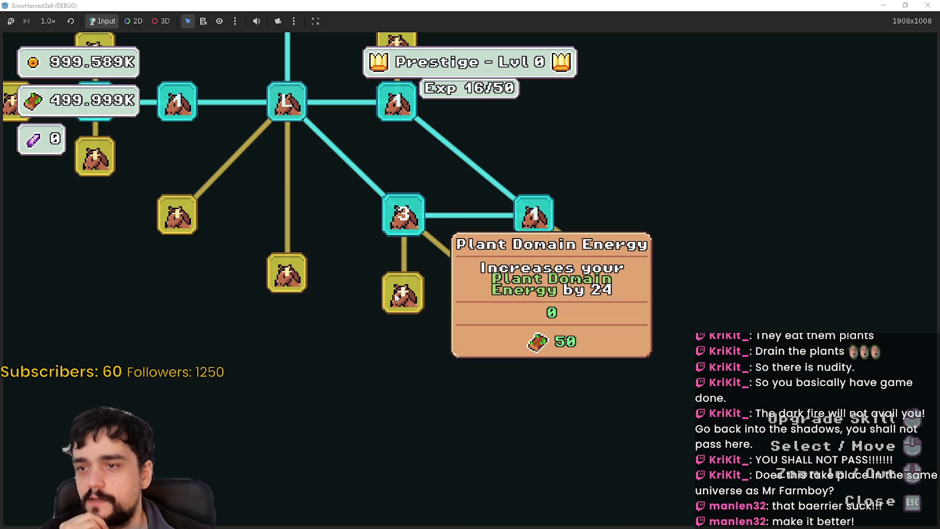
{"action": "left_click", "coordinate": [489, 292]}
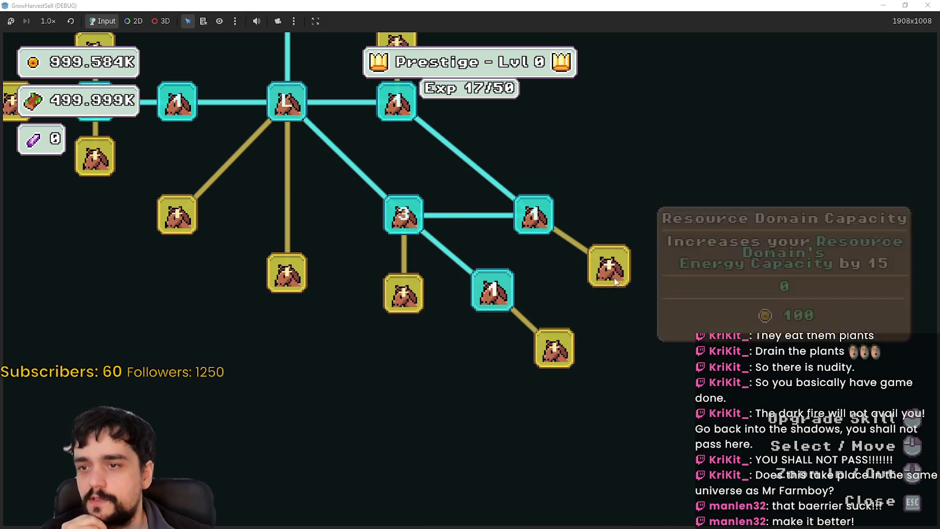
Raise Barrier Energy to rank 4/10
{"action": "left_click_drag", "start_coordinate": [618, 361], "coordinate": [529, 318]}
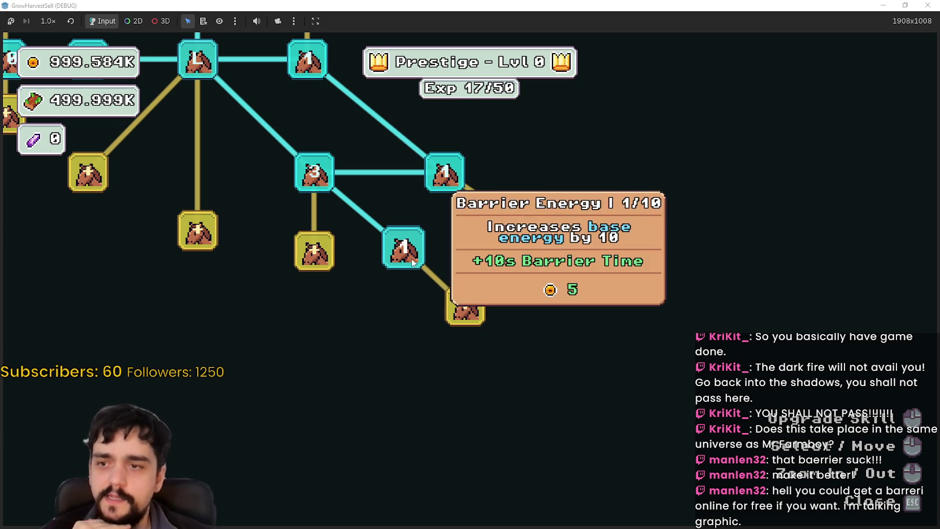
{"action": "left_click", "coordinate": [395, 260]}
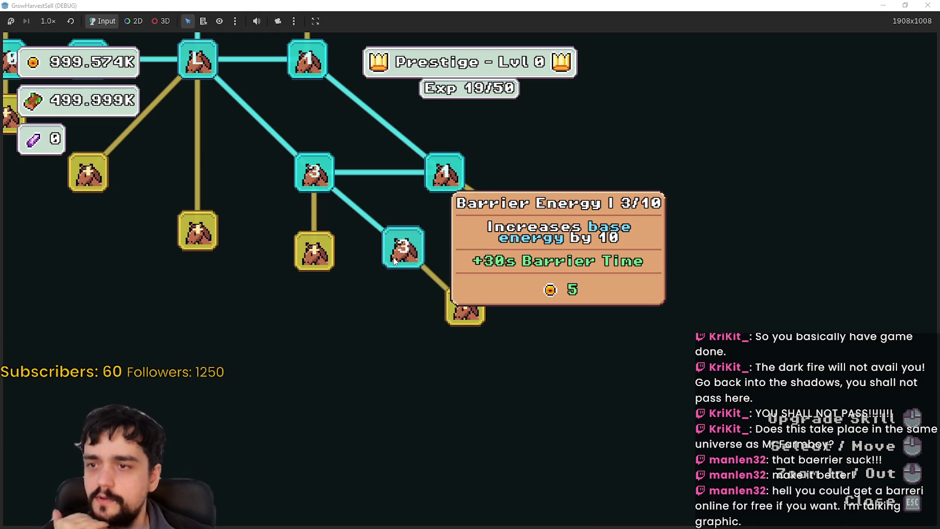
{"action": "left_click_drag", "start_coordinate": [396, 276], "coordinate": [496, 340]}
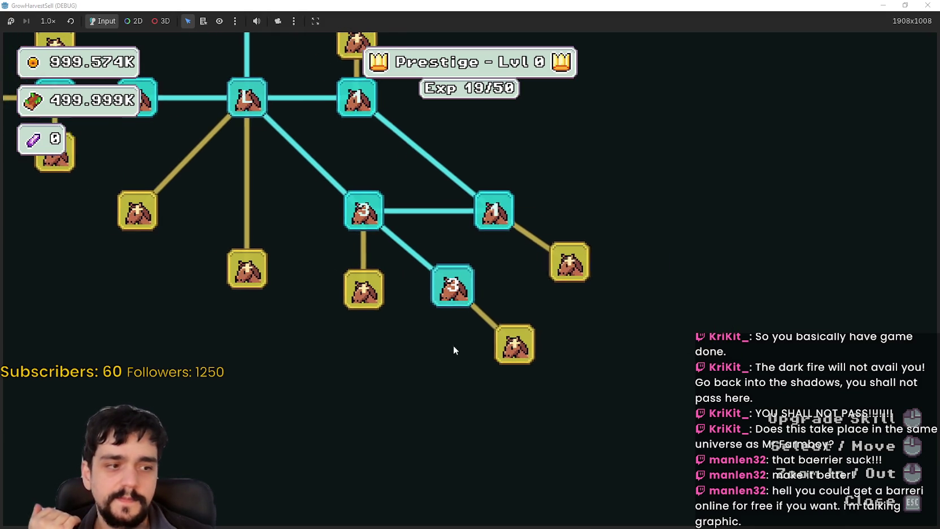
{"action": "left_click", "coordinate": [483, 293]}
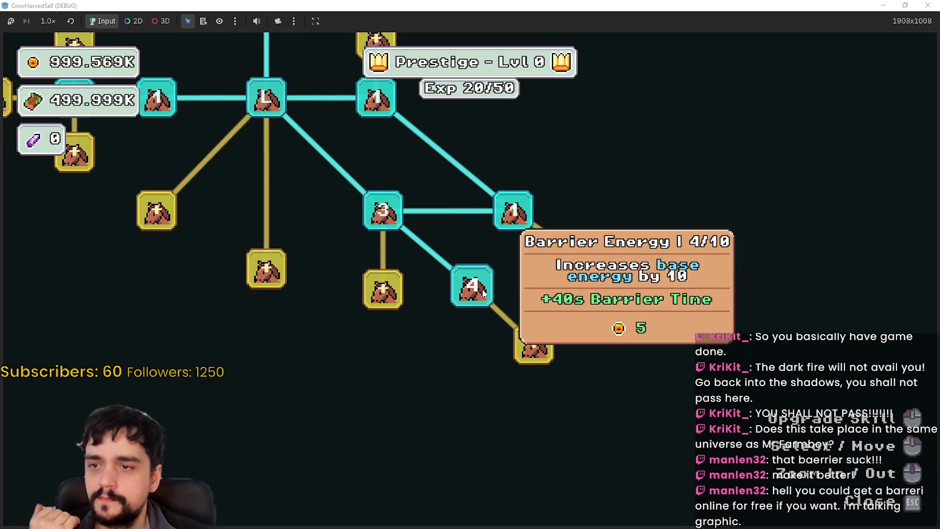
Close the skill tree and travel to the forest_1 stage through the portal
{"action": "key", "text": "Escape"}
{"action": "left_click", "coordinate": [537, 374]}
{"action": "key", "text": "Return"}
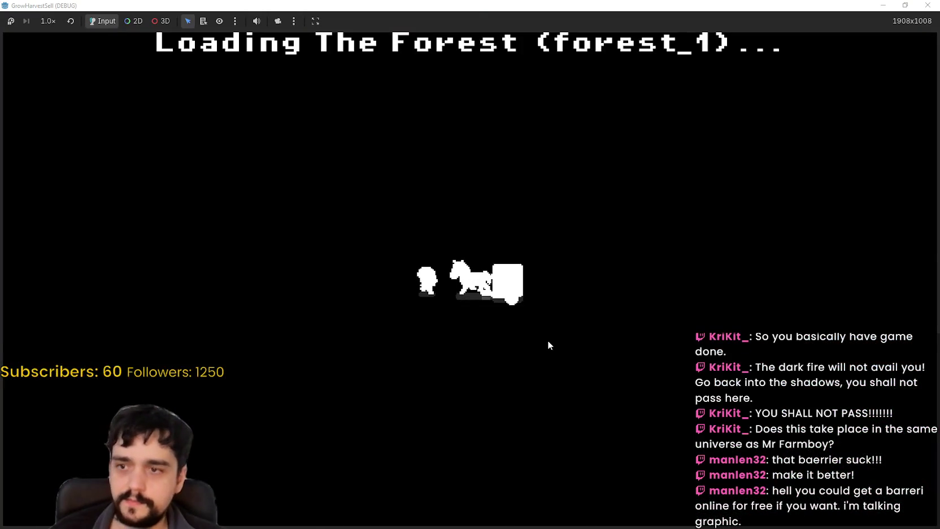
Roam the forest right, down and up-left, then head up-right into the portal tree with the barrier at 77%
{"action": "key", "text": "d"}
{"action": "key", "text": "d"}
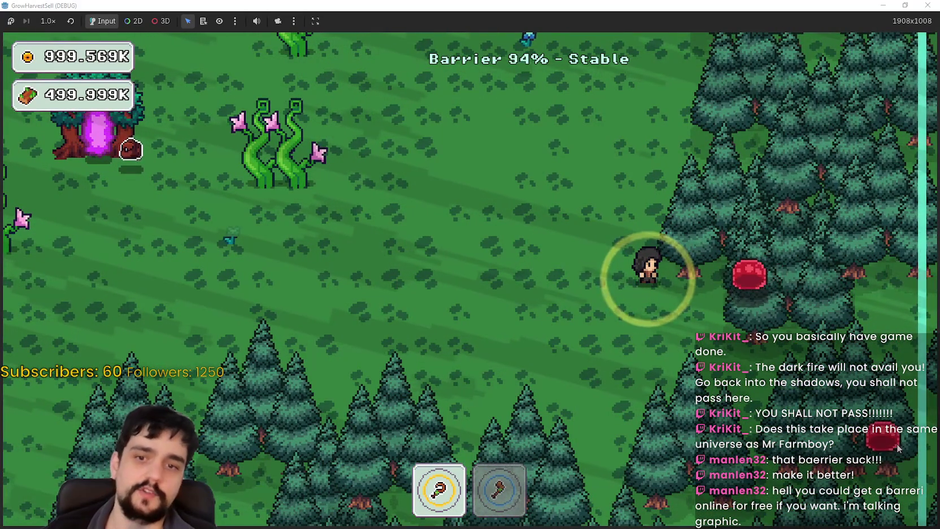
{"action": "key", "text": "s"}
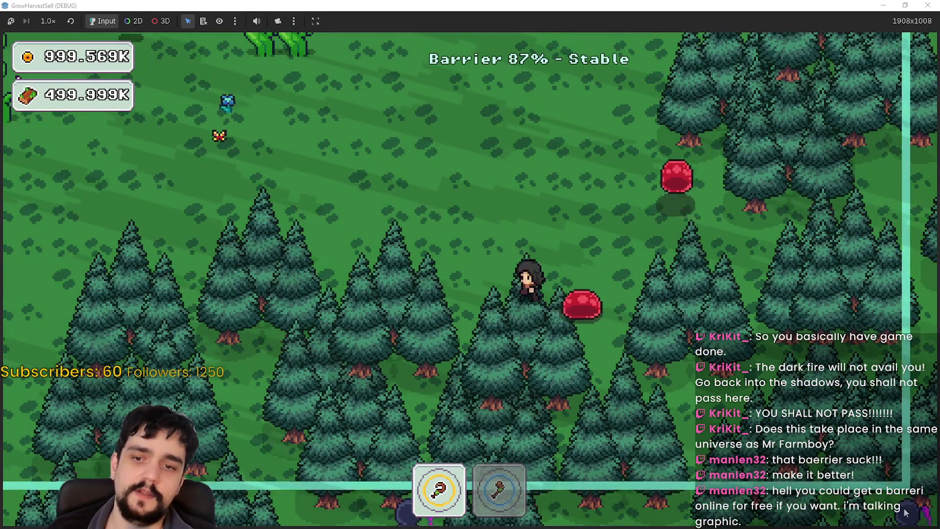
{"action": "key", "text": "w"}
{"action": "key", "text": "a"}
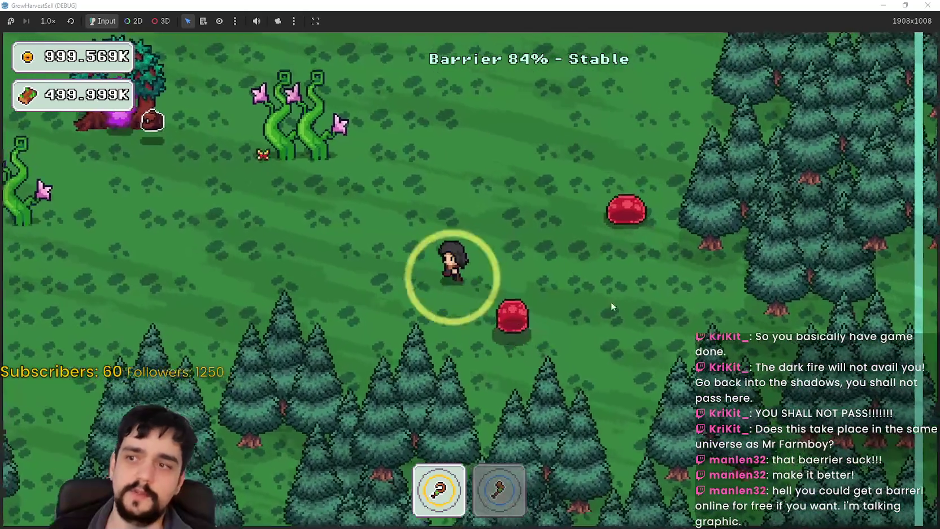
{"action": "key", "text": "s"}
{"action": "key", "text": "w"}
{"action": "key", "text": "d"}
{"action": "key", "text": "d"}
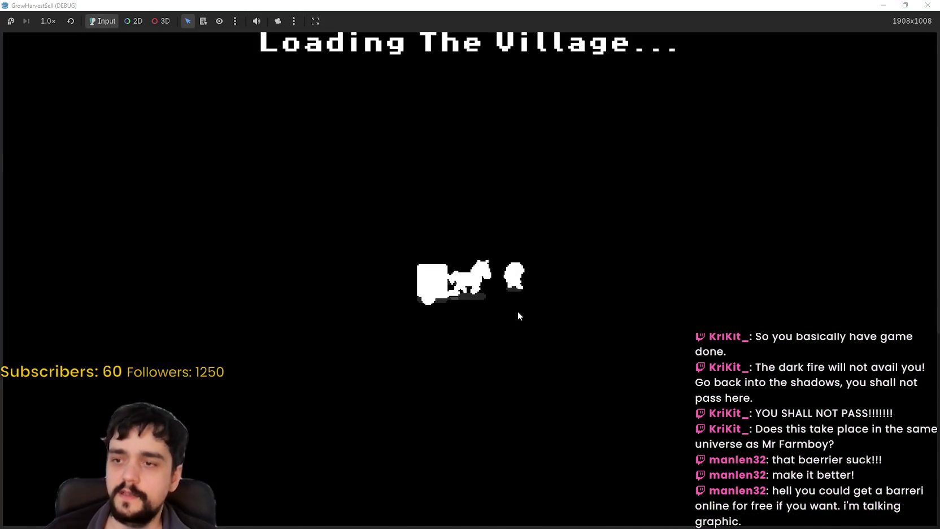
Walk to the sign board, open the Prestige skill tree, and zoom and pan it upward
{"action": "key", "text": "d"}
{"action": "key", "text": "a"}
{"action": "key", "text": "e"}
{"action": "scroll", "coordinate": [517, 315], "scroll_direction": "up", "scroll_amount": 1}
{"action": "scroll", "coordinate": [518, 314], "scroll_direction": "up", "scroll_amount": 1}
{"action": "scroll", "coordinate": [440, 333], "scroll_direction": "up", "scroll_amount": 1}
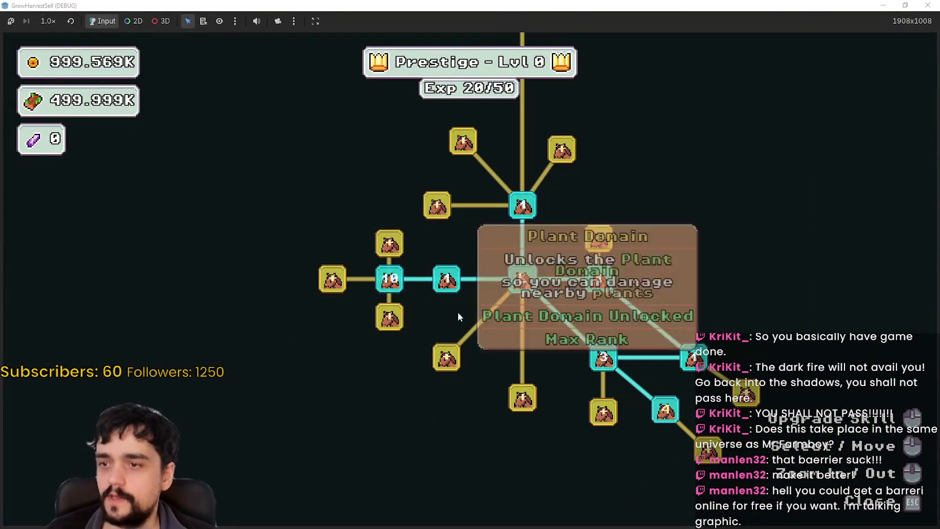
{"action": "left_click_drag", "start_coordinate": [441, 446], "coordinate": [433, 259]}
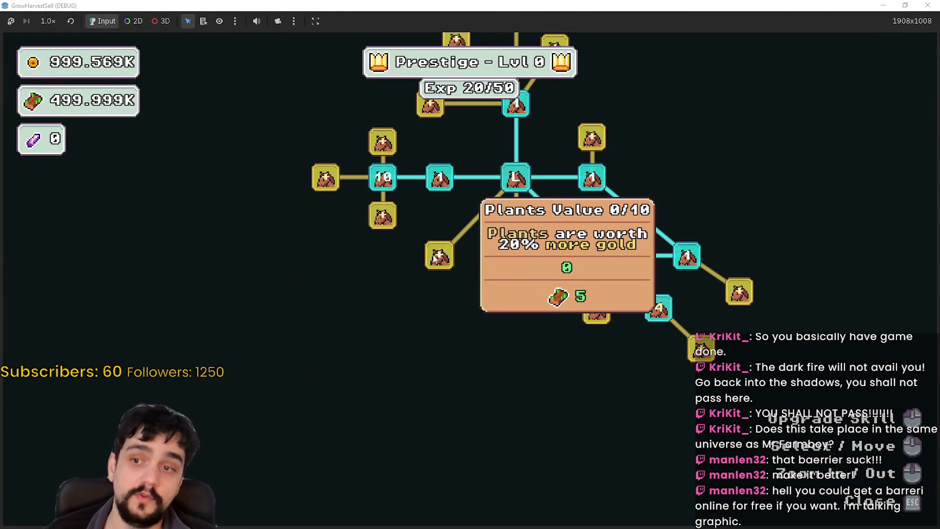
{"action": "mouse_move", "coordinate": [366, 255]}
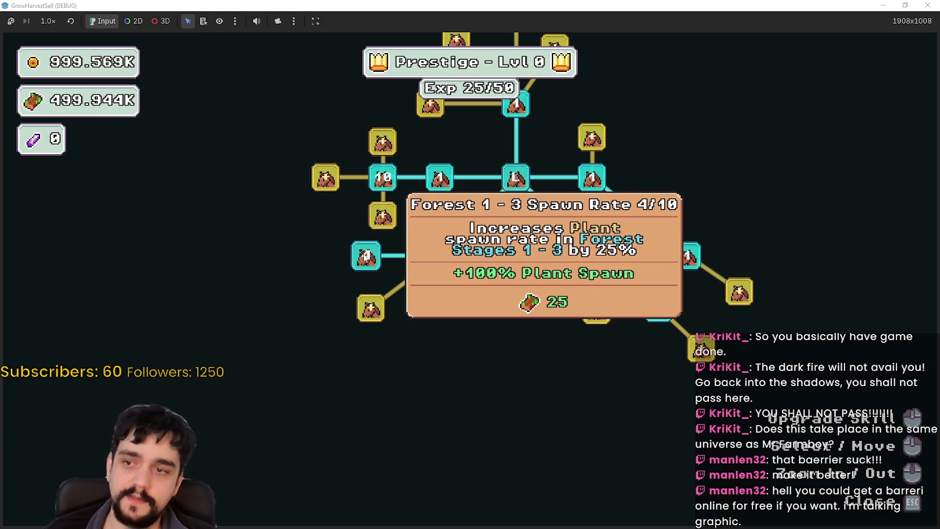
Max the plant upgrade to 10/10, unlock Magical Roots Gatherer, and max Magical Roots Increase
{"action": "left_click", "coordinate": [365, 257]}
{"action": "left_click", "coordinate": [364, 256]}
{"action": "left_click", "coordinate": [365, 256]}
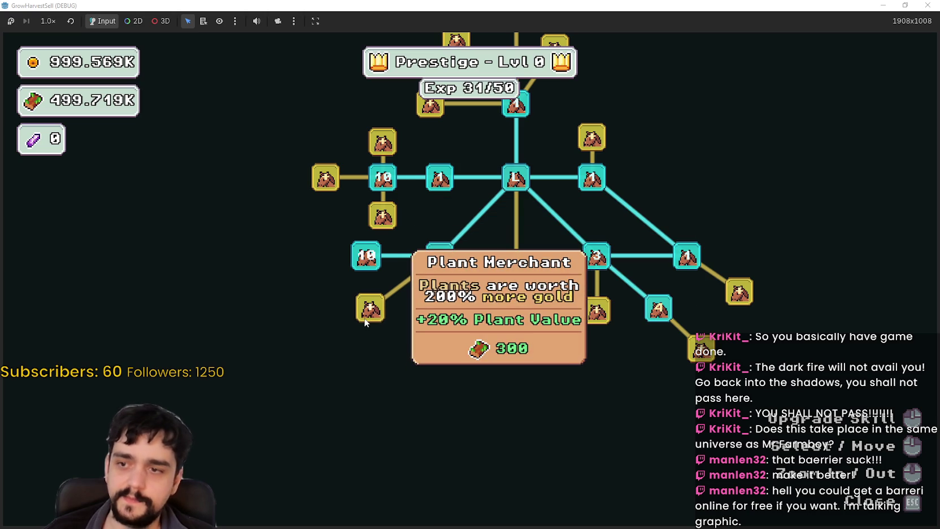
{"action": "left_click", "coordinate": [516, 300]}
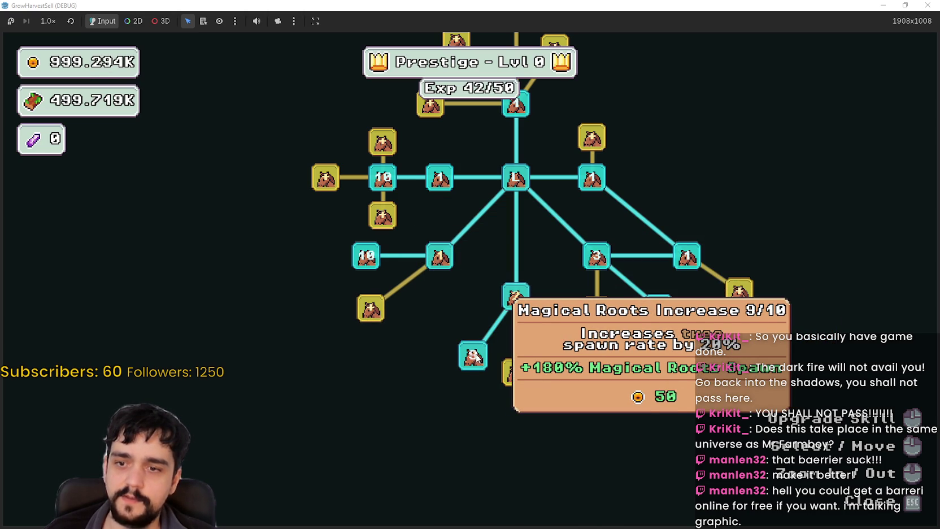
{"action": "left_click", "coordinate": [474, 357]}
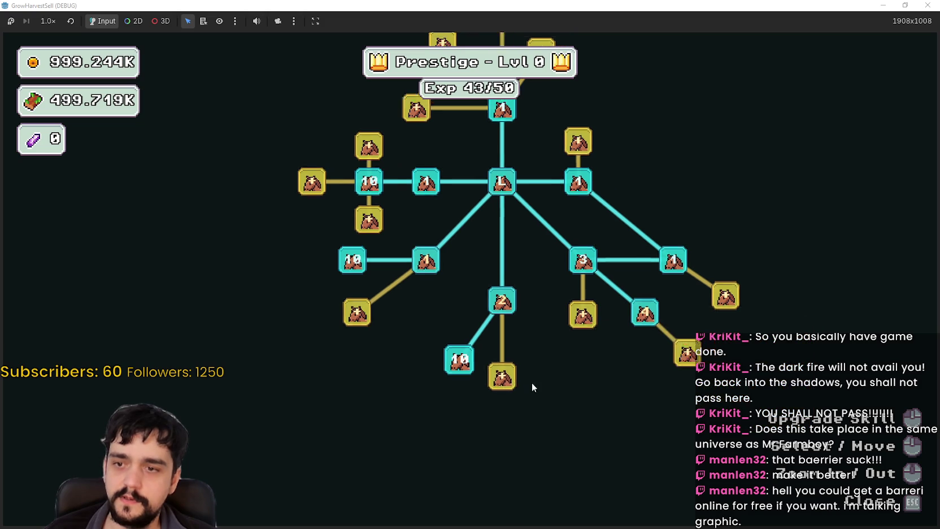
{"action": "key", "text": "w"}
{"action": "key", "text": "d"}
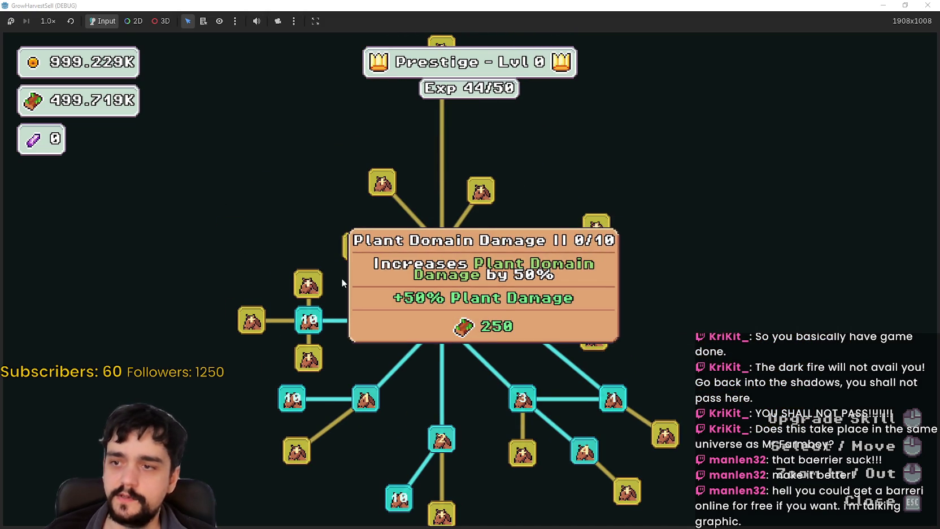
Max out Resource Domain Damage, Dopple Sickle at 4/4, and Plant Domain Damage II
{"action": "left_click", "coordinate": [528, 278]}
{"action": "triple_click", "coordinate": [528, 278]}
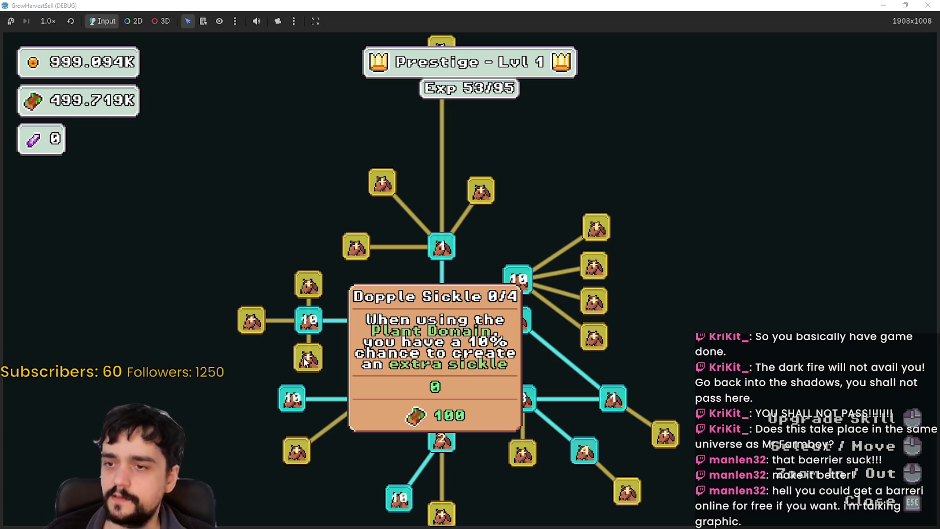
{"action": "left_click", "coordinate": [305, 362]}
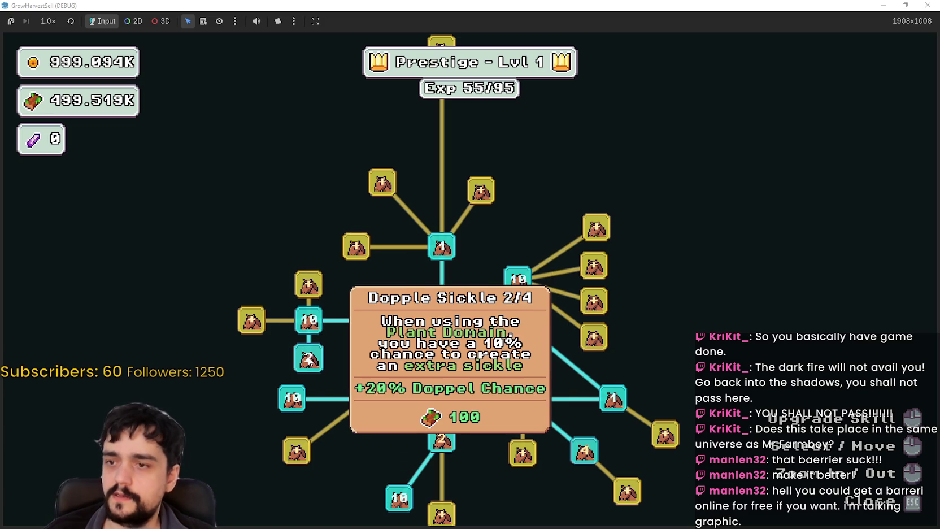
{"action": "triple_click", "coordinate": [309, 359]}
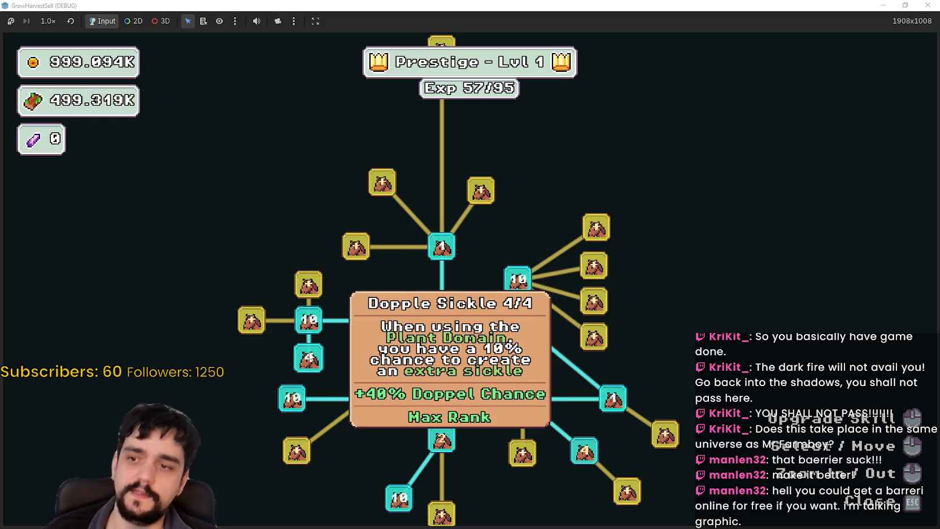
{"action": "double_click", "coordinate": [312, 285]}
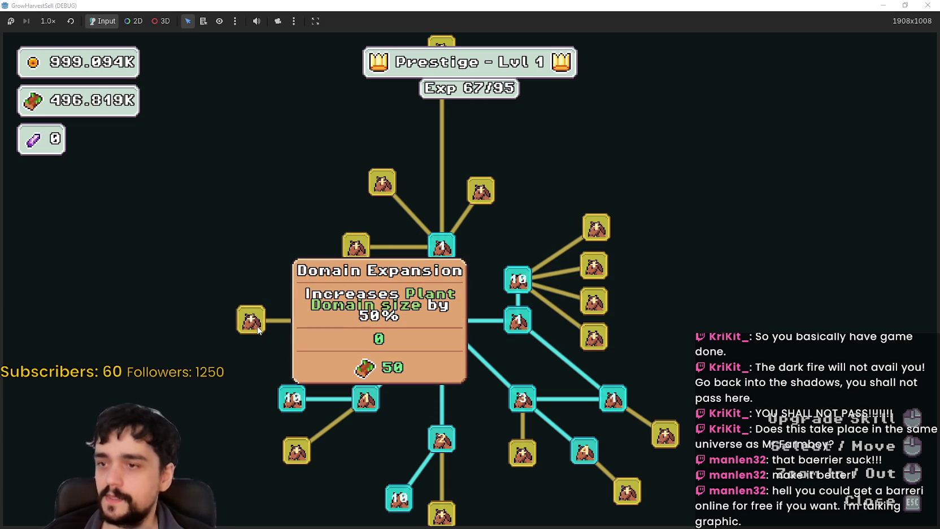
Buy Domain Expansion, Domain Range and Market Slots I, max Resource Domain Damage II, then close the tree
{"action": "left_click", "coordinate": [257, 328]}
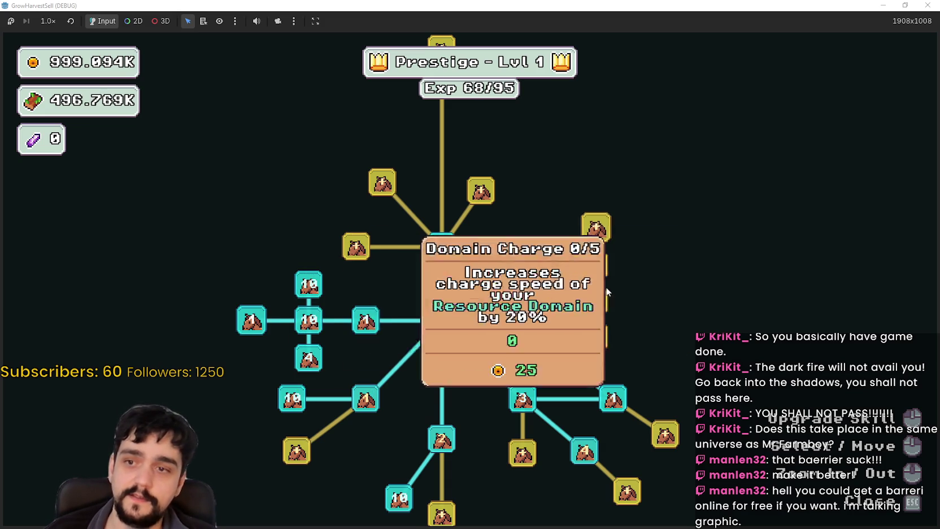
{"action": "left_click", "coordinate": [598, 342]}
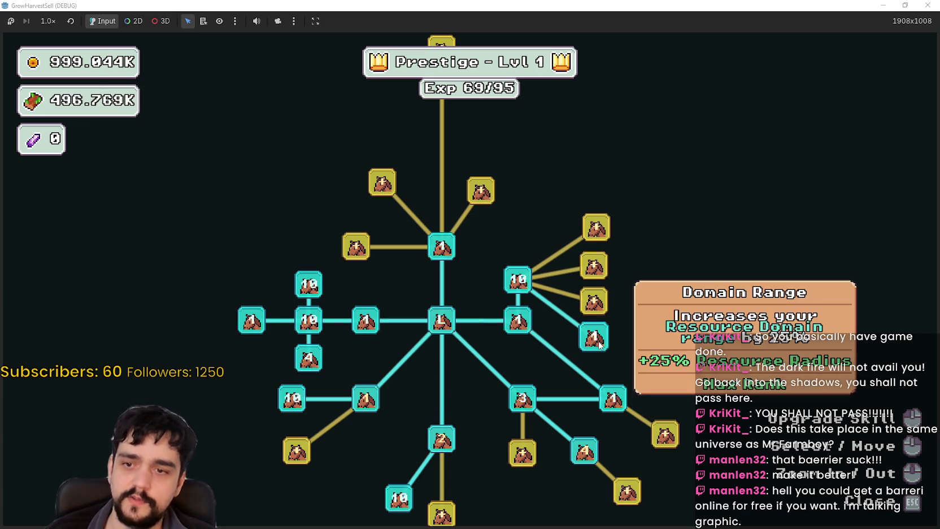
{"action": "mouse_move", "coordinate": [594, 265]}
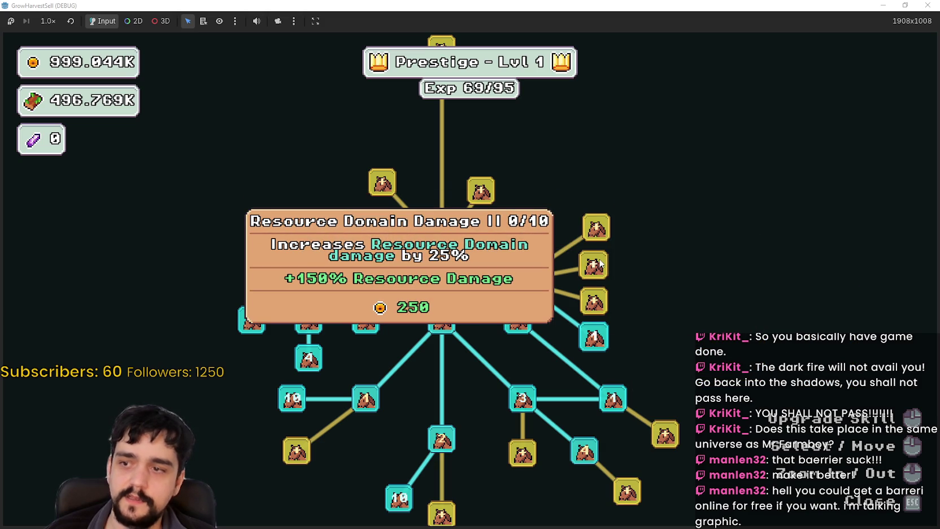
{"action": "left_click", "coordinate": [599, 263]}
{"action": "left_click", "coordinate": [600, 263]}
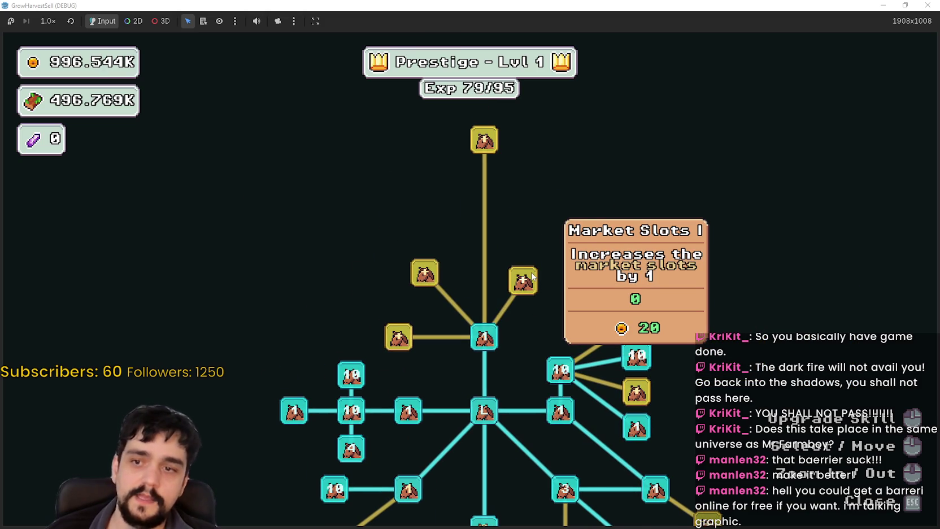
{"action": "left_click", "coordinate": [531, 276]}
{"action": "key", "text": "Escape"}
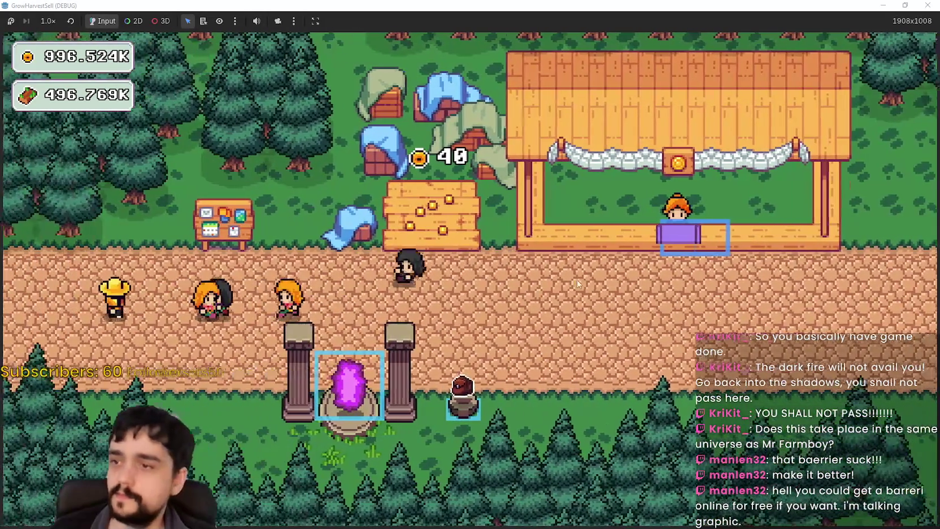
Buy the next market-branch upgrade and Market Slots II in the Prestige tree
{"action": "key", "text": "p"}
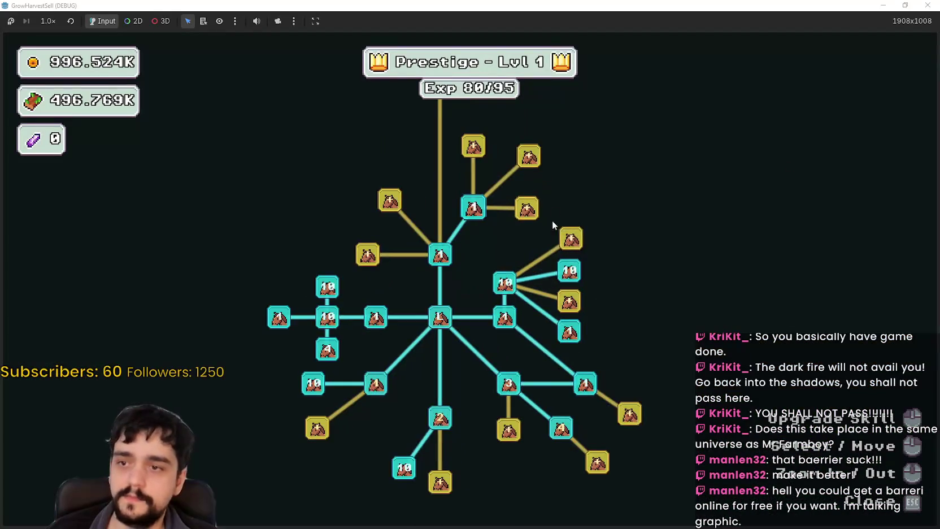
{"action": "left_click", "coordinate": [509, 278]}
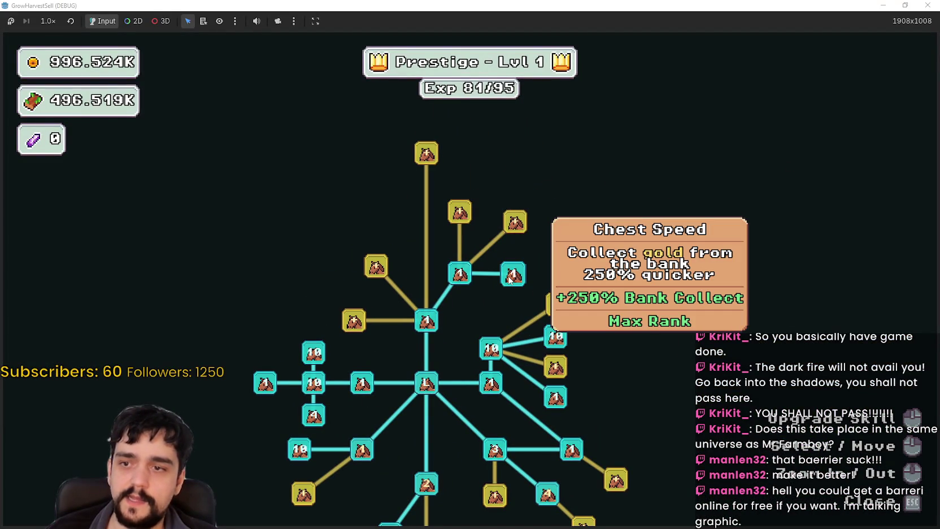
{"action": "left_click", "coordinate": [455, 213]}
{"action": "key", "text": "Escape"}
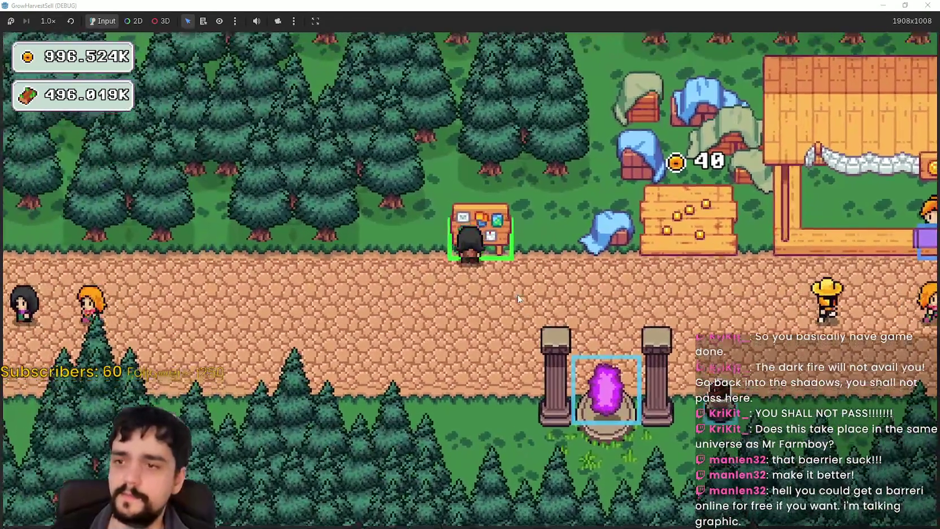
Buy Market Speed rank 1, Item Capacity I, a neighbouring node, Item Capacity II and Magical Bags II
{"action": "left_click", "coordinate": [475, 223]}
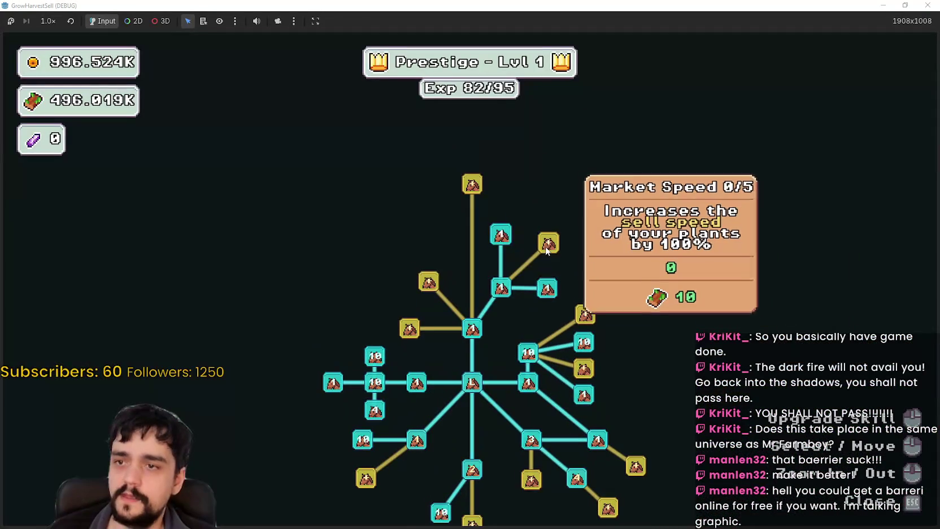
{"action": "left_click", "coordinate": [548, 244]}
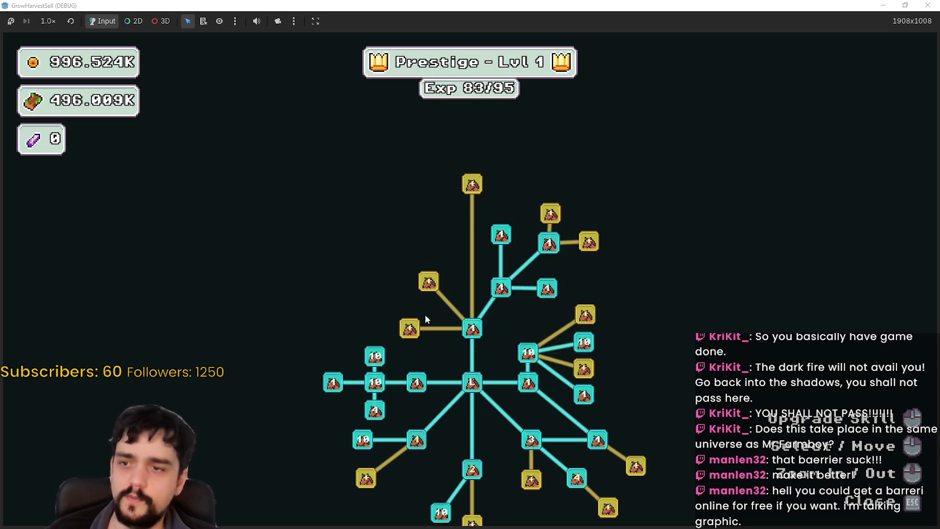
{"action": "left_click", "coordinate": [414, 333]}
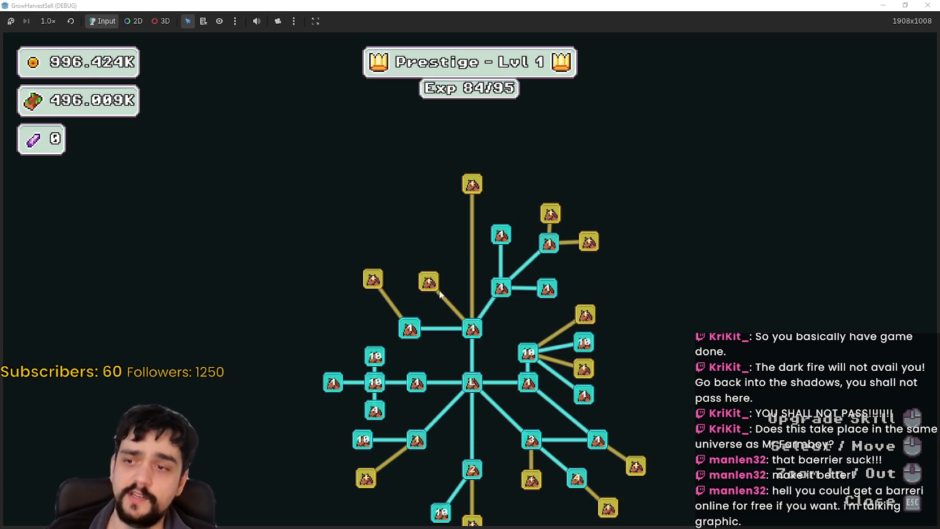
{"action": "left_click", "coordinate": [433, 287]}
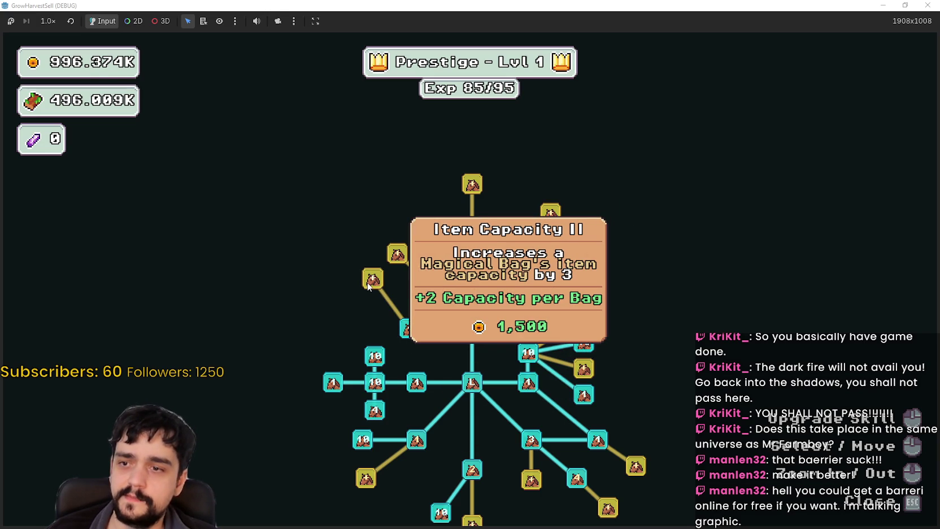
{"action": "left_click", "coordinate": [372, 280]}
{"action": "left_click", "coordinate": [396, 254]}
{"action": "key", "text": "Escape"}
Walk to the village portal and travel to forest Stage 1
{"action": "key", "text": "d"}
{"action": "key", "text": "s"}
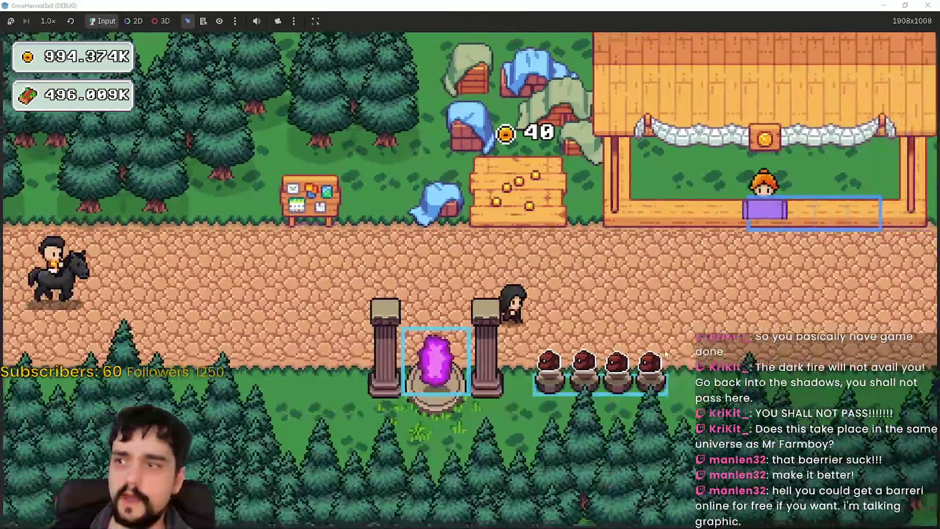
{"action": "key", "text": "a"}
{"action": "key", "text": "e"}
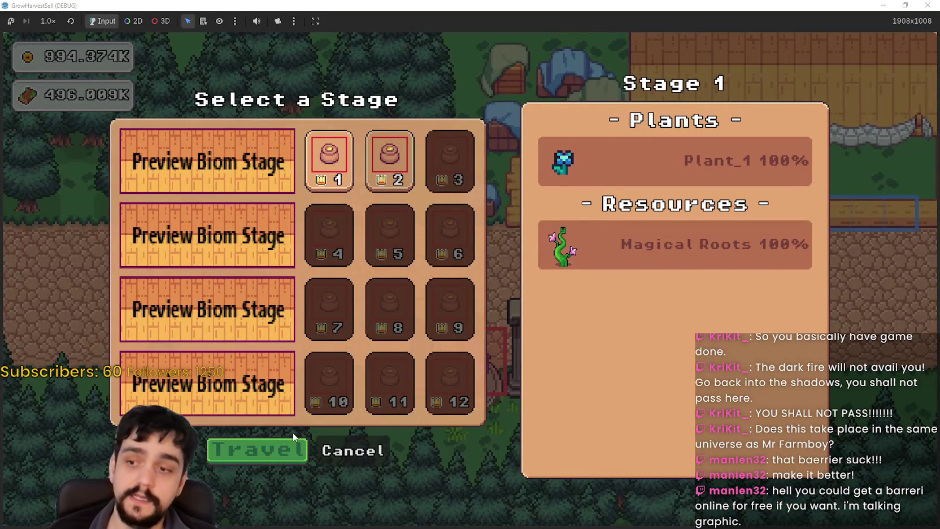
{"action": "left_click", "coordinate": [273, 448]}
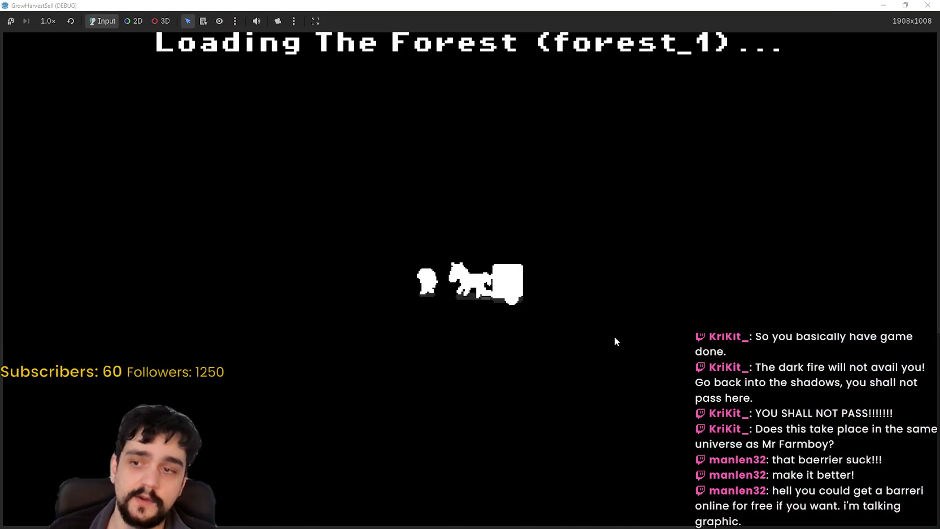
Roam the forest, chopping wood with the axe and gathering flowers with the first tool
{"action": "key", "text": "a"}
{"action": "key", "text": "w"}
{"action": "key", "text": "s"}
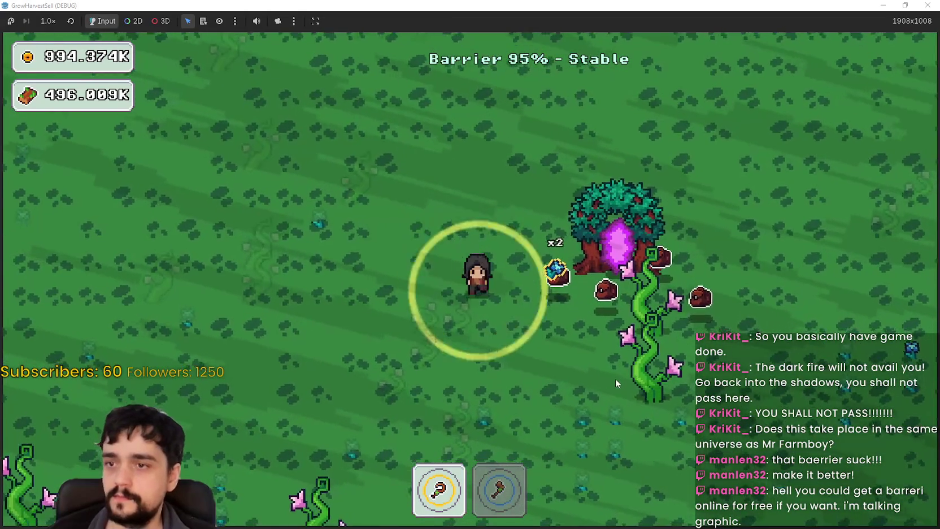
{"action": "key", "text": "a"}
{"action": "key", "text": "d"}
{"action": "key", "text": "w"}
{"action": "key", "text": "2"}
{"action": "key", "text": "a"}
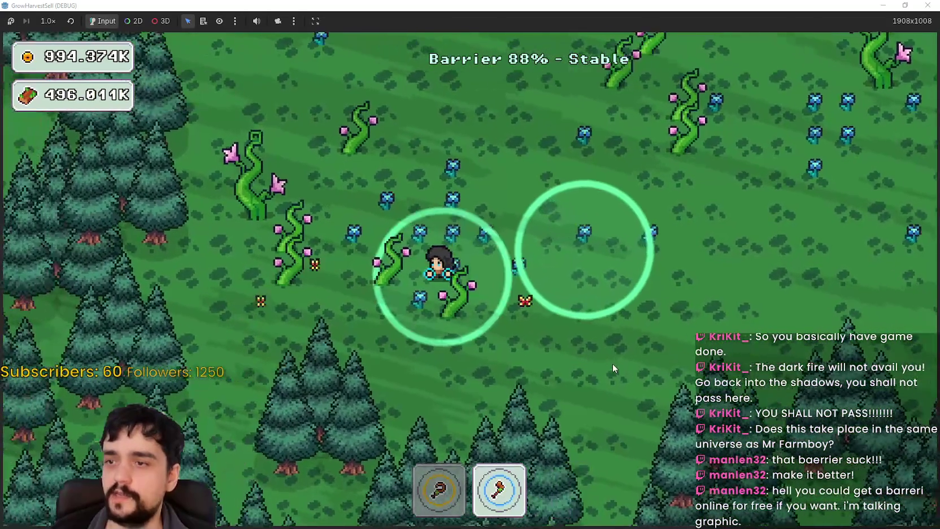
{"action": "key", "text": "d"}
{"action": "key", "text": "1"}
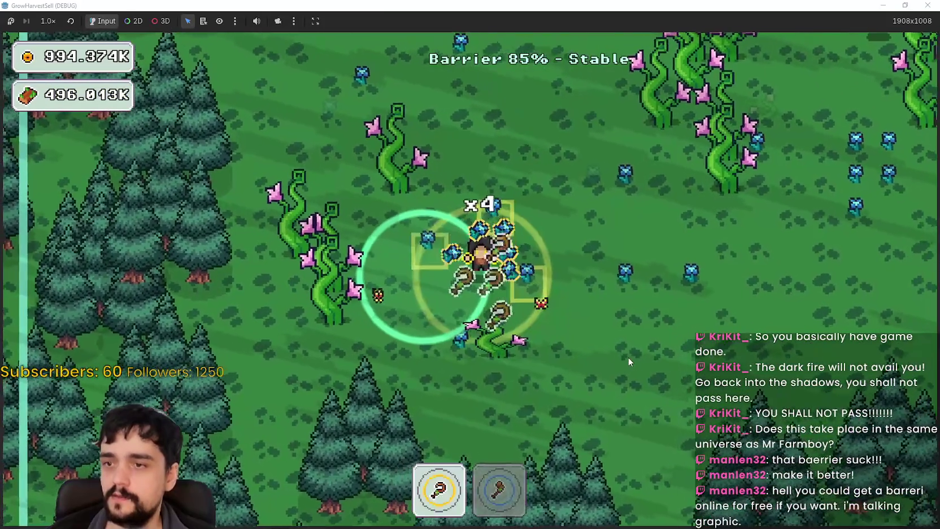
{"action": "key", "text": "w"}
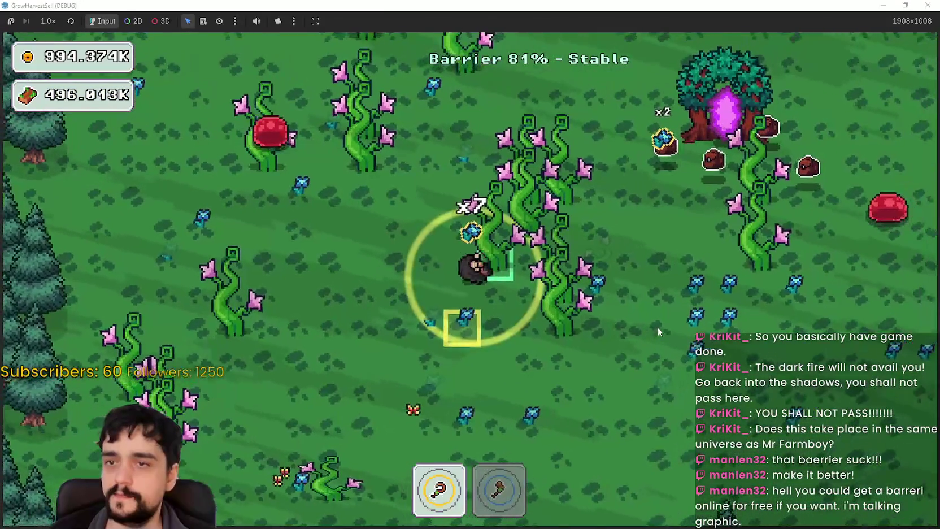
{"action": "key", "text": "2"}
{"action": "key", "text": "s"}
Walk around the forest harvesting crops as the barrier drains
{"action": "key", "text": "d"}
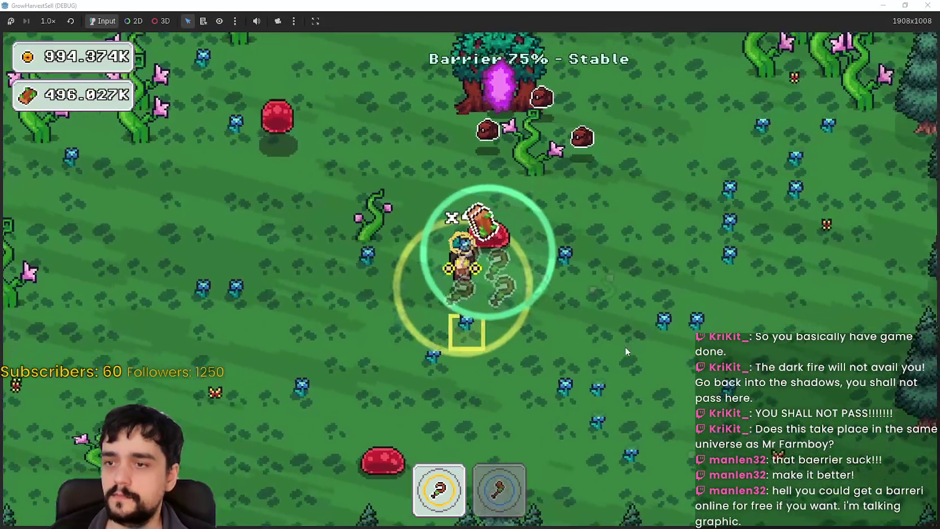
{"action": "key", "text": "w"}
{"action": "key", "text": "s"}
{"action": "key", "text": "d"}
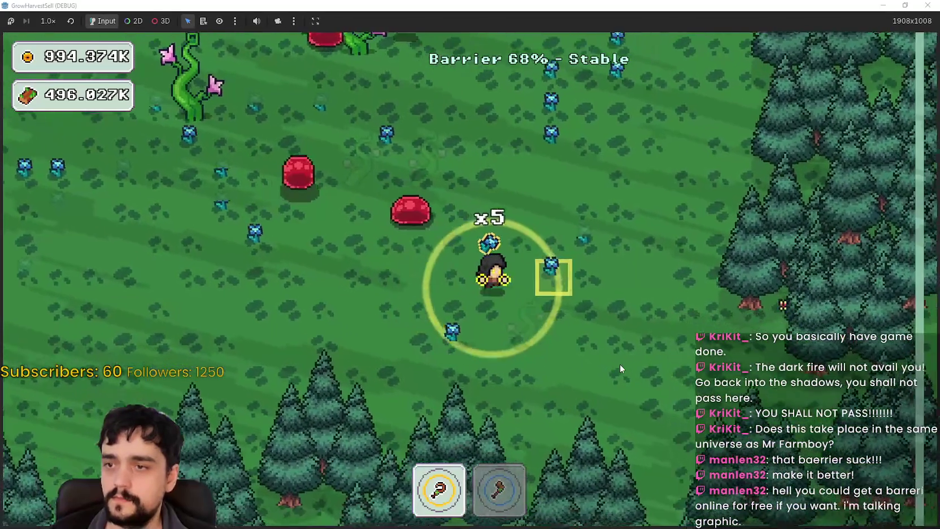
{"action": "key", "text": "w"}
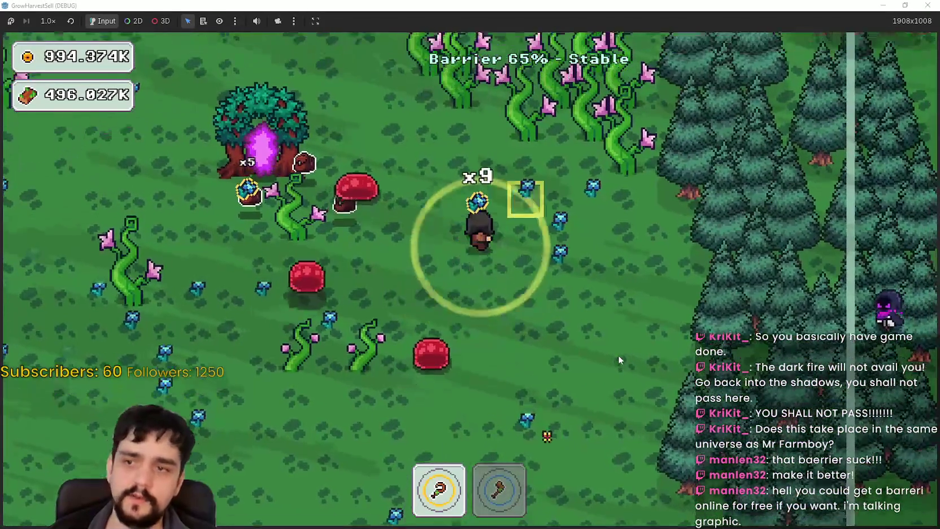
{"action": "key", "text": "a"}
{"action": "key", "text": "s"}
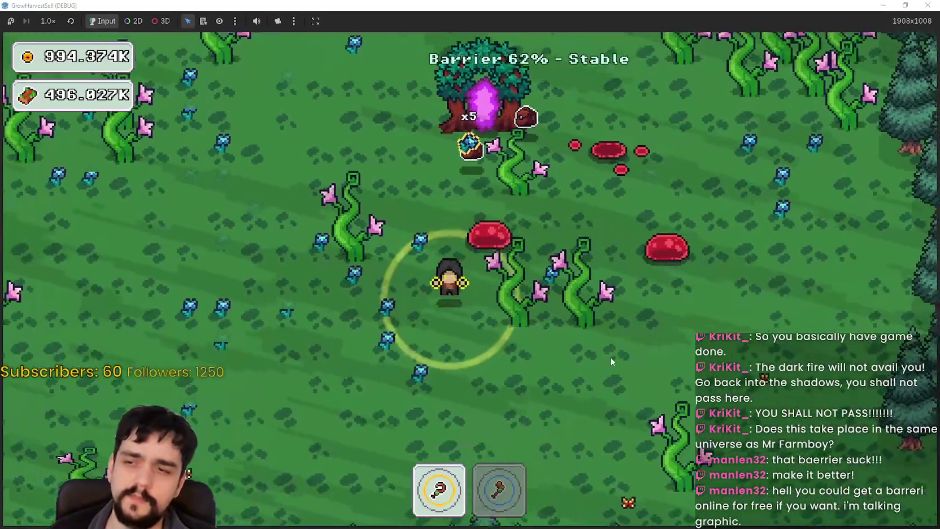
{"action": "key", "text": "w"}
{"action": "key", "text": "a"}
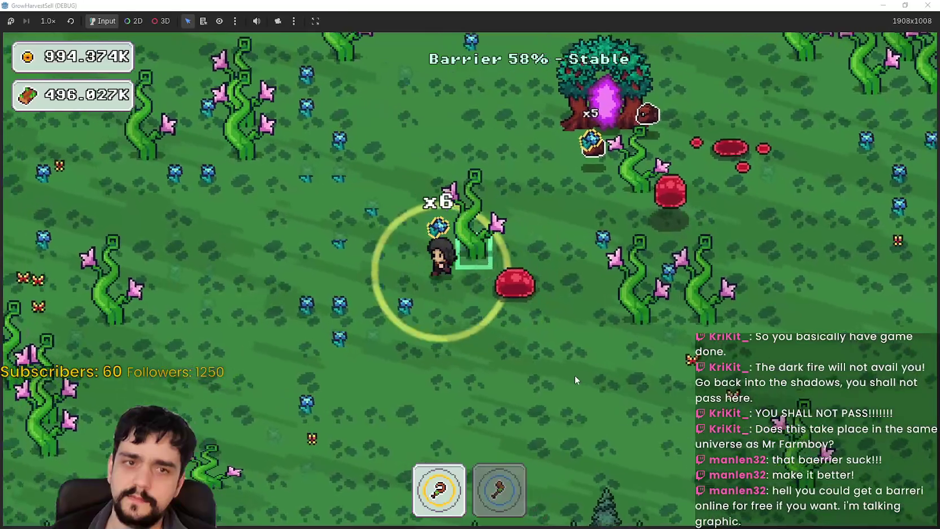
{"action": "key", "text": "a"}
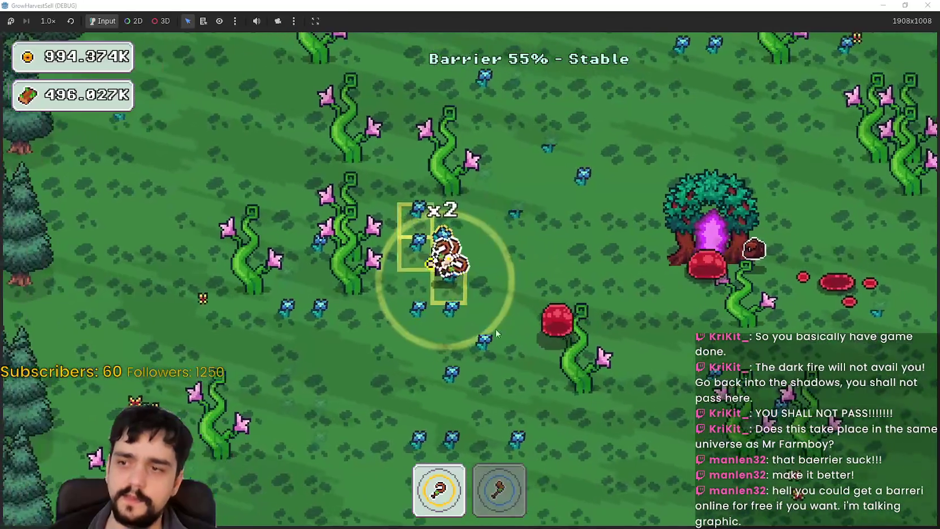
{"action": "key", "text": "s"}
{"action": "key", "text": "d"}
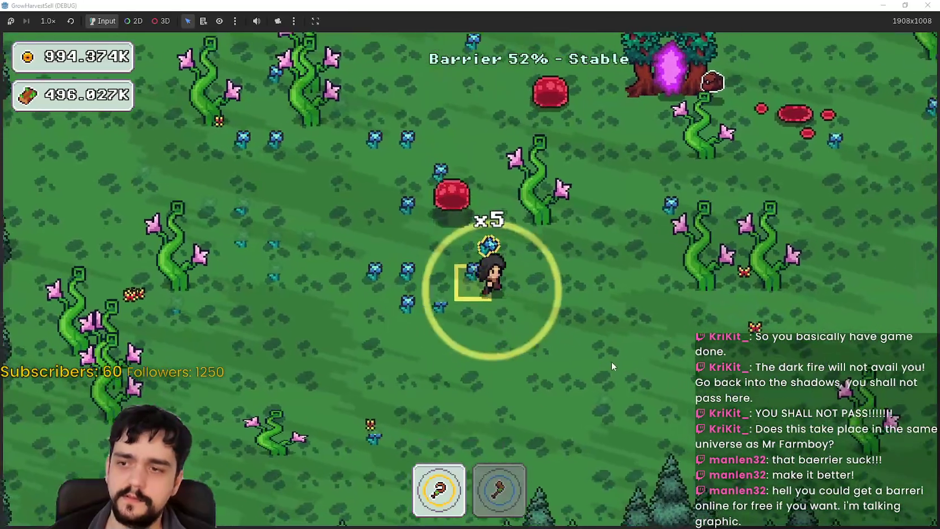
{"action": "key", "text": "w"}
{"action": "key", "text": "d"}
{"action": "key", "text": "w"}
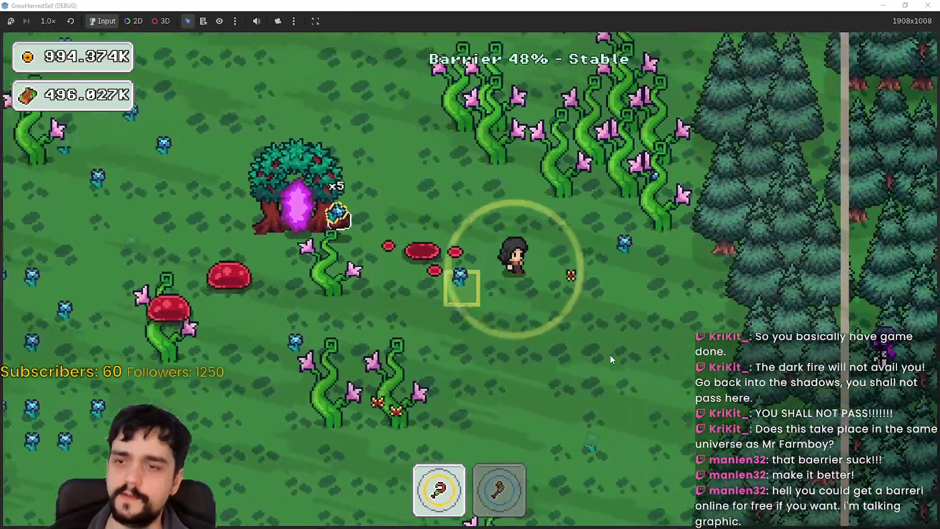
Chop more wood, swapping between tools 1 and 2, then walk into the tree portal at 29% barrier
{"action": "key", "text": "2"}
{"action": "key", "text": "a"}
{"action": "key", "text": "s"}
{"action": "key", "text": "s"}
{"action": "key", "text": "a"}
{"action": "key", "text": "1"}
{"action": "key", "text": "2"}
{"action": "key", "text": "a"}
{"action": "key", "text": "s"}
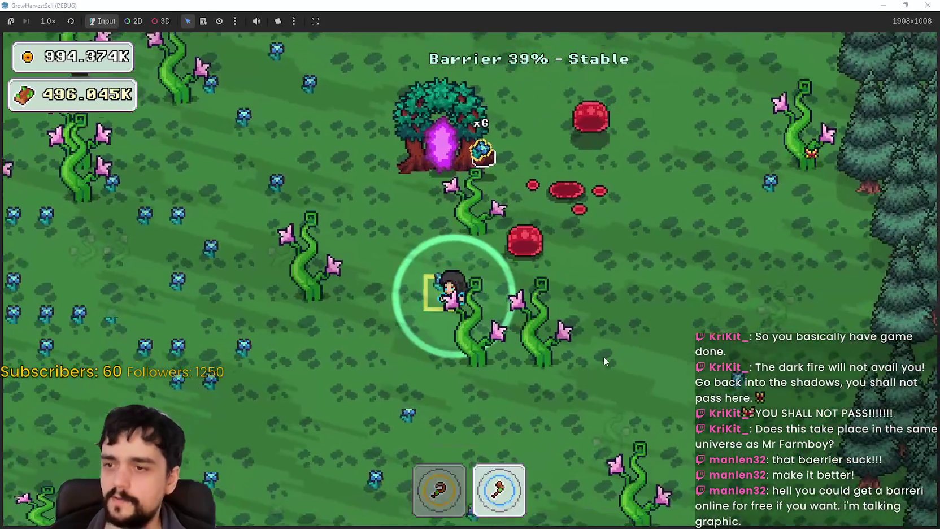
{"action": "key", "text": "a"}
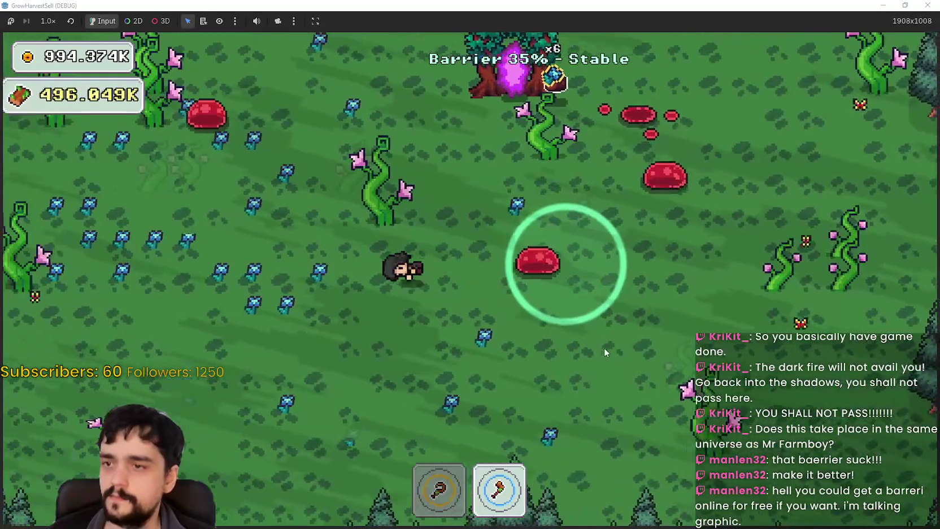
{"action": "key", "text": "1"}
{"action": "key", "text": "w"}
{"action": "key", "text": "w"}
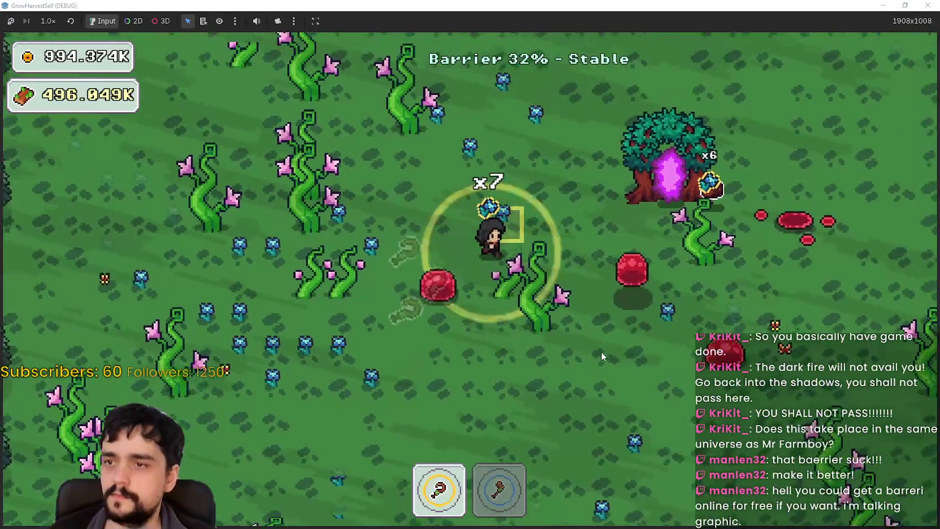
{"action": "key", "text": "d"}
{"action": "key", "text": "a"}
{"action": "key", "text": "d"}
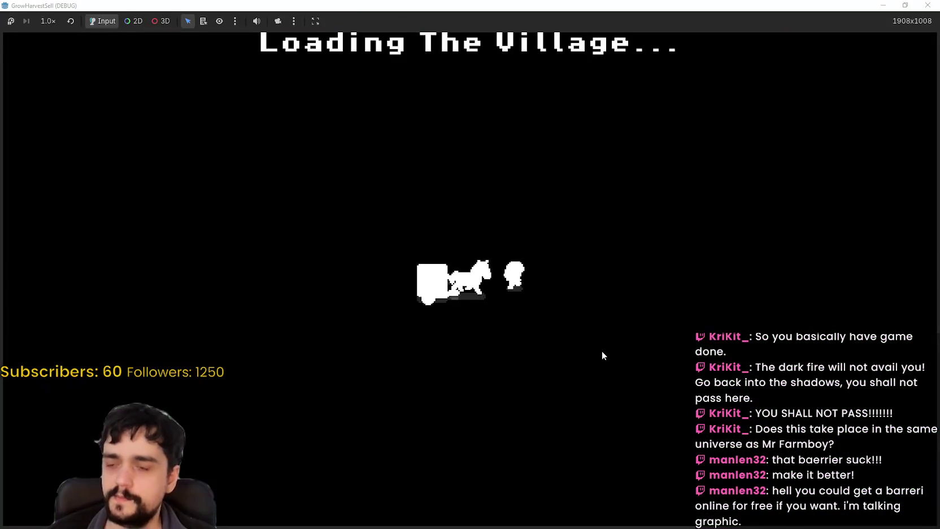
Walk to the shop counter and place a x9 gem stack from the pots on it
{"action": "key", "text": "d"}
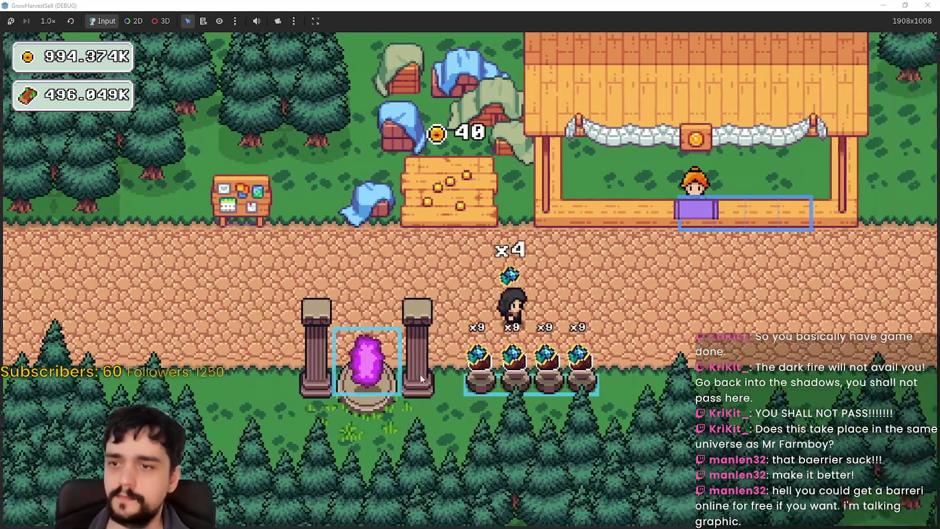
{"action": "key", "text": "d"}
{"action": "key", "text": "w"}
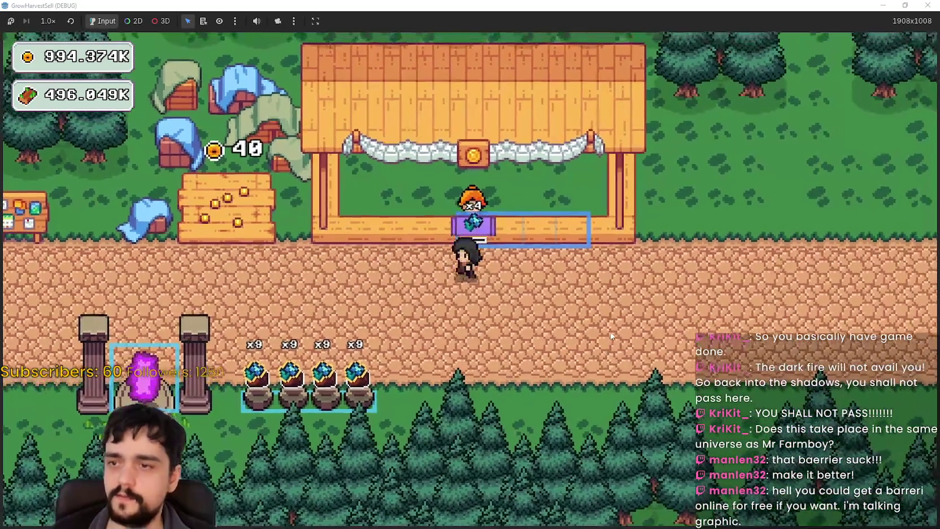
{"action": "key", "text": "s"}
{"action": "key", "text": "d"}
{"action": "key", "text": "w"}
{"action": "key", "text": "e"}
Carry two more gem stacks from the pots up to restock the counter
{"action": "key", "text": "s"}
{"action": "key", "text": "a"}
{"action": "key", "text": "s"}
{"action": "key", "text": "d"}
{"action": "key", "text": "w"}
{"action": "key", "text": "e"}
{"action": "key", "text": "s"}
{"action": "key", "text": "a"}
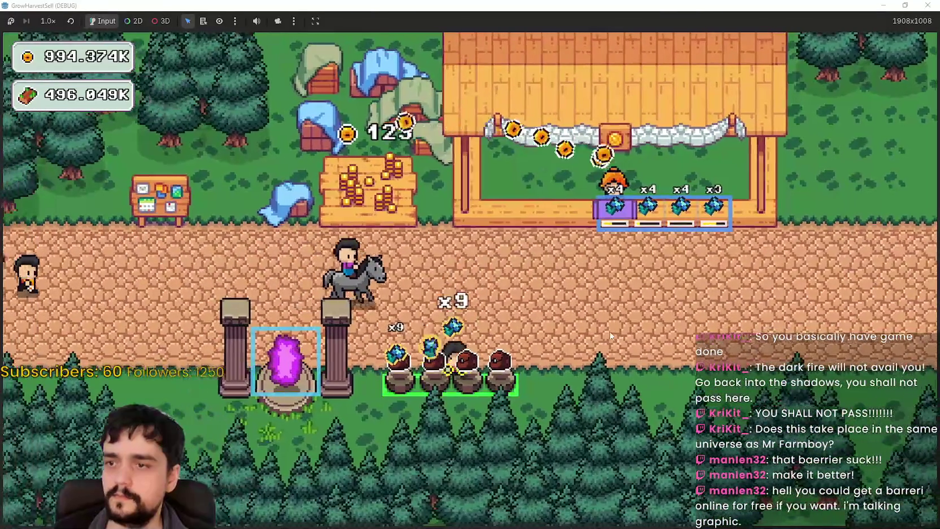
{"action": "key", "text": "d"}
{"action": "key", "text": "w"}
{"action": "key", "text": "e"}
Top up the counter with the remaining gems, then walk left to the prestige board
{"action": "key", "text": "s"}
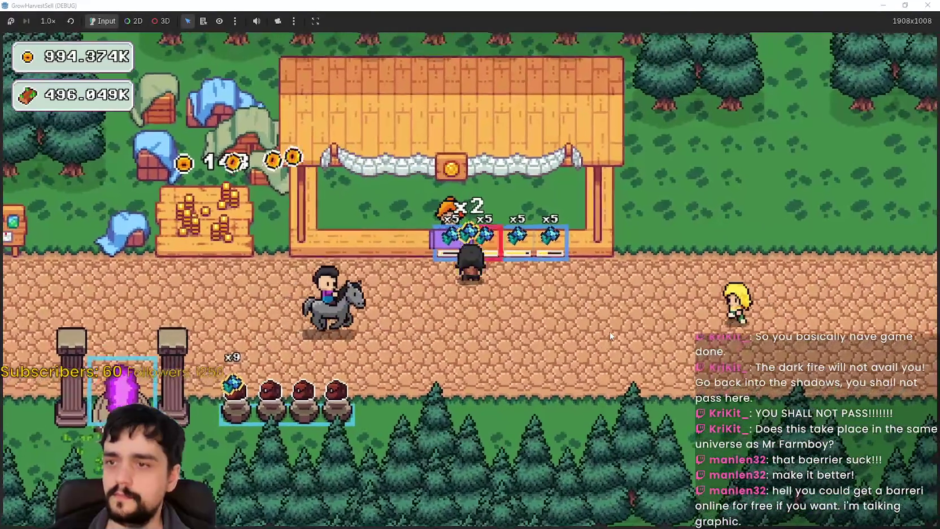
{"action": "key", "text": "a"}
{"action": "key", "text": "d"}
{"action": "key", "text": "e"}
{"action": "key", "text": "d"}
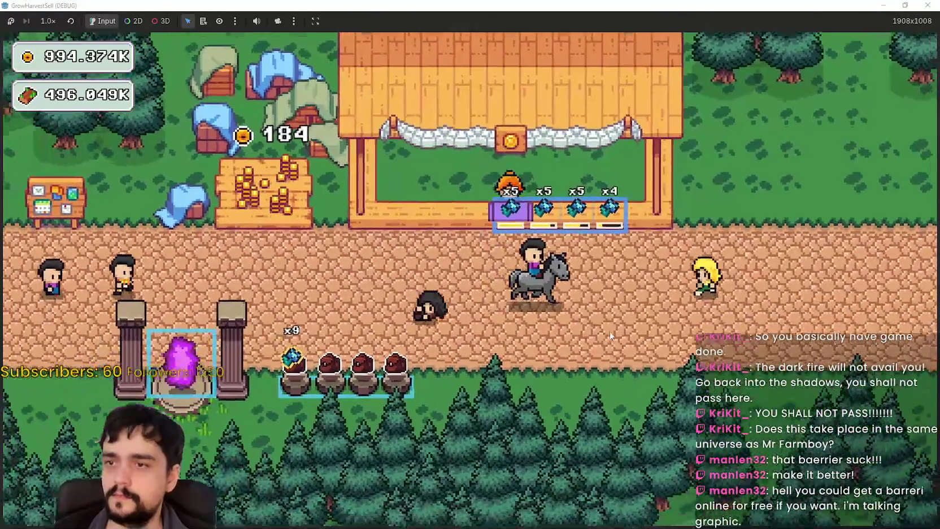
{"action": "key", "text": "d"}
{"action": "key", "text": "w"}
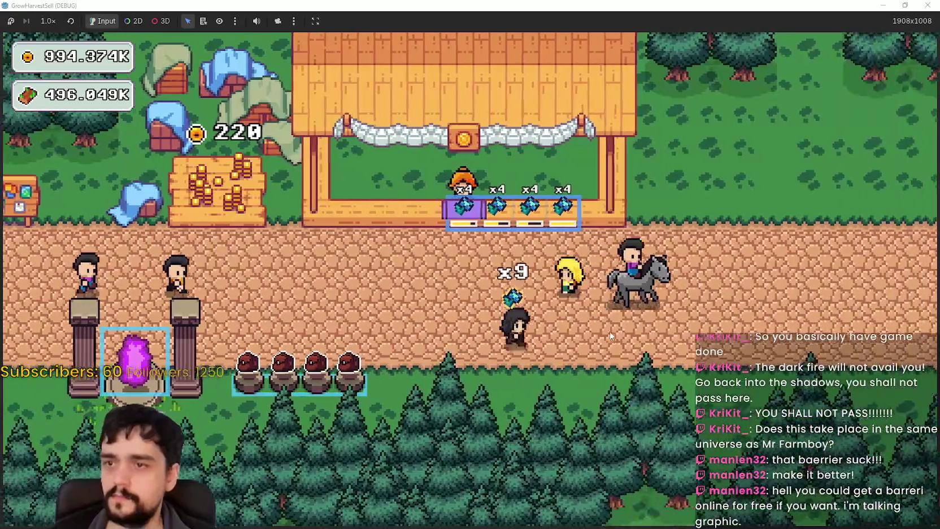
{"action": "key", "text": "e"}
{"action": "key", "text": "a"}
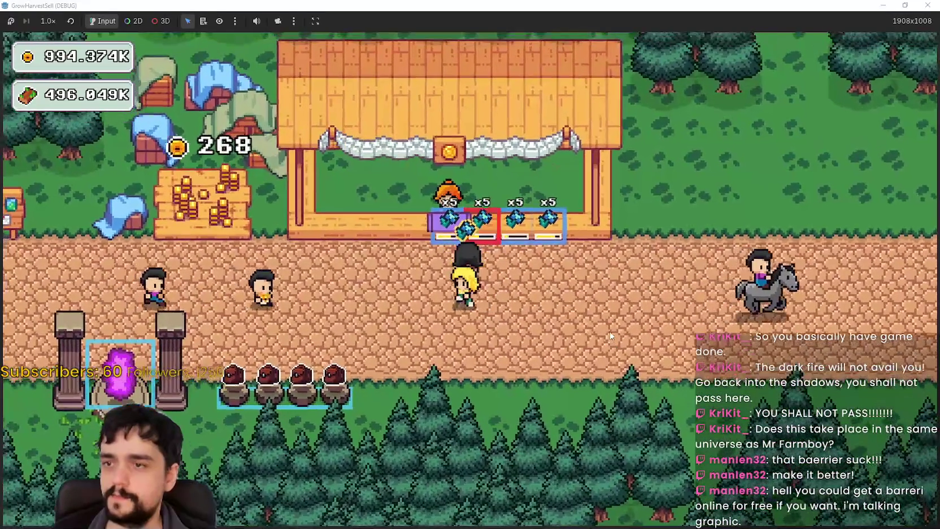
{"action": "key", "text": "a"}
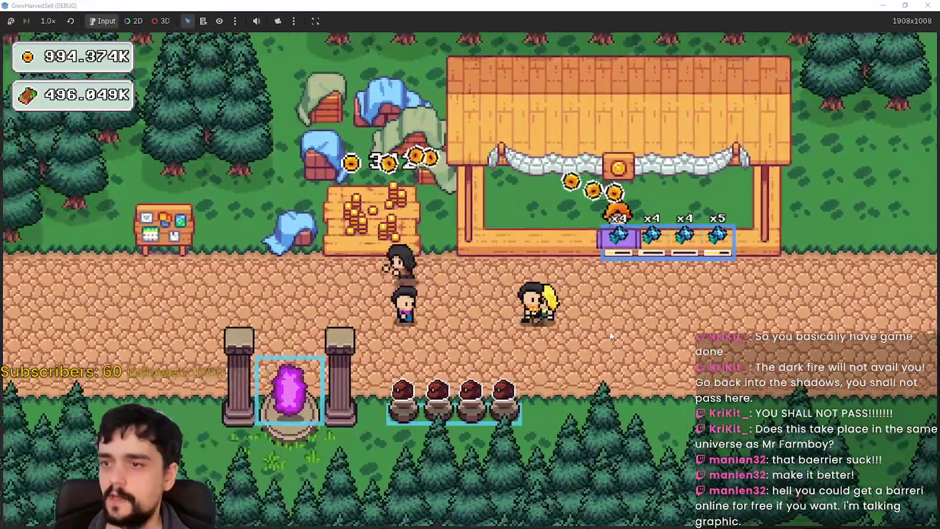
Buy the Special Magical Bag prestige upgrade for 15.000K coins
{"action": "key", "text": "e"}
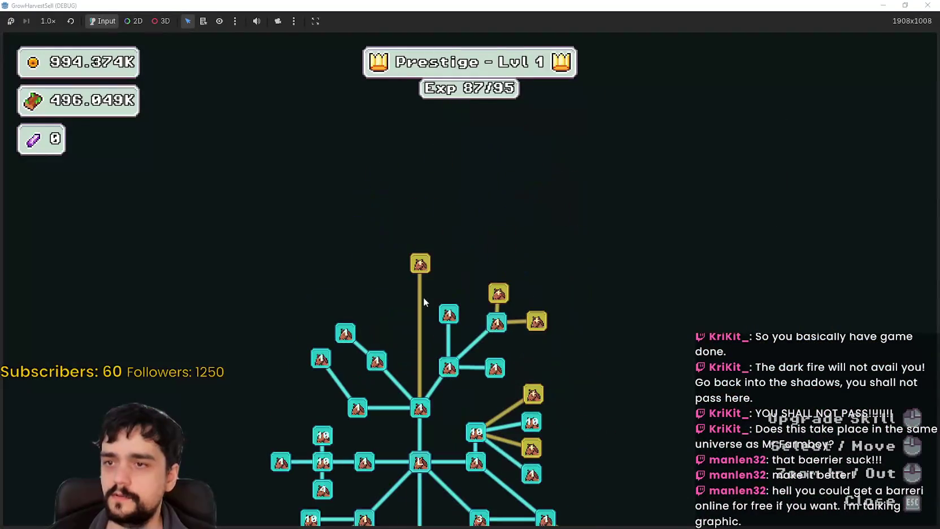
{"action": "scroll", "coordinate": [417, 262], "scroll_direction": "up", "scroll_amount": 2}
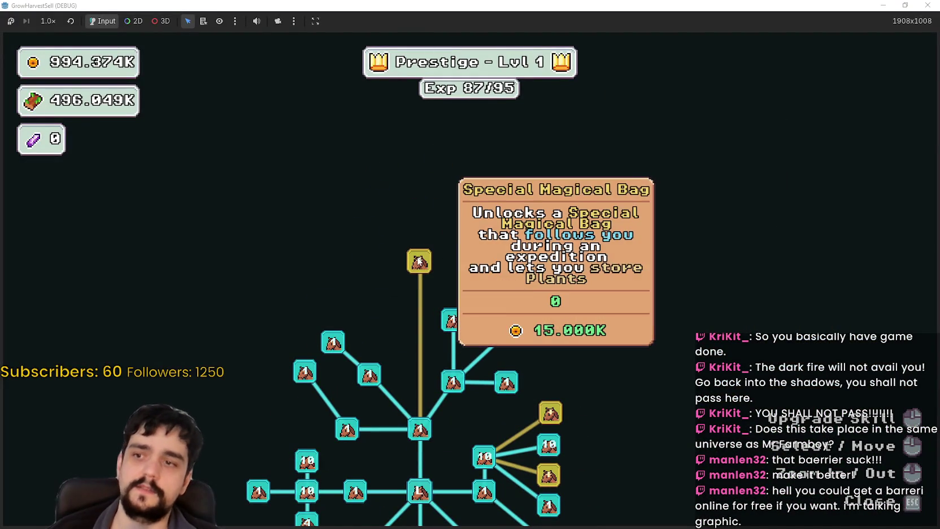
{"action": "left_click", "coordinate": [419, 261]}
{"action": "key", "text": "Escape"}
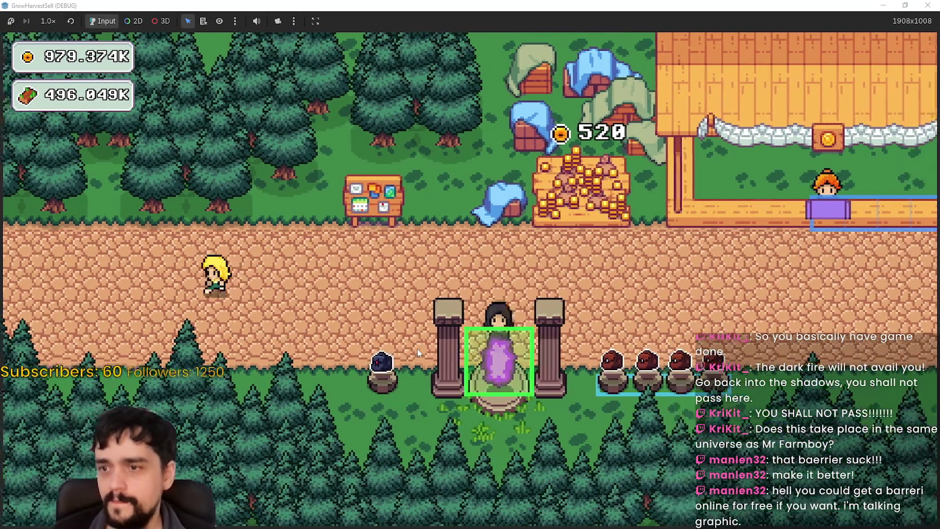
Bring up the stage selection, dismiss it, and recheck the Prestige skill tree at the board
{"action": "left_click", "coordinate": [508, 362]}
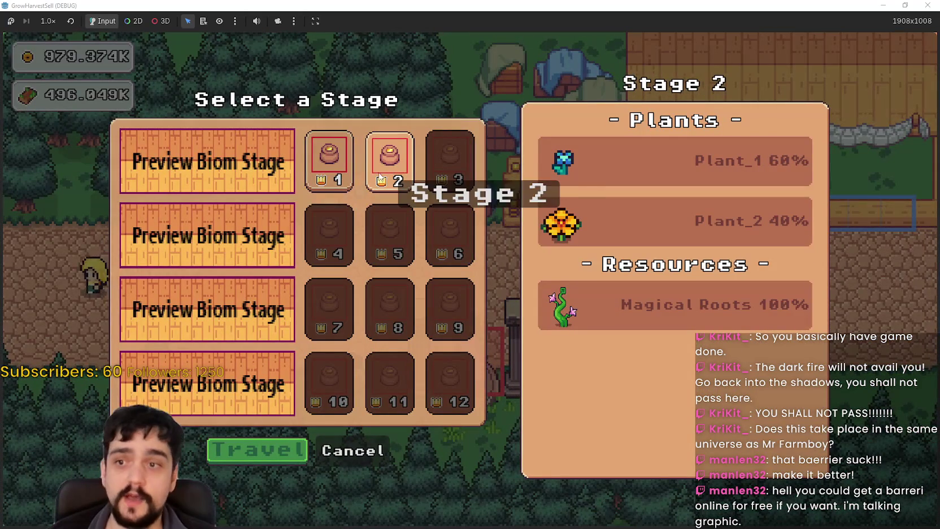
{"action": "left_click", "coordinate": [269, 455]}
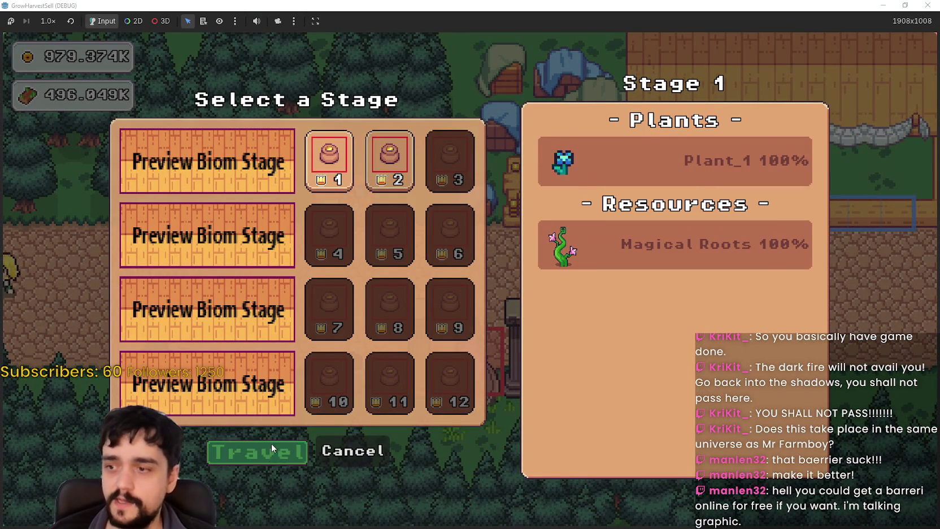
{"action": "key", "text": "a"}
{"action": "key", "text": "w"}
{"action": "key", "text": "e"}
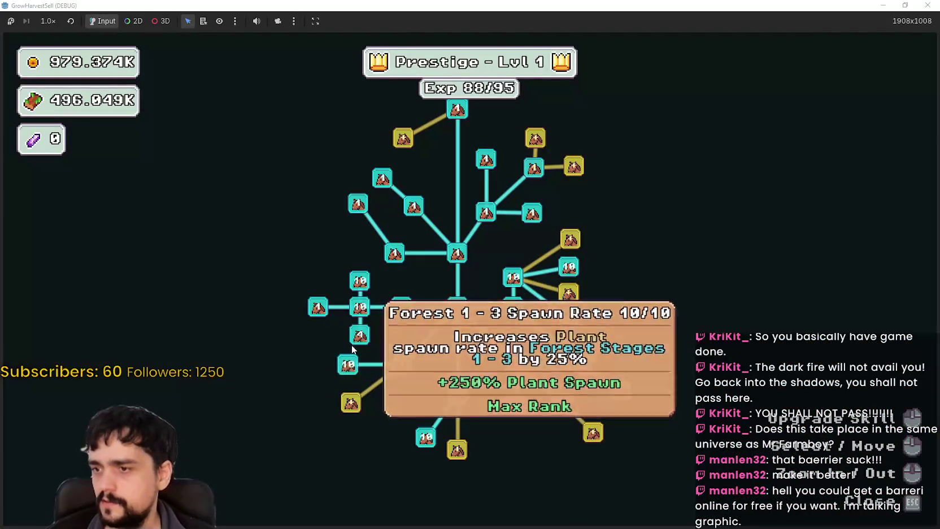
{"action": "mouse_move", "coordinate": [401, 365]}
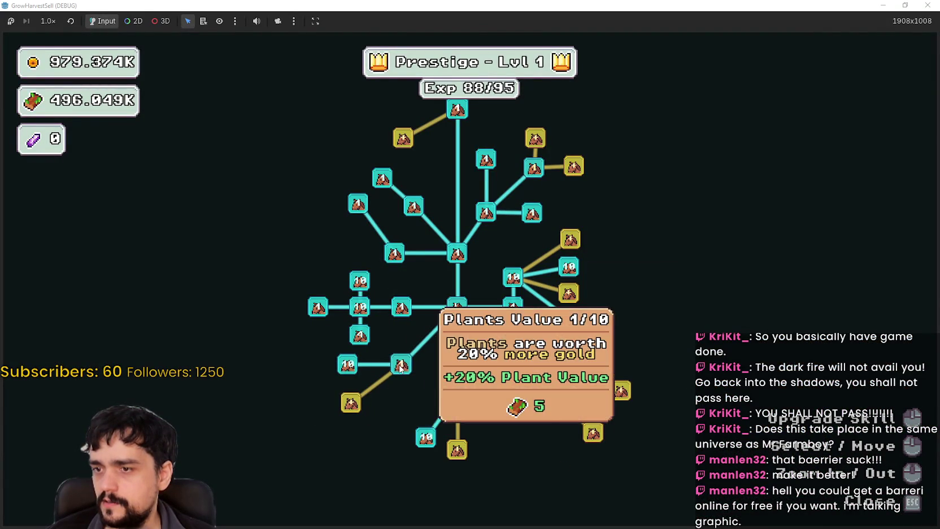
{"action": "mouse_move", "coordinate": [346, 363]}
{"action": "key", "text": "Escape"}
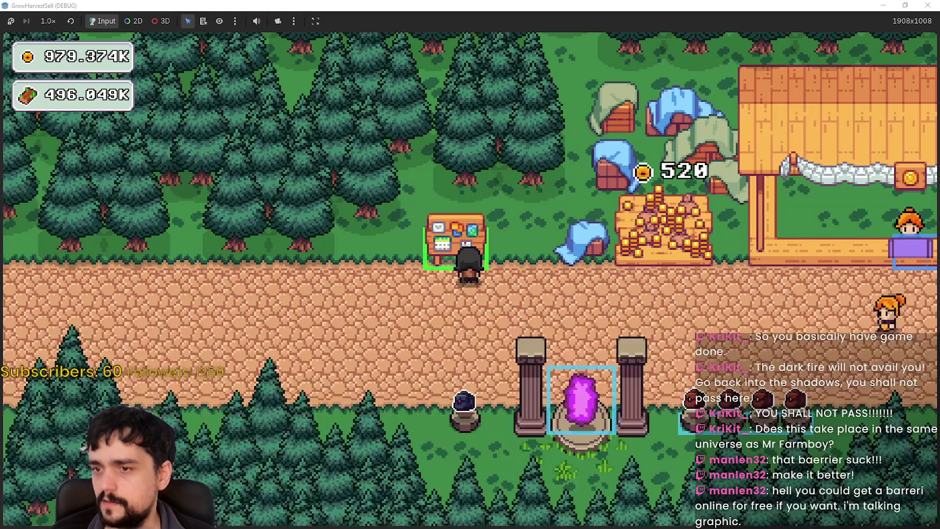
Walk to the portal and travel to The Forest stage 1 (forest_1)
{"action": "key", "text": "d"}
{"action": "key", "text": "s"}
{"action": "key", "text": "e"}
{"action": "left_click", "coordinate": [289, 455]}
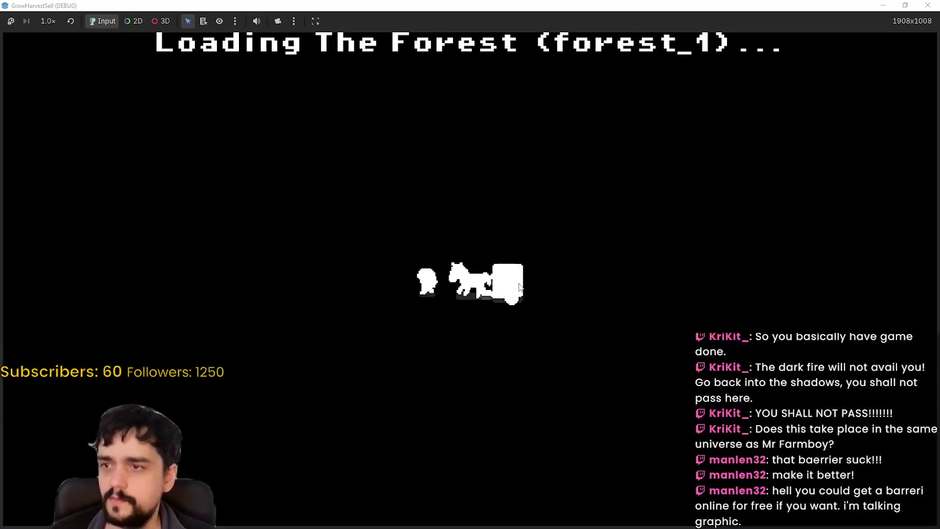
Walk into The Forest and harvest the nearby crystals
{"action": "key", "text": "d"}
{"action": "key", "text": "s"}
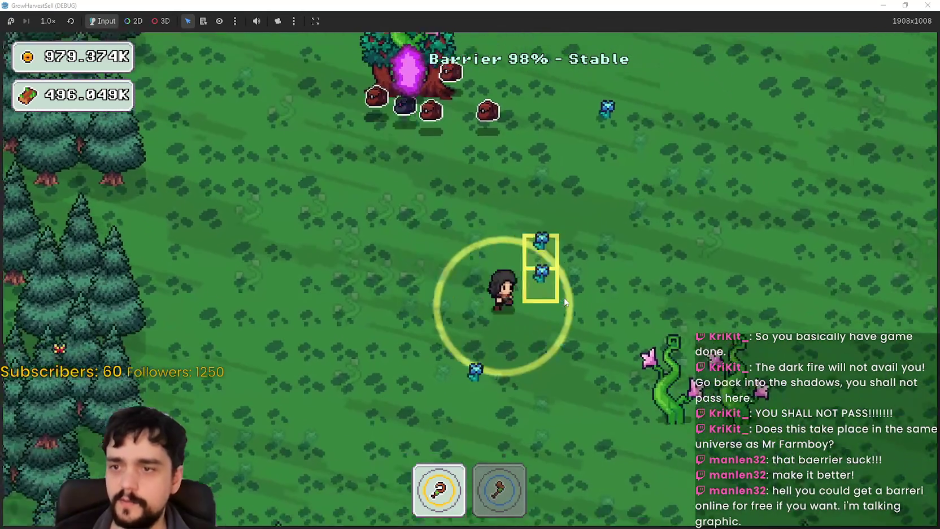
{"action": "key", "text": "s"}
{"action": "key", "text": "a"}
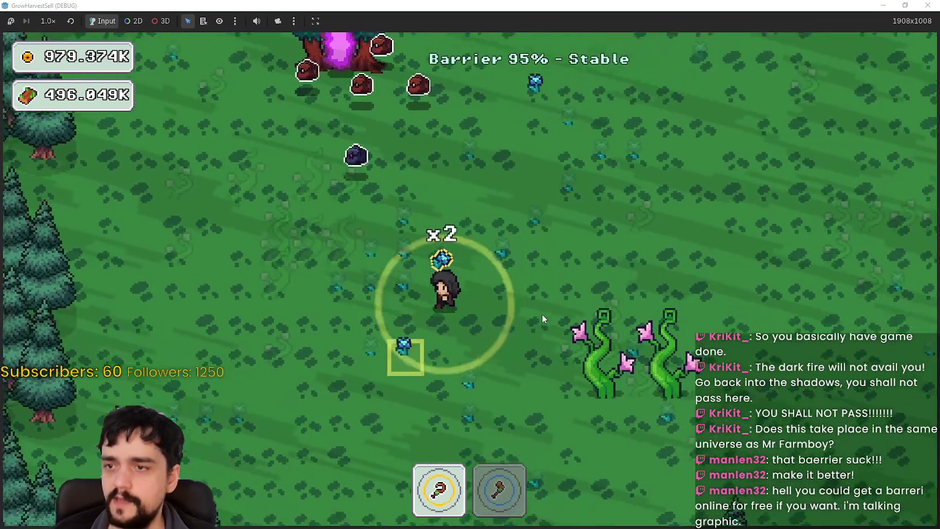
{"action": "key", "text": "d"}
{"action": "key", "text": "s"}
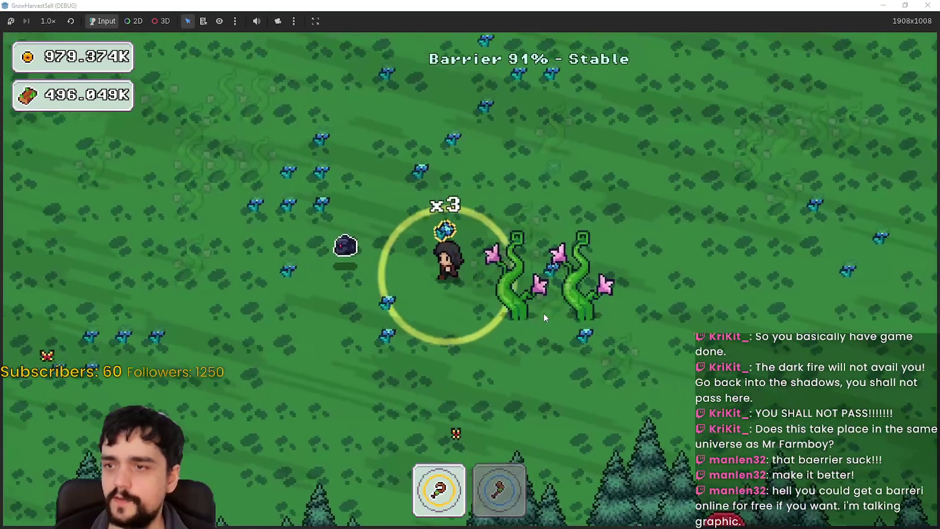
{"action": "key", "text": "w"}
{"action": "key", "text": "a"}
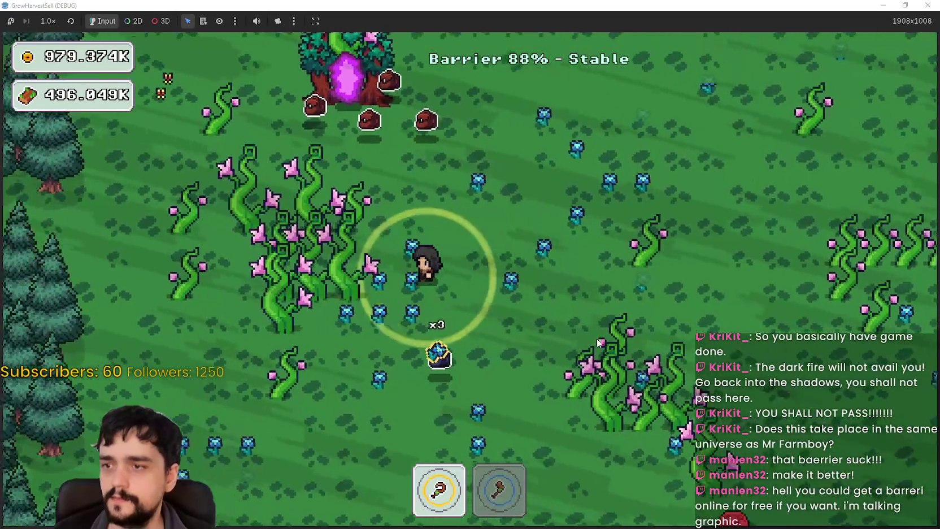
{"action": "key", "text": "s"}
{"action": "key", "text": "a"}
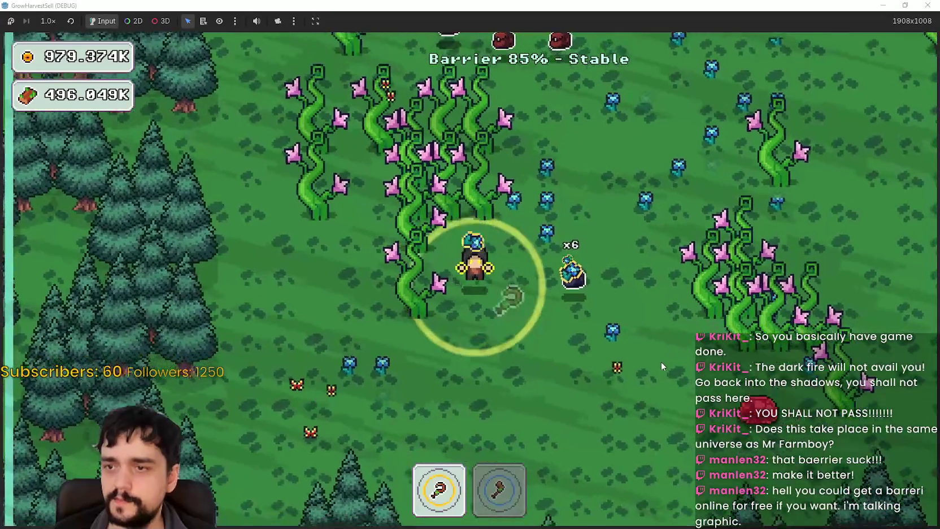
{"action": "key", "text": "w"}
{"action": "key", "text": "d"}
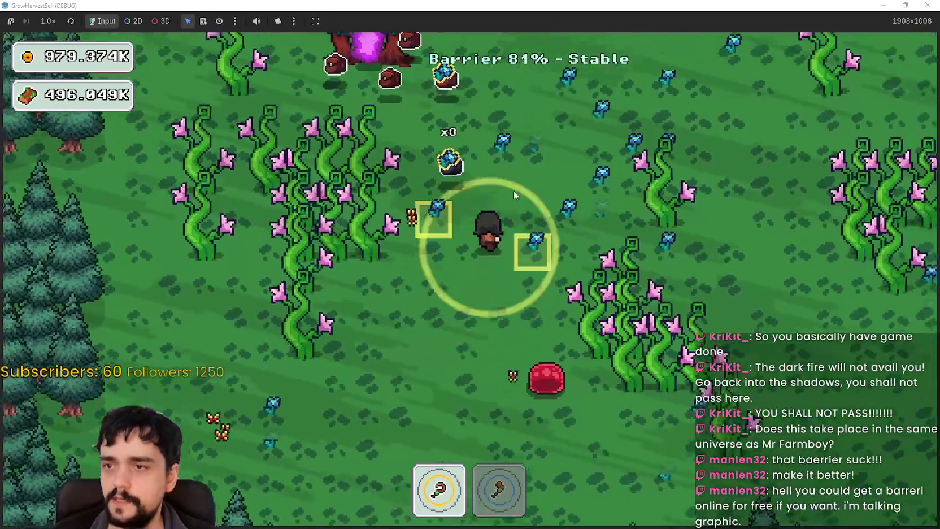
Keep circling the clearing with the sickle, collecting crystals and plants
{"action": "key", "text": "w"}
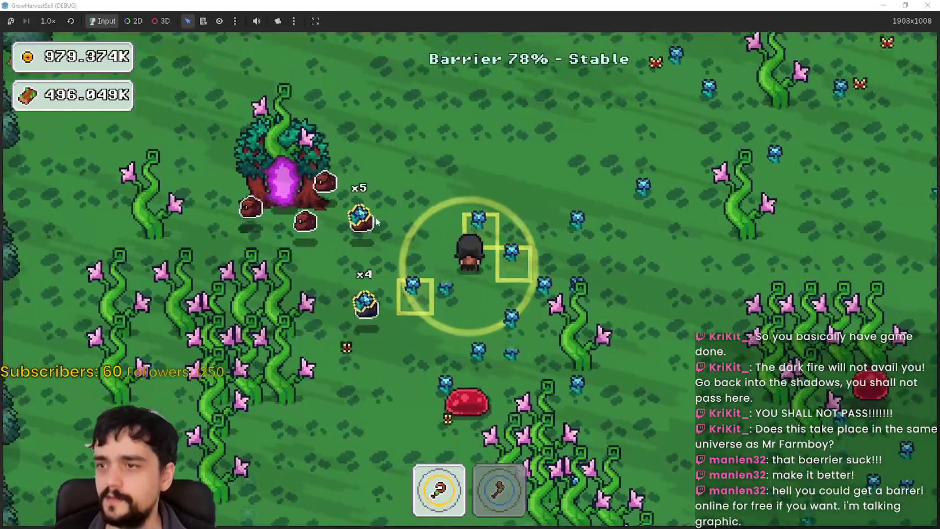
{"action": "key", "text": "w"}
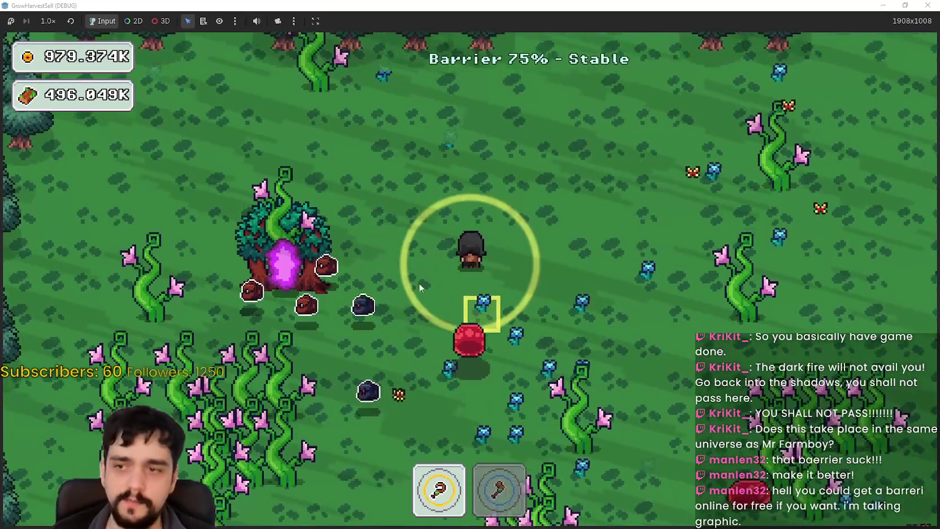
{"action": "key", "text": "d"}
{"action": "key", "text": "s"}
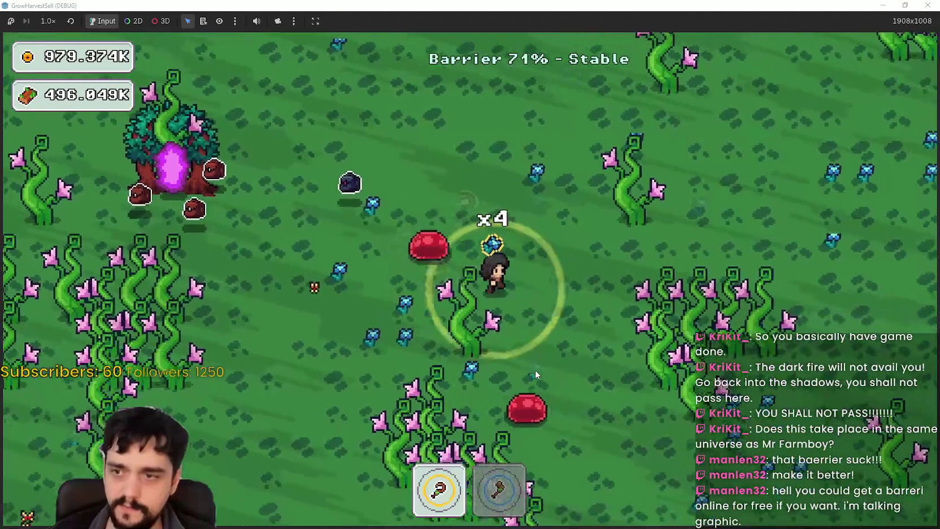
{"action": "key", "text": "w"}
{"action": "key", "text": "s"}
{"action": "key", "text": "a"}
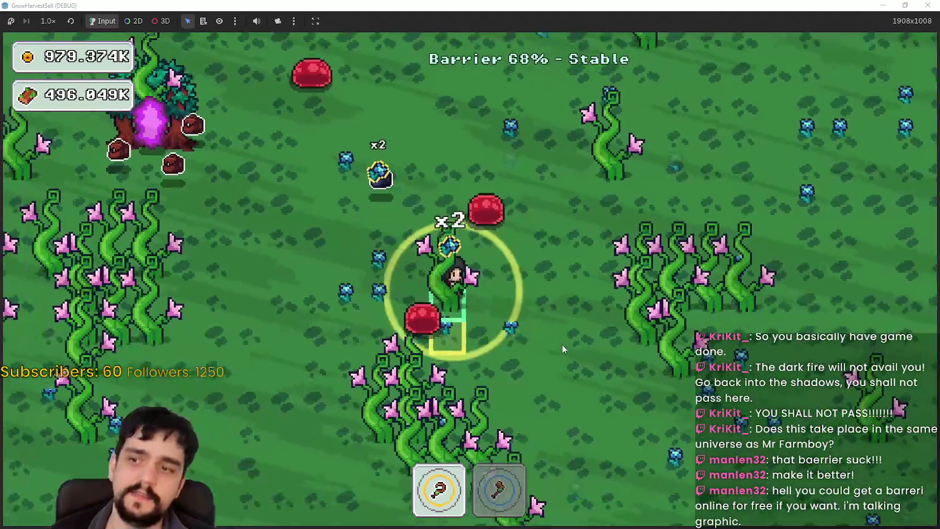
{"action": "key", "text": "s"}
{"action": "key", "text": "w"}
{"action": "key", "text": "d"}
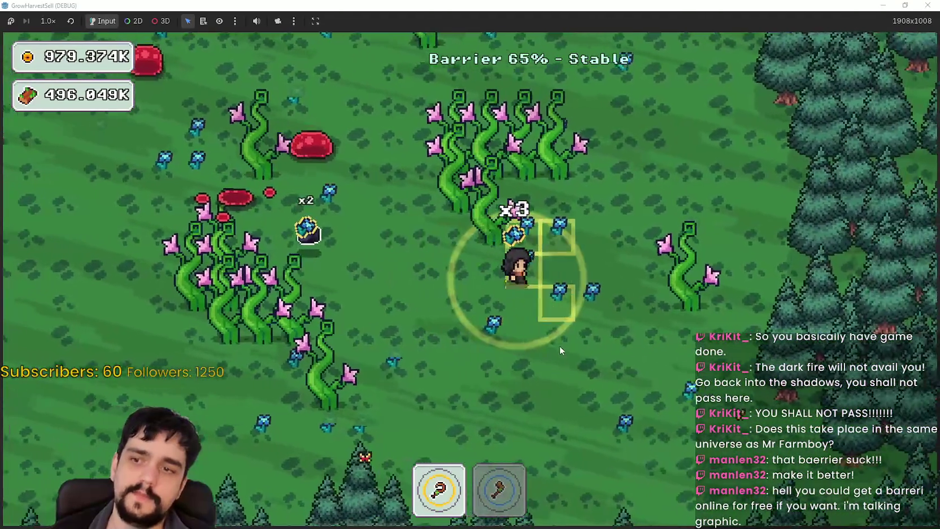
{"action": "key", "text": "a"}
{"action": "key", "text": "a"}
{"action": "key", "text": "d"}
{"action": "key", "text": "s"}
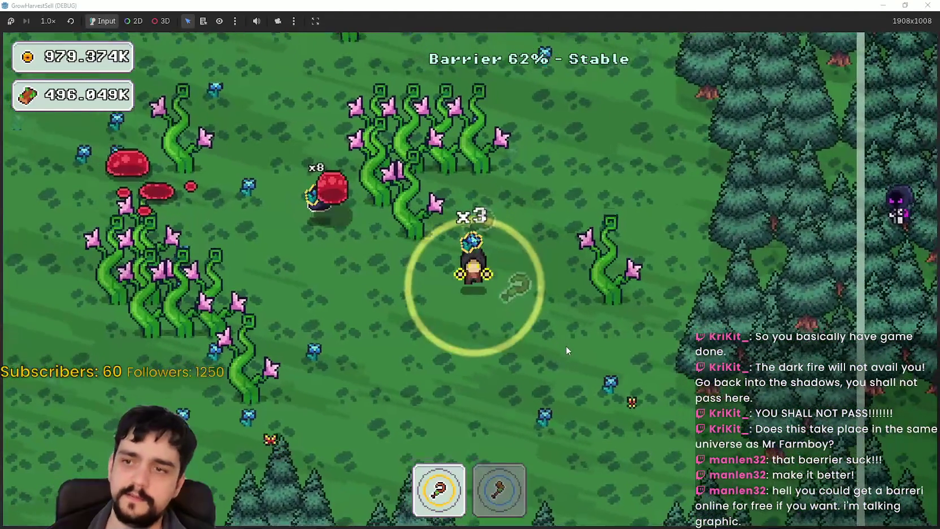
{"action": "key", "text": "a"}
{"action": "key", "text": "a"}
{"action": "key", "text": "s"}
{"action": "key", "text": "d"}
{"action": "key", "text": "w"}
Chop the vine clusters with the axe (2), switching back to the sickle (1) for crystals
{"action": "key", "text": "2"}
{"action": "key", "text": "w"}
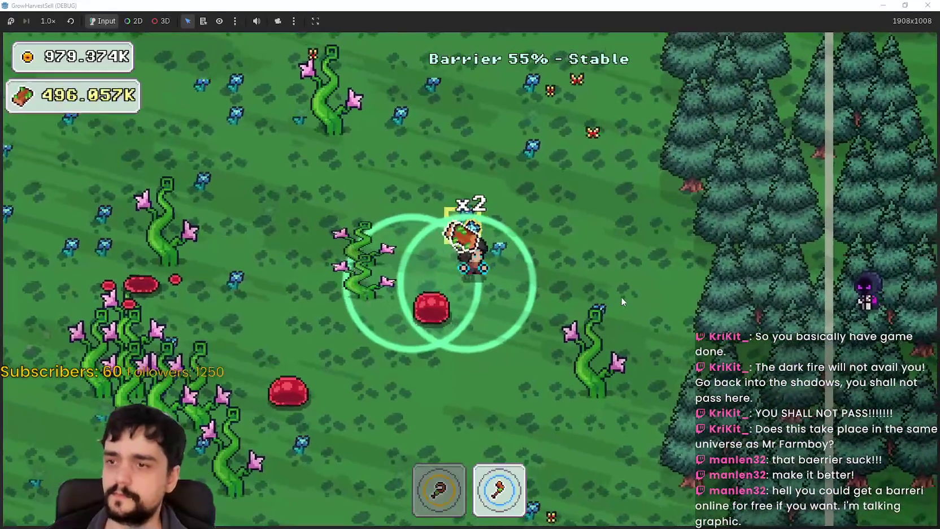
{"action": "key", "text": "a"}
{"action": "key", "text": "w"}
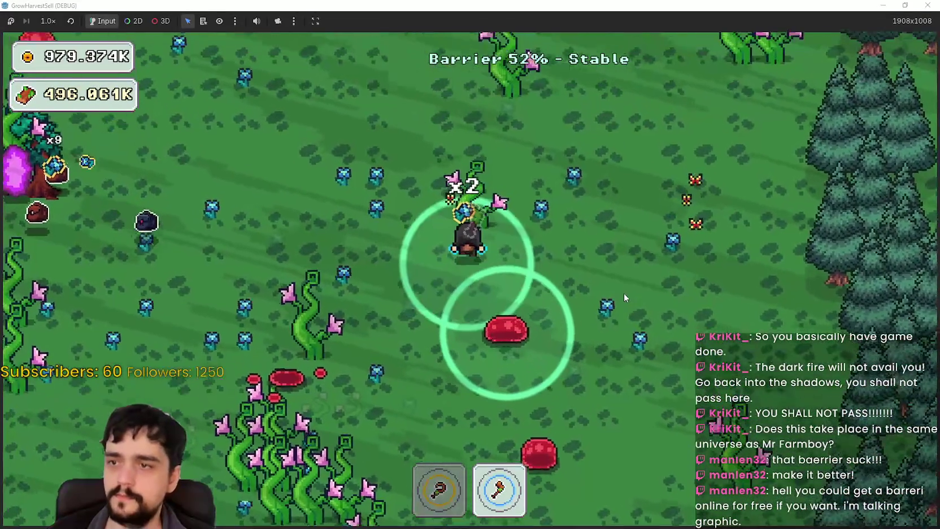
{"action": "key", "text": "a"}
{"action": "key", "text": "w"}
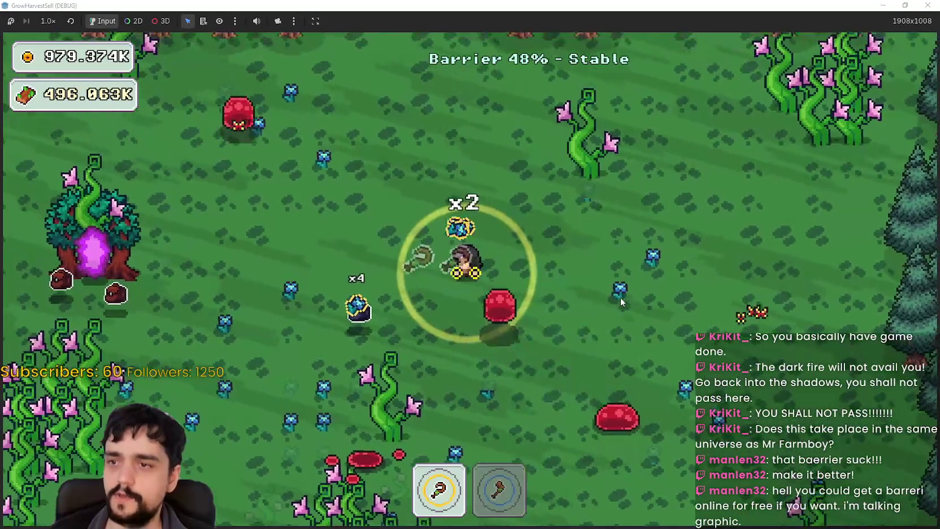
{"action": "key", "text": "s"}
{"action": "key", "text": "a"}
{"action": "key", "text": "1"}
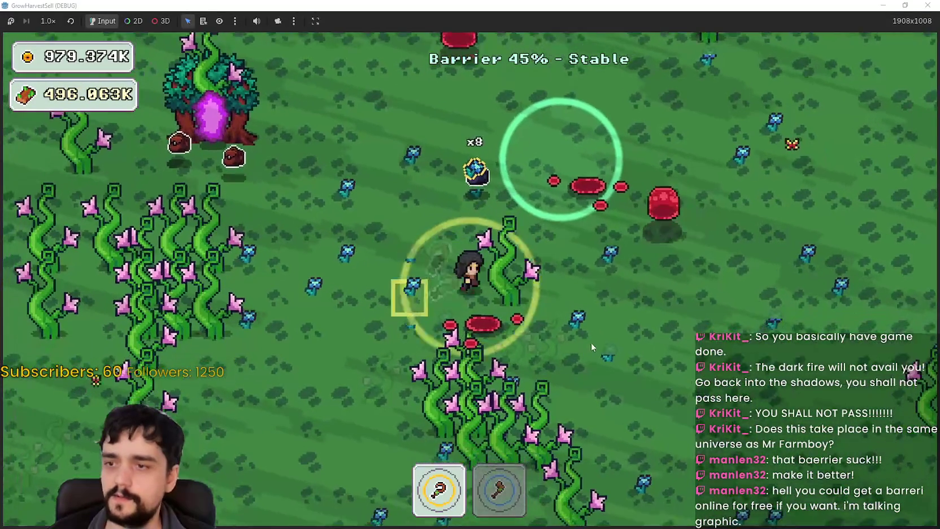
{"action": "key", "text": "2"}
{"action": "key", "text": "s"}
{"action": "key", "text": "d"}
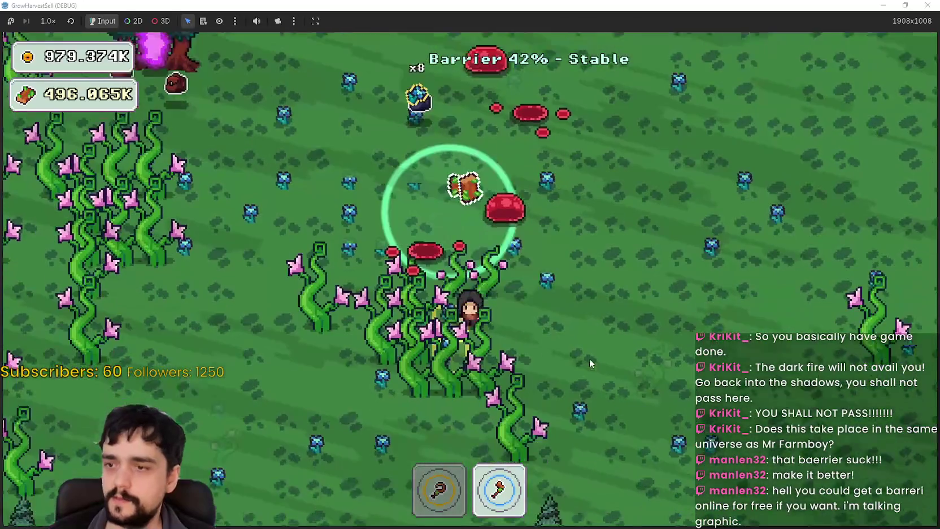
{"action": "key", "text": "s"}
{"action": "key", "text": "d"}
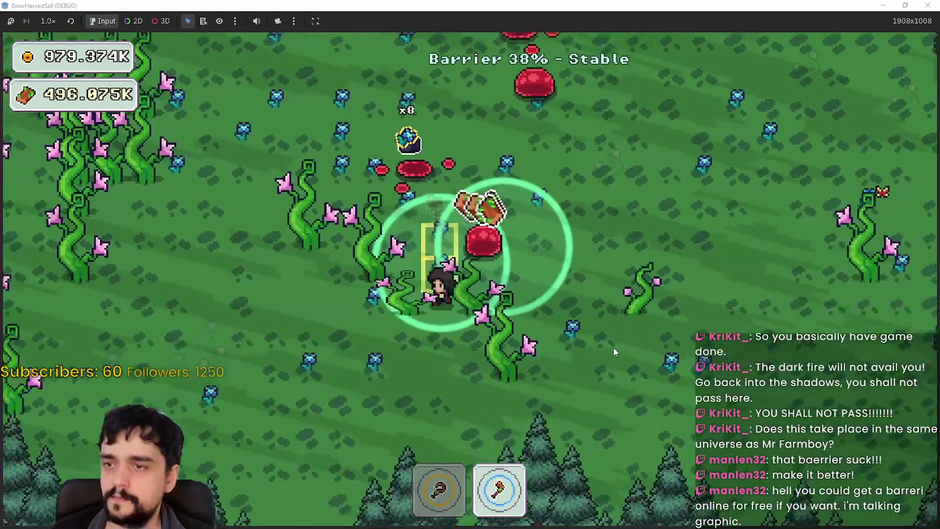
{"action": "key", "text": "w"}
{"action": "key", "text": "a"}
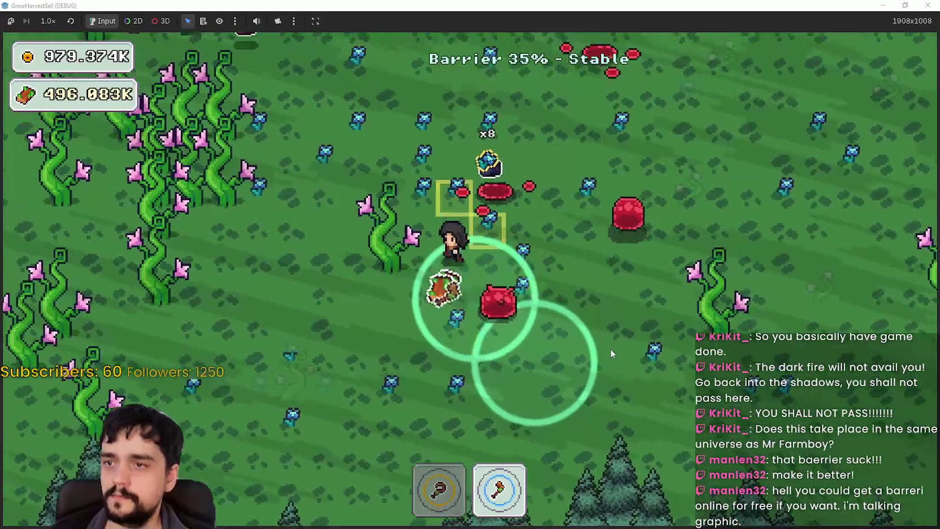
{"action": "key", "text": "1"}
Continue harvesting crystals and chopping vines, alternating sickle and axe as the barrier drops
{"action": "key", "text": "w"}
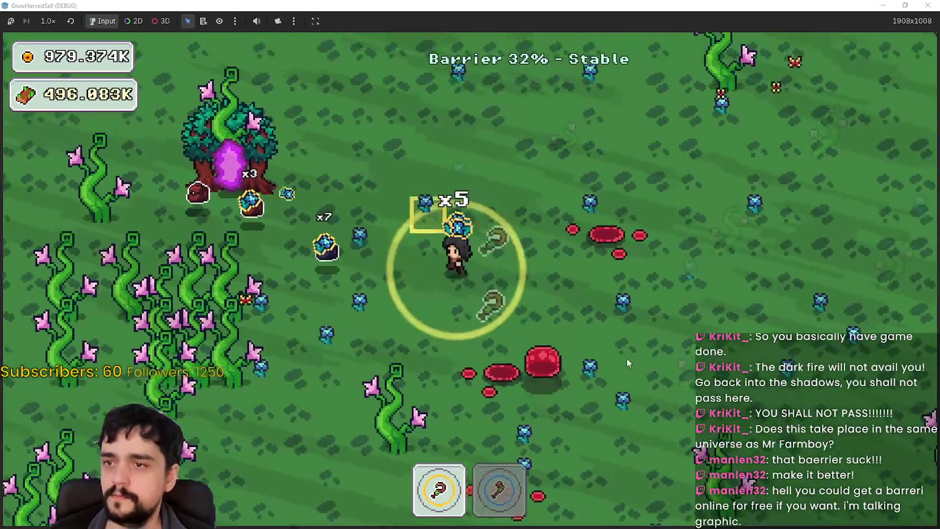
{"action": "key", "text": "d"}
{"action": "key", "text": "s"}
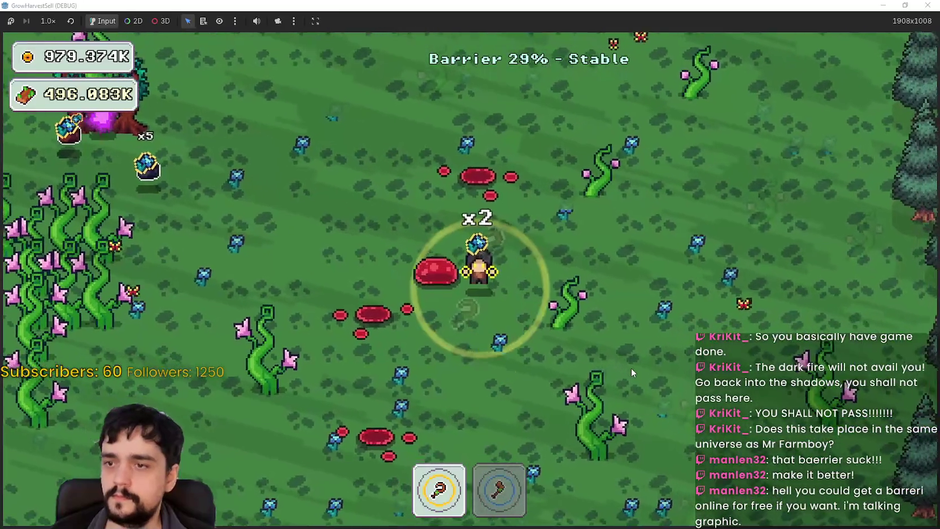
{"action": "key", "text": "a"}
{"action": "key", "text": "w"}
{"action": "key", "text": "s"}
{"action": "key", "text": "2"}
{"action": "key", "text": "a"}
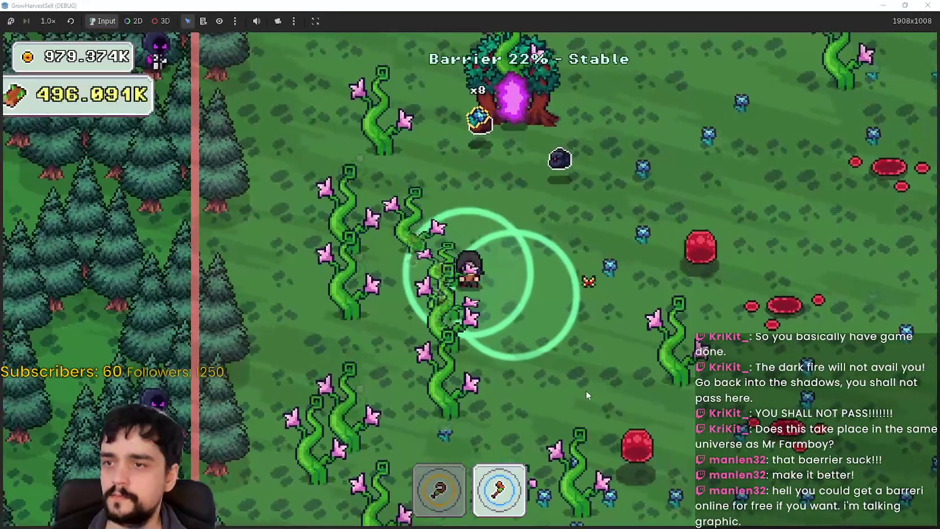
{"action": "key", "text": "s"}
{"action": "key", "text": "s"}
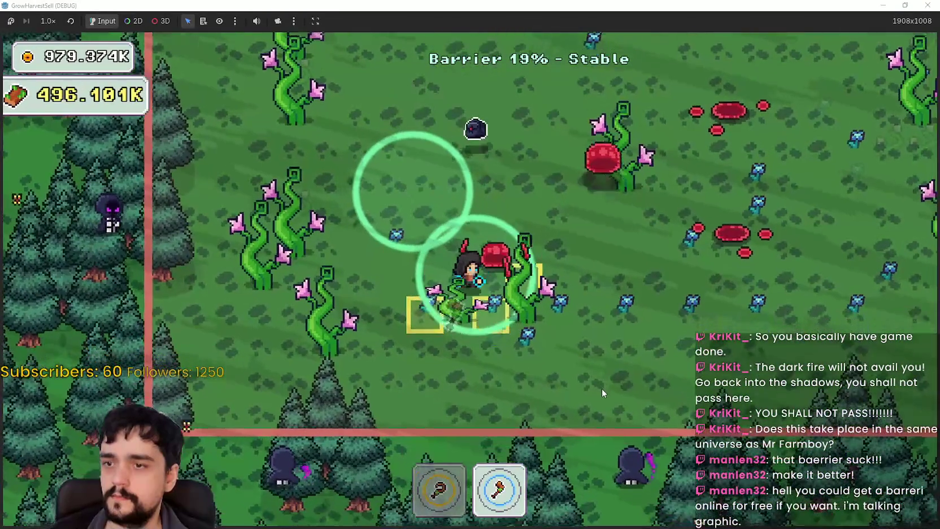
{"action": "key", "text": "1"}
{"action": "key", "text": "w"}
{"action": "key", "text": "d"}
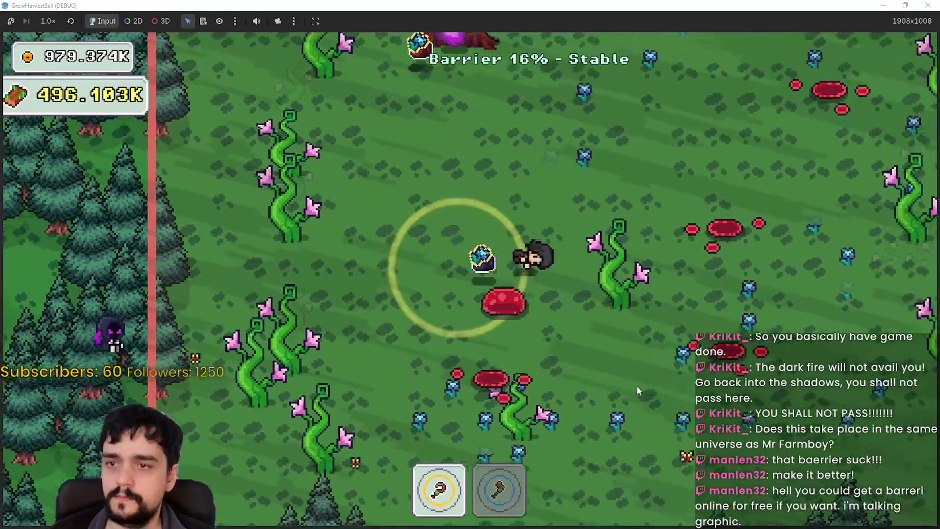
{"action": "key", "text": "2"}
{"action": "key", "text": "a"}
{"action": "key", "text": "s"}
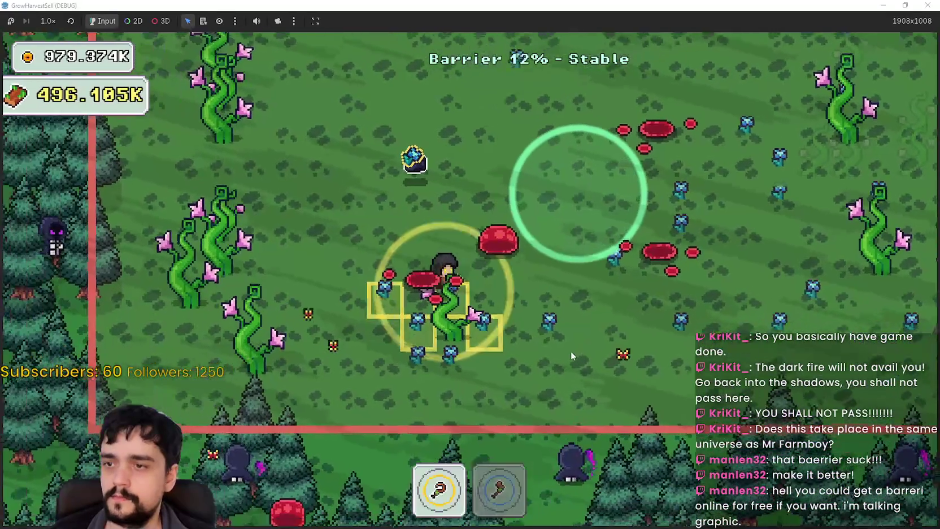
{"action": "key", "text": "a"}
{"action": "key", "text": "w"}
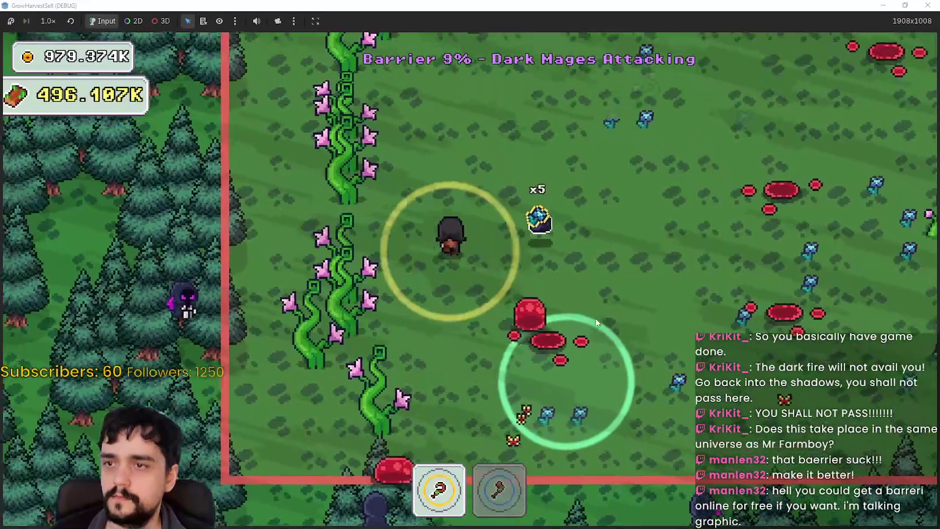
{"action": "key", "text": "w"}
{"action": "key", "text": "d"}
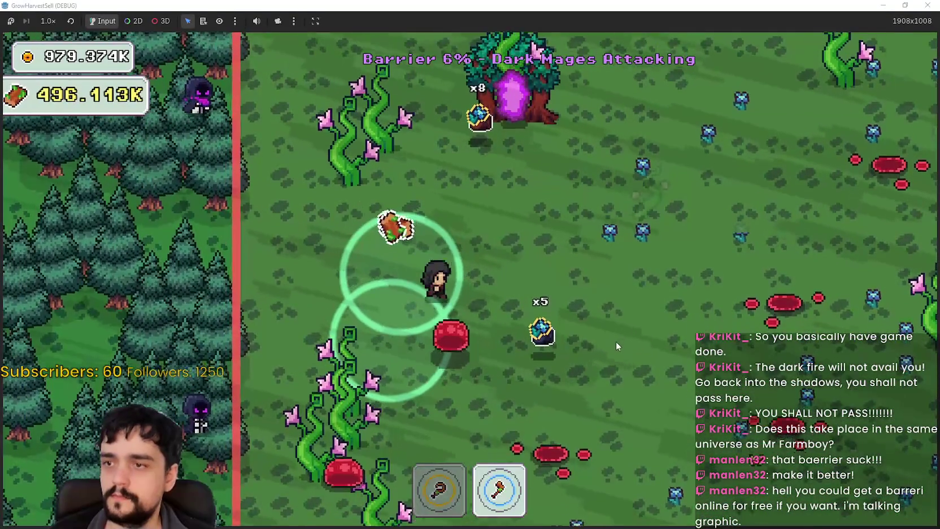
{"action": "key", "text": "1"}
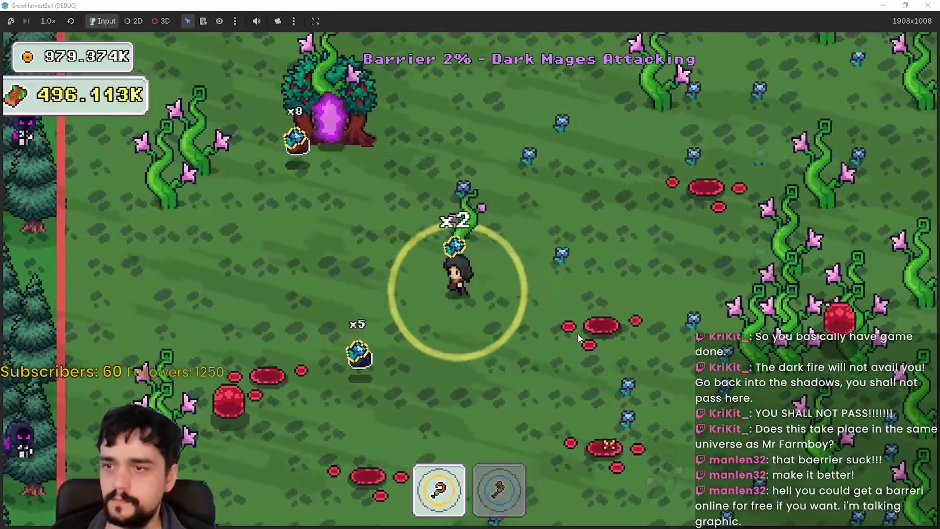
Walk up to the portal tree and enter it to return to the village
{"action": "key", "text": "s"}
{"action": "key", "text": "a"}
{"action": "key", "text": "d"}
{"action": "key", "text": "s"}
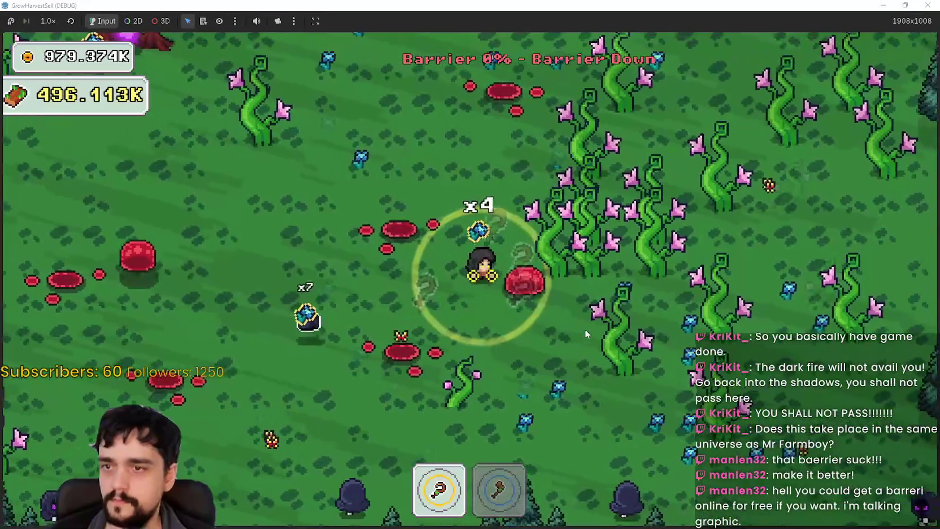
{"action": "key", "text": "w"}
{"action": "key", "text": "a"}
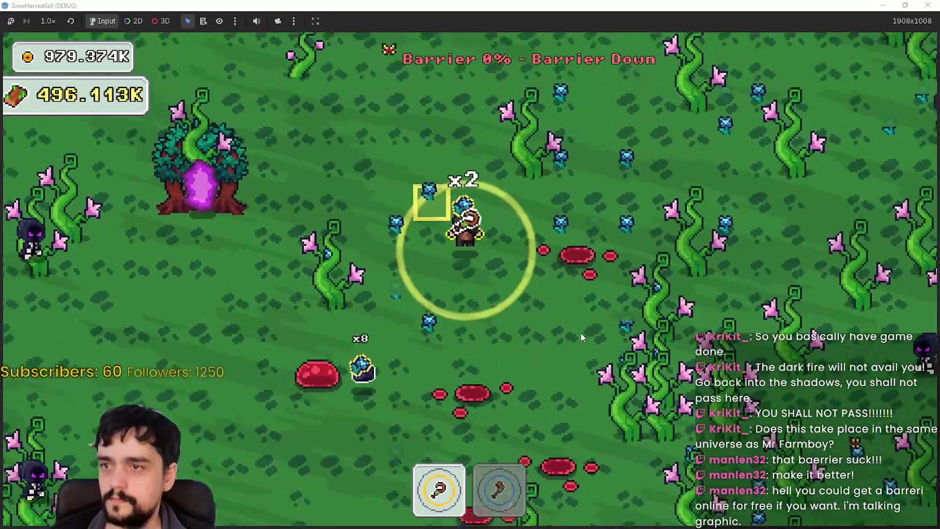
{"action": "key", "text": "s"}
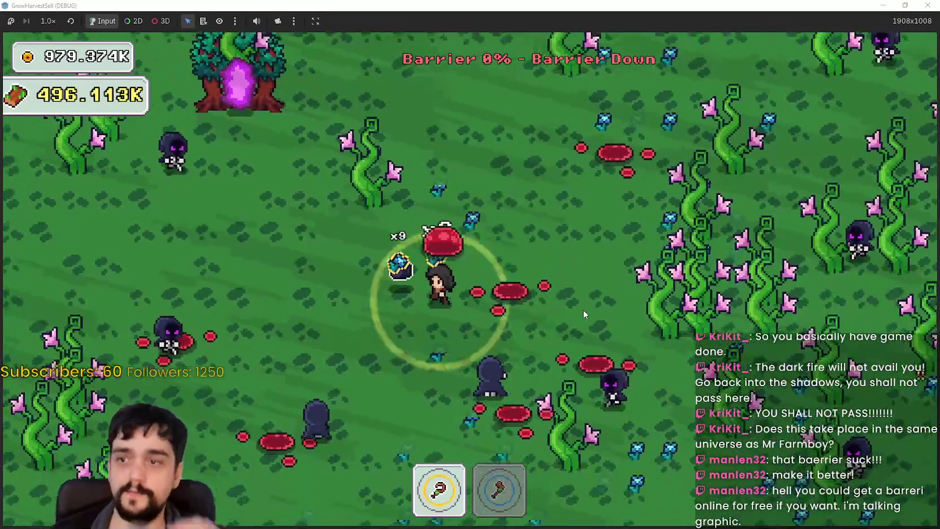
{"action": "key", "text": "a"}
{"action": "key", "text": "w"}
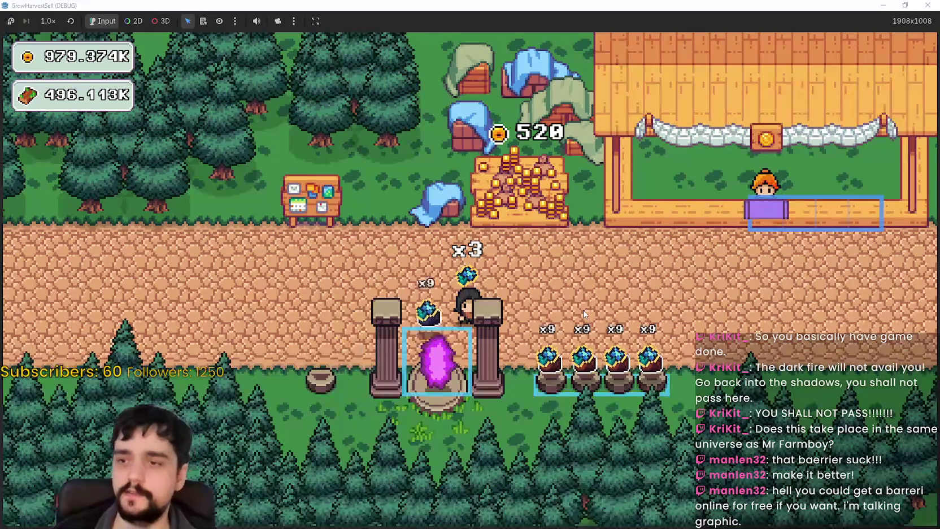
Walk between the market stall and the crystal pots along the village road
{"action": "key", "text": "d"}
{"action": "key", "text": "w"}
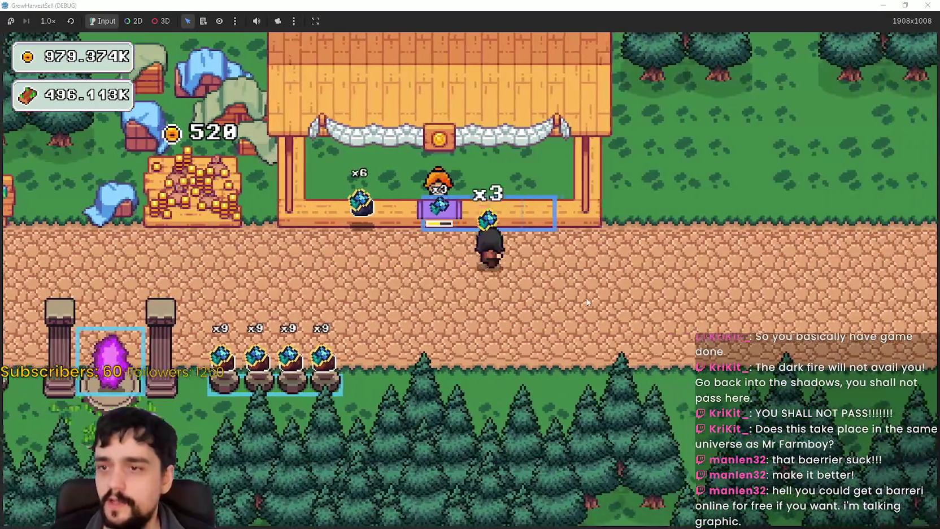
{"action": "key", "text": "a"}
{"action": "key", "text": "s"}
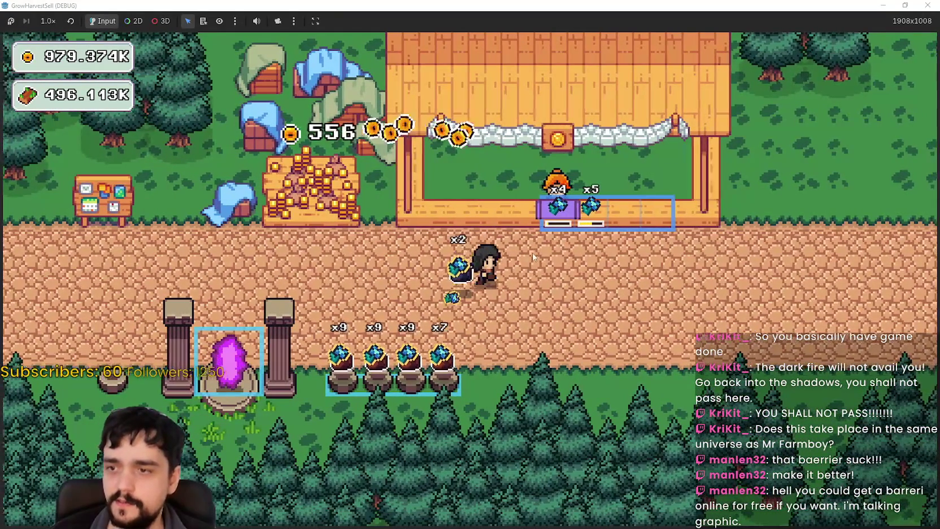
{"action": "key", "text": "d"}
{"action": "key", "text": "s"}
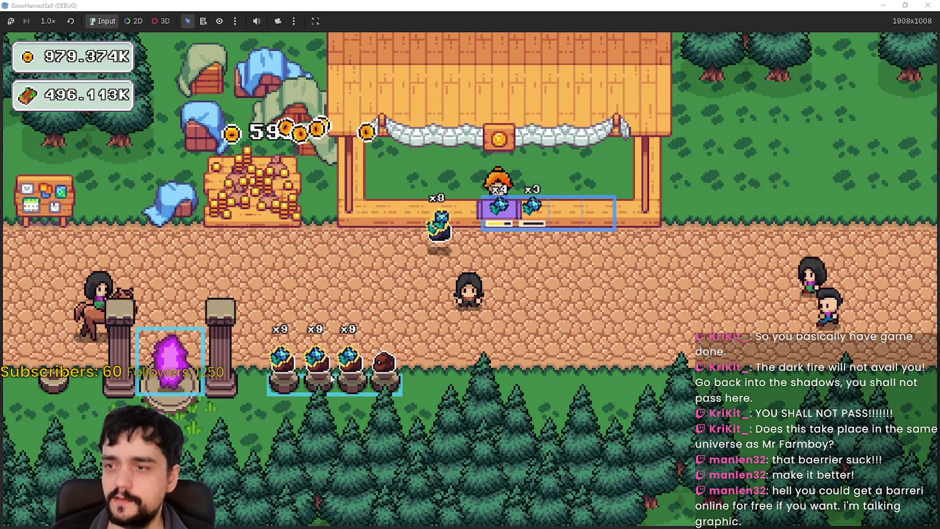
{"action": "key", "text": "a"}
{"action": "key", "text": "s"}
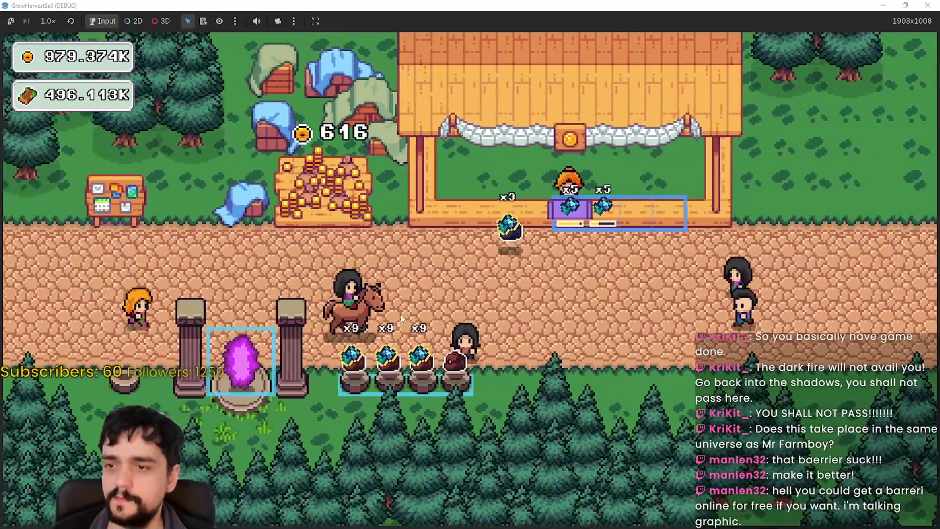
{"action": "key", "text": "d"}
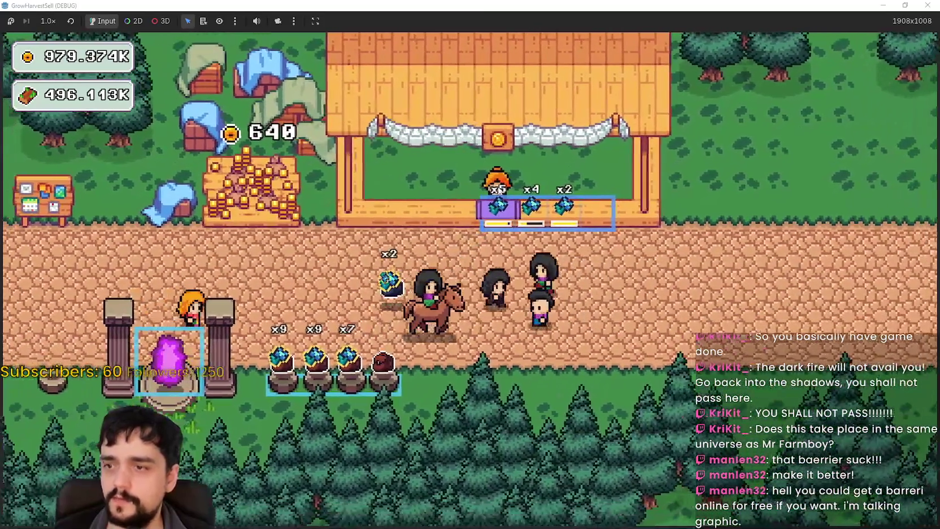
Carry crystals to the stall, raising its coins to 796, then open the Prestige tree
{"action": "key", "text": "d"}
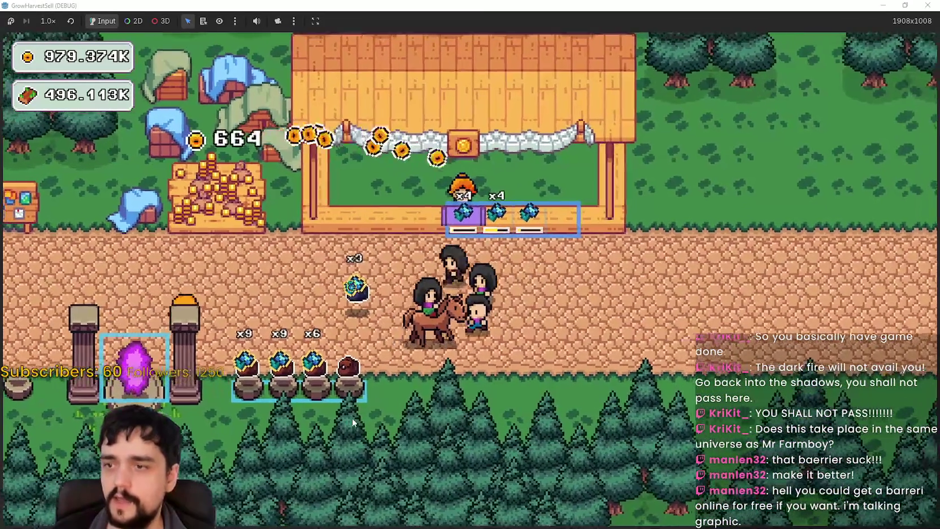
{"action": "key", "text": "d"}
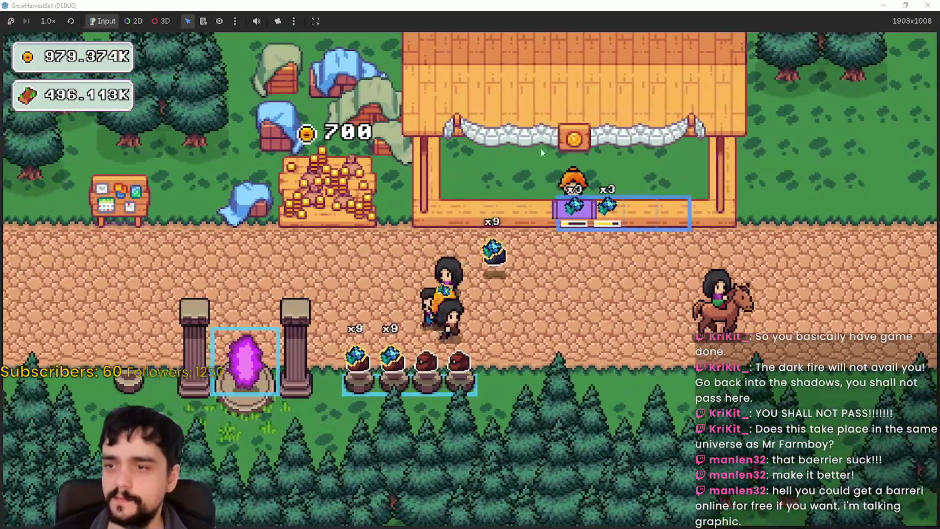
{"action": "key", "text": "a"}
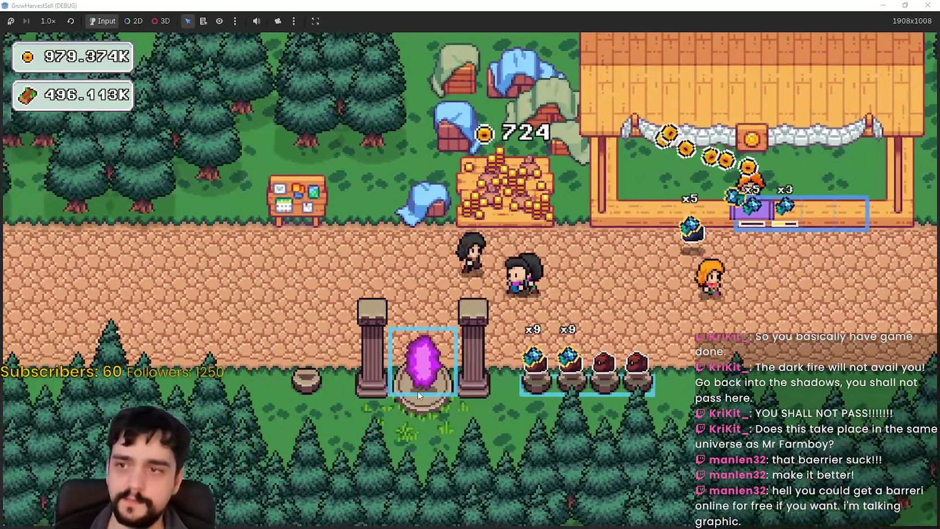
{"action": "key", "text": "d"}
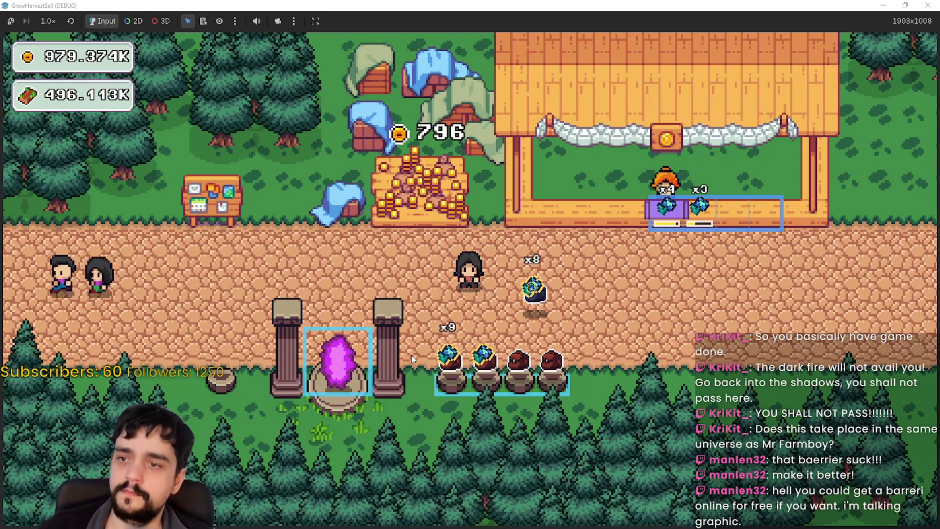
{"action": "left_click", "coordinate": [411, 354]}
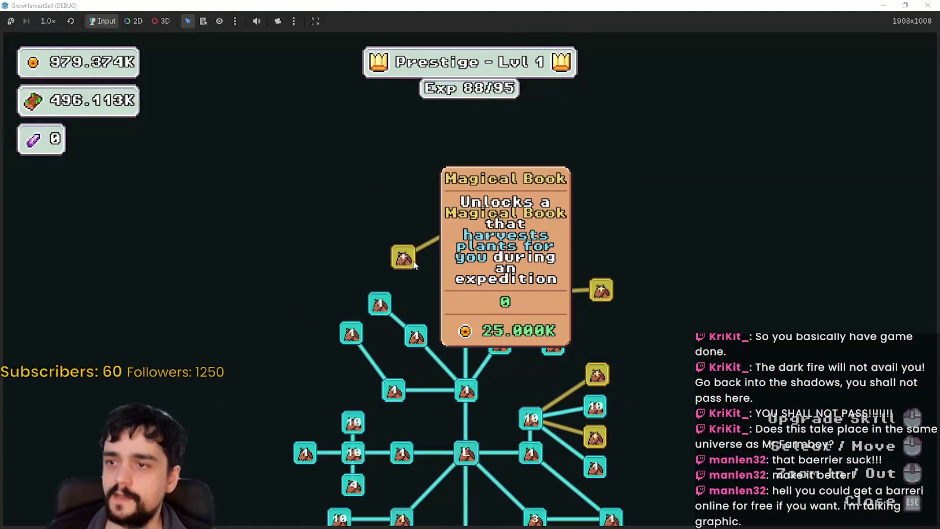
Buy the Magical Book upgrade for 25.000K coins and walk left to the notice board
{"action": "left_click", "coordinate": [403, 259]}
{"action": "key", "text": "Escape"}
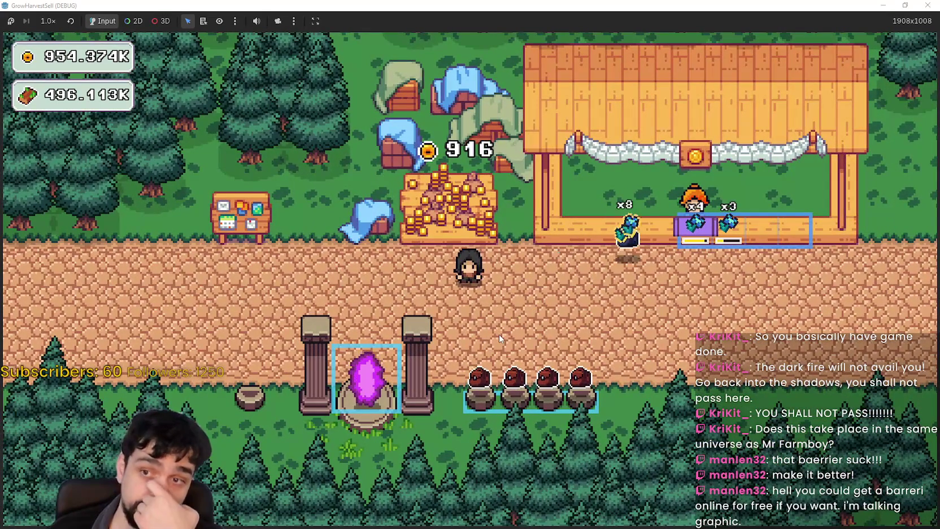
{"action": "key", "text": "a"}
Buy Expedition Demand (maxed at x5) and Market Speed II, then close the tree
{"action": "key", "text": "e"}
{"action": "left_click", "coordinate": [574, 166]}
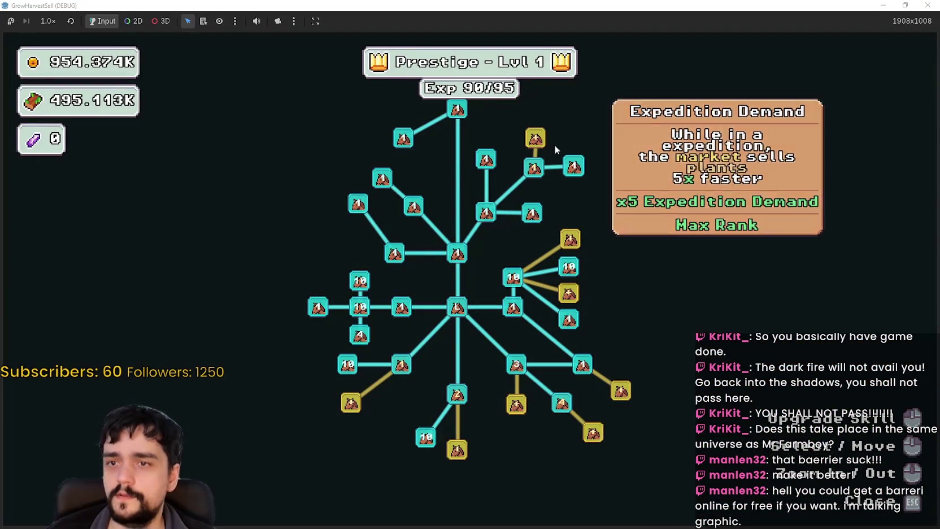
{"action": "left_click", "coordinate": [536, 138]}
{"action": "key", "text": "Escape"}
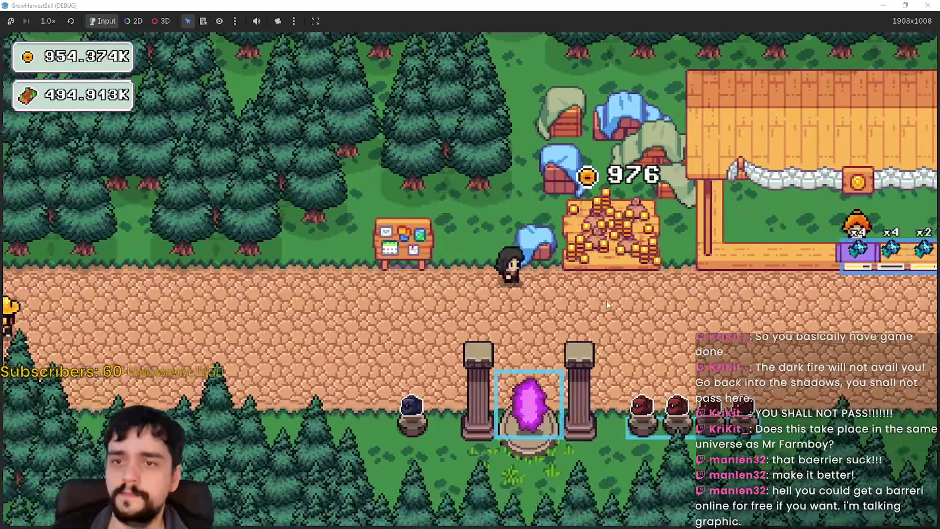